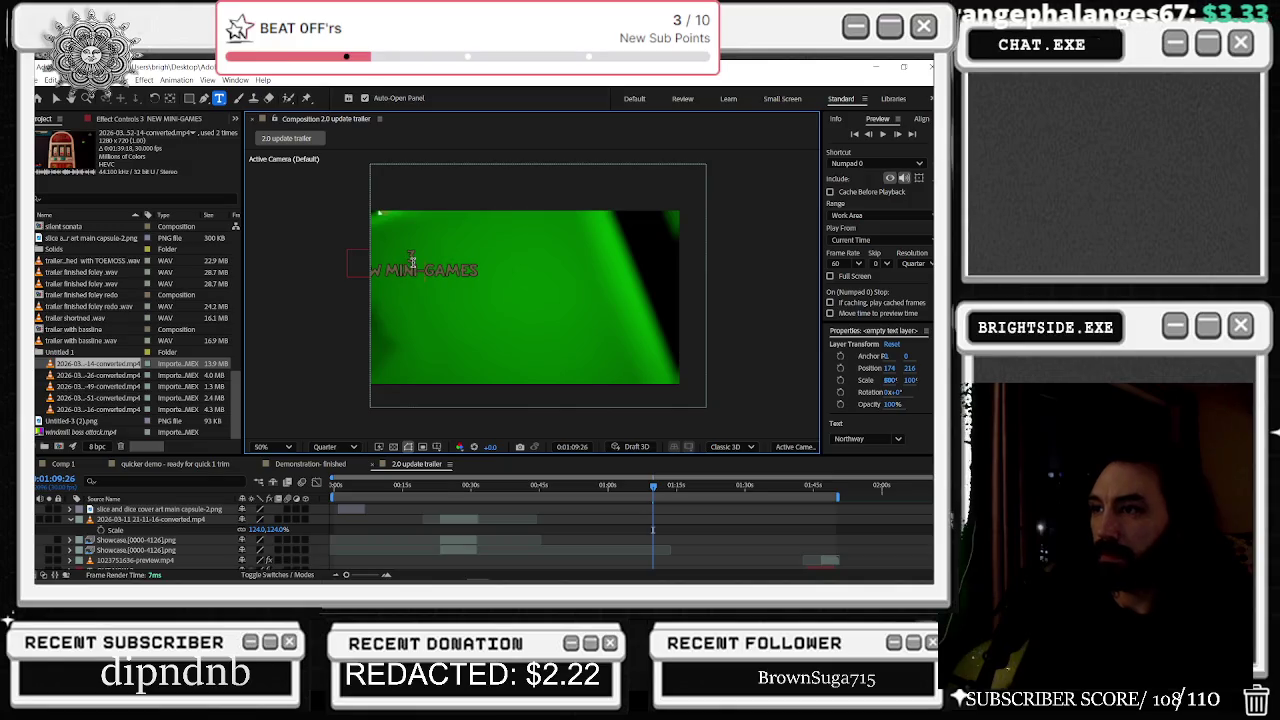
Step: Finish editing the NEW MINI-GAMES title and drag it toward the frame centre
key(Escape)
key(v)
mouse_move(474, 246)
mouse_down()
mouse_move(531, 316)
mouse_move(579, 273)
mouse_move(608, 275)
mouse_move(624, 299)
mouse_up()
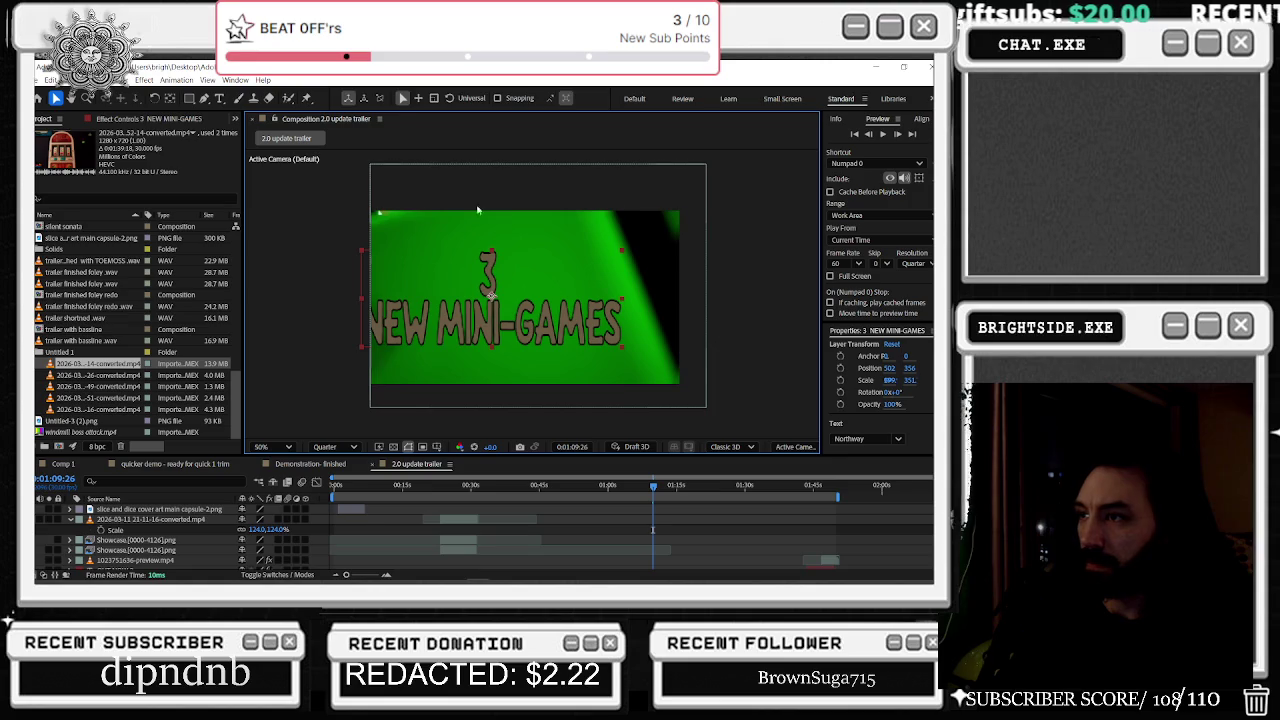
scroll(332, 540, down, 2)
scroll(365, 542, down, 2)
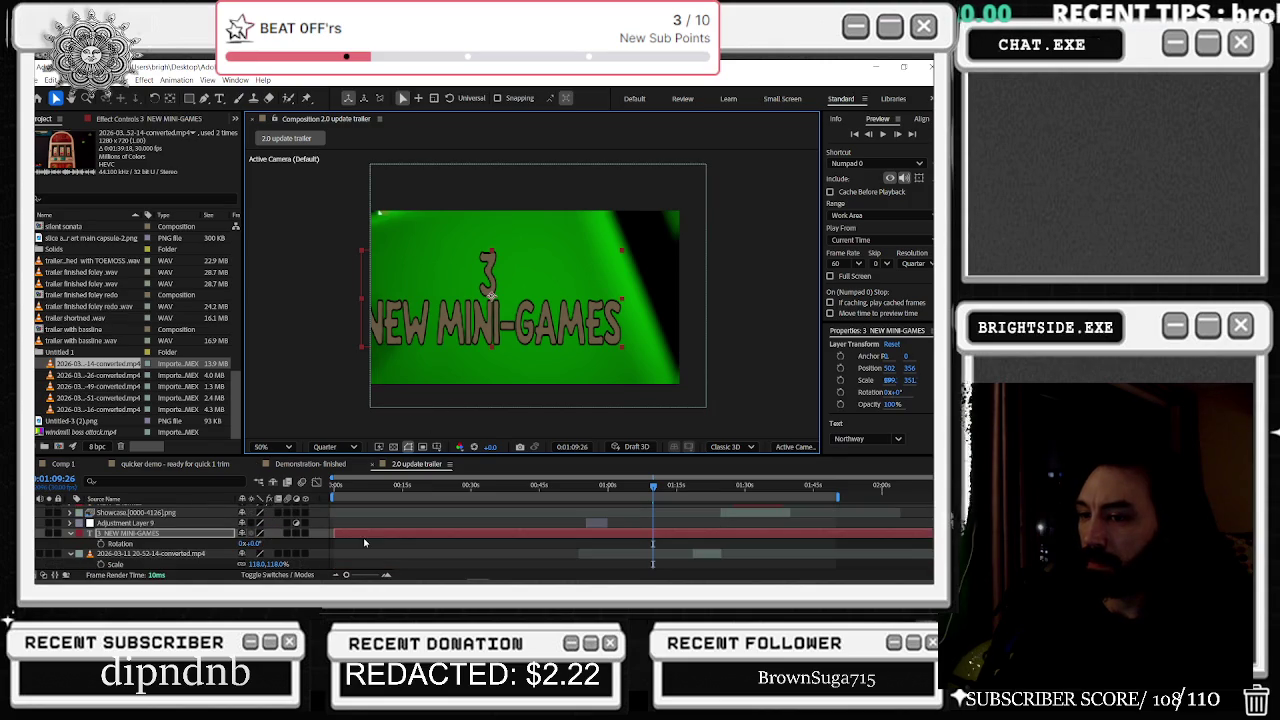
Step: Rotate the title to about -19° and fine-tune its position to 610, 312
drag(264, 547, 246, 551)
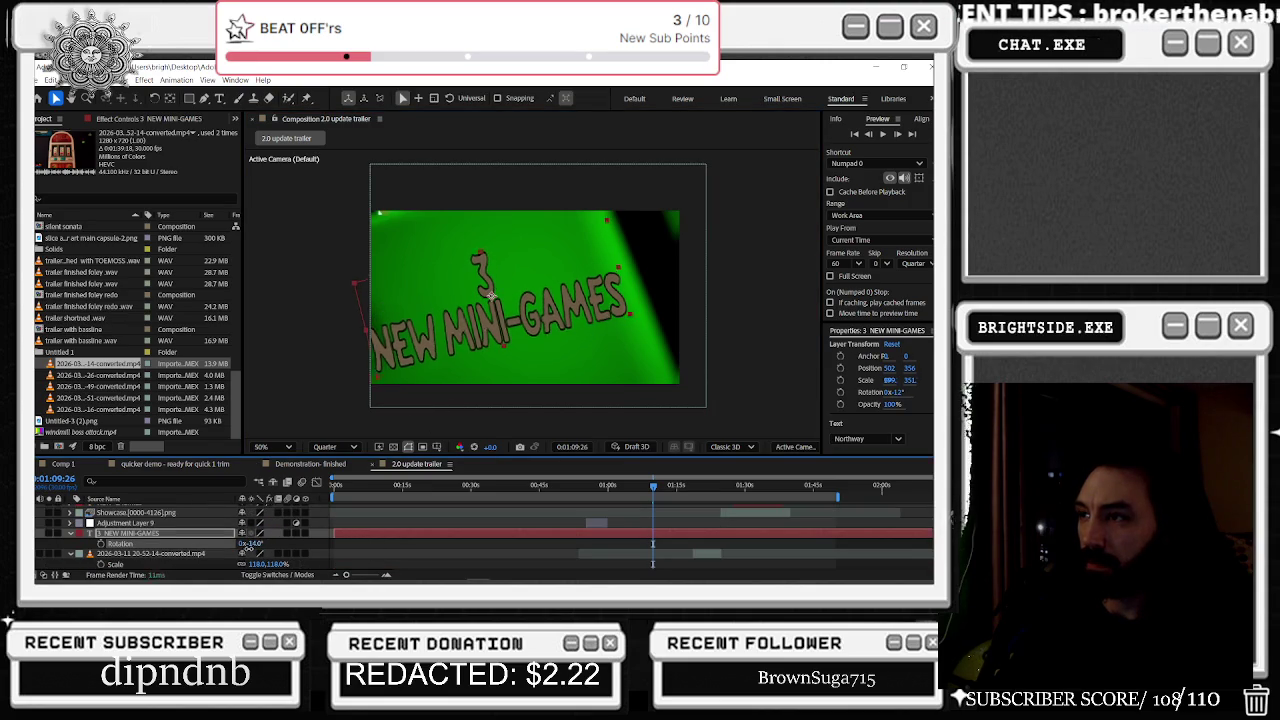
drag(520, 338, 545, 323)
drag(660, 249, 627, 273)
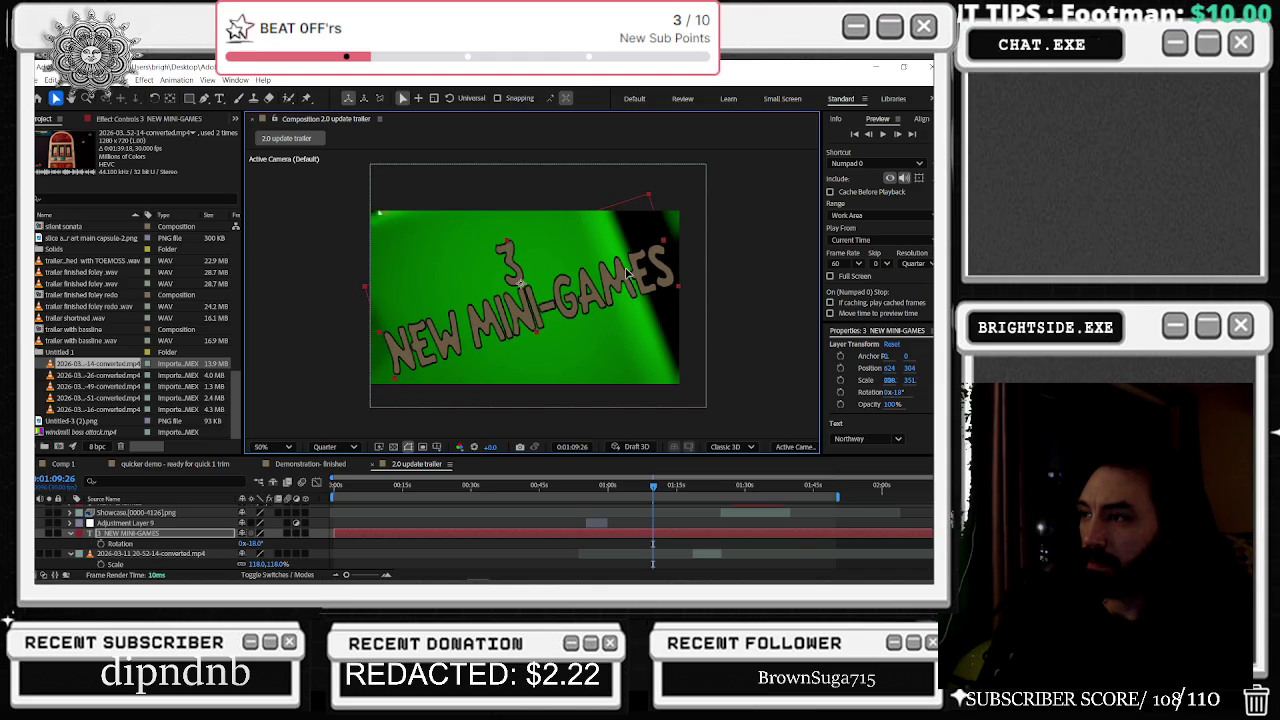
drag(627, 273, 622, 277)
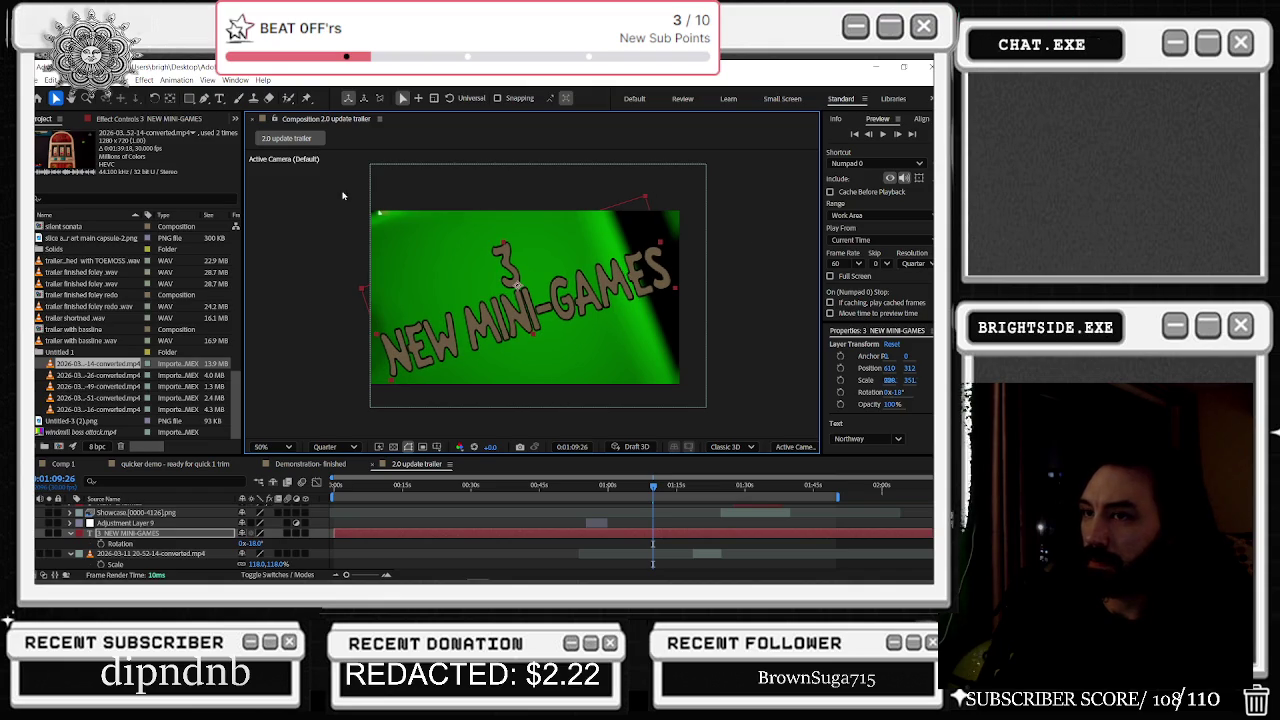
click(163, 120)
click(907, 347)
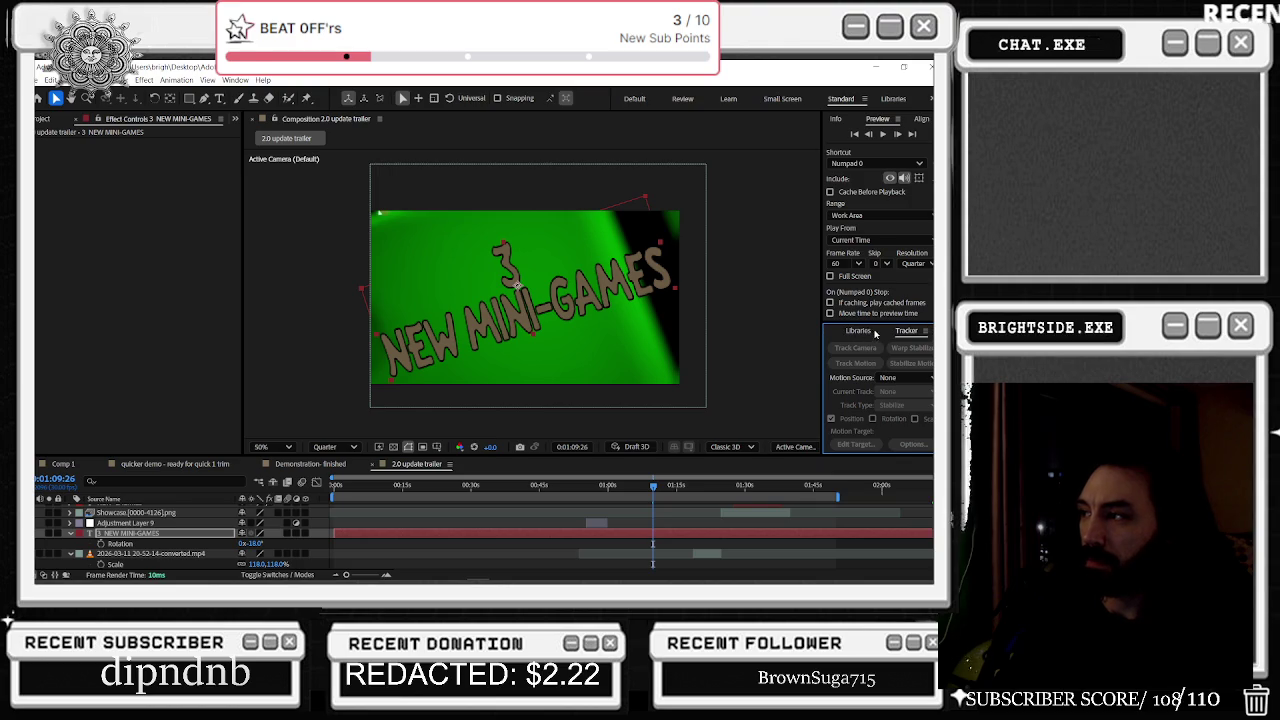
Step: Apply Drop Shadow with Distance 0 and Softness 12 to the title, and enable its 3D switch
click(905, 331)
click(850, 344)
text(dro)
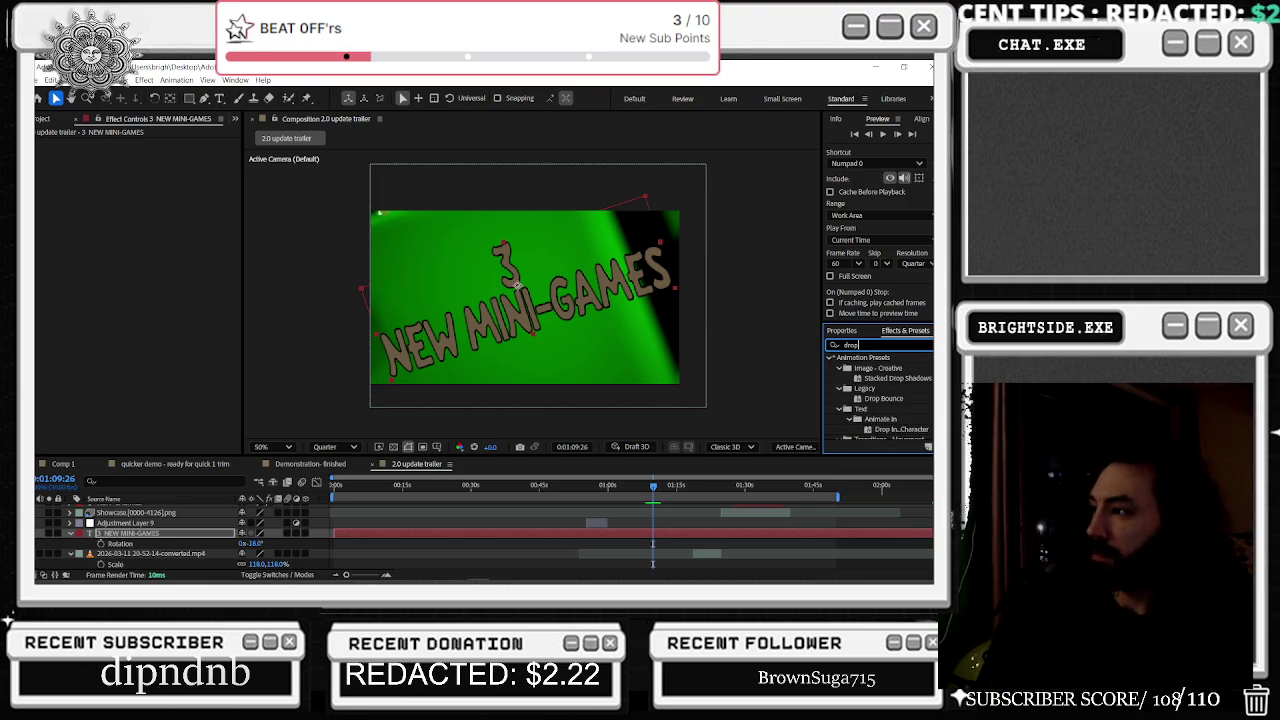
text(p)
scroll(880, 400, down, 5)
click(884, 434)
double_click(897, 435)
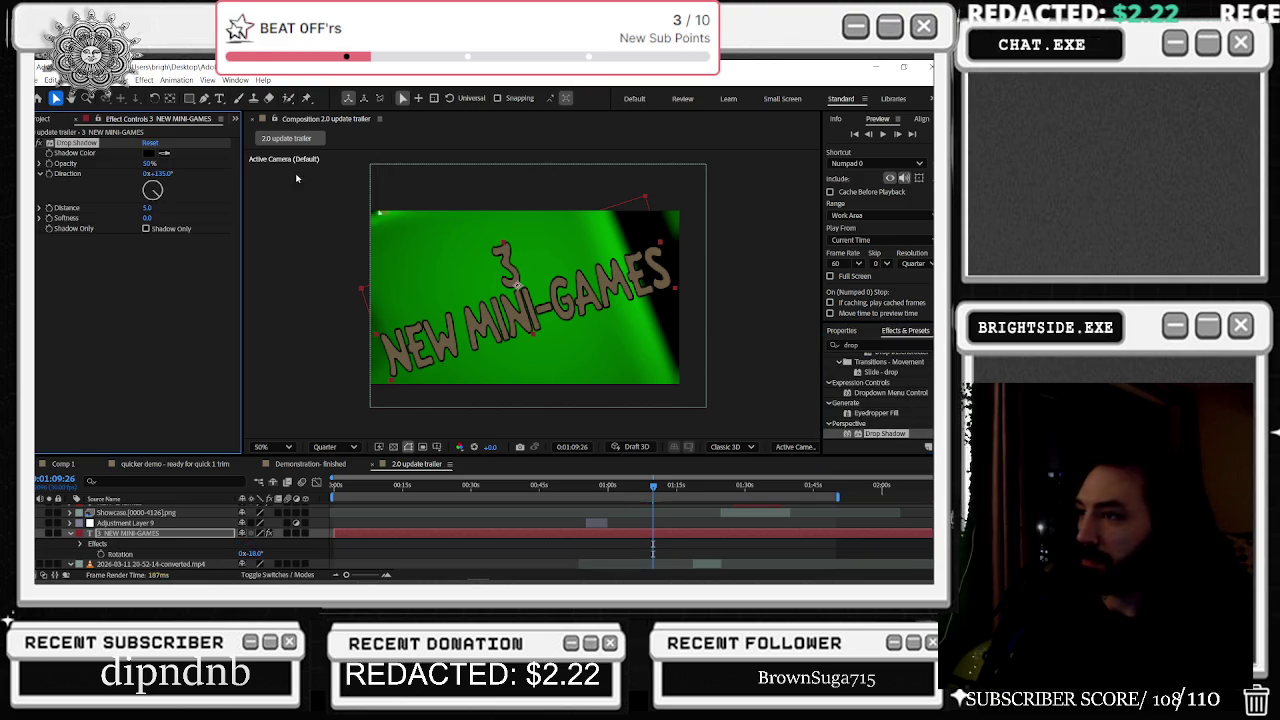
mouse_move(150, 207)
mouse_down()
mouse_move(121, 218)
mouse_move(177, 217)
mouse_move(142, 228)
mouse_up()
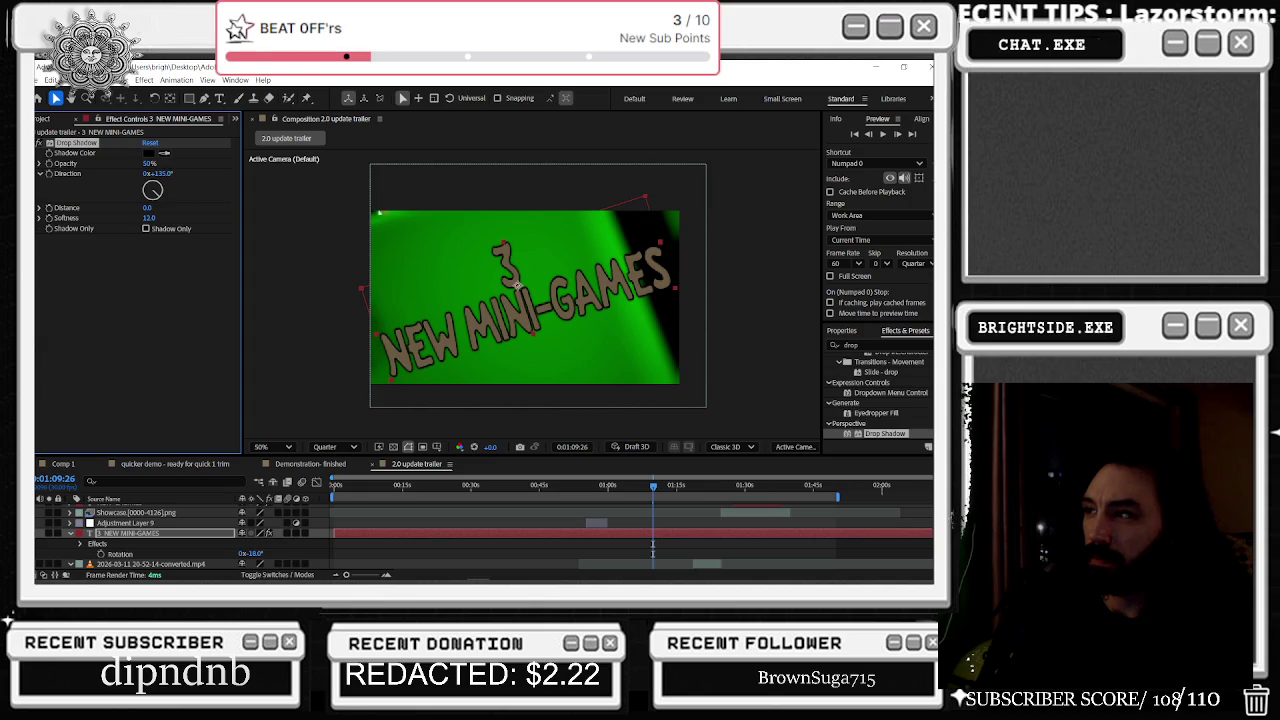
click(858, 345)
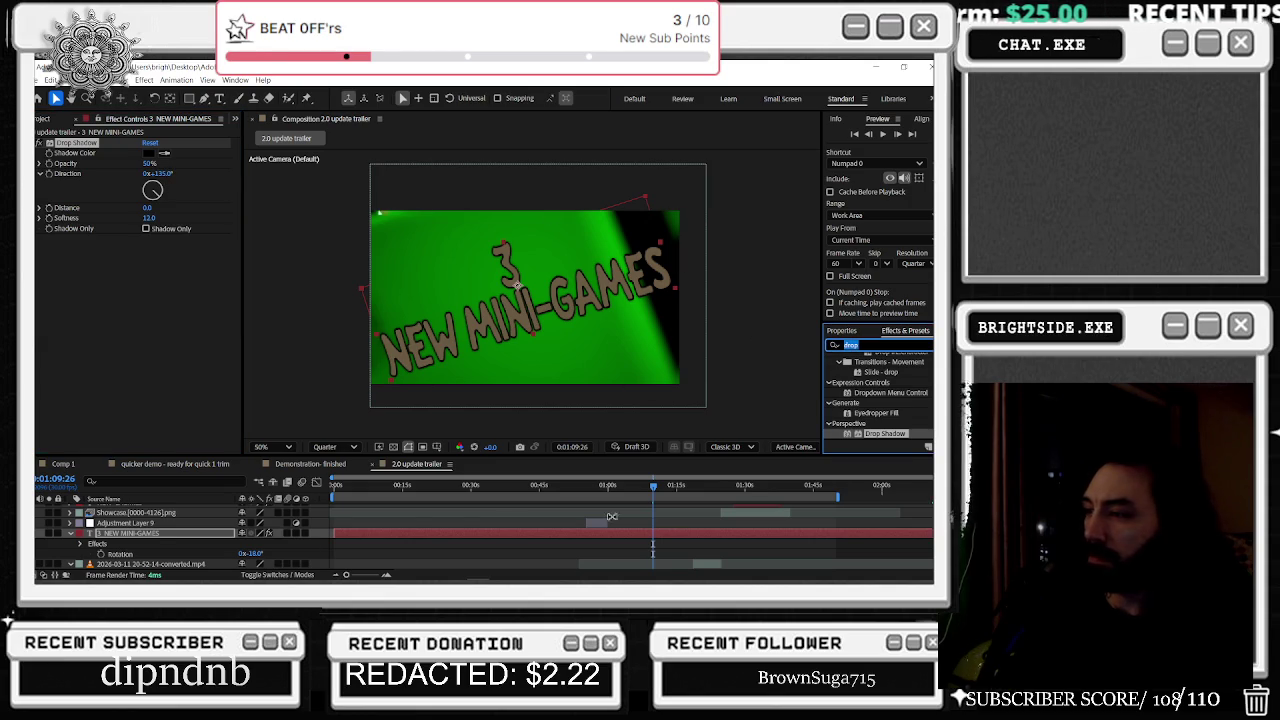
click(305, 534)
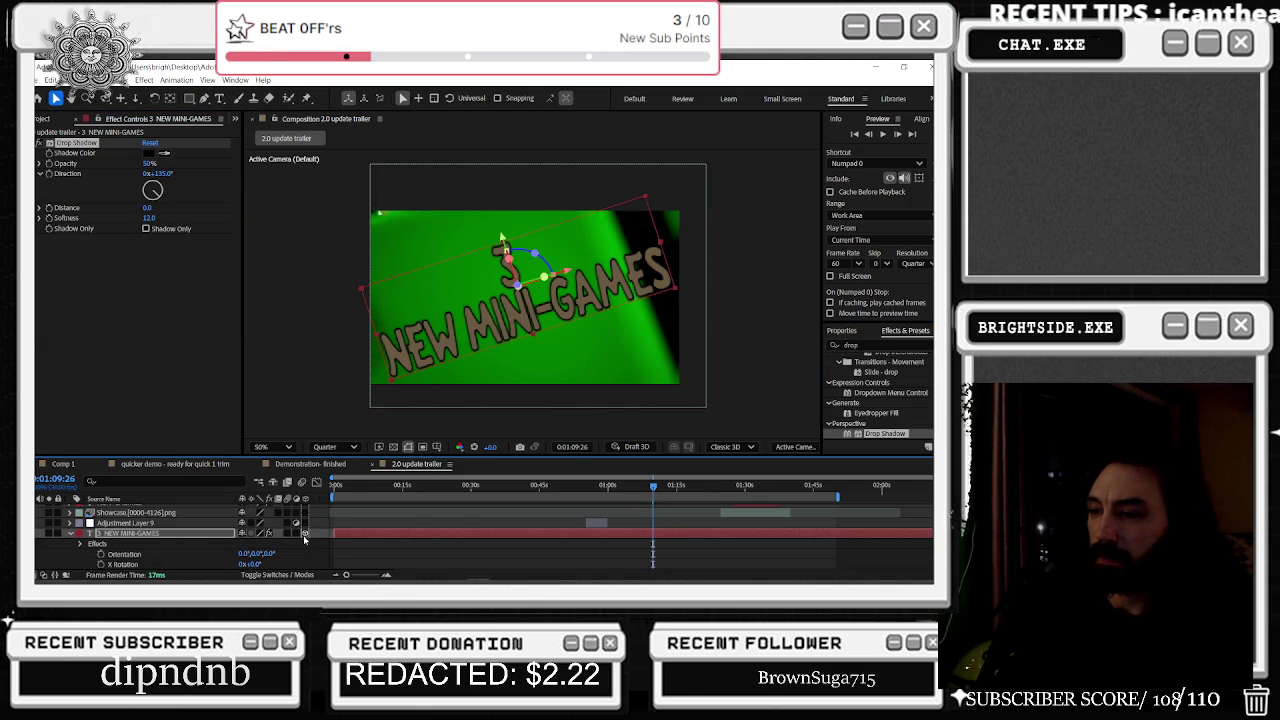
Step: Start Orientation and Position keyframes (610, 312, 0) on the 3D title at 1:09:26
scroll(125, 546, down, 2)
click(100, 523)
key(u)
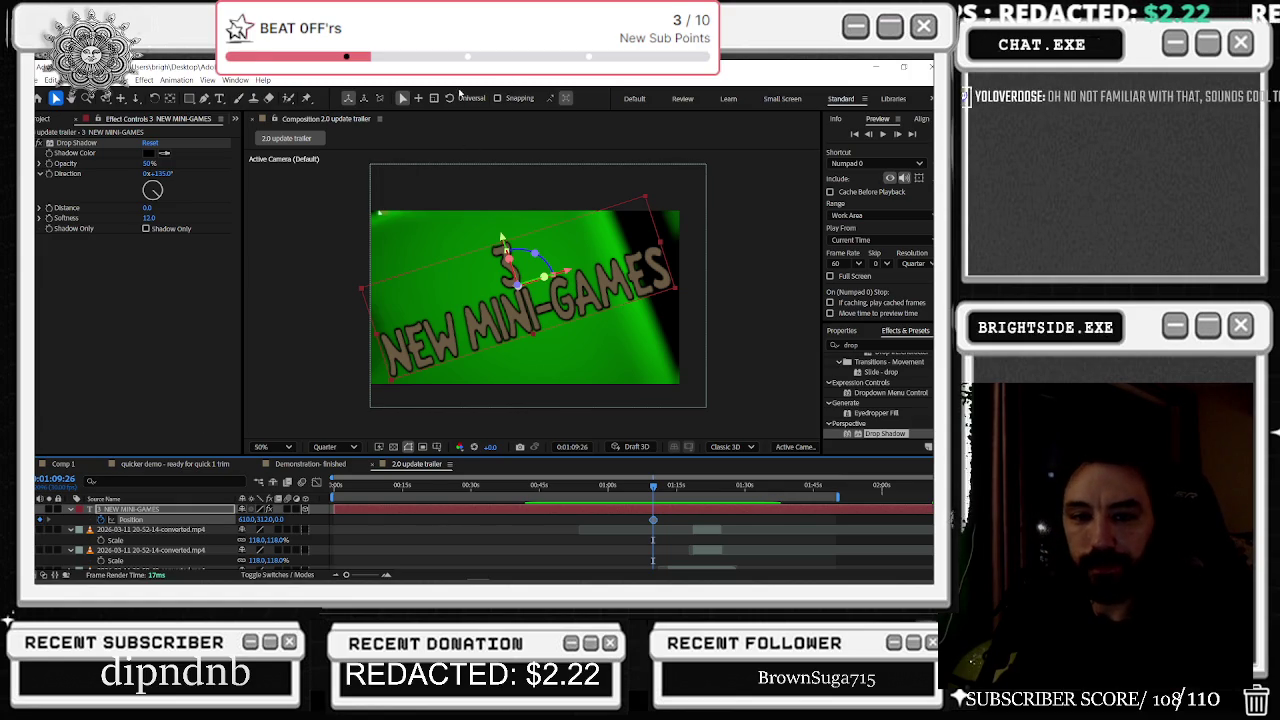
Step: Zoom the viewer to 25% and move the playhead earlier in the trailer
key(comma)
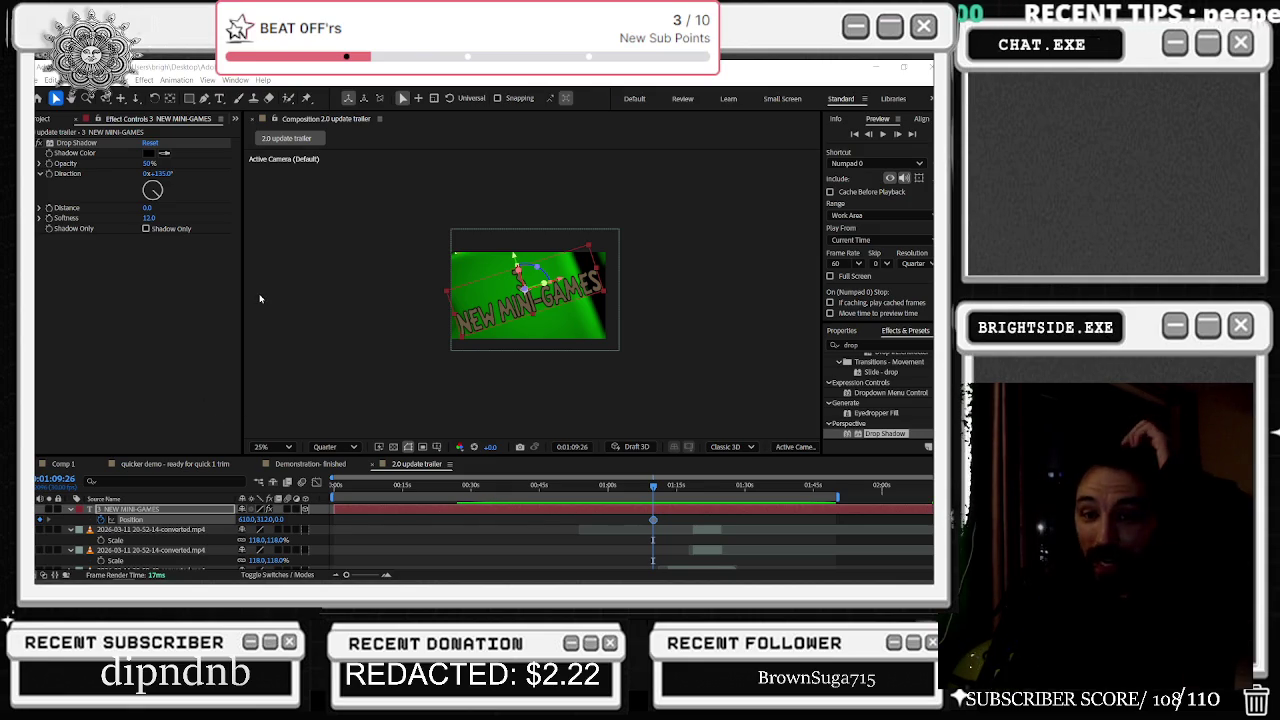
click(488, 486)
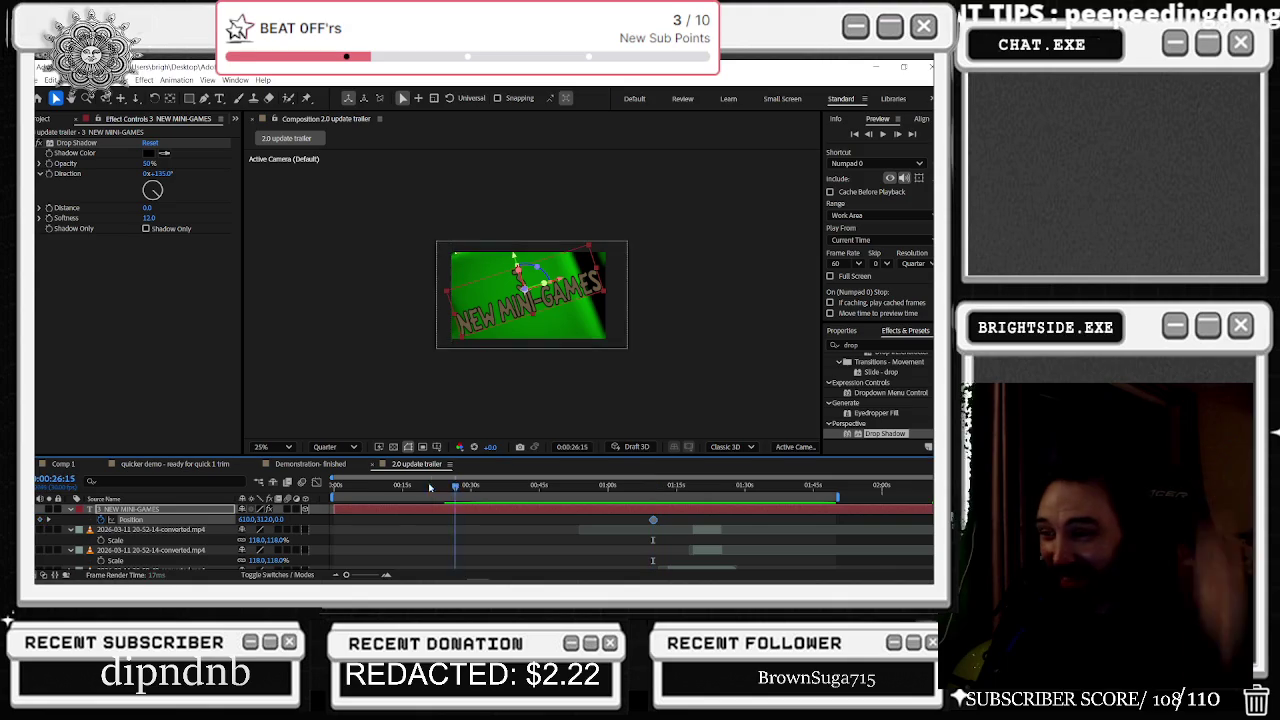
Step: Split the title layer at about 1:07 and delete the unneeded copy
drag(499, 501, 650, 488)
key(ctrl+shift+d)
click(656, 488)
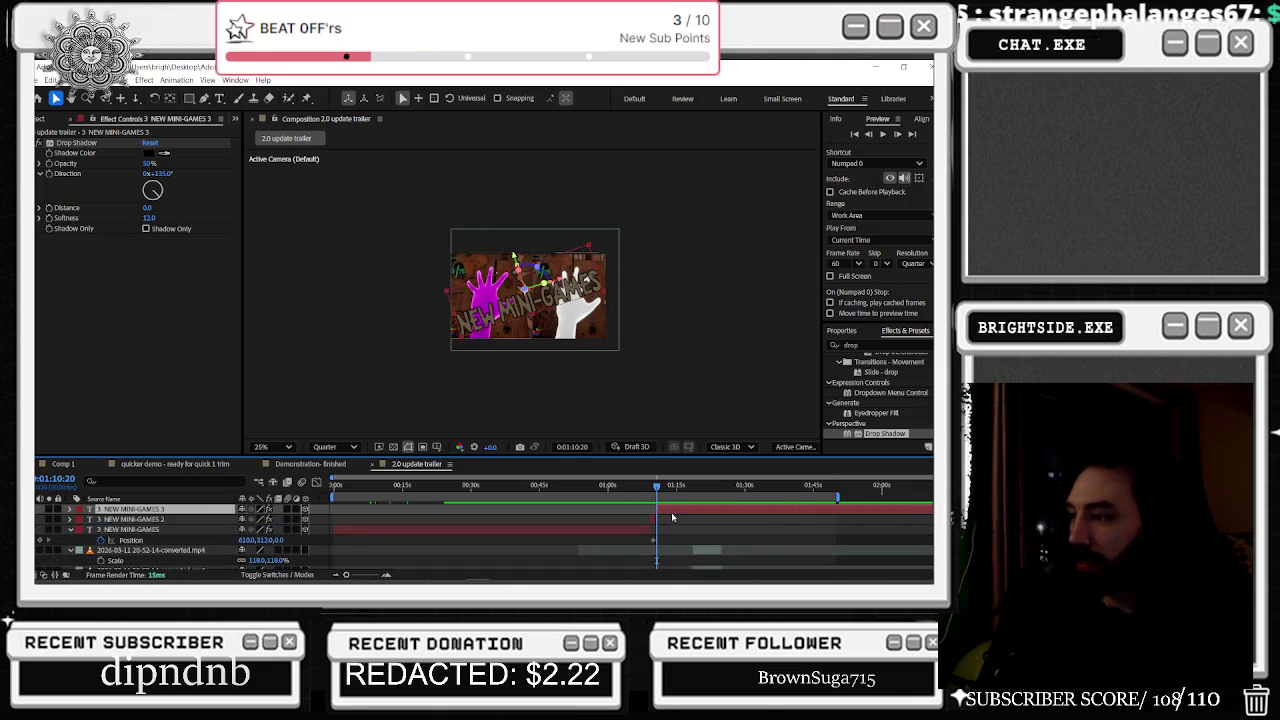
key(Delete)
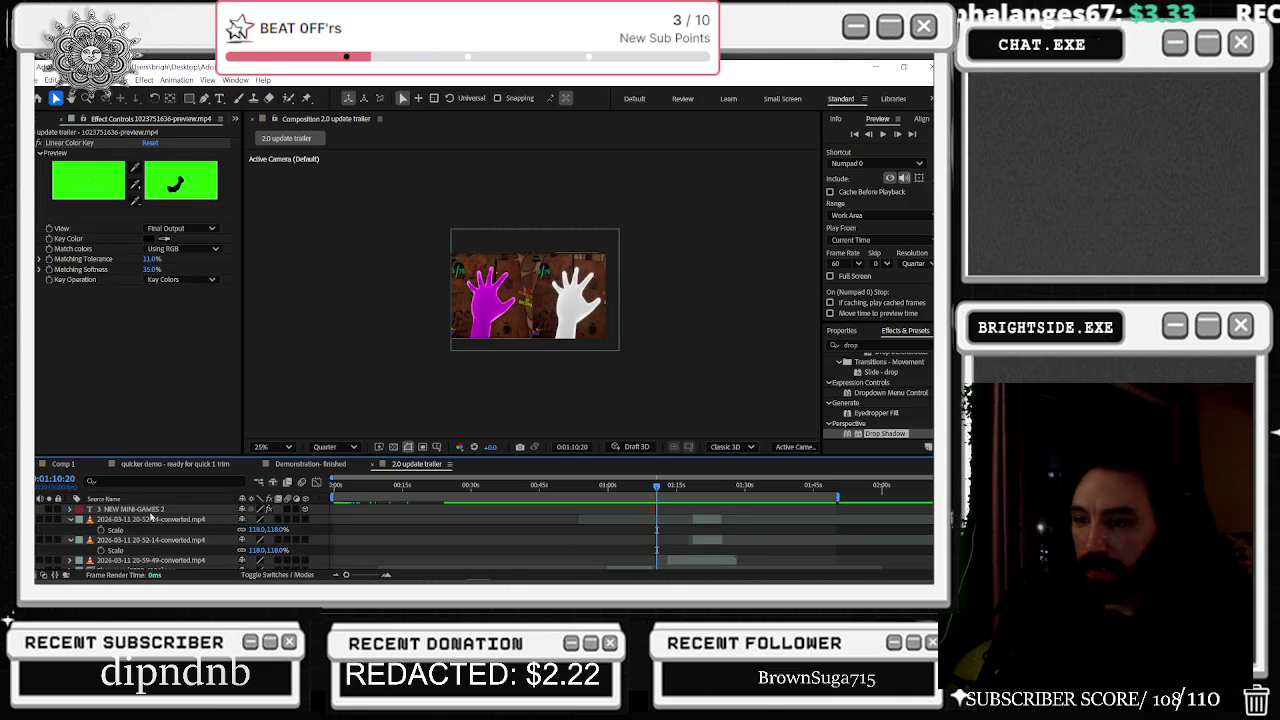
Step: Trim the title's out-point back to 1:09:26
click(70, 509)
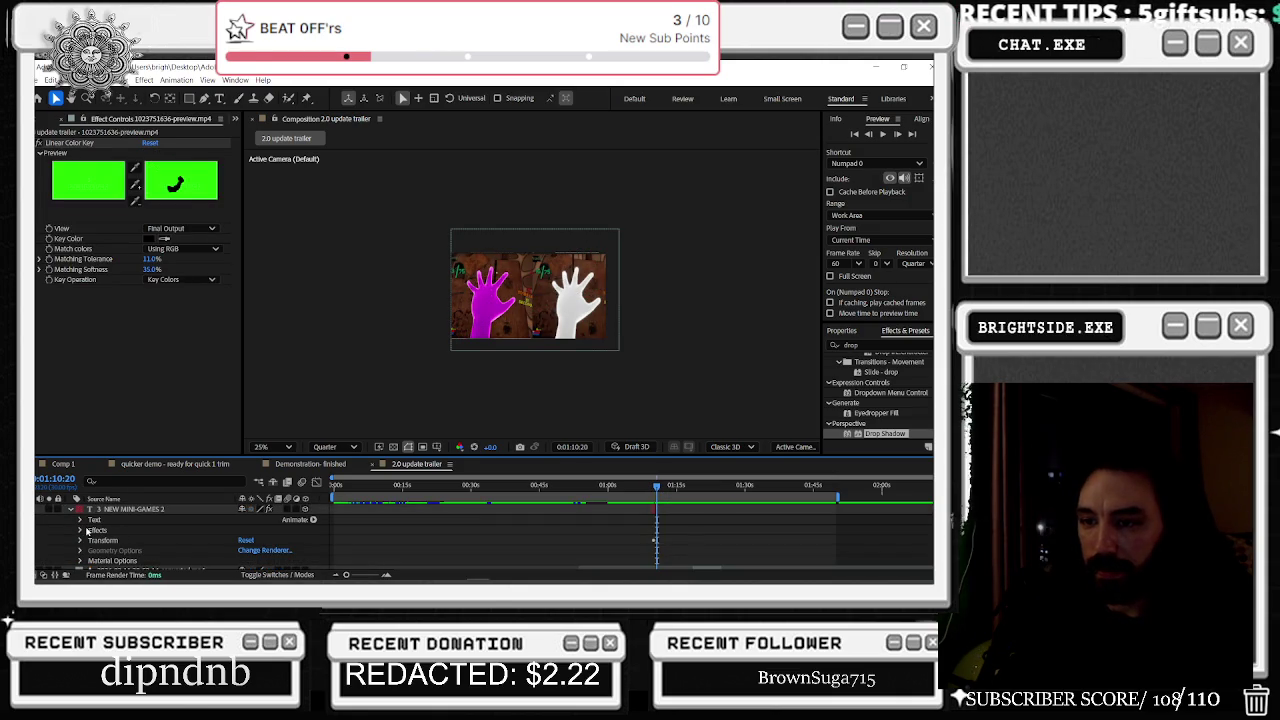
click(80, 541)
scroll(120, 530, down, 1)
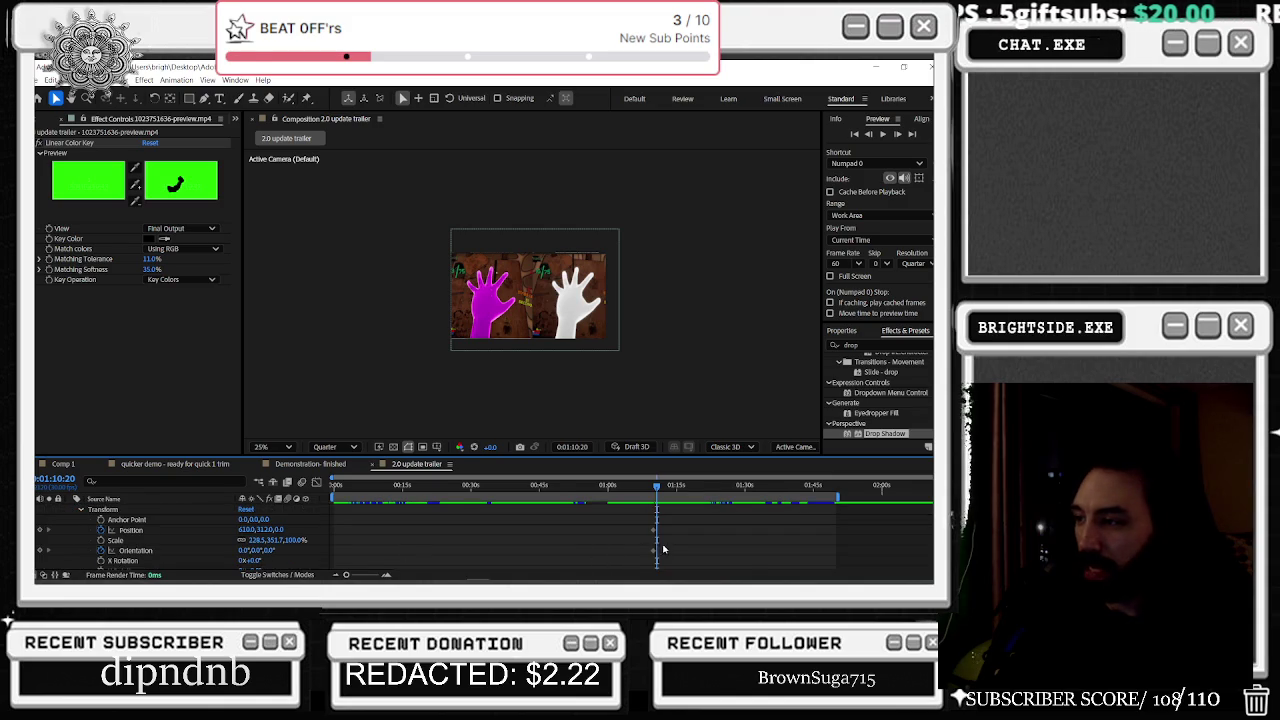
scroll(660, 548, up, 3)
scroll(660, 548, up, 3)
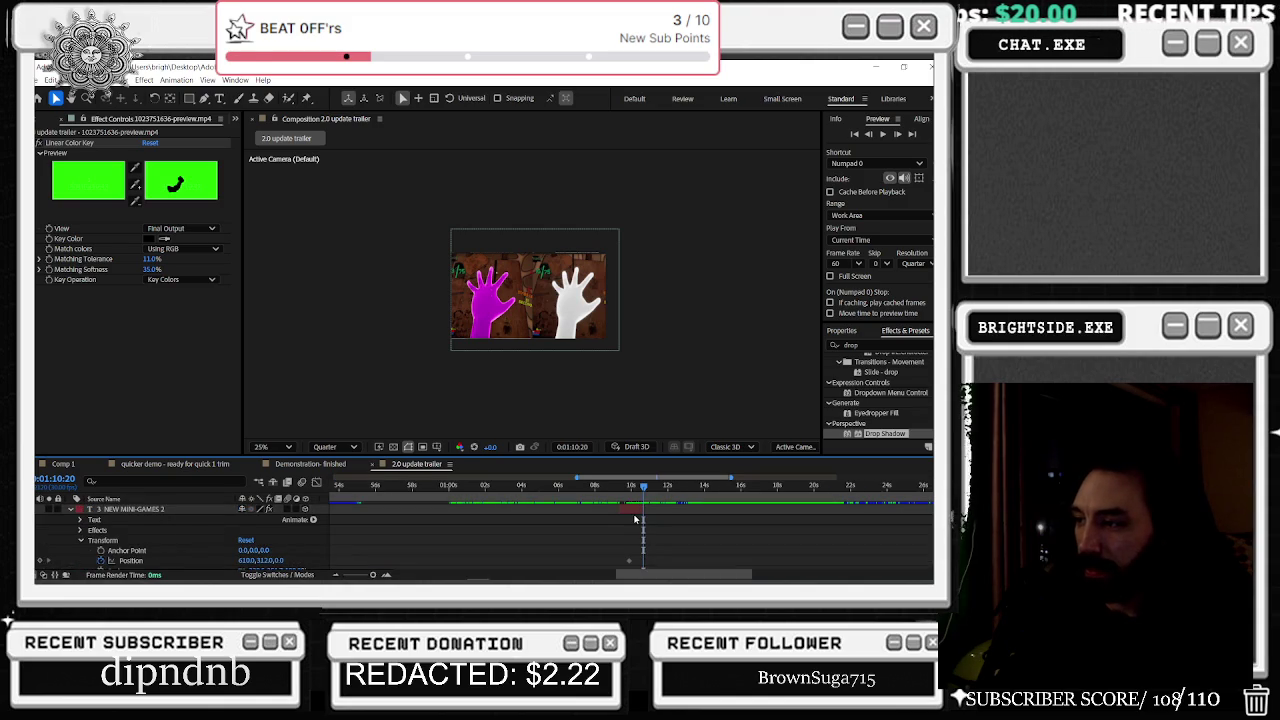
click(633, 513)
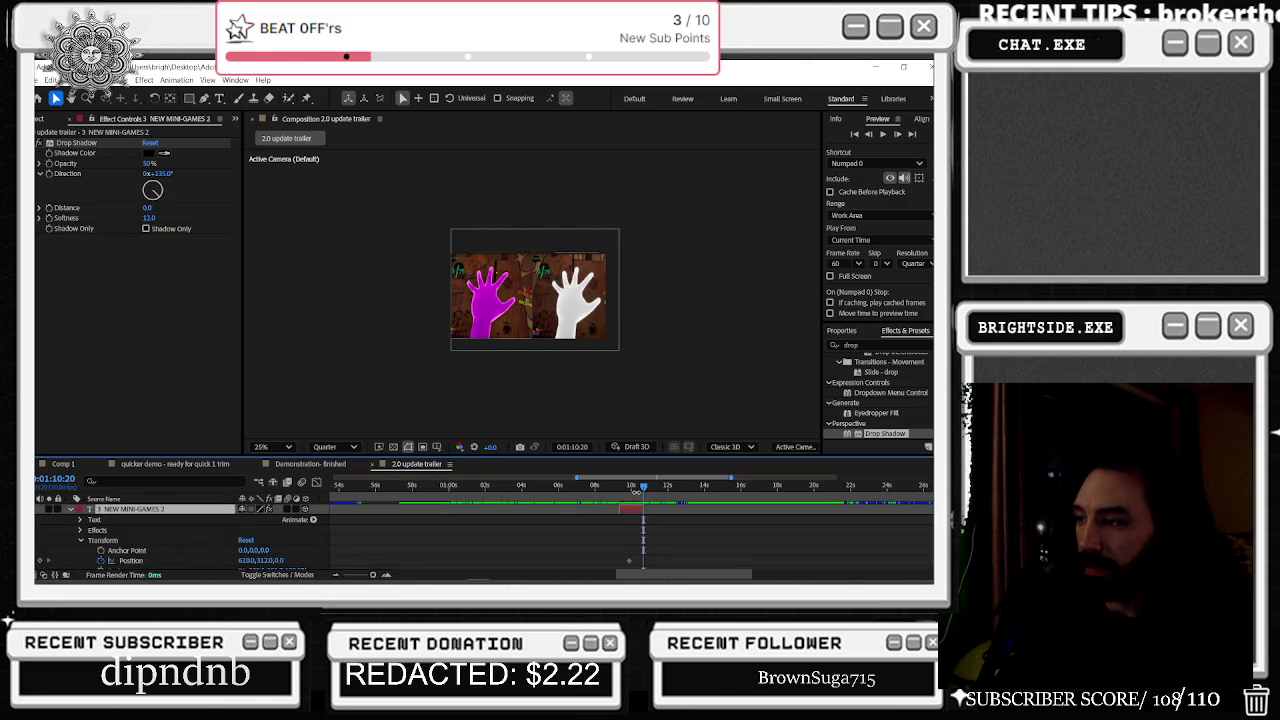
drag(635, 494, 630, 533)
scroll(630, 533, up, 2)
scroll(630, 533, up, 2)
drag(650, 488, 619, 493)
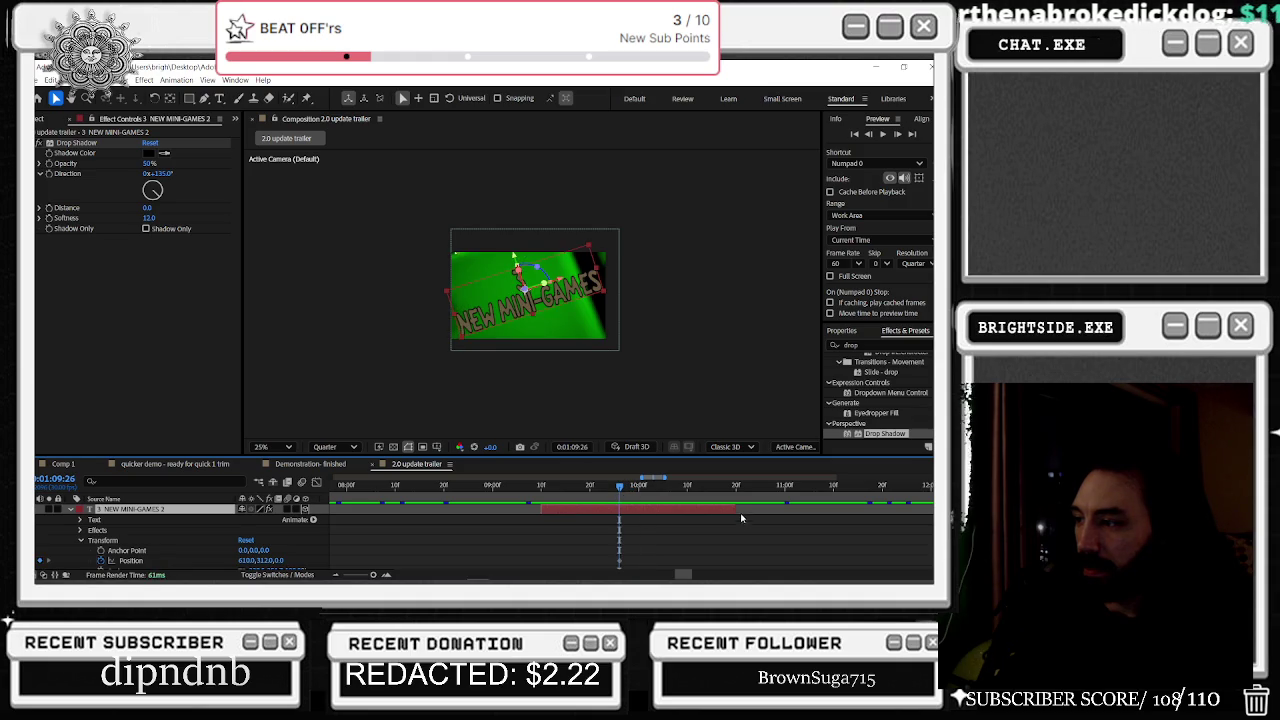
drag(735, 511, 626, 520)
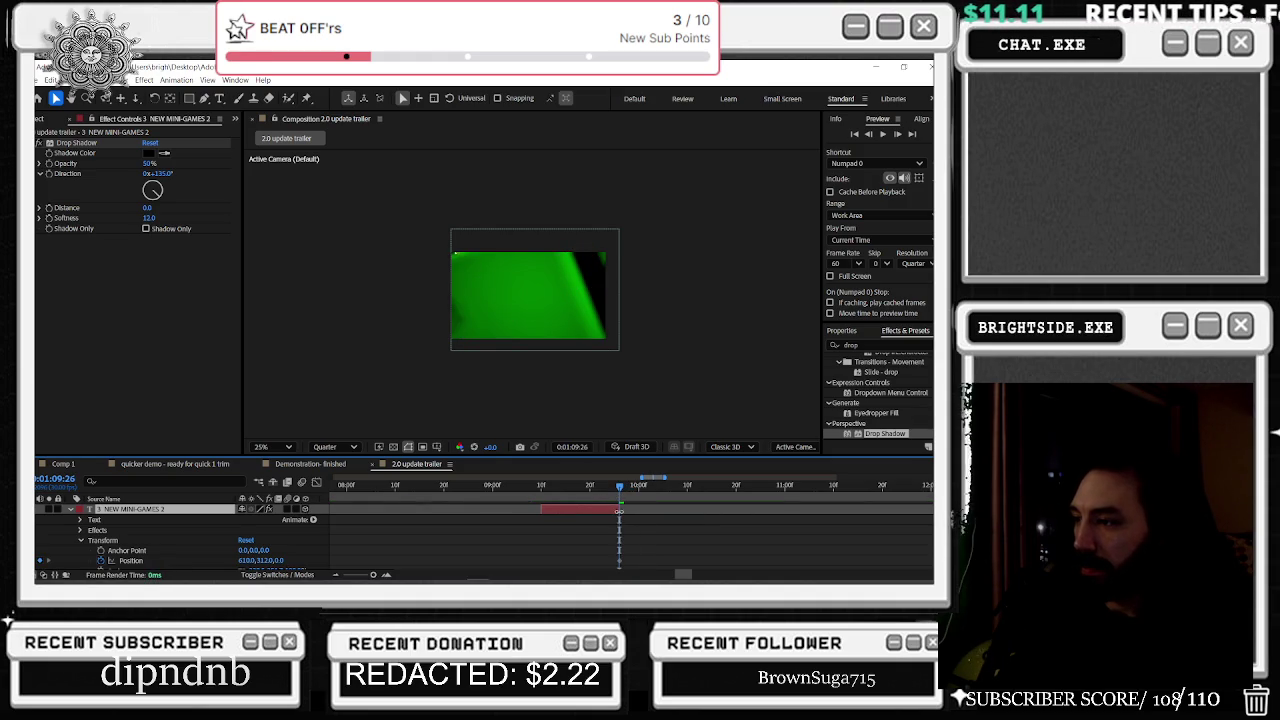
Step: Drag the title's in-point back to 1:08:01, over the tavern scene, and zoom to 50%
click(575, 487)
drag(560, 496, 351, 510)
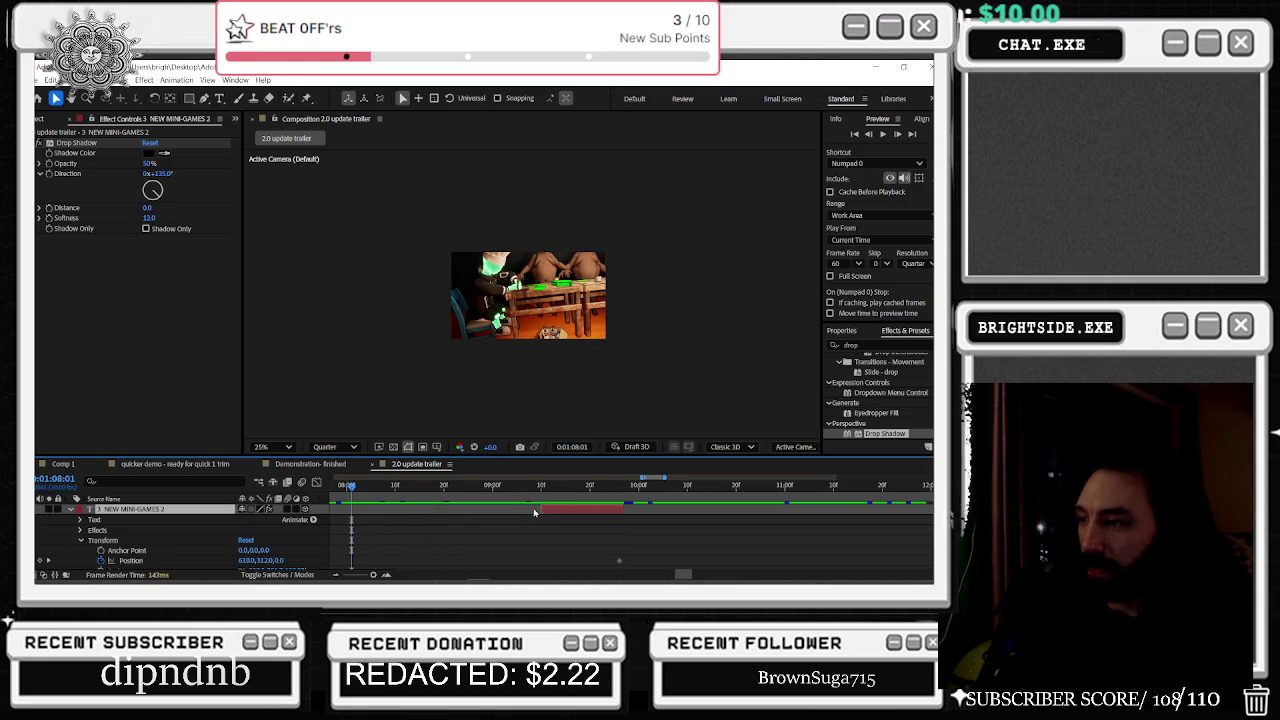
drag(534, 512, 348, 512)
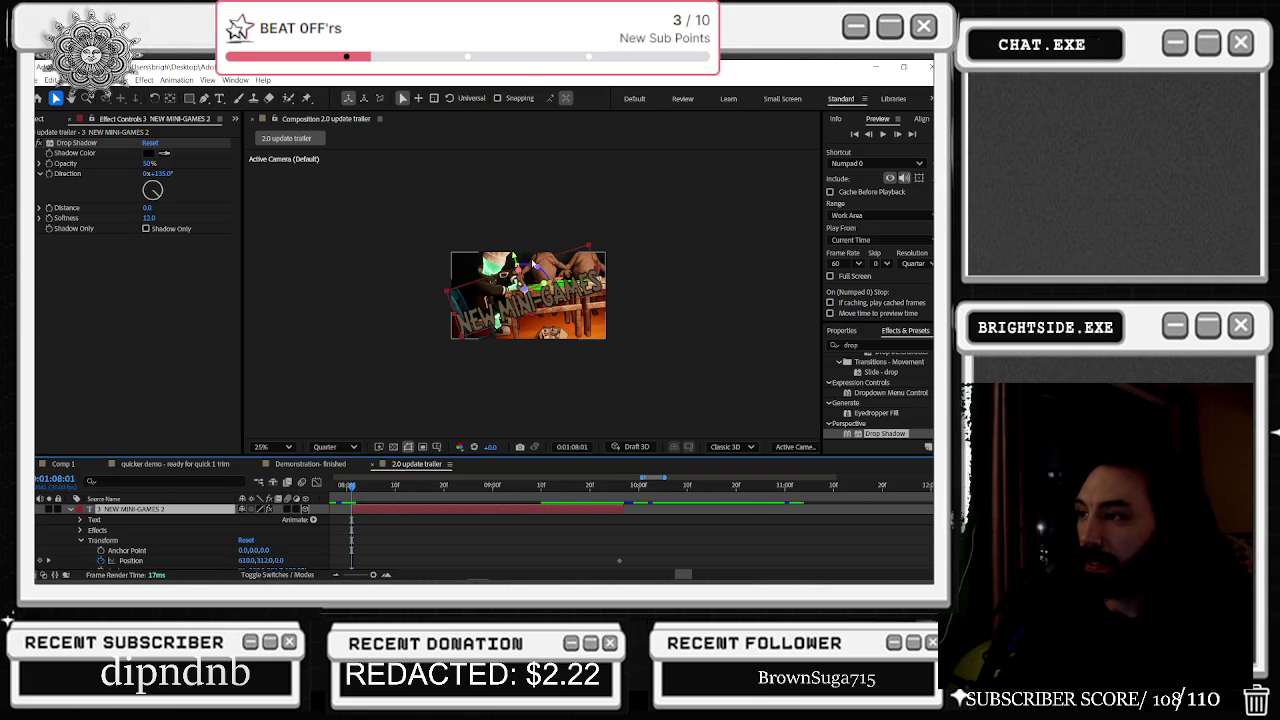
key(period)
key(period)
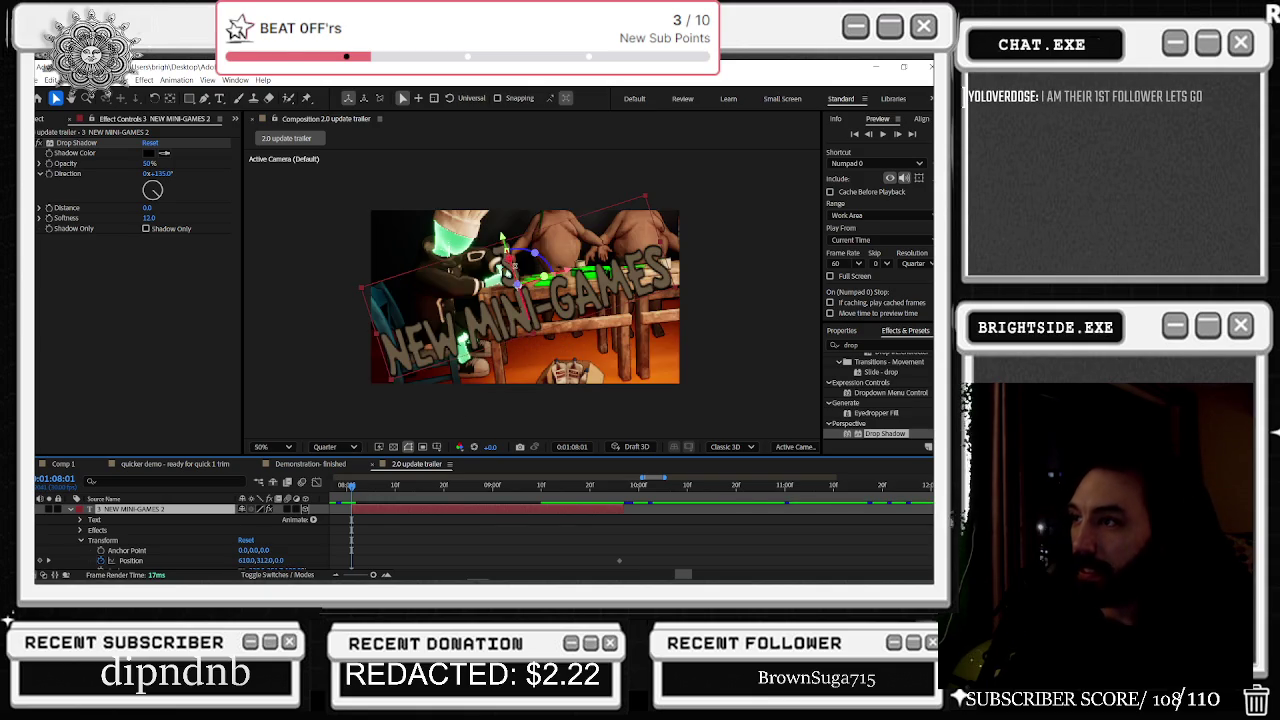
Step: Zoom to 100% and scrub the title's Scale down to a tiny size at 1:08:01
key(period)
drag(436, 374, 422, 470)
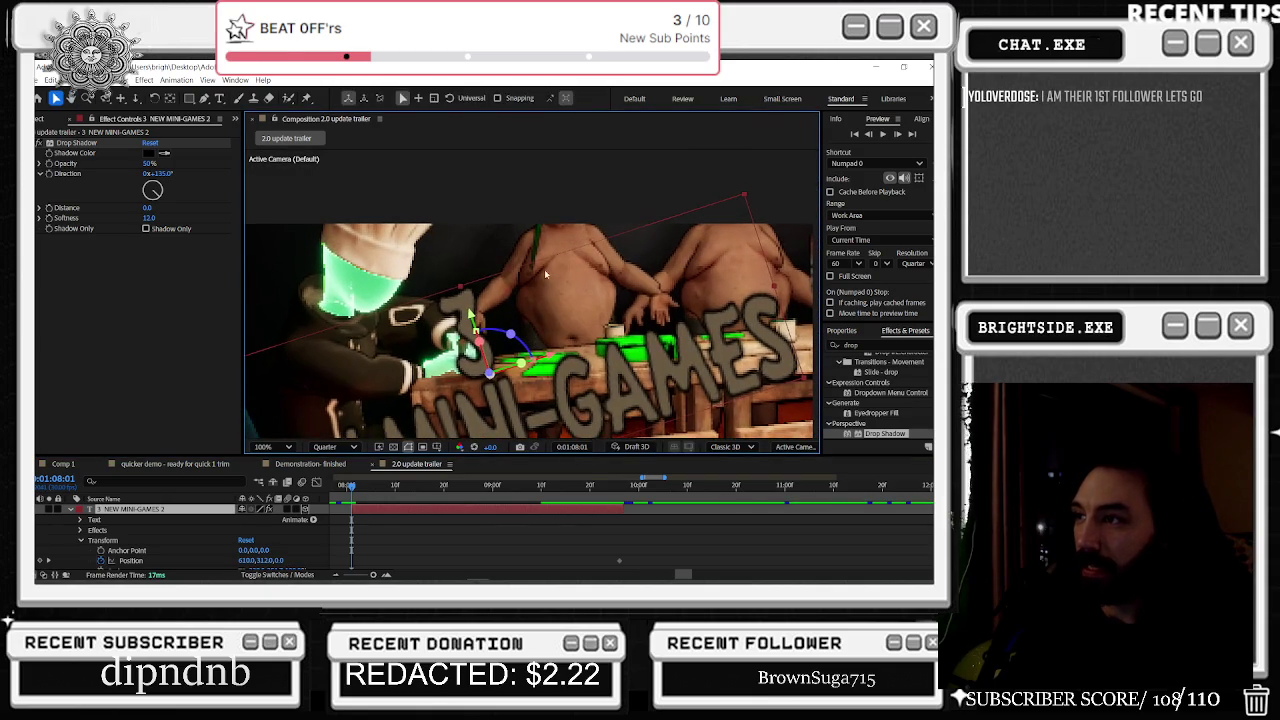
click(80, 541)
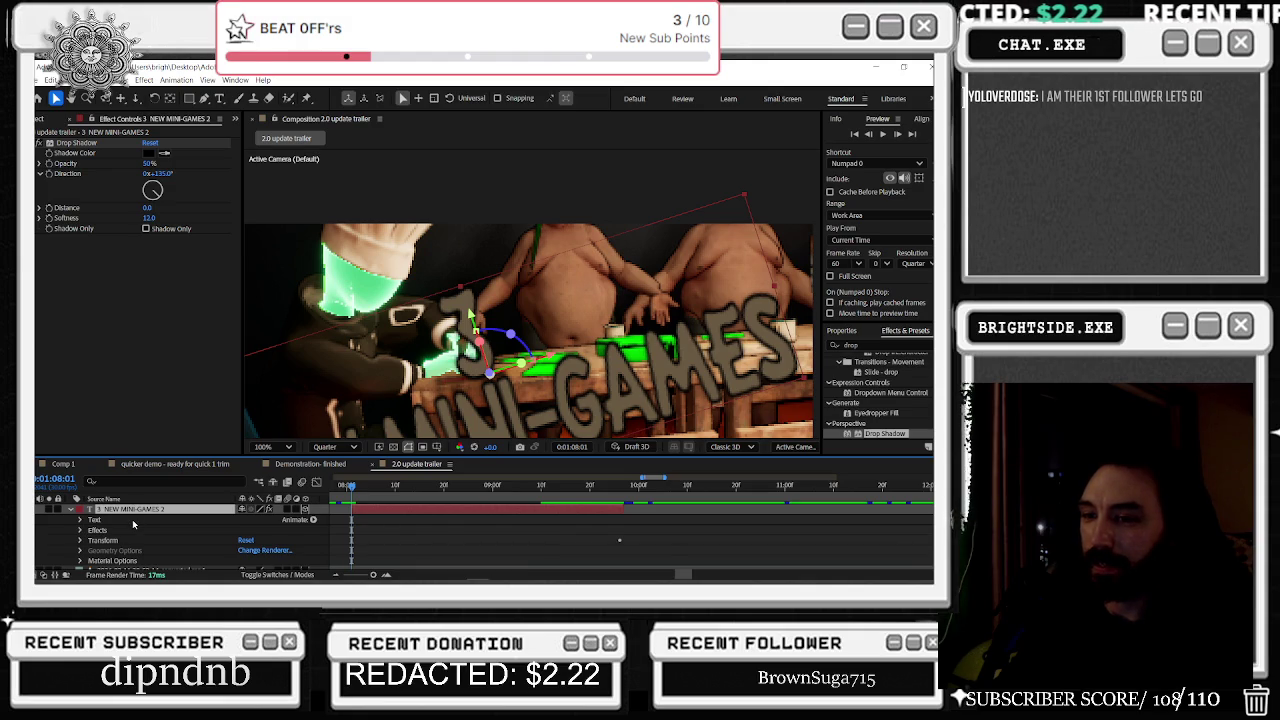
key(s)
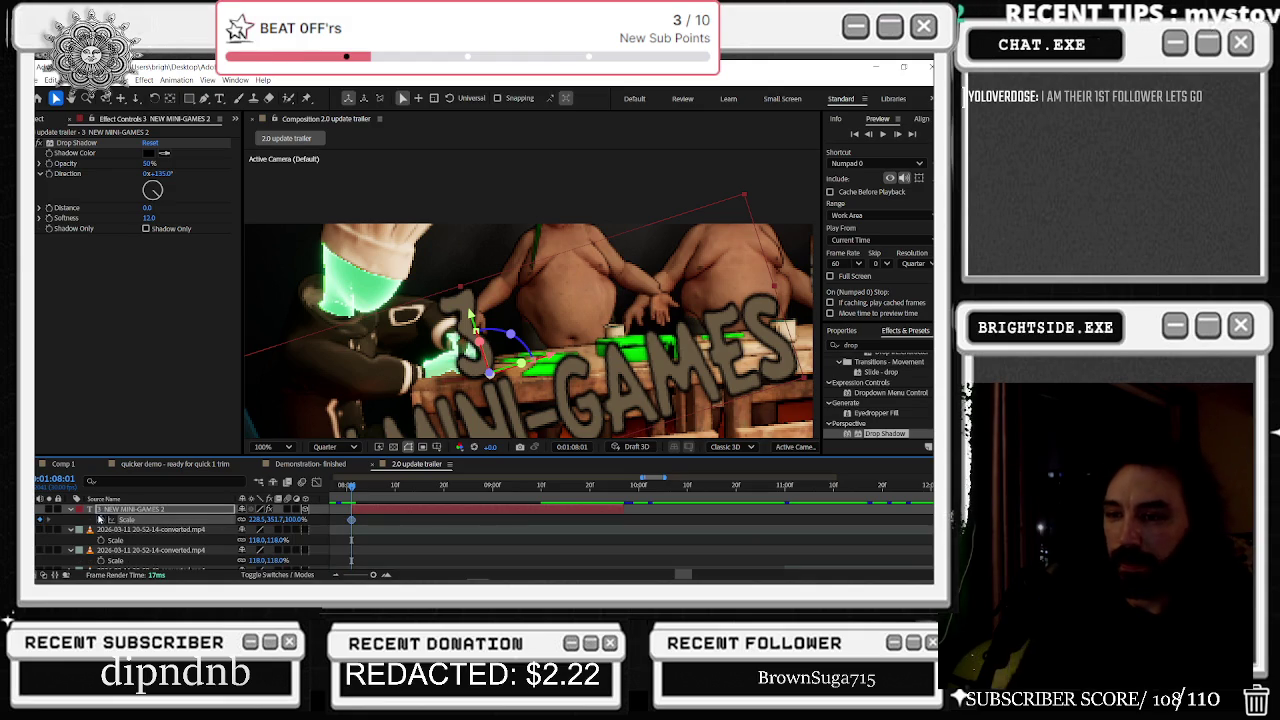
key(p)
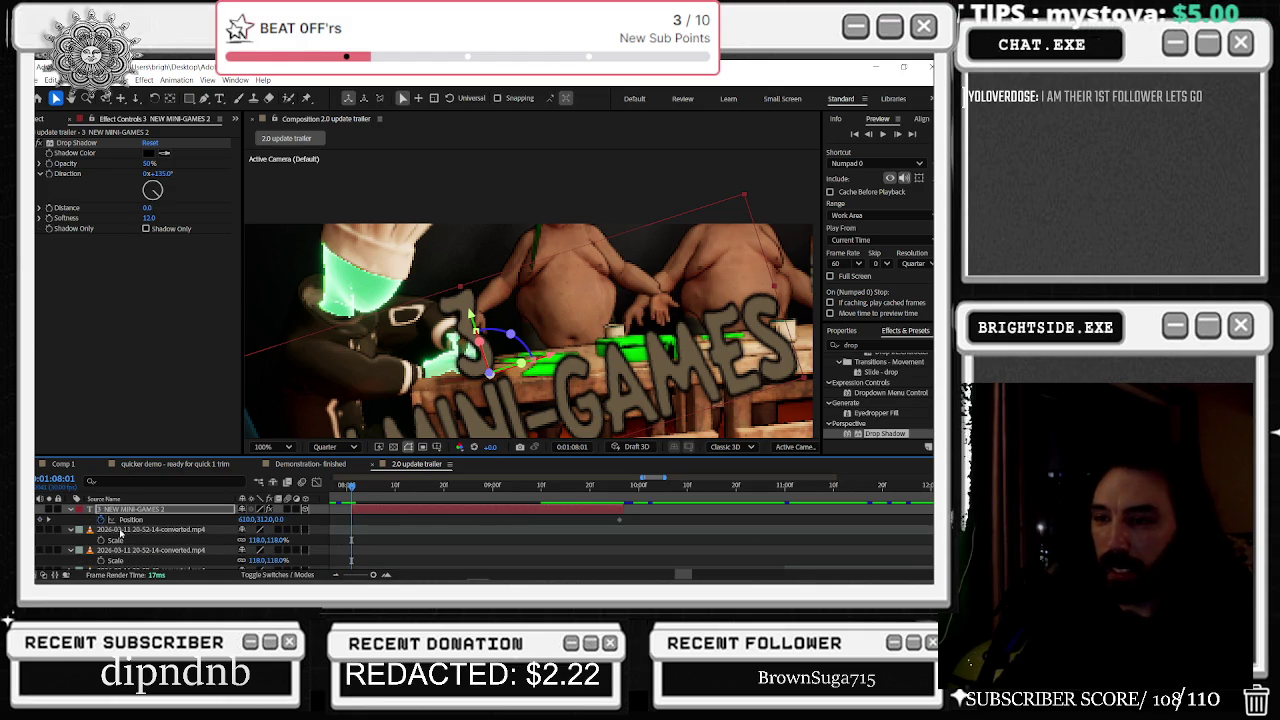
key(r)
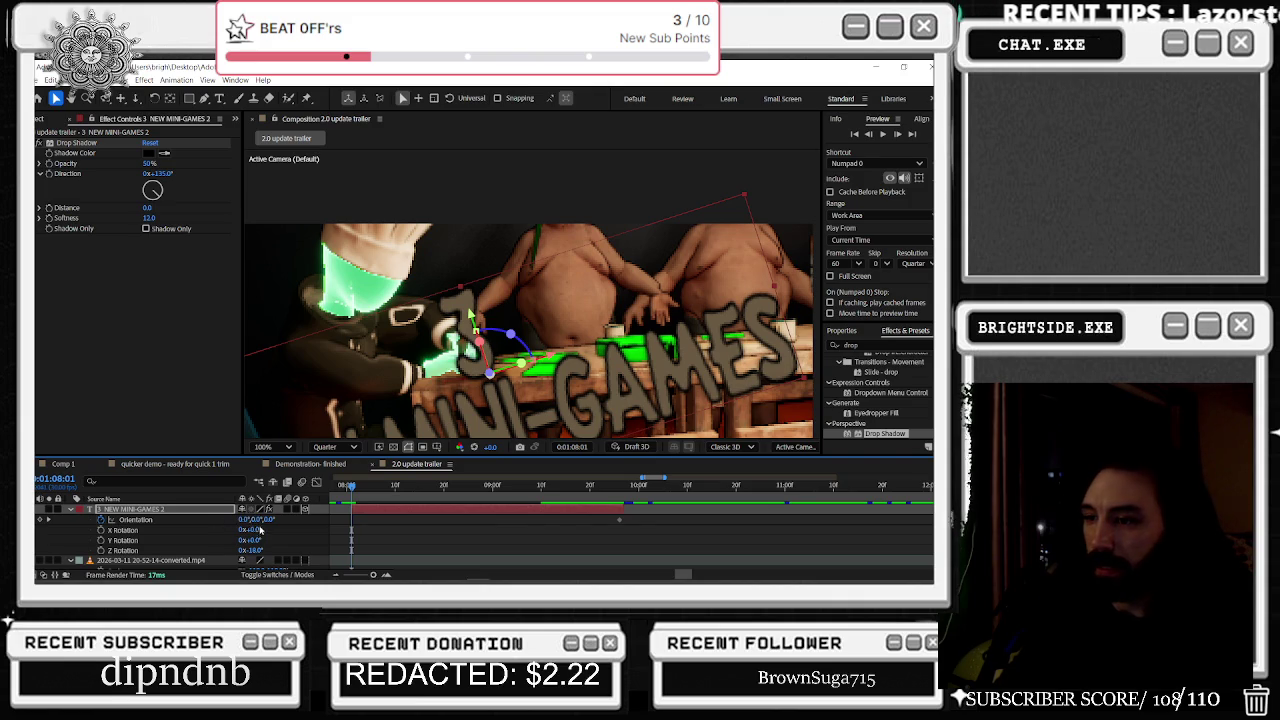
key(s)
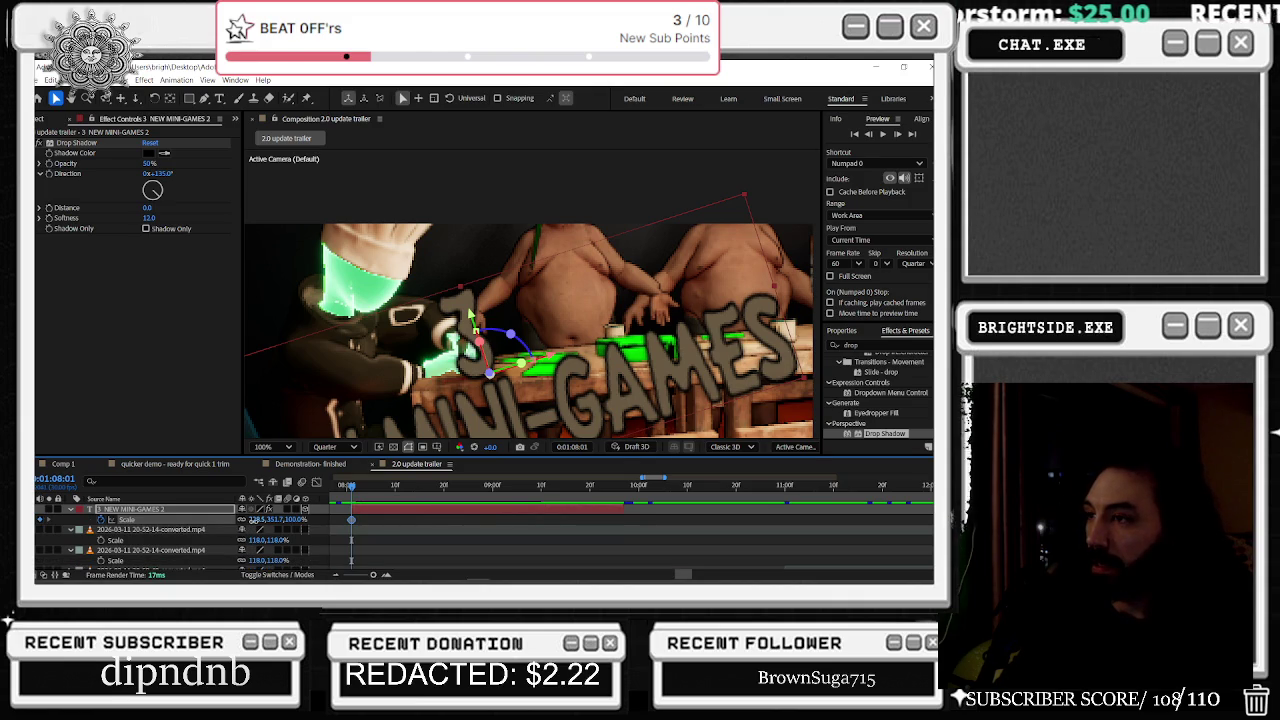
drag(270, 519, 240, 519)
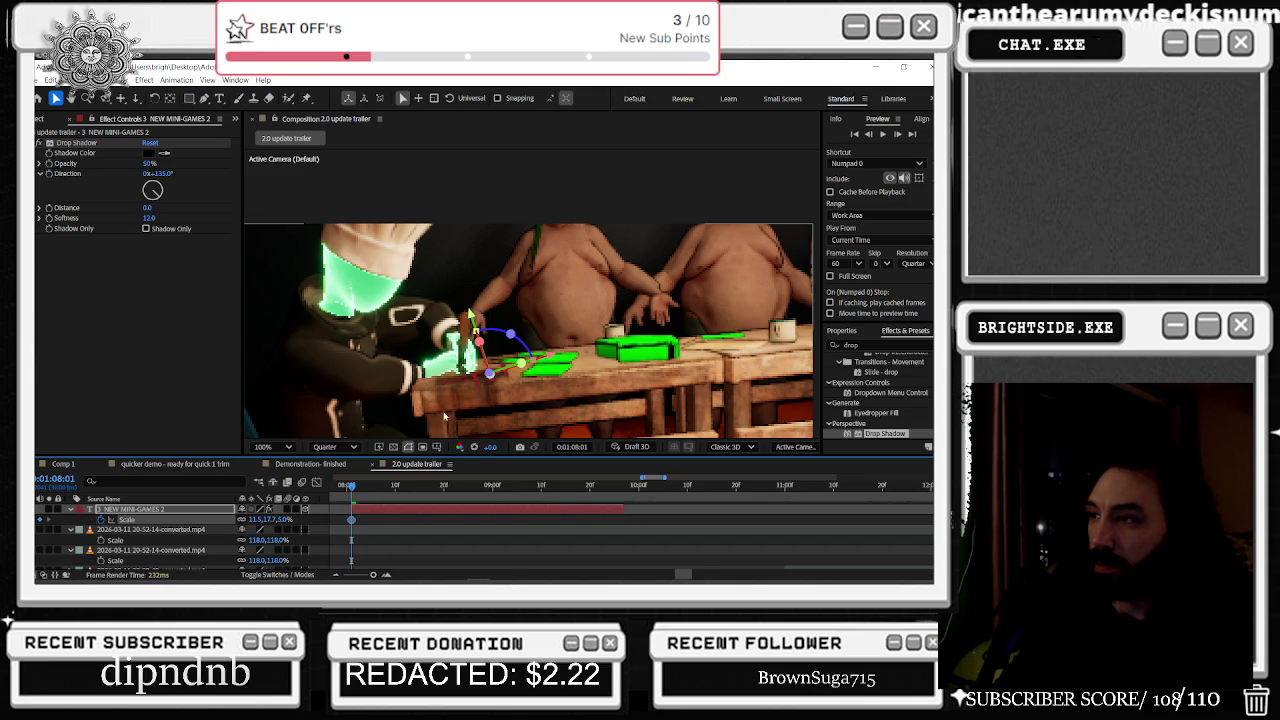
Step: Tilt and reposition the 3D title, then raise it and keyframe a larger Scale at 1:08:08
mouse_move(489, 373)
mouse_down()
mouse_move(505, 383)
mouse_move(508, 328)
mouse_move(462, 240)
mouse_move(567, 205)
mouse_up()
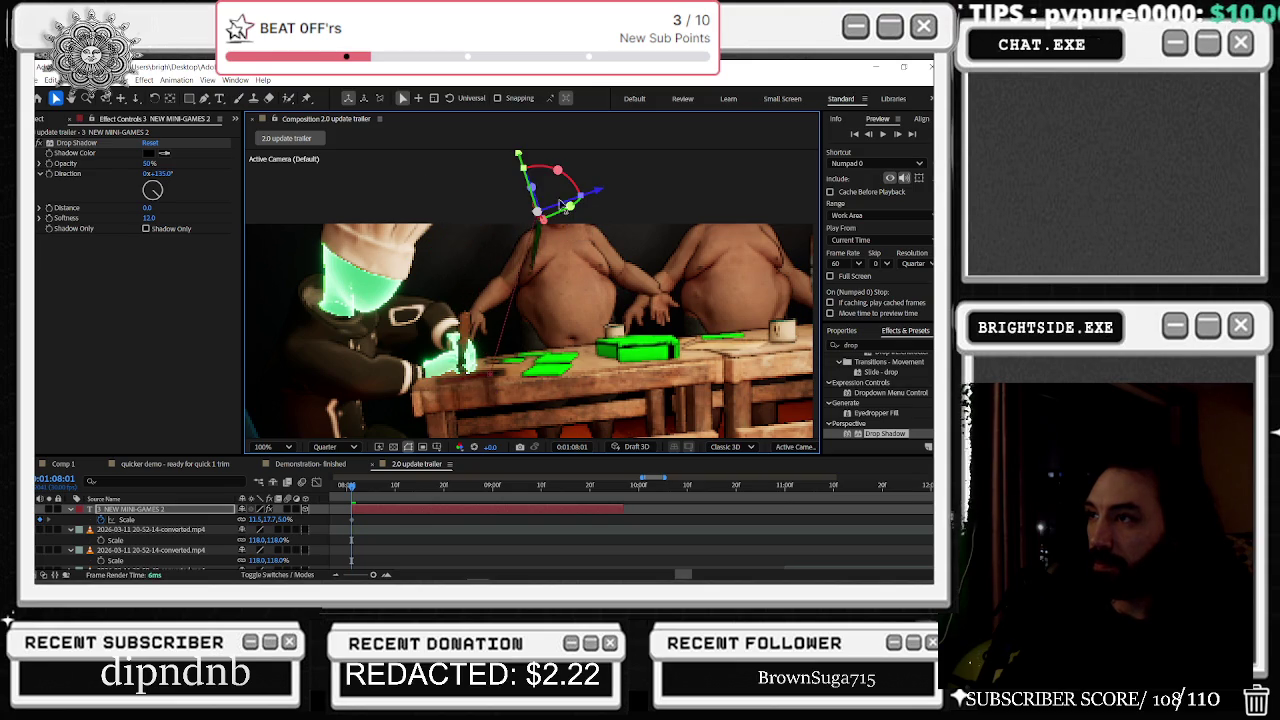
drag(524, 160, 576, 222)
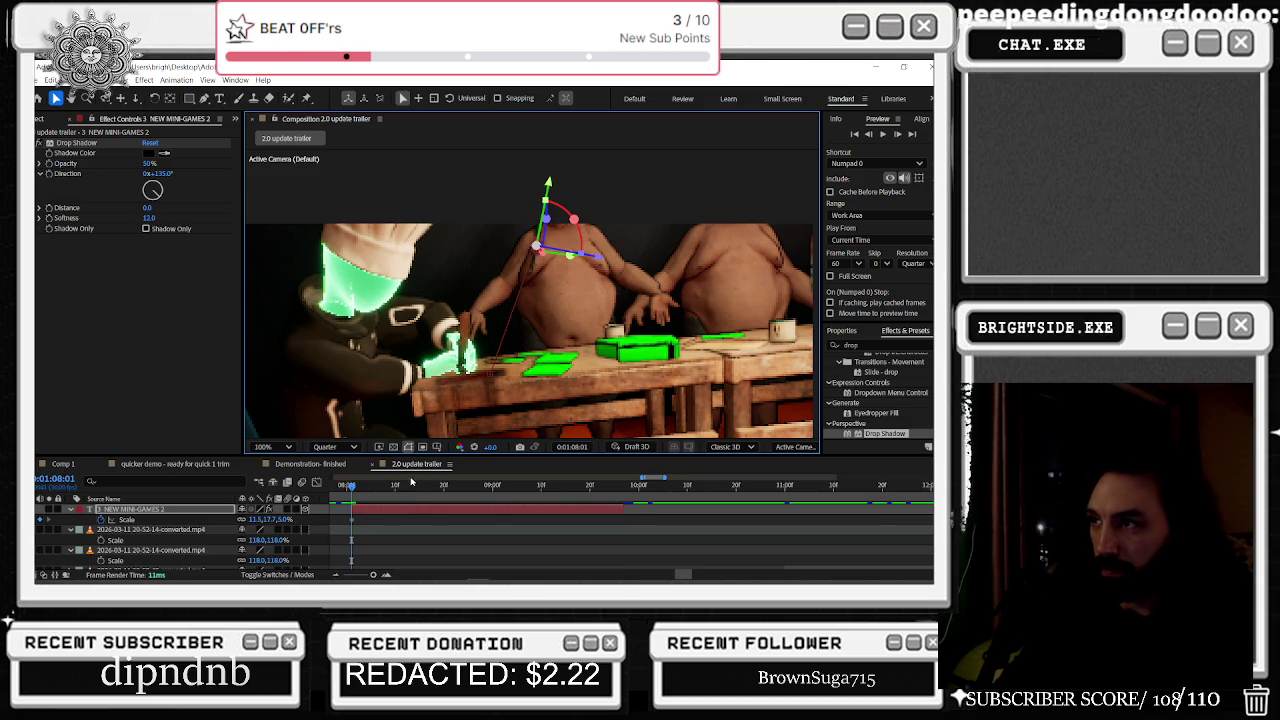
drag(350, 487, 391, 484)
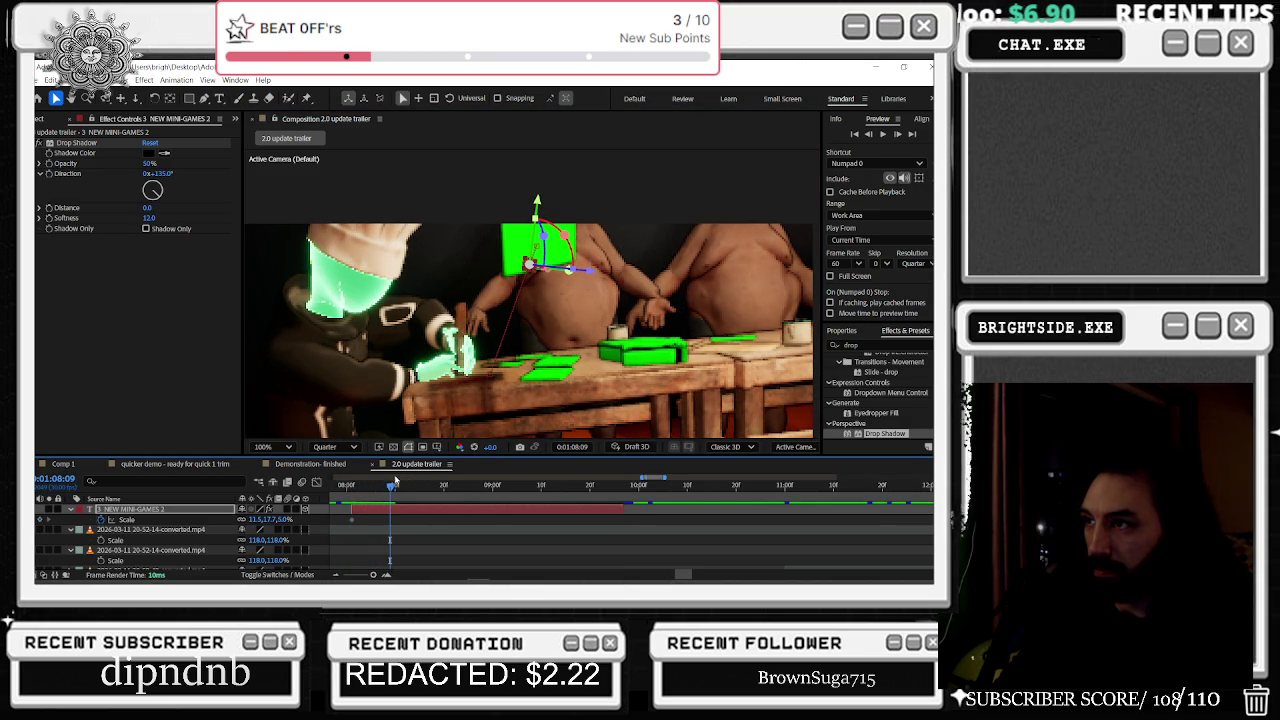
drag(568, 269, 563, 266)
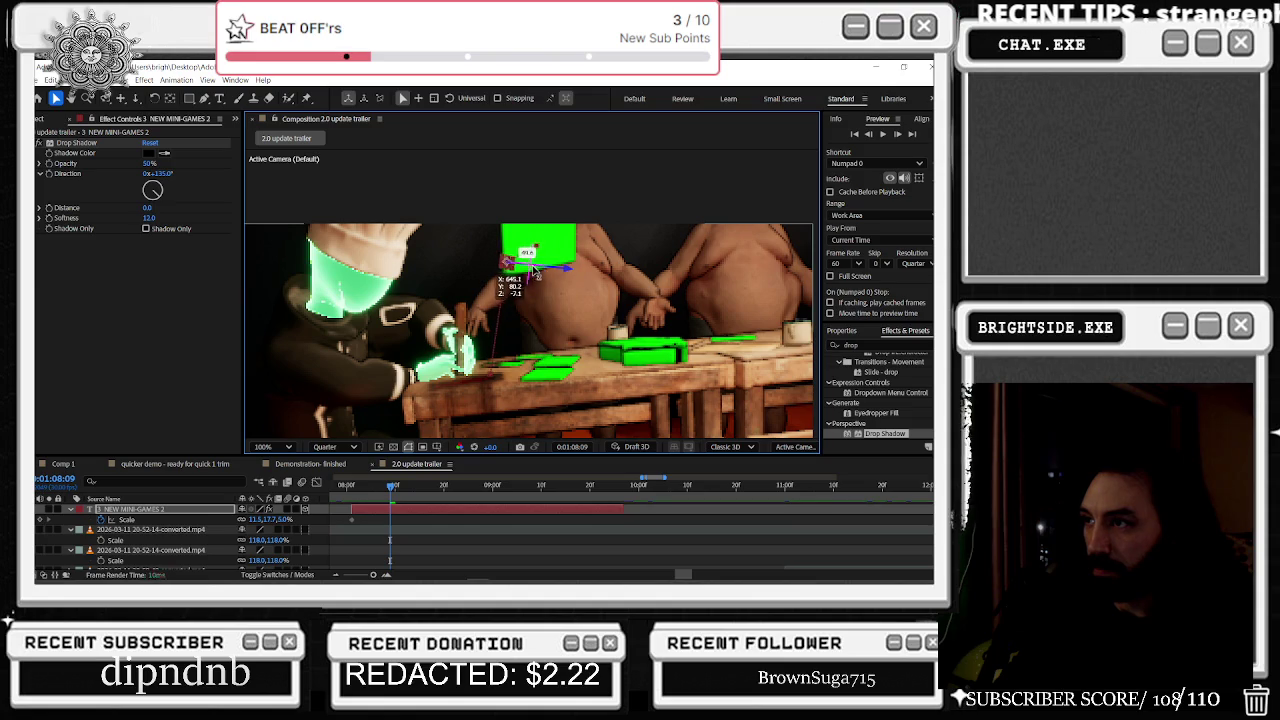
drag(563, 266, 560, 205)
drag(568, 248, 605, 253)
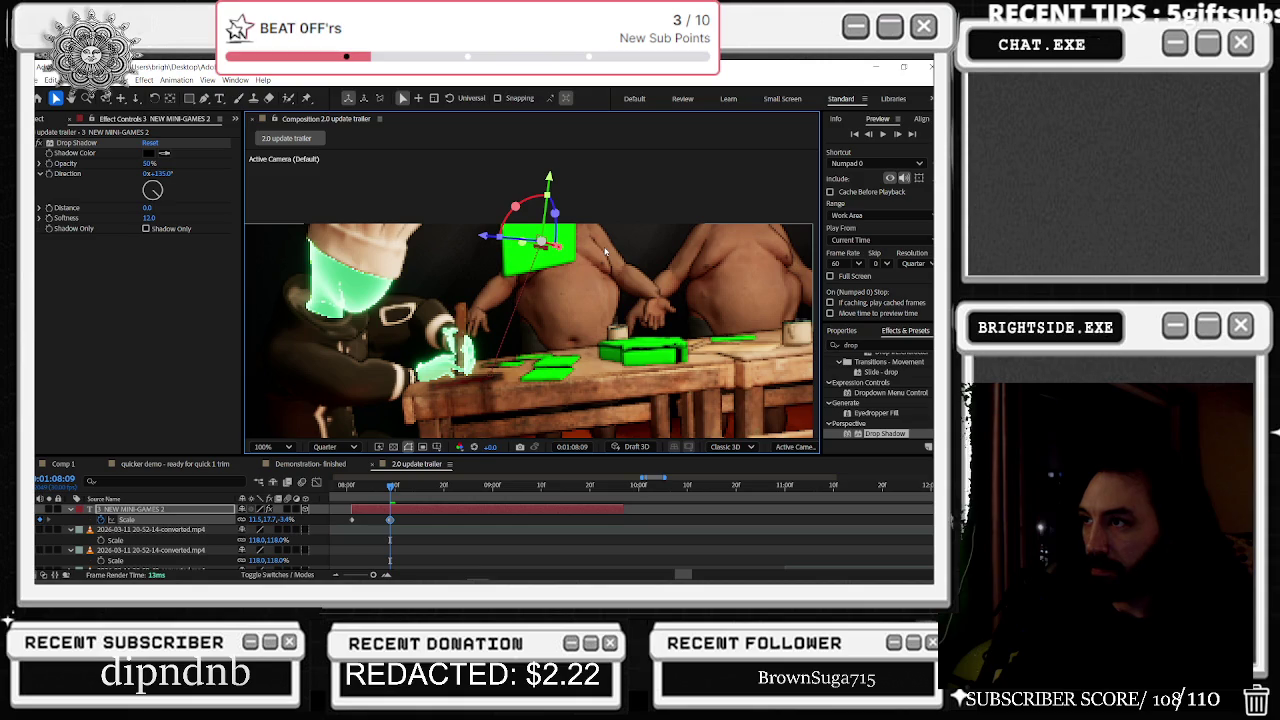
drag(540, 242, 540, 245)
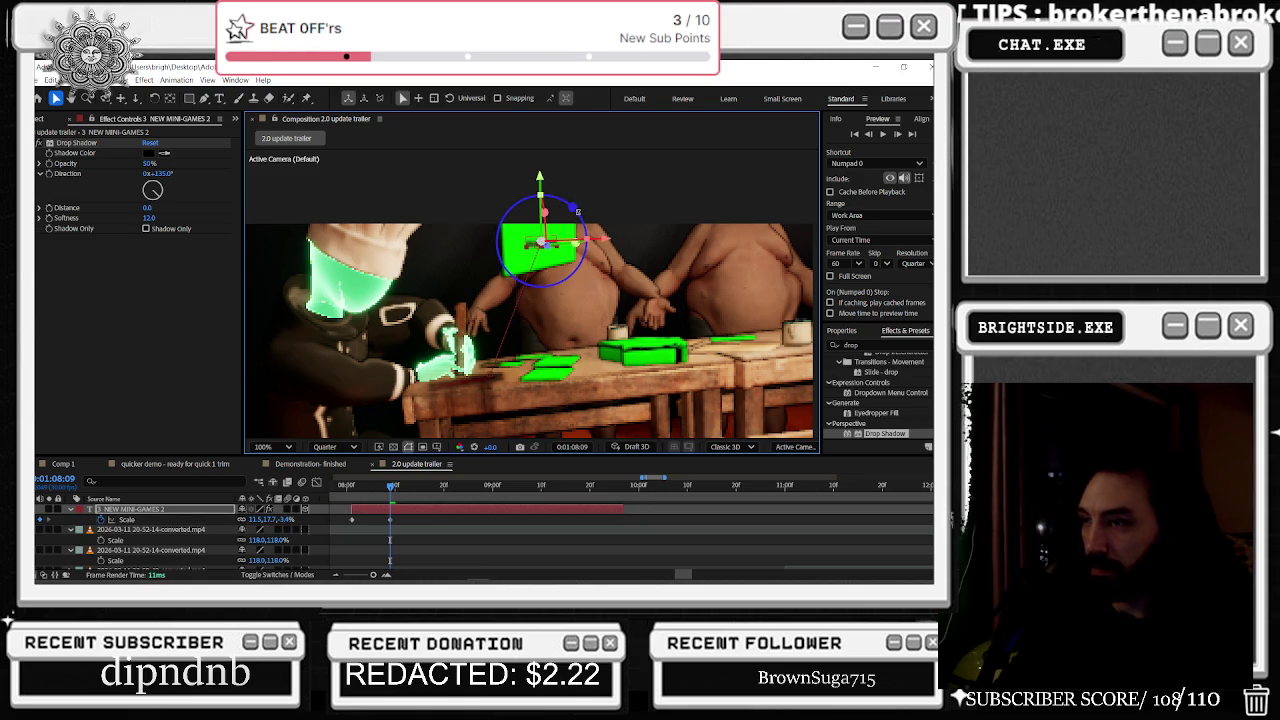
drag(264, 521, 290, 520)
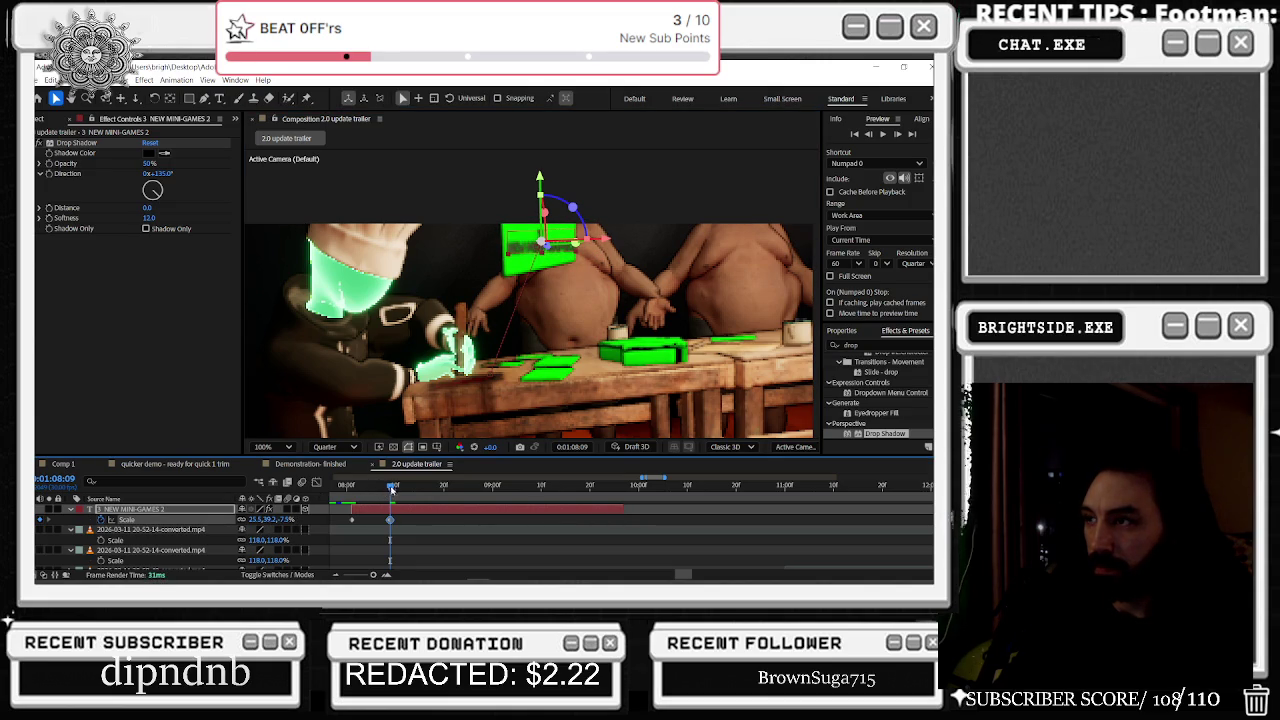
Step: At 1:08:12, rotate the title around its X, Y and Z axes to a new angle
drag(392, 489, 405, 487)
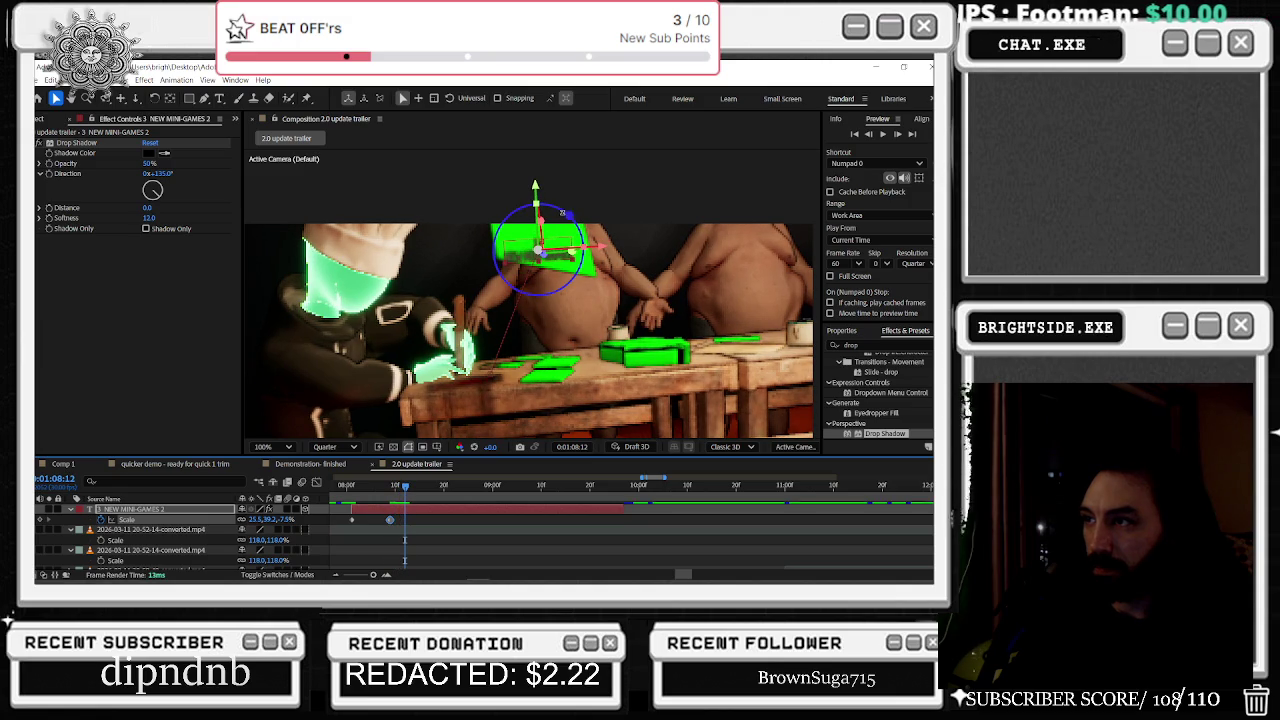
drag(537, 228, 544, 240)
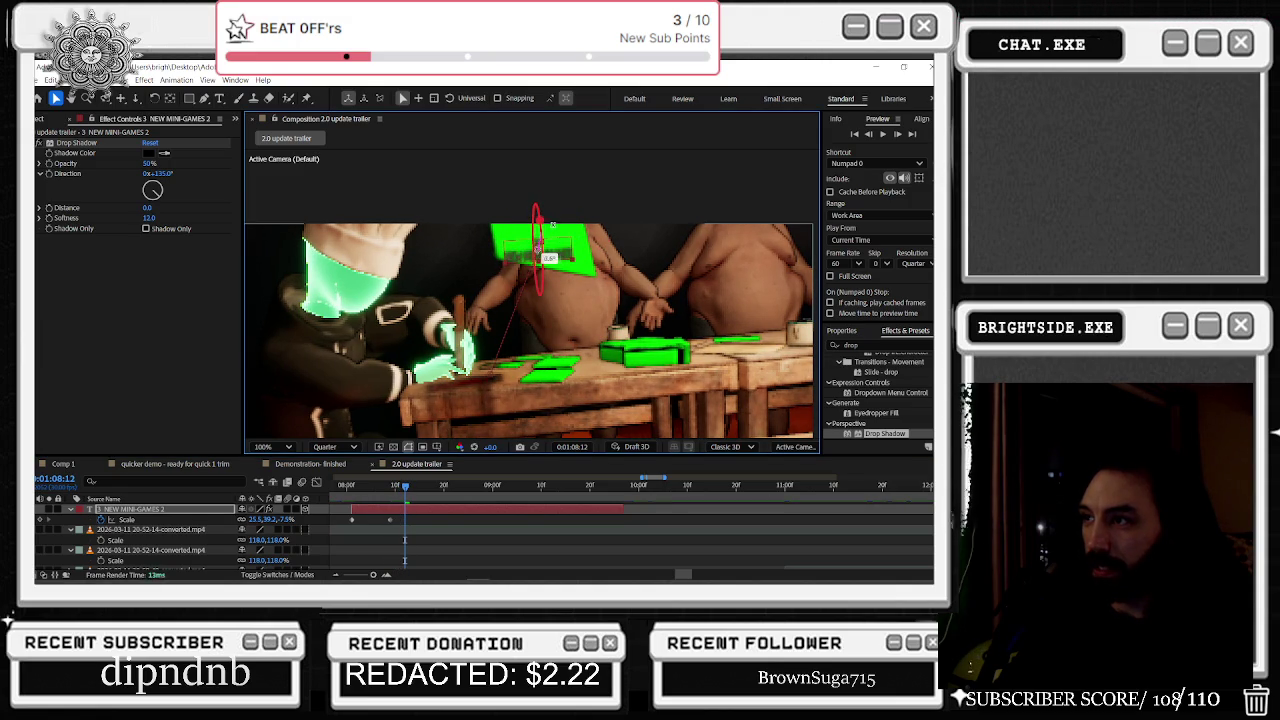
mouse_move(569, 200)
mouse_down()
mouse_move(567, 228)
mouse_move(559, 152)
mouse_up()
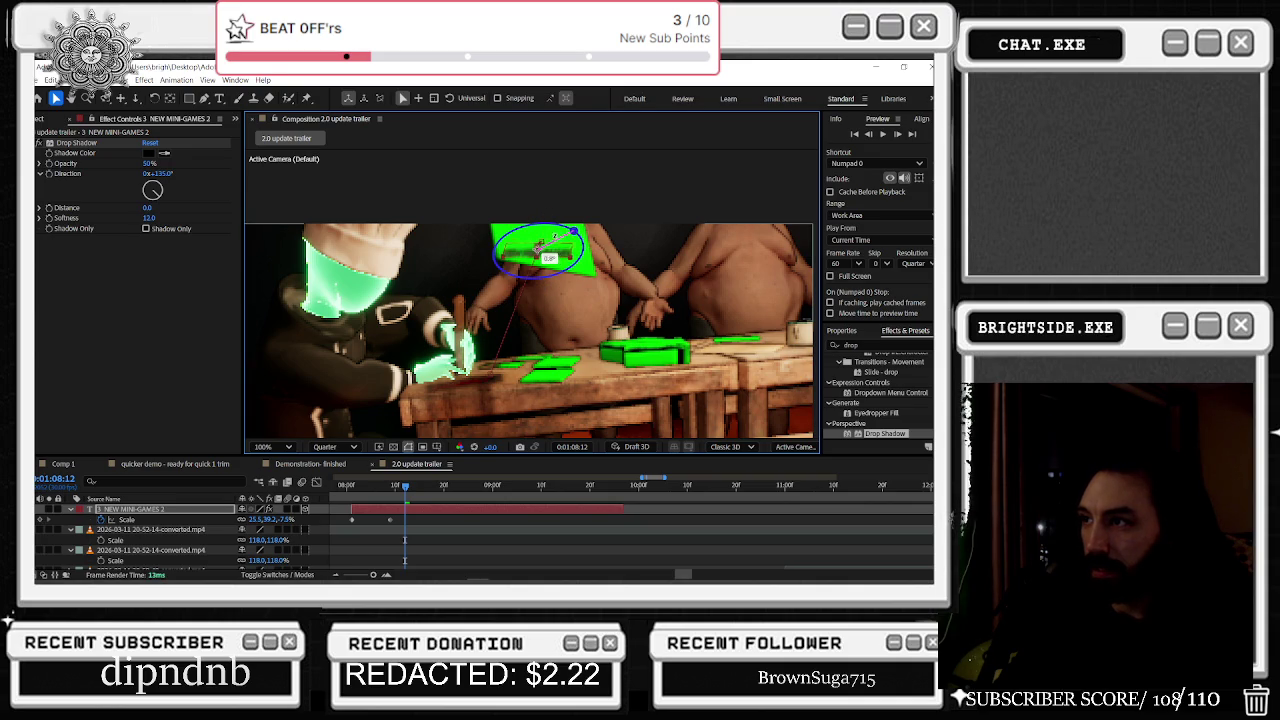
drag(555, 234, 577, 266)
mouse_move(555, 215)
mouse_down()
mouse_move(540, 250)
mouse_move(566, 282)
mouse_up()
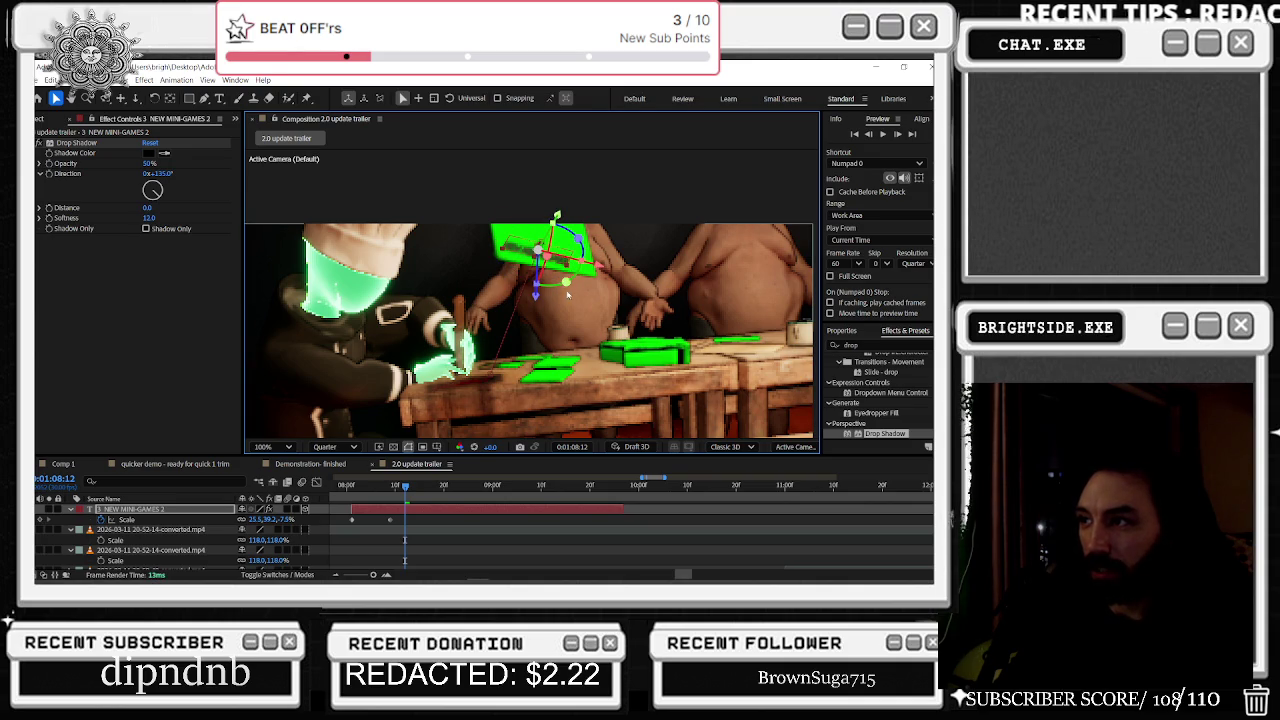
mouse_move(555, 235)
mouse_down()
mouse_move(548, 255)
mouse_move(594, 236)
mouse_up()
drag(566, 280, 576, 261)
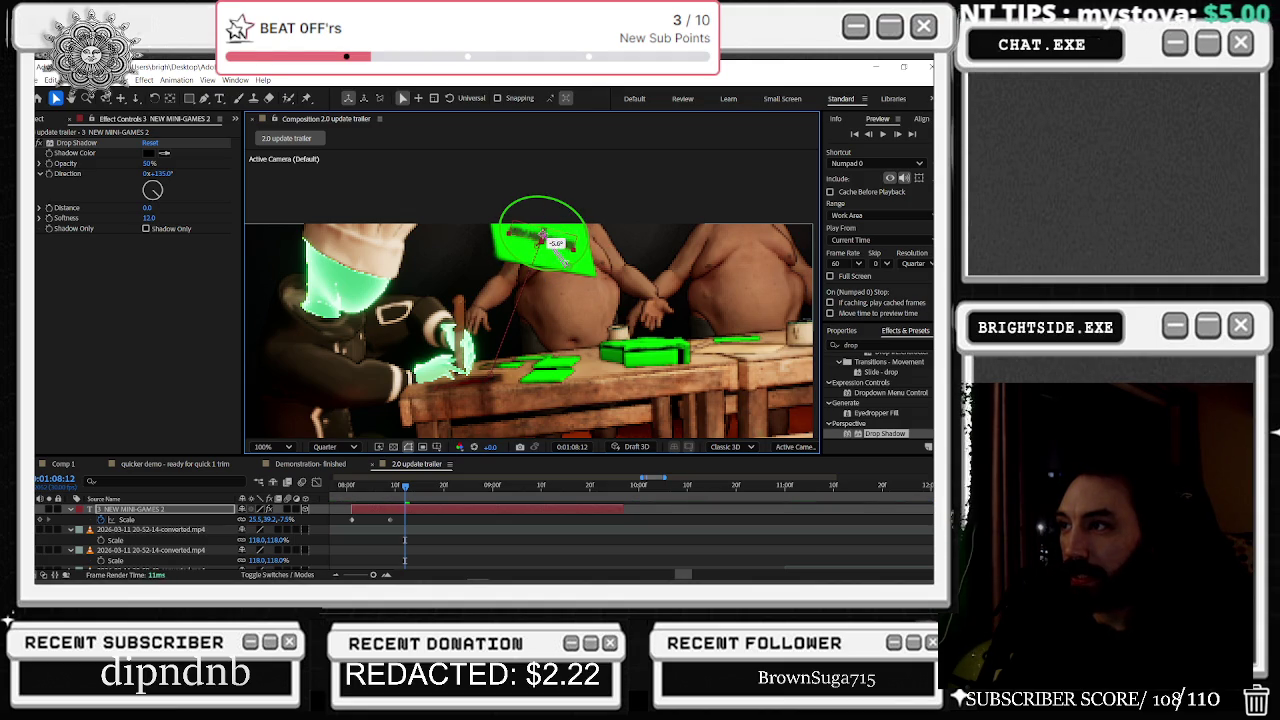
mouse_move(545, 238)
mouse_down()
mouse_move(582, 218)
mouse_move(611, 230)
mouse_up()
Step: Set an Orientation keyframe on the title at 1:08:12, then return to 1:08:08
key(s)
key(u)
drag(268, 523, 258, 523)
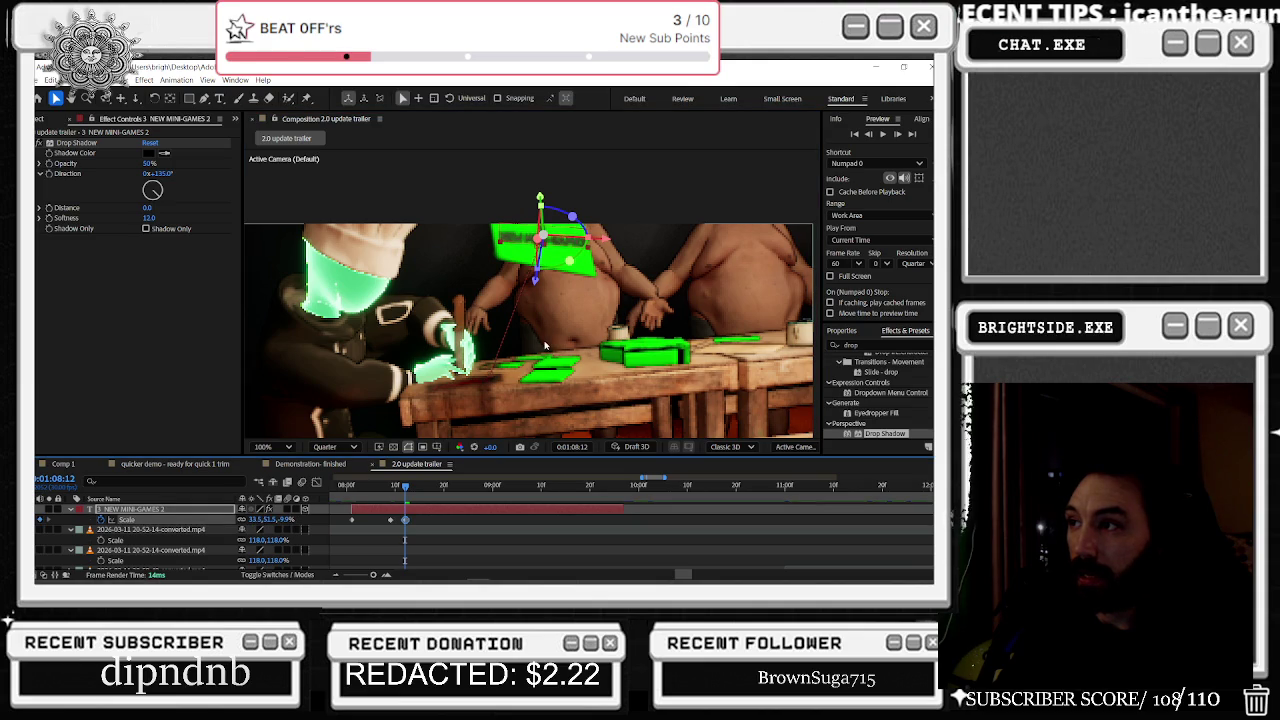
drag(570, 259, 546, 238)
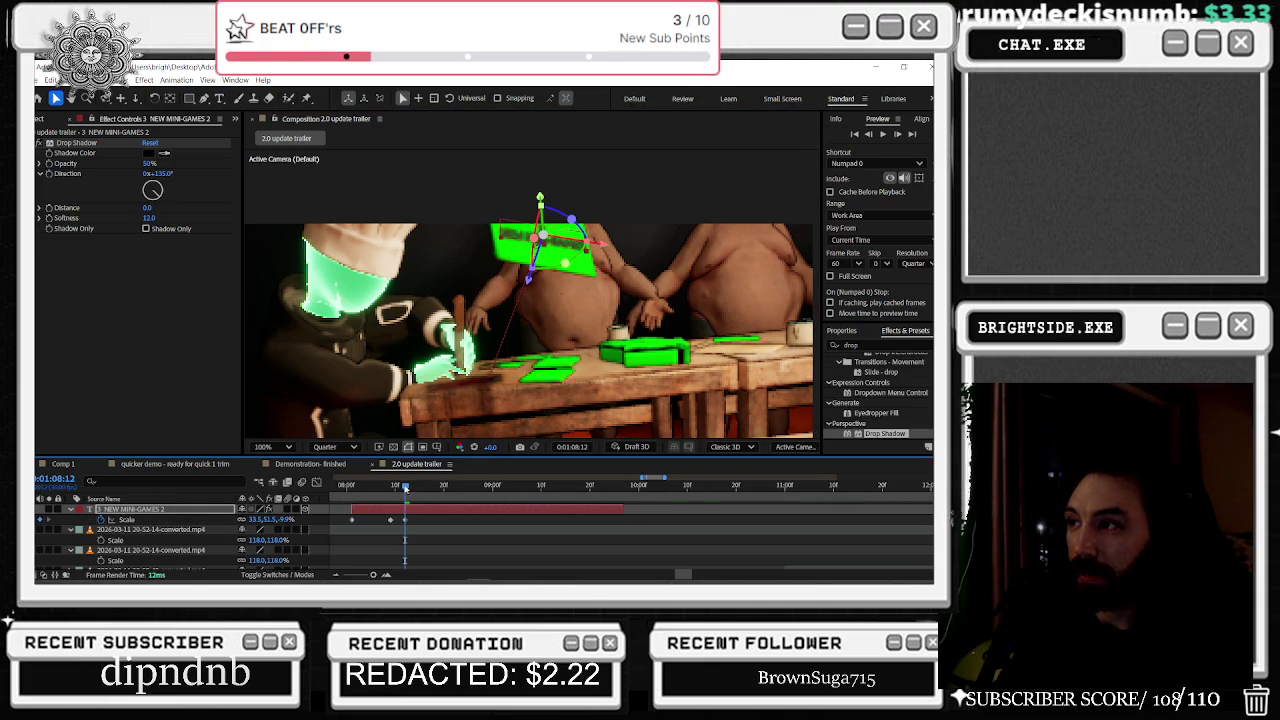
drag(404, 488, 388, 488)
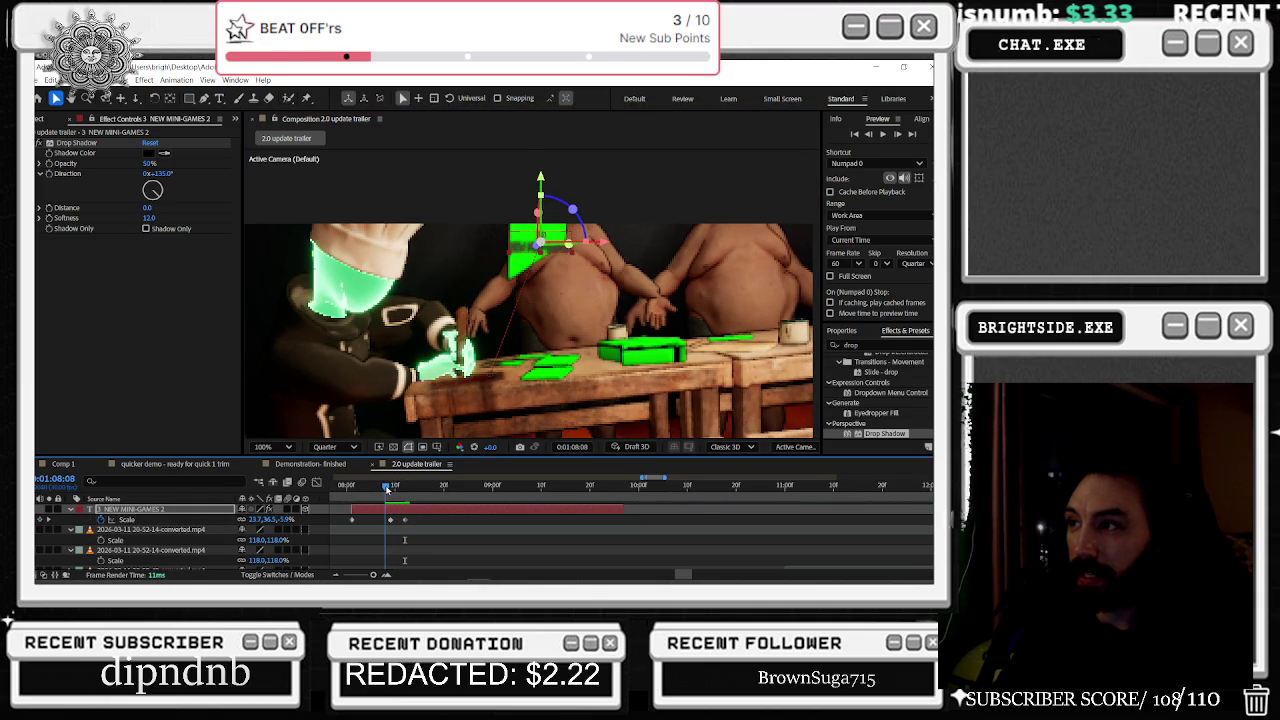
Step: Rotate and raise the title at 1:08:08, then spin it and keyframe Scale at 1:08:05
drag(568, 243, 585, 240)
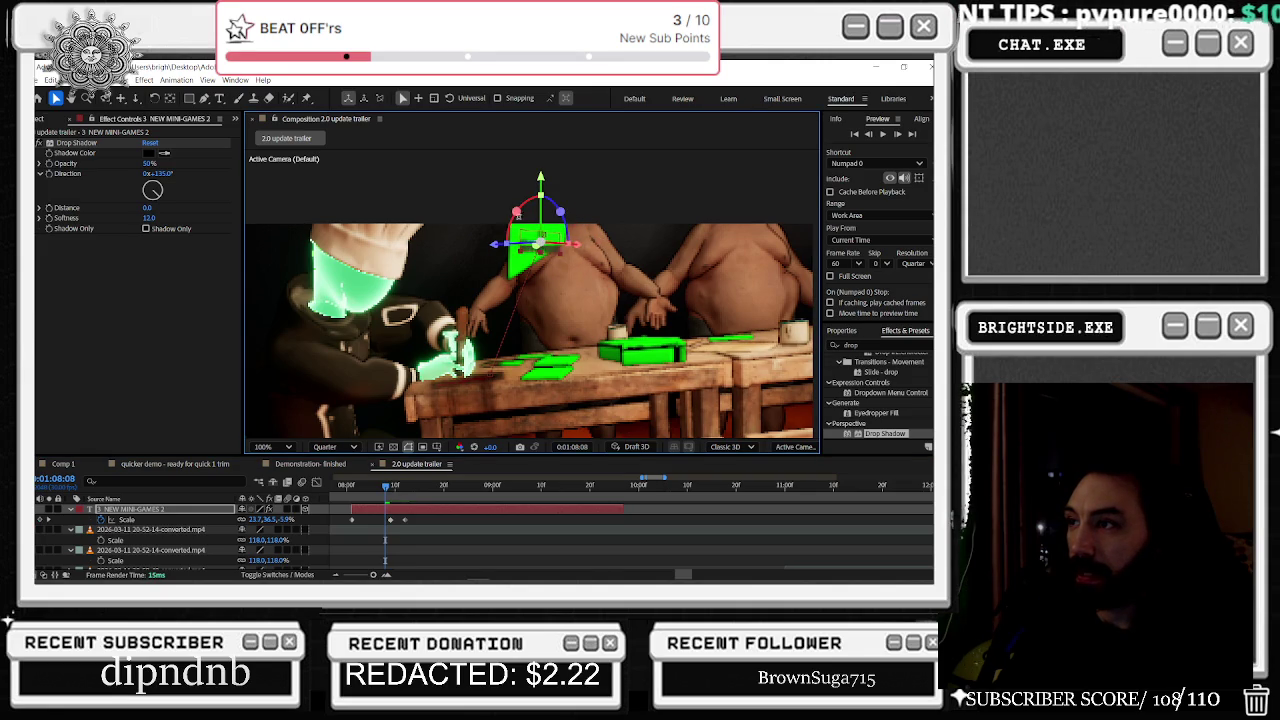
mouse_move(517, 211)
mouse_down()
mouse_move(502, 221)
mouse_move(549, 241)
mouse_up()
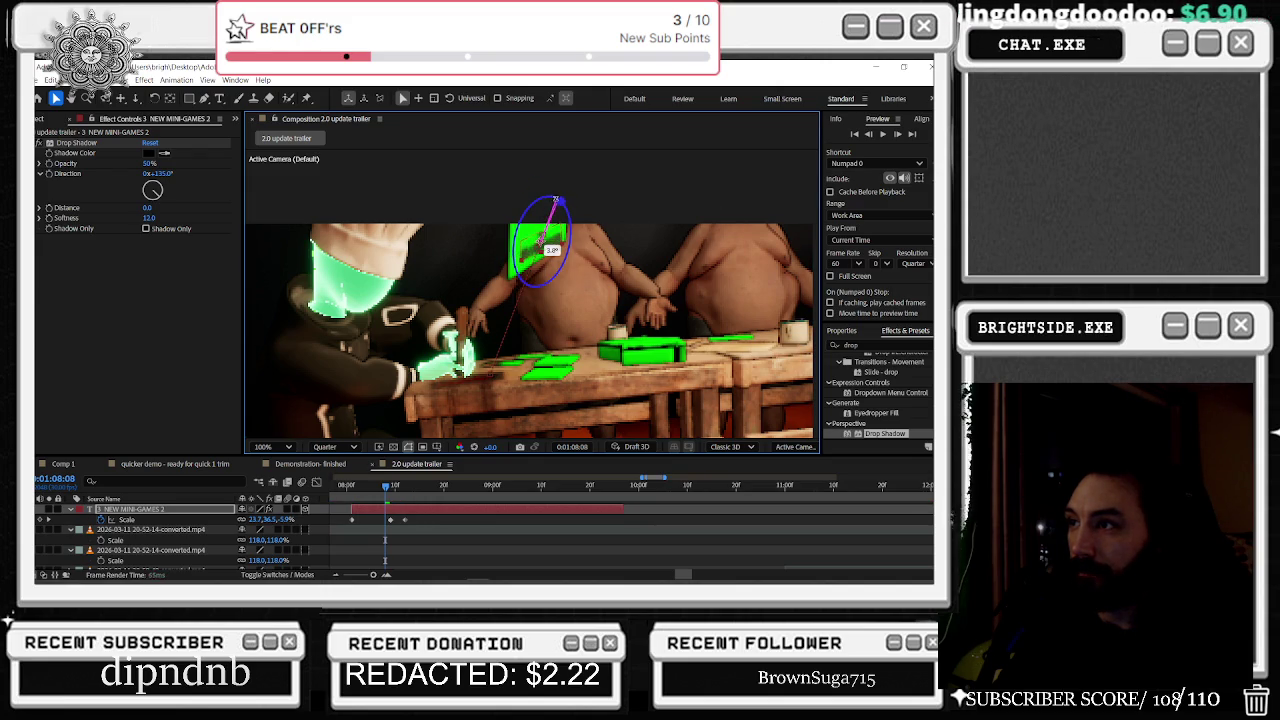
drag(537, 190, 540, 187)
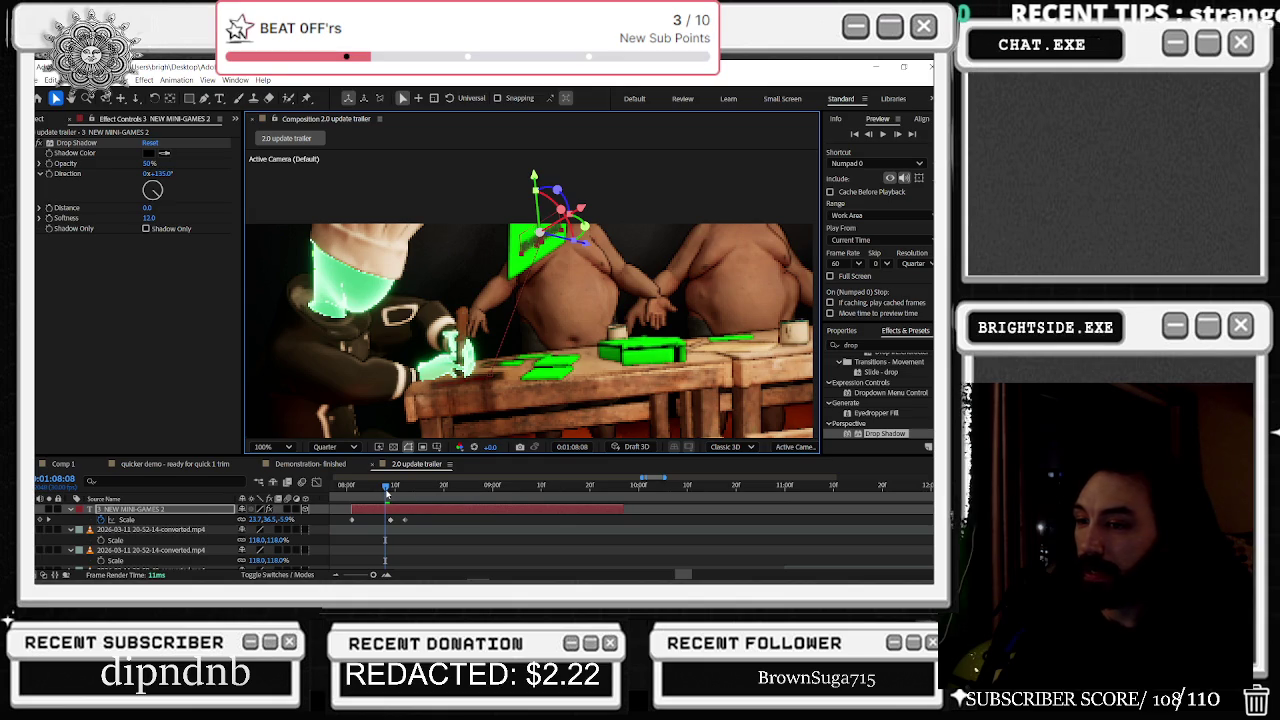
drag(386, 489, 370, 491)
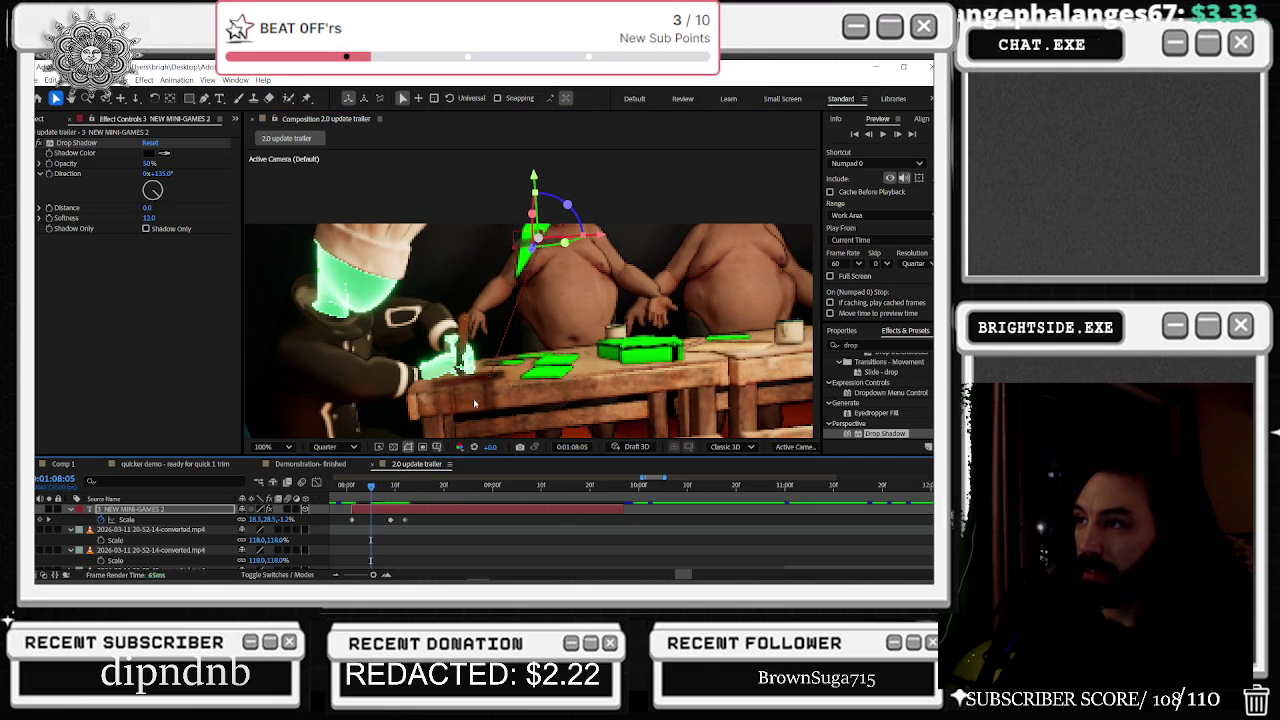
mouse_move(540, 238)
mouse_down()
mouse_move(656, 218)
mouse_move(578, 215)
mouse_move(537, 167)
mouse_up()
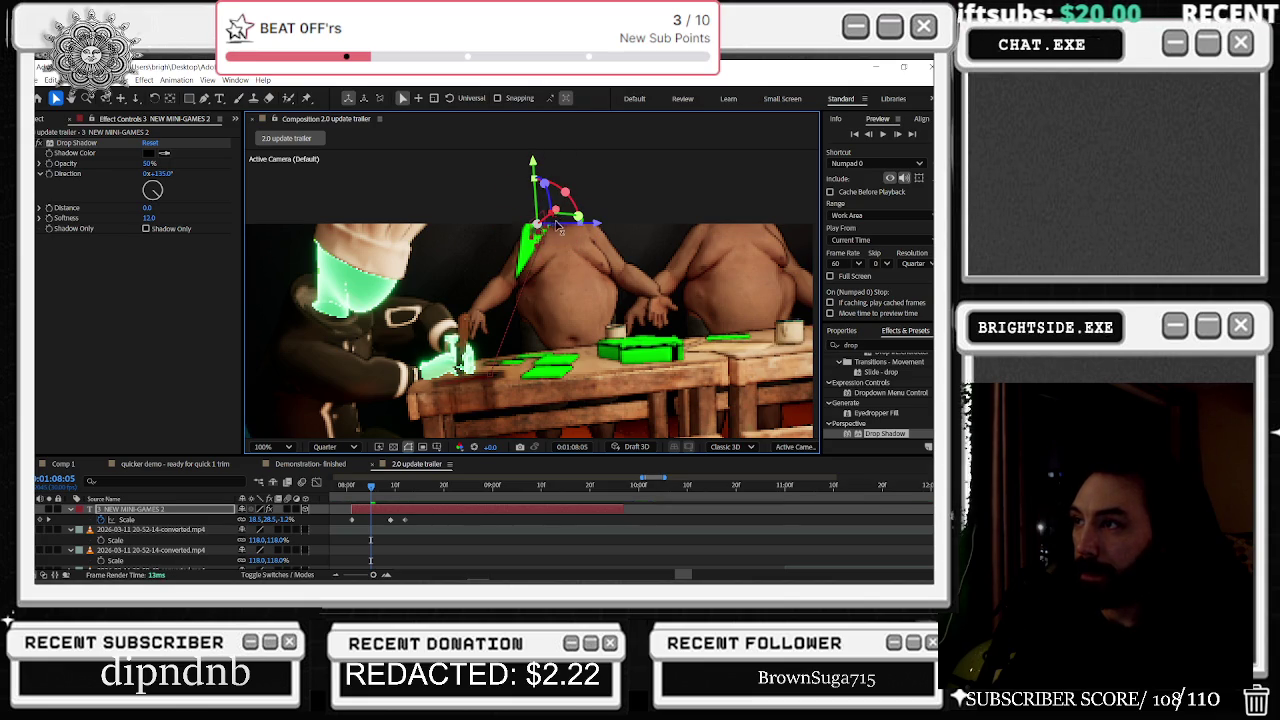
drag(556, 226, 538, 228)
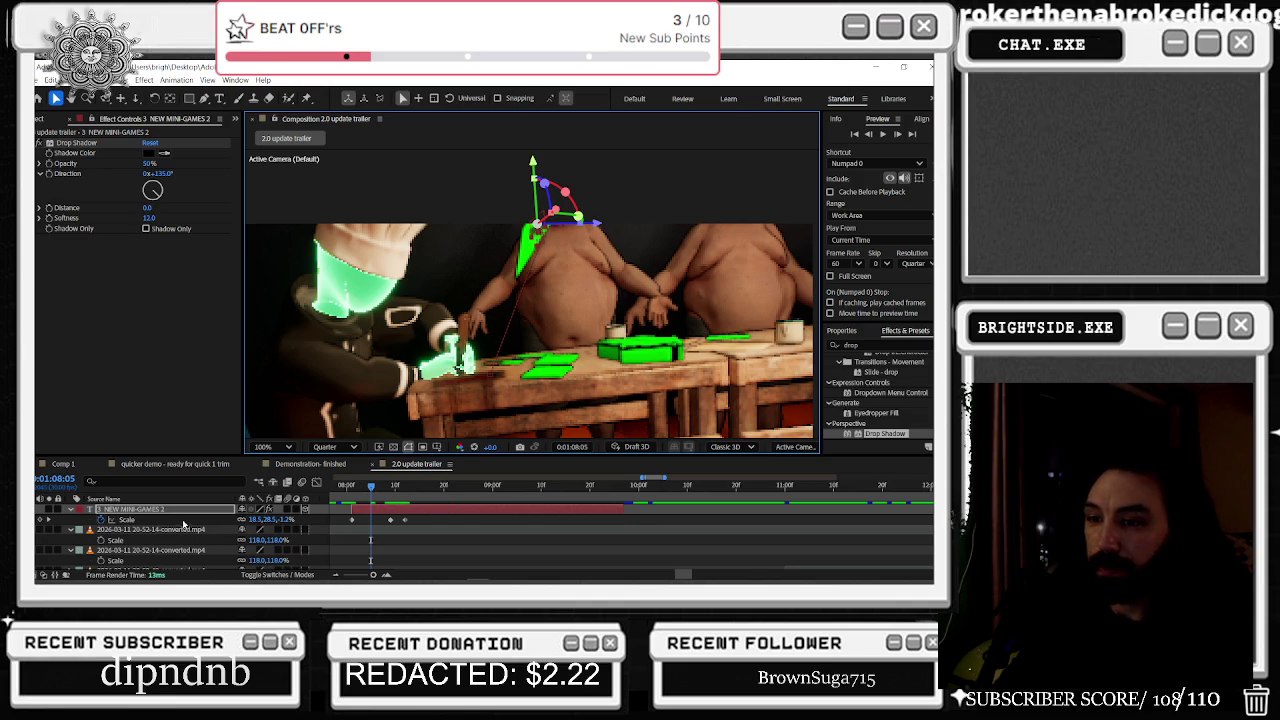
drag(256, 520, 260, 520)
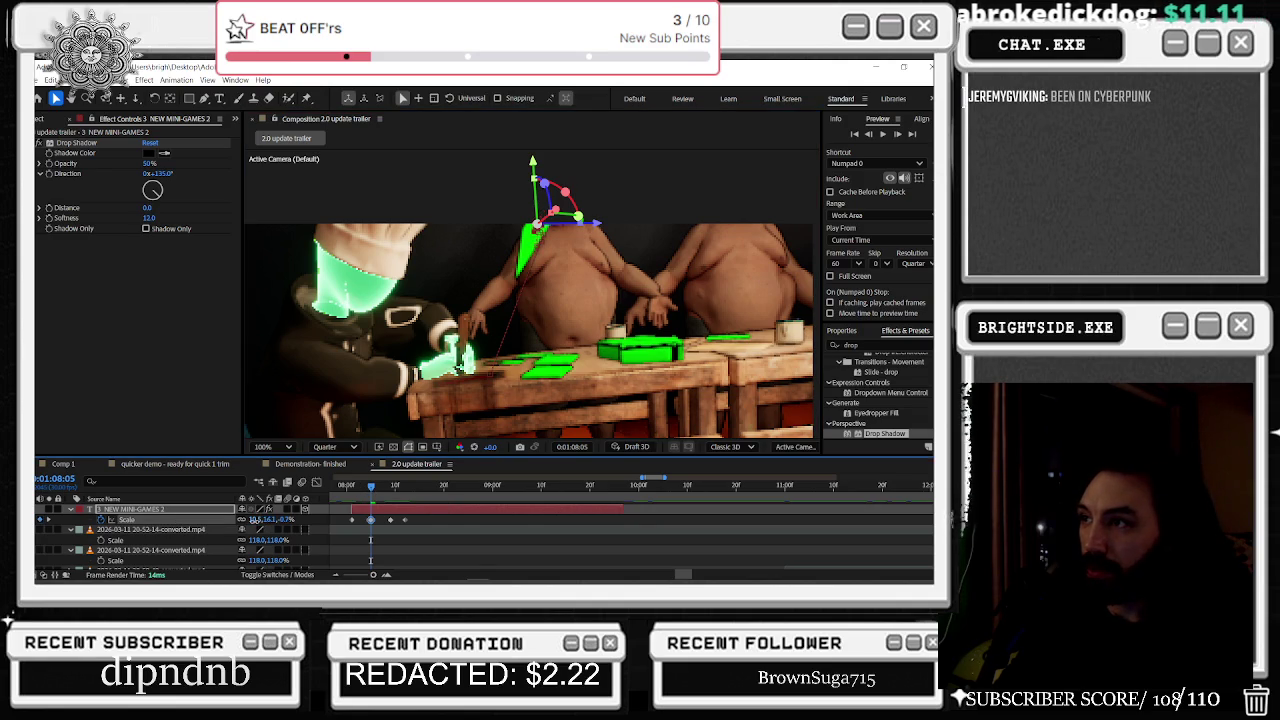
drag(372, 486, 415, 486)
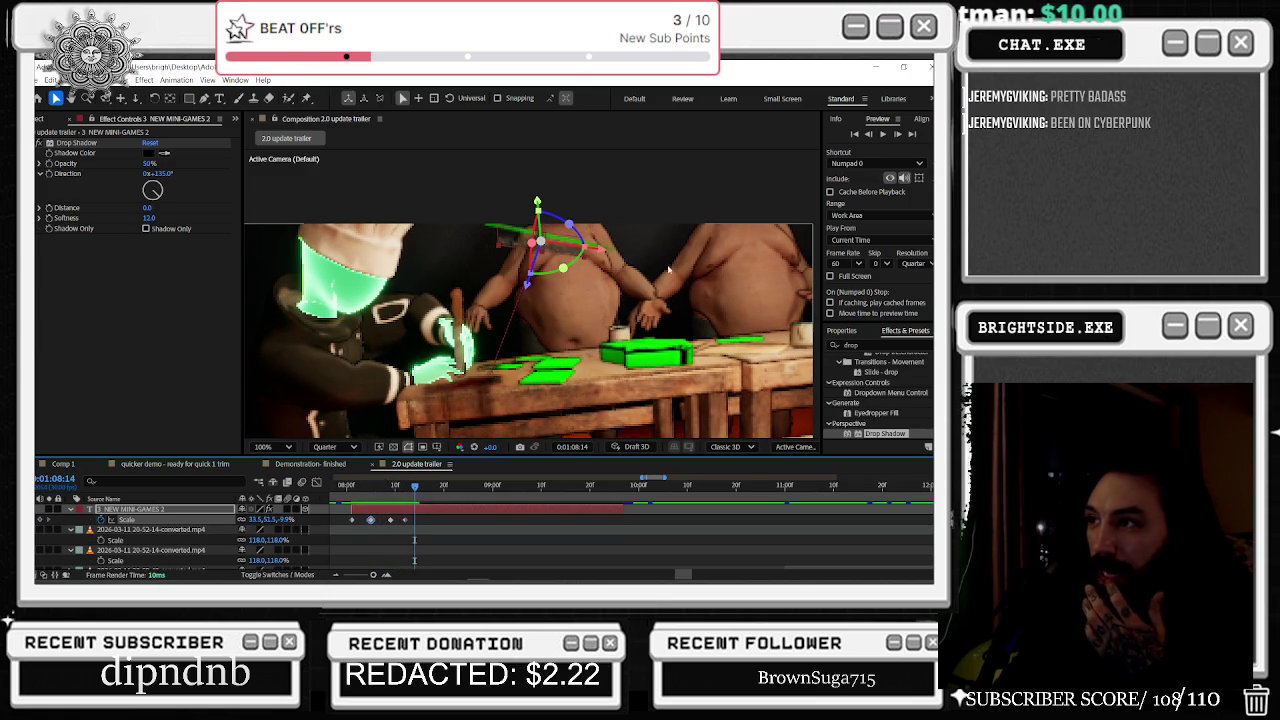
Step: Flip the title around X, keyframe a flatter Z scale at 1:08:13, and preview ahead
drag(562, 224, 544, 231)
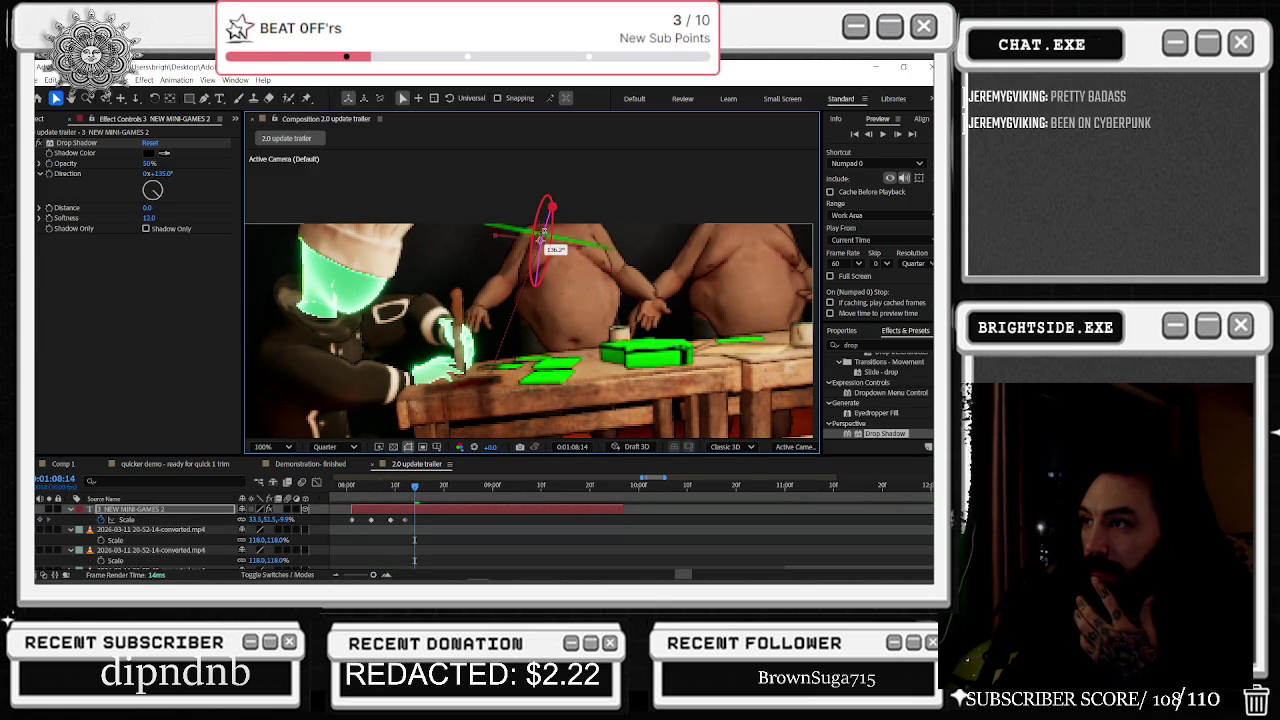
mouse_move(544, 231)
mouse_down()
mouse_move(548, 196)
mouse_move(580, 207)
mouse_up()
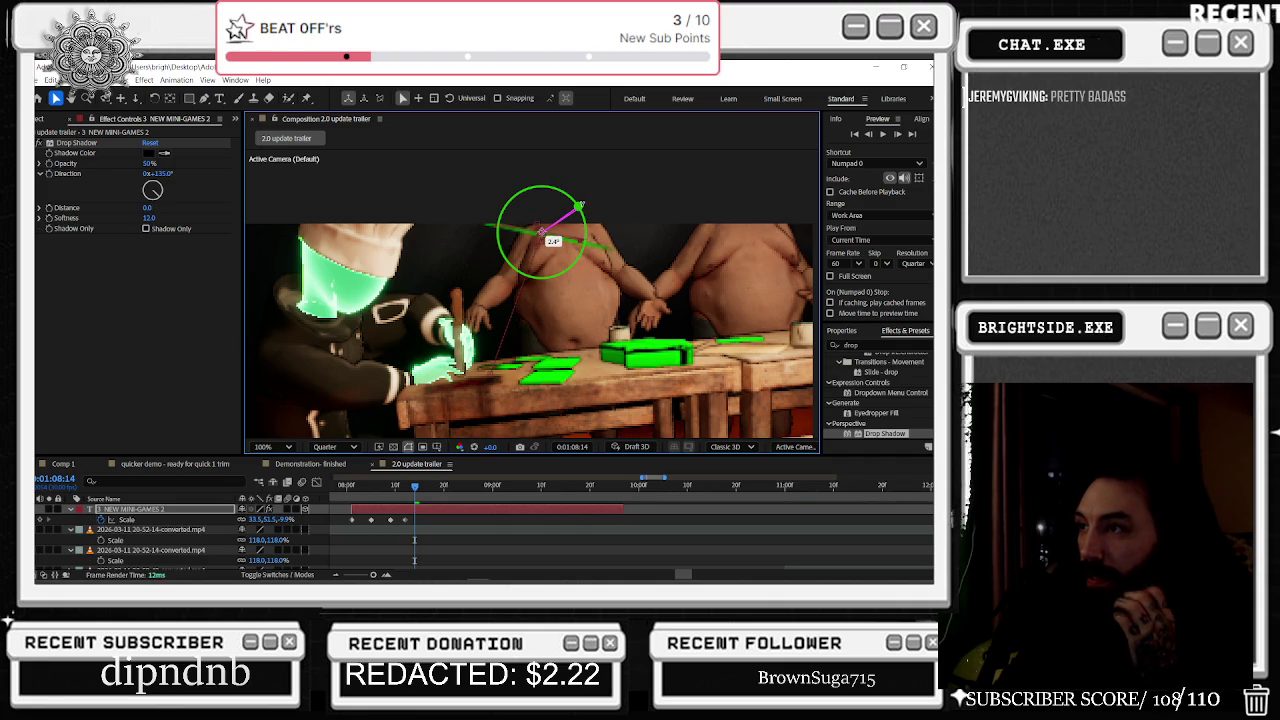
drag(416, 488, 411, 488)
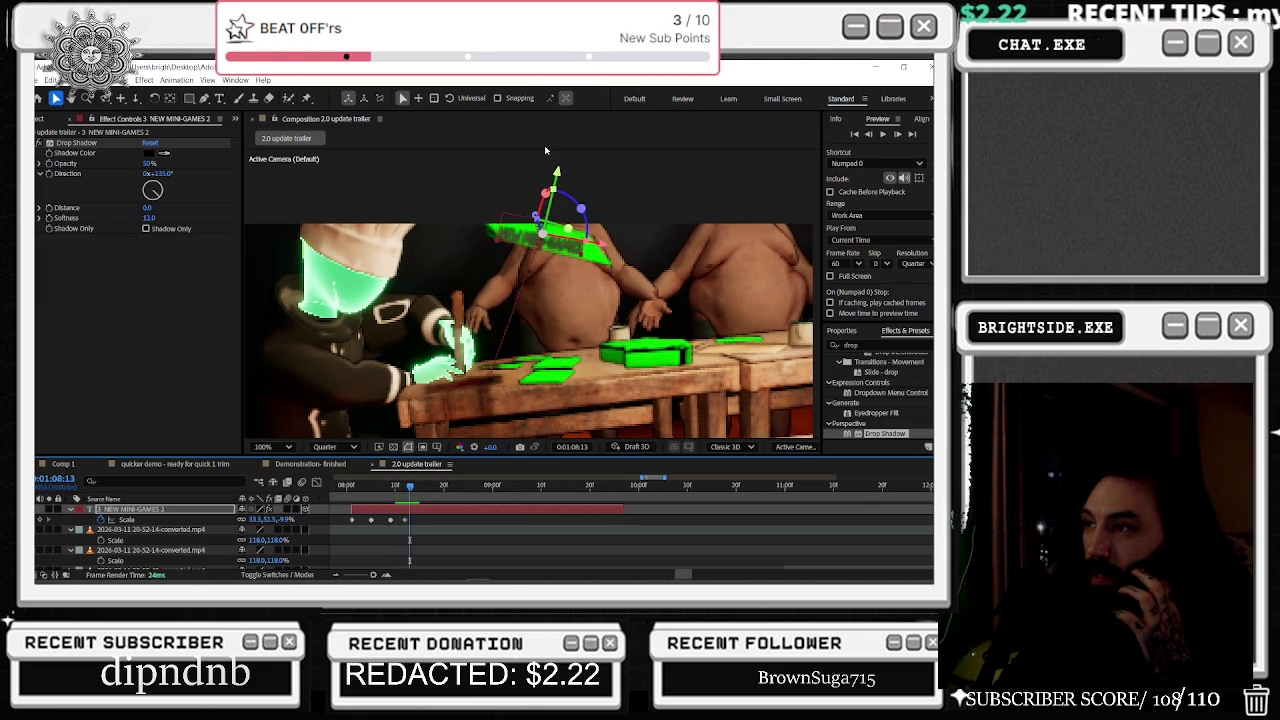
click(537, 218)
mouse_move(537, 217)
mouse_down()
mouse_move(574, 234)
mouse_move(553, 190)
mouse_move(528, 214)
mouse_up()
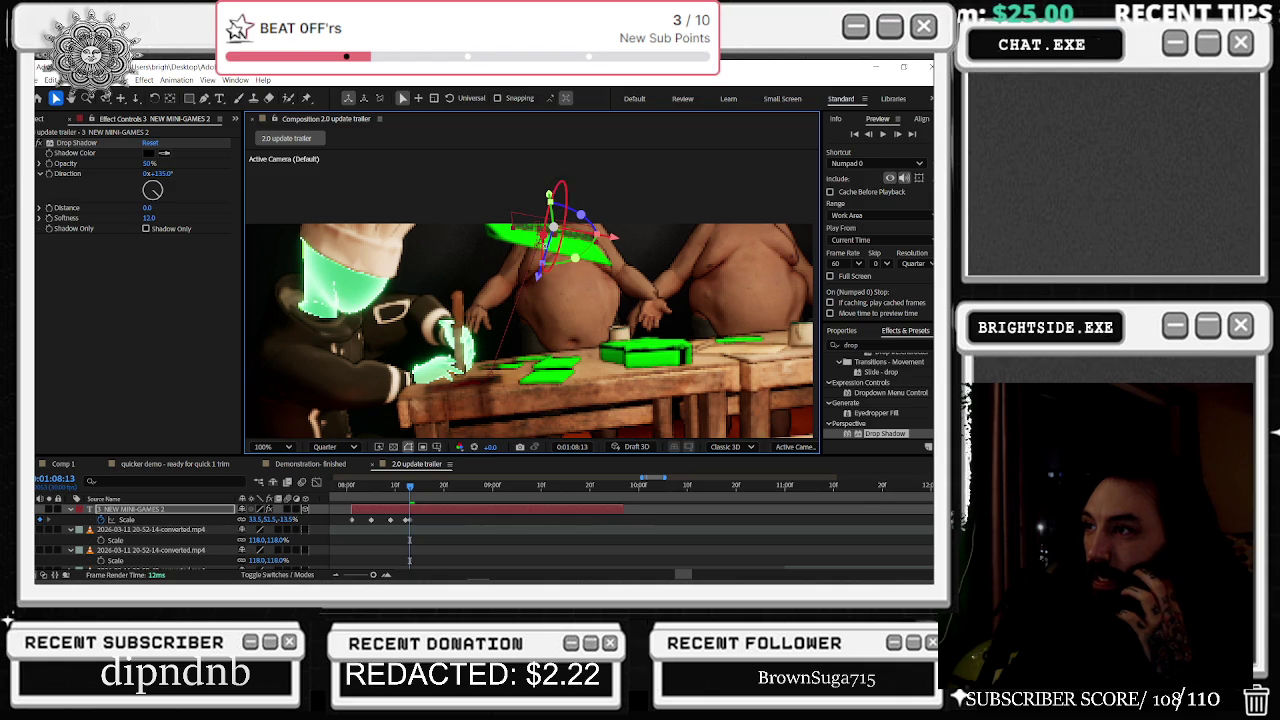
drag(553, 256, 520, 321)
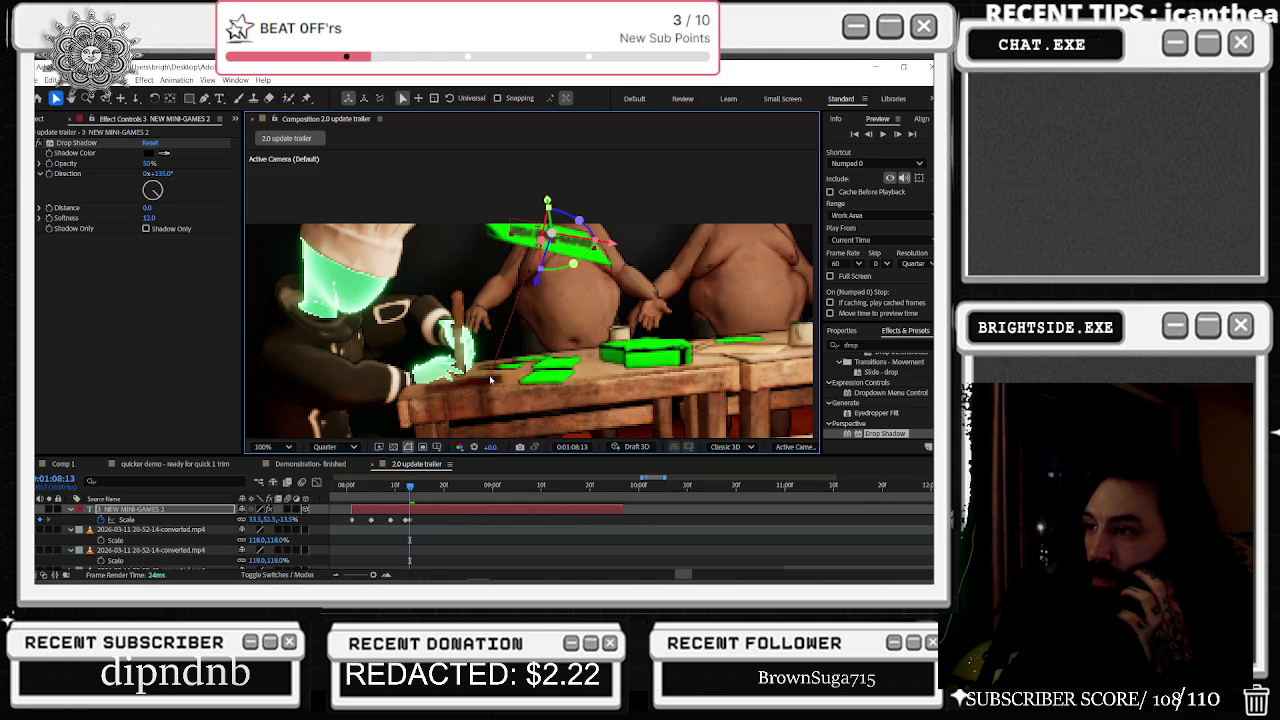
drag(415, 487, 454, 485)
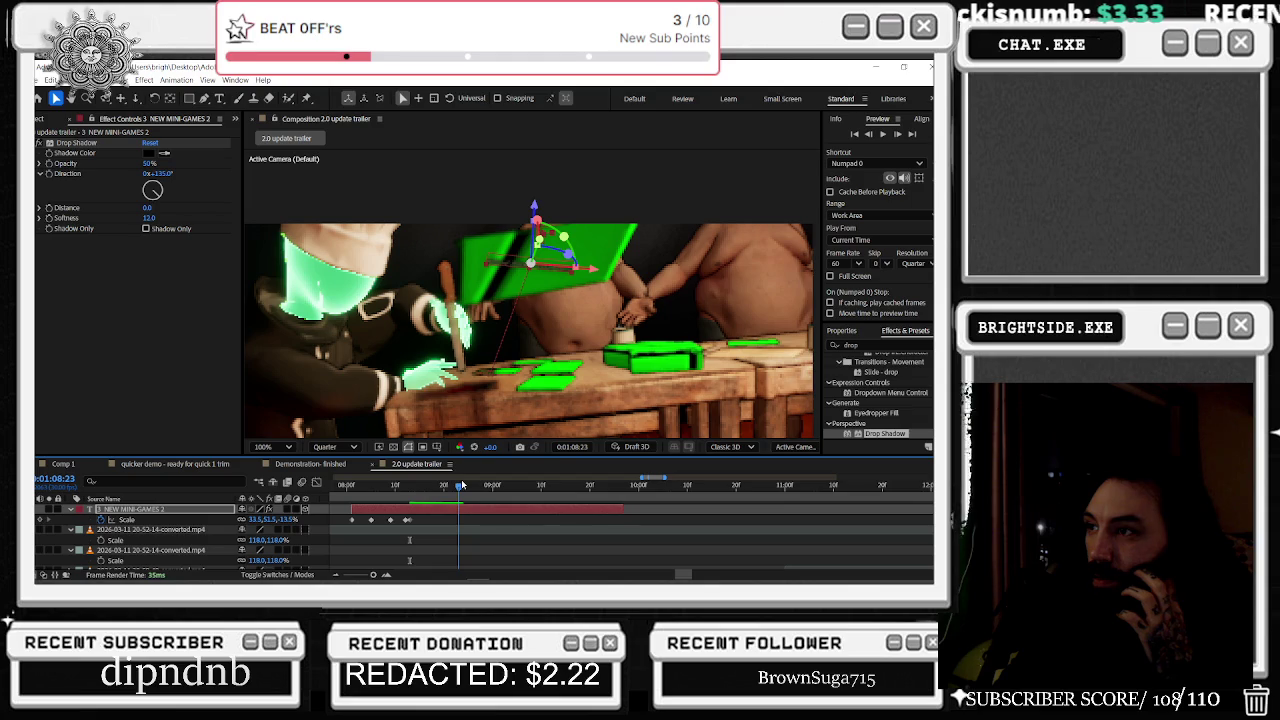
Step: At 0:01:08:21, tilt the text plane about 5.4°, then scrub back to review
drag(459, 486, 450, 486)
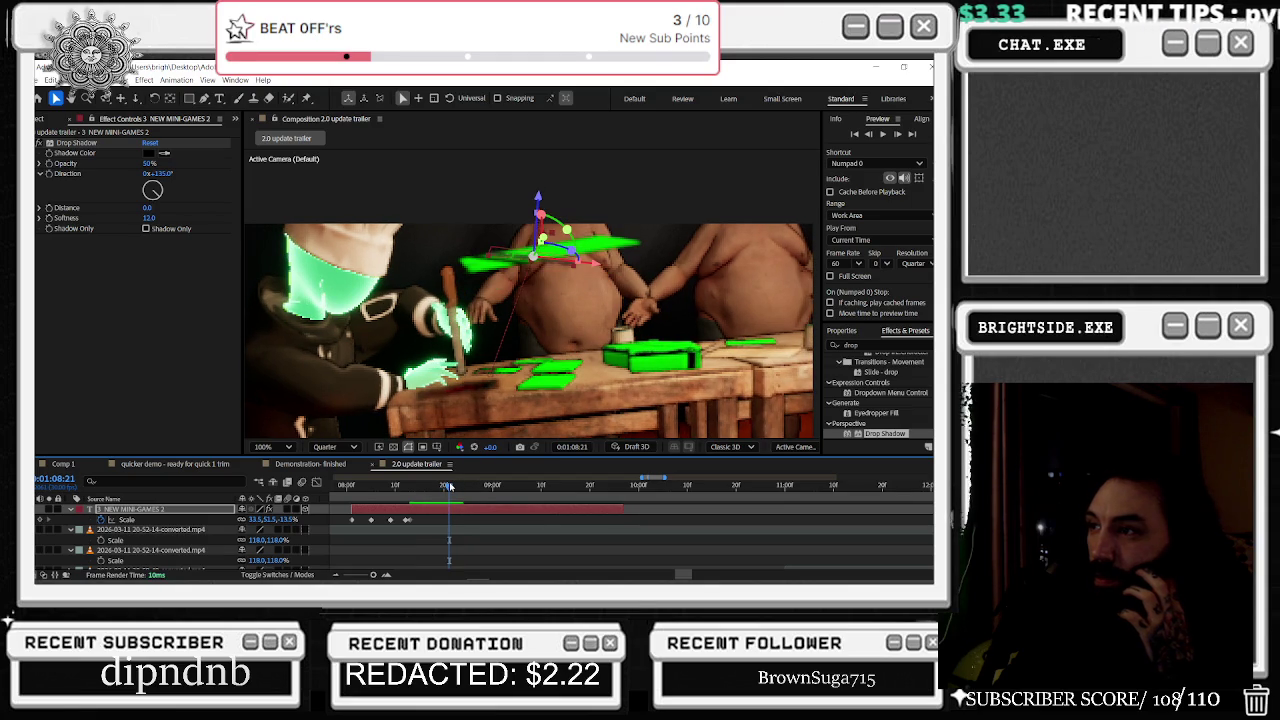
mouse_move(570, 227)
mouse_down()
mouse_move(530, 245)
mouse_move(536, 279)
mouse_move(538, 256)
mouse_up()
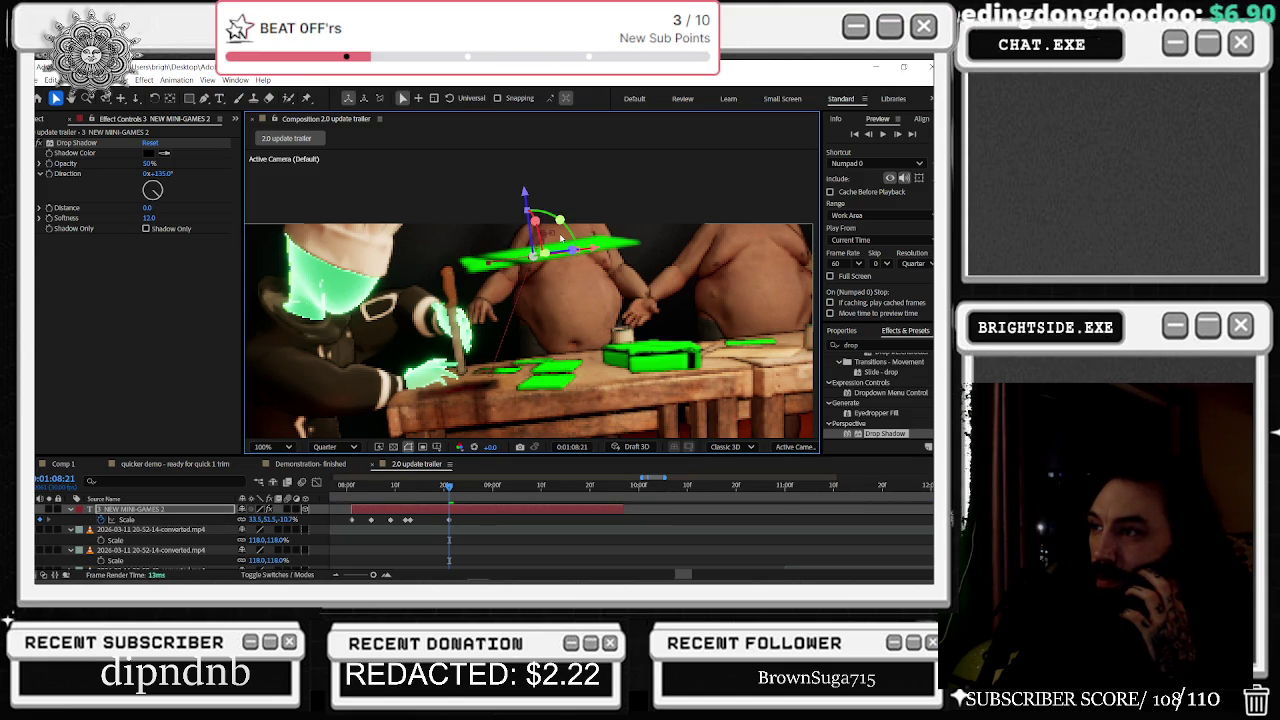
mouse_move(450, 486)
mouse_down()
mouse_move(421, 487)
mouse_move(459, 487)
mouse_up()
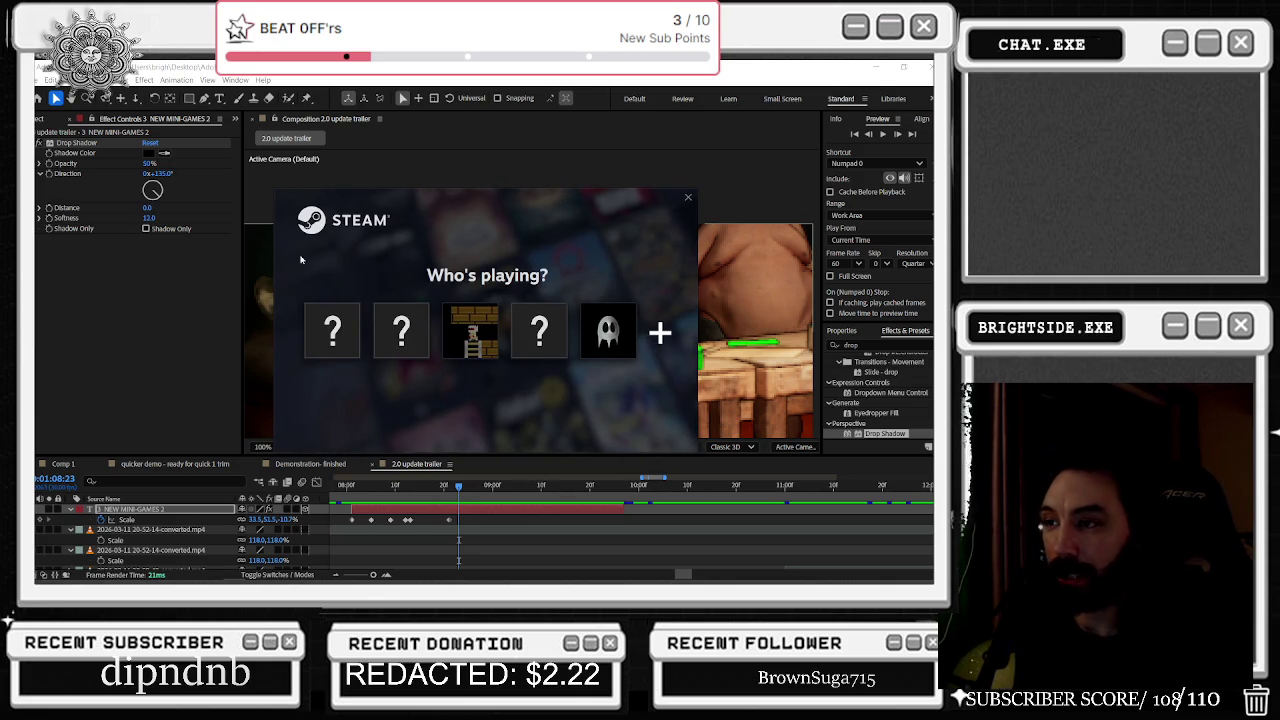
Step: Sign in to Steam with the user profile and return to the store front page
click(326, 328)
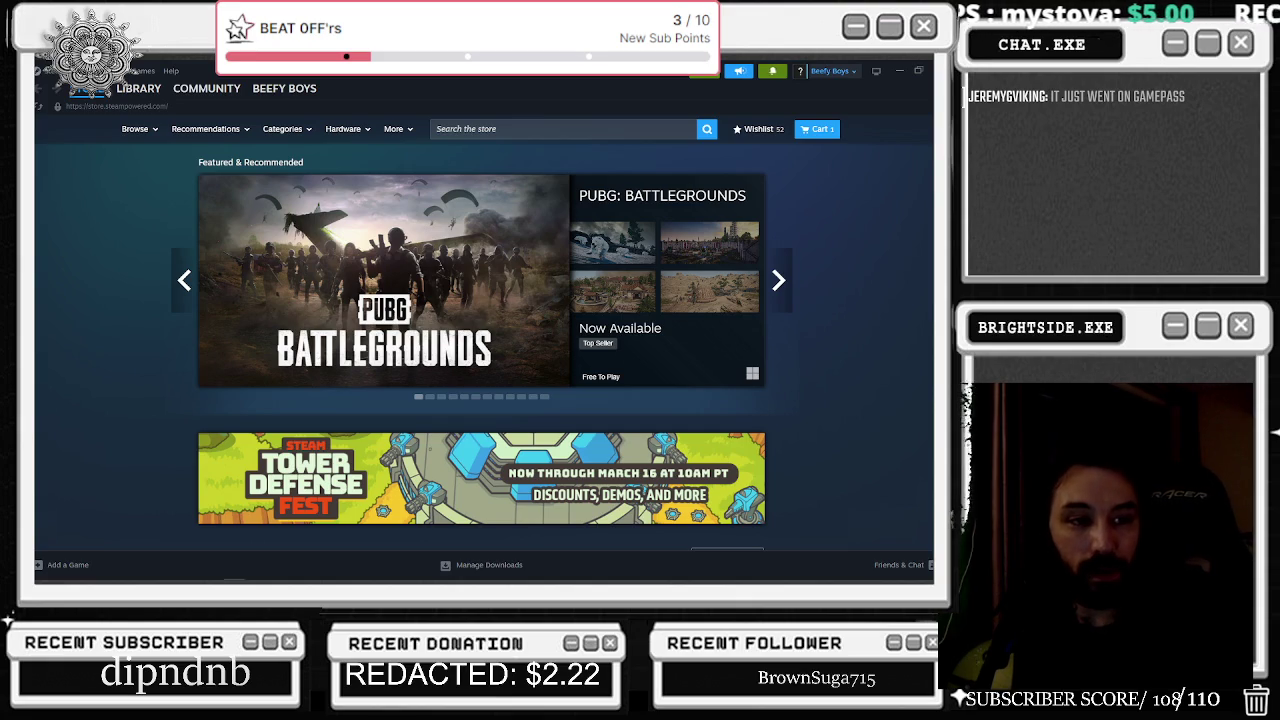
click(138, 88)
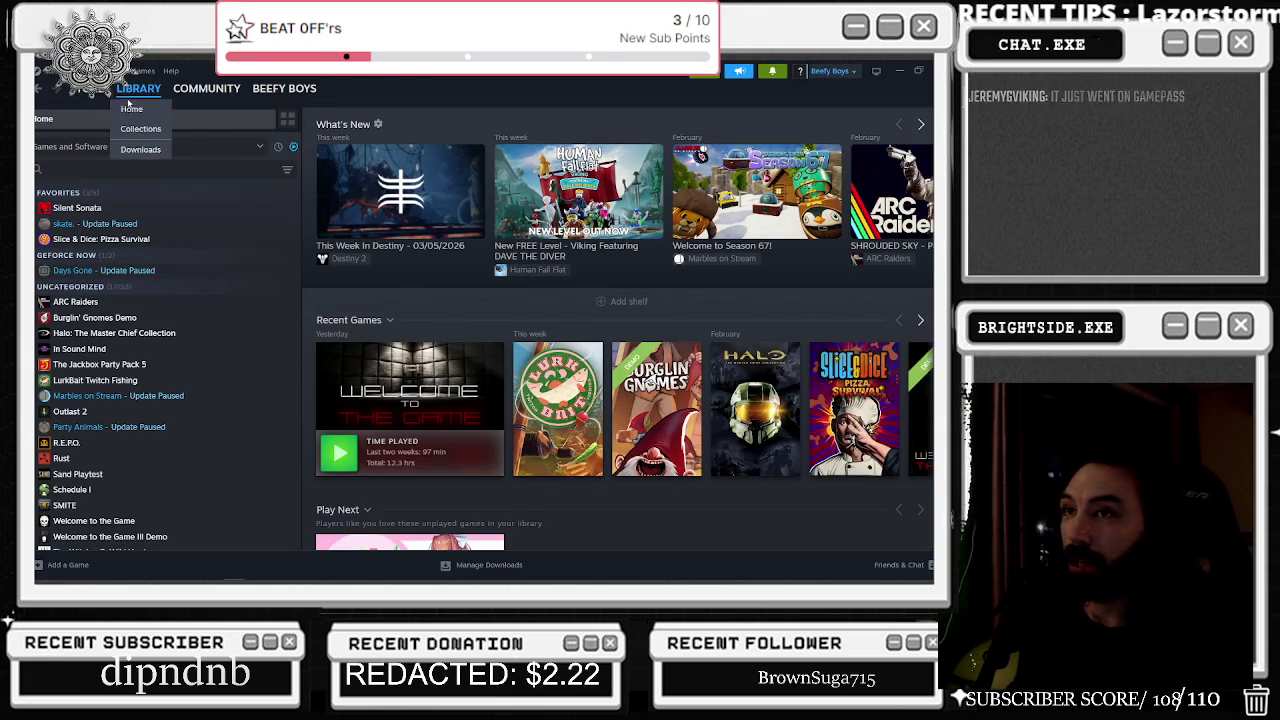
click(103, 95)
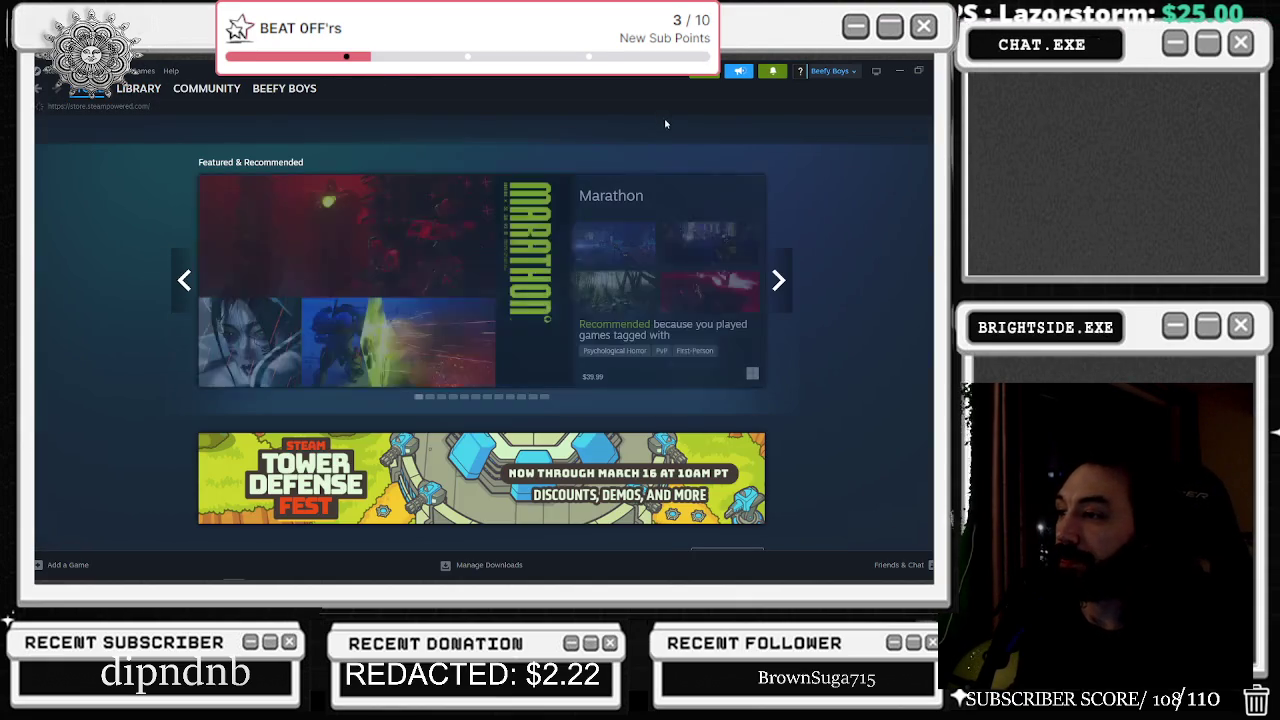
Step: Search the store for 'cyber', check Cyberpunk 2077's price, then return to After Effects
click(660, 128)
text(cu)
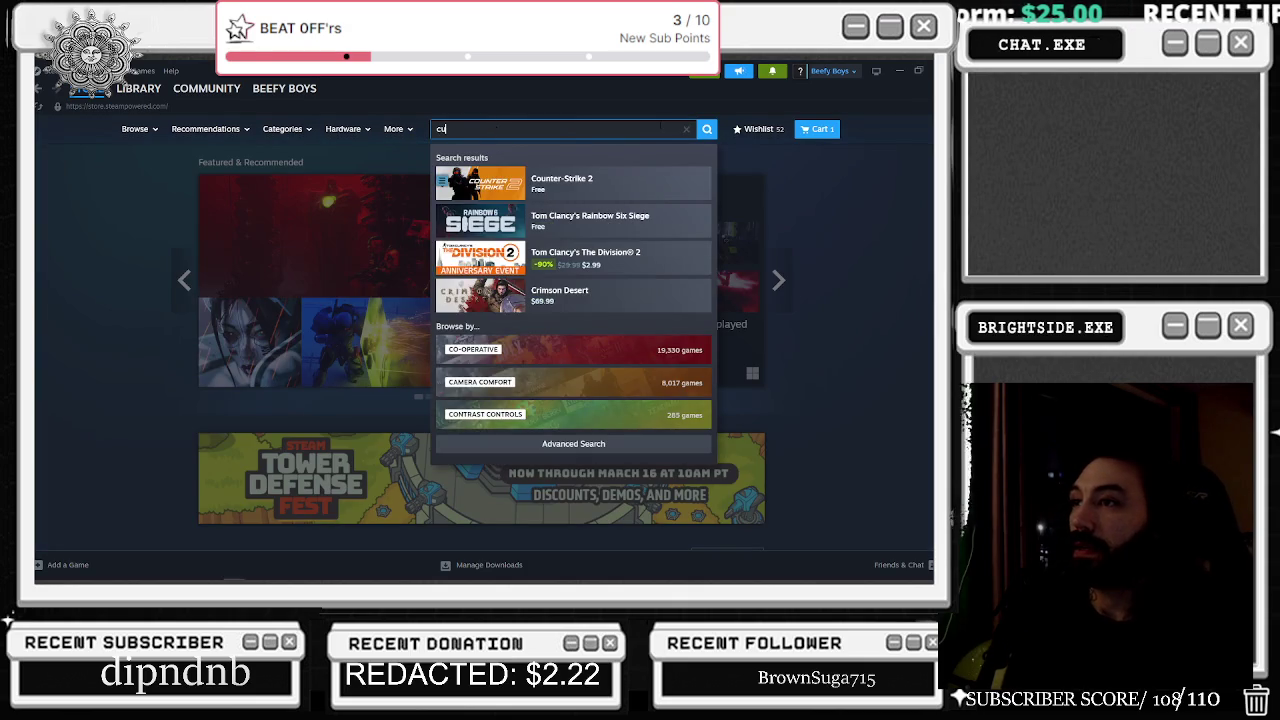
text(b)
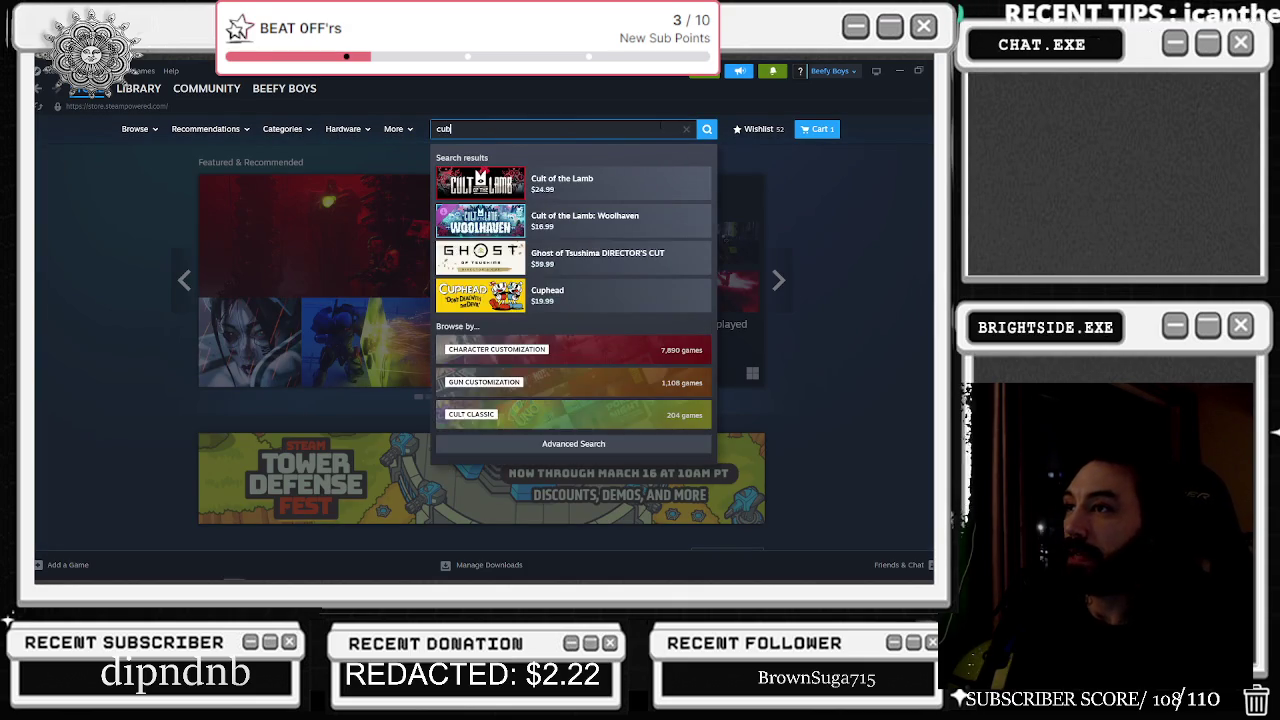
text(i)
key(BackSpace)
text(u)
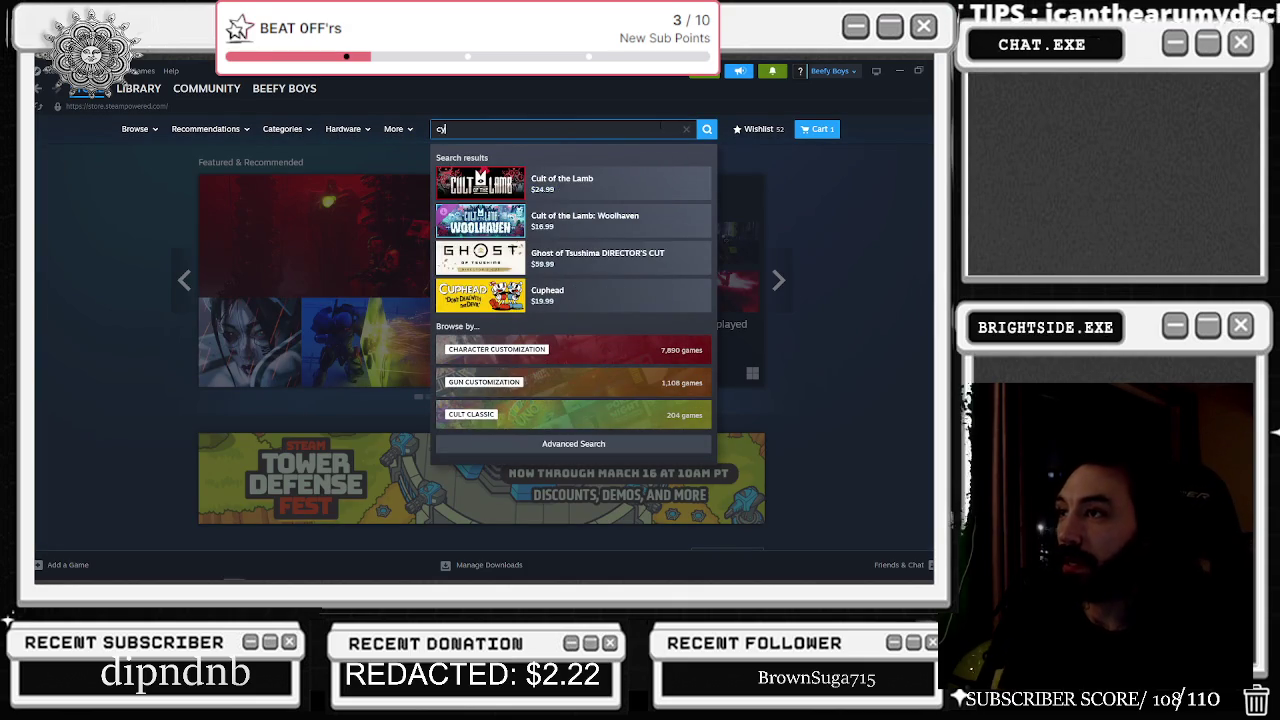
text(ber)
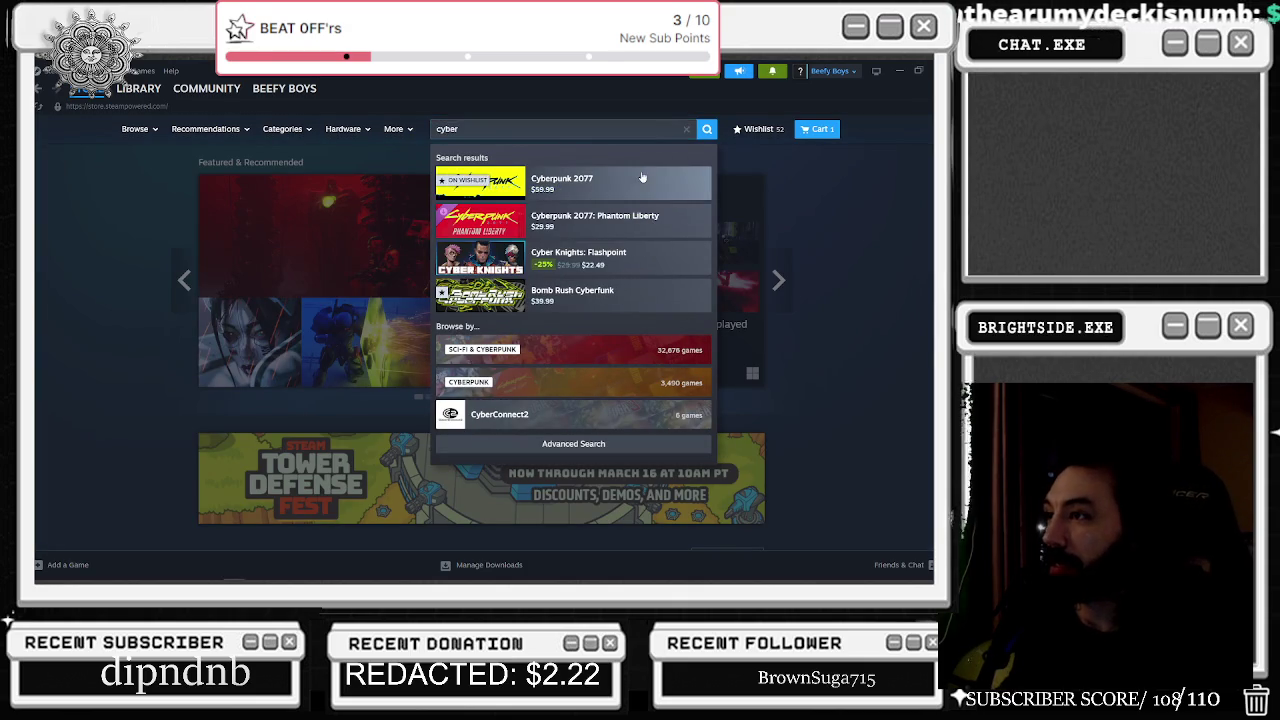
click(650, 190)
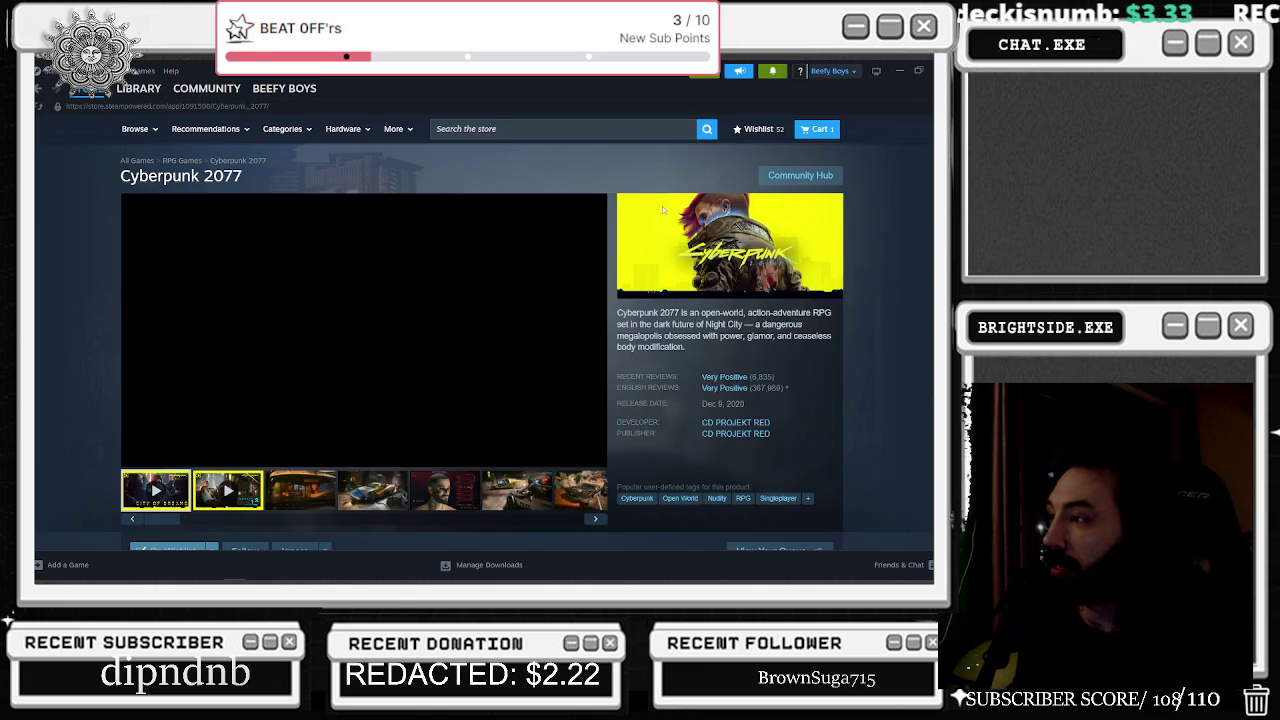
scroll(660, 214, down, 3)
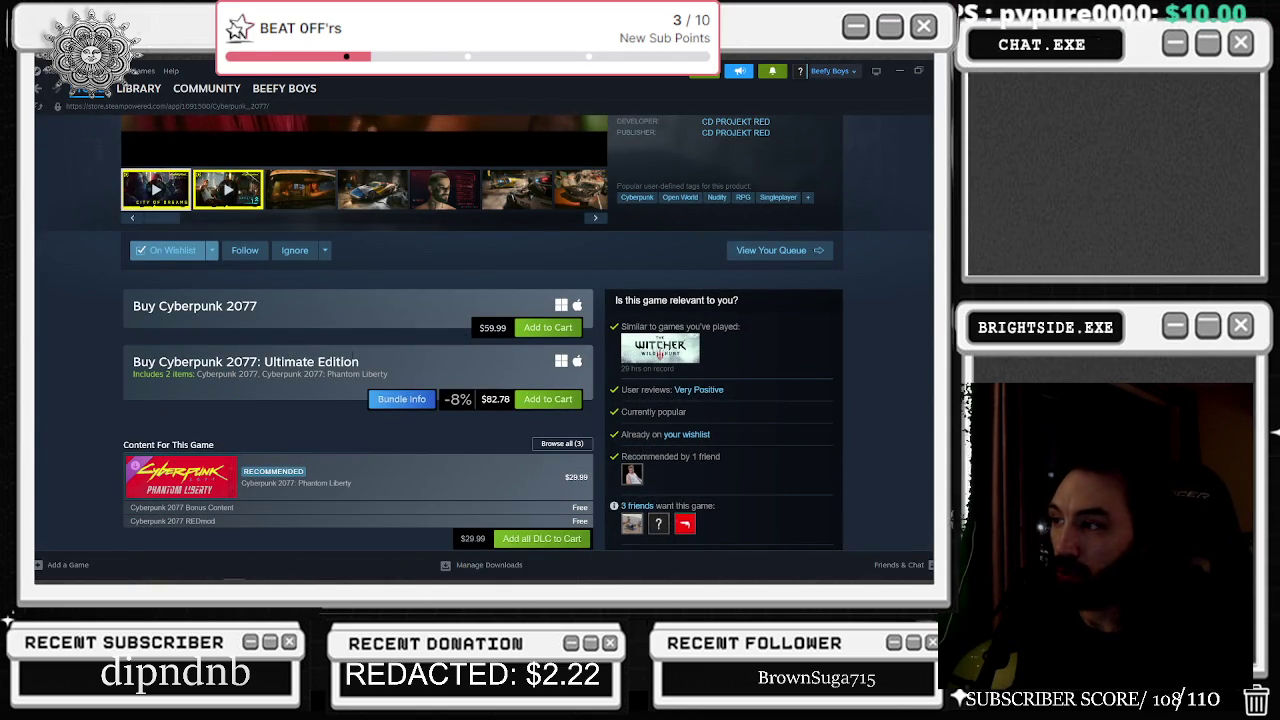
scroll(352, 360, up, 3)
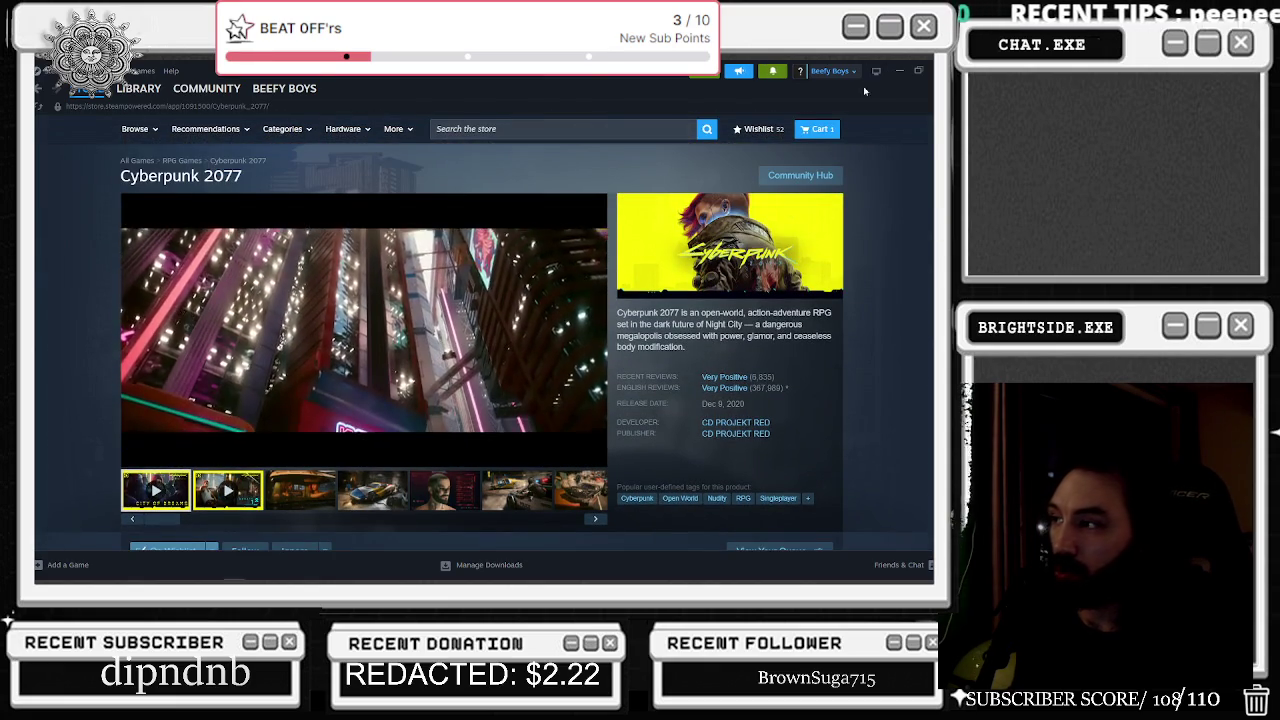
scroll(262, 465, down, 2)
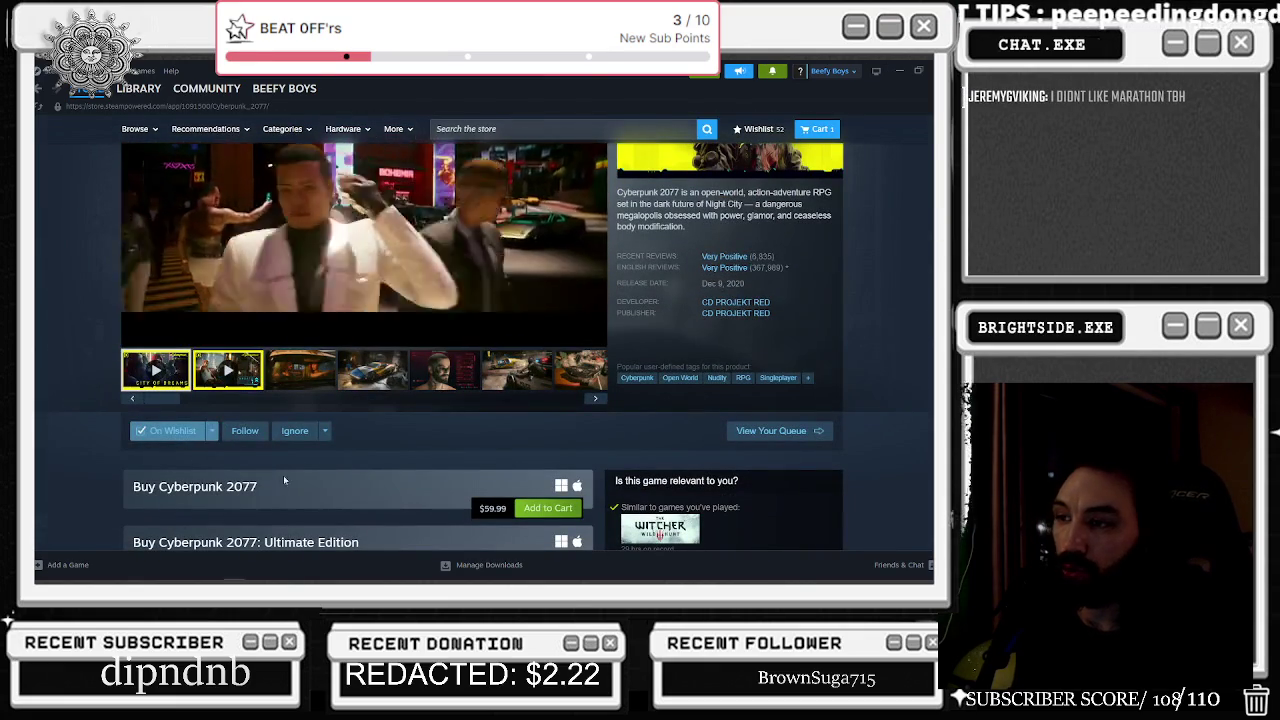
key(alt+Tab)
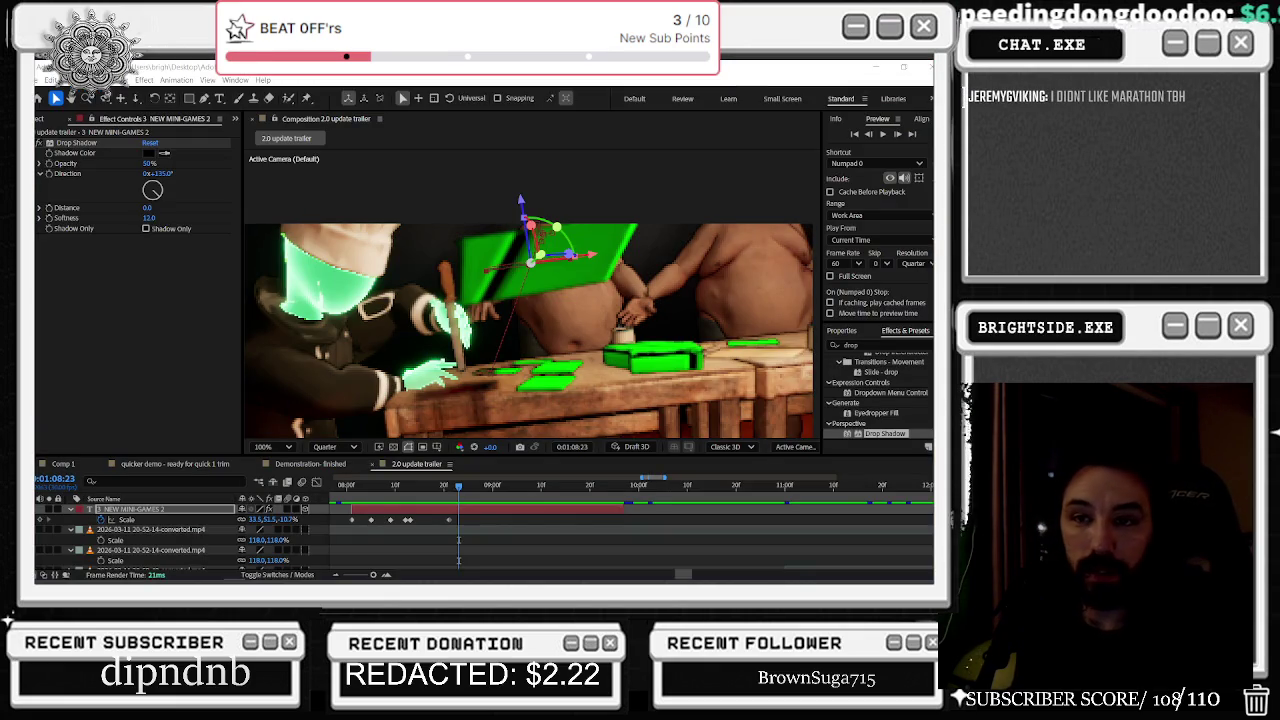
Step: Exit Steam from its hidden system-tray icon
click(858, 573)
right_click(856, 525)
click(740, 487)
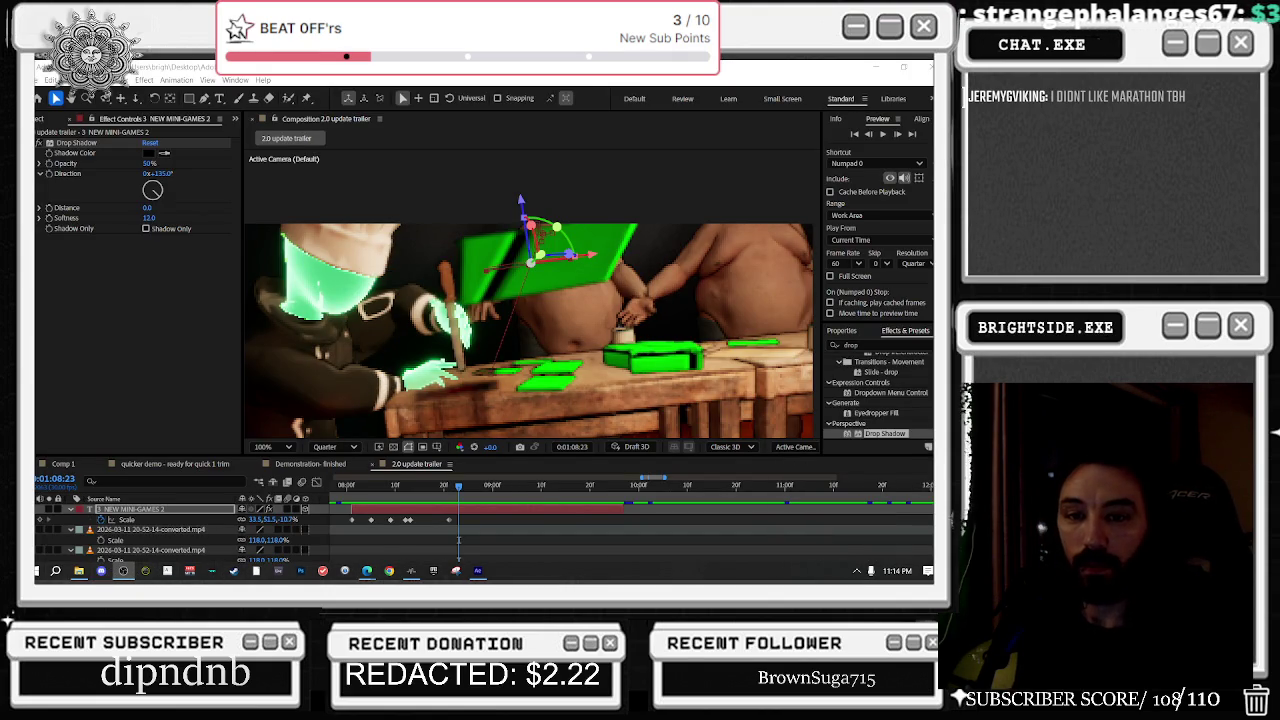
Step: Launch Discord, minimize After Effects, and search the web for 'steamdb'
click(123, 571)
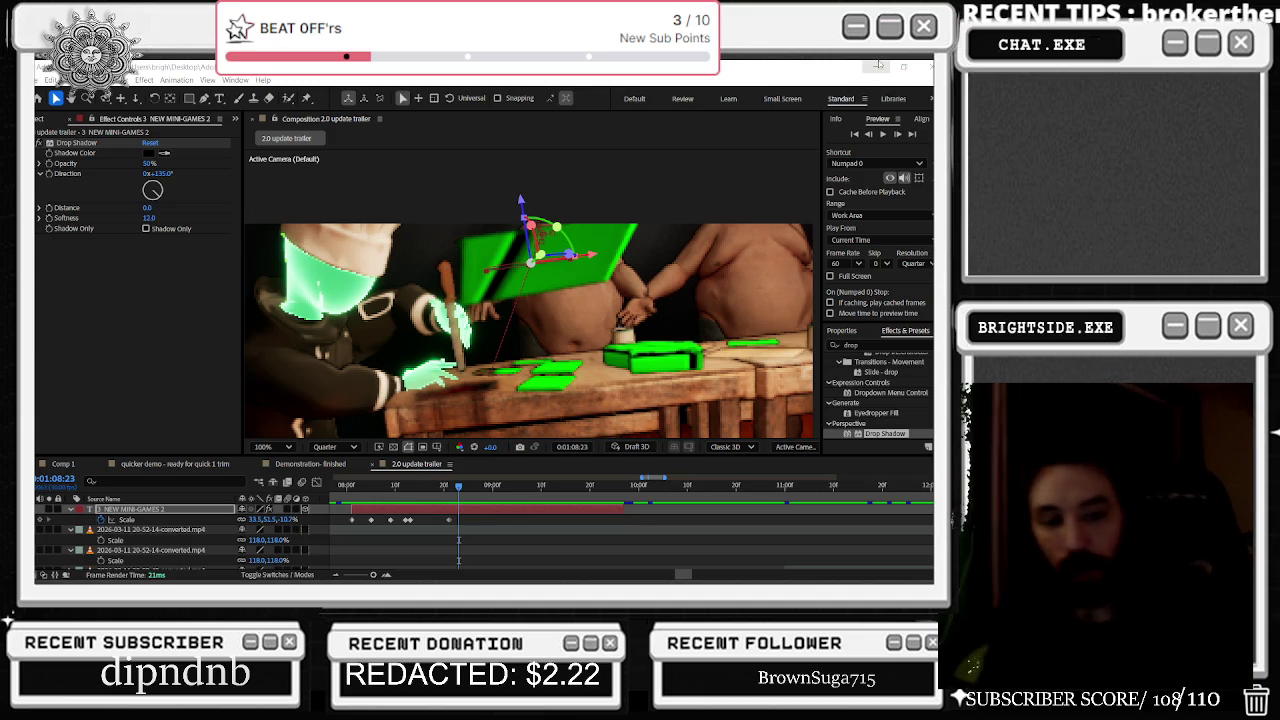
click(878, 64)
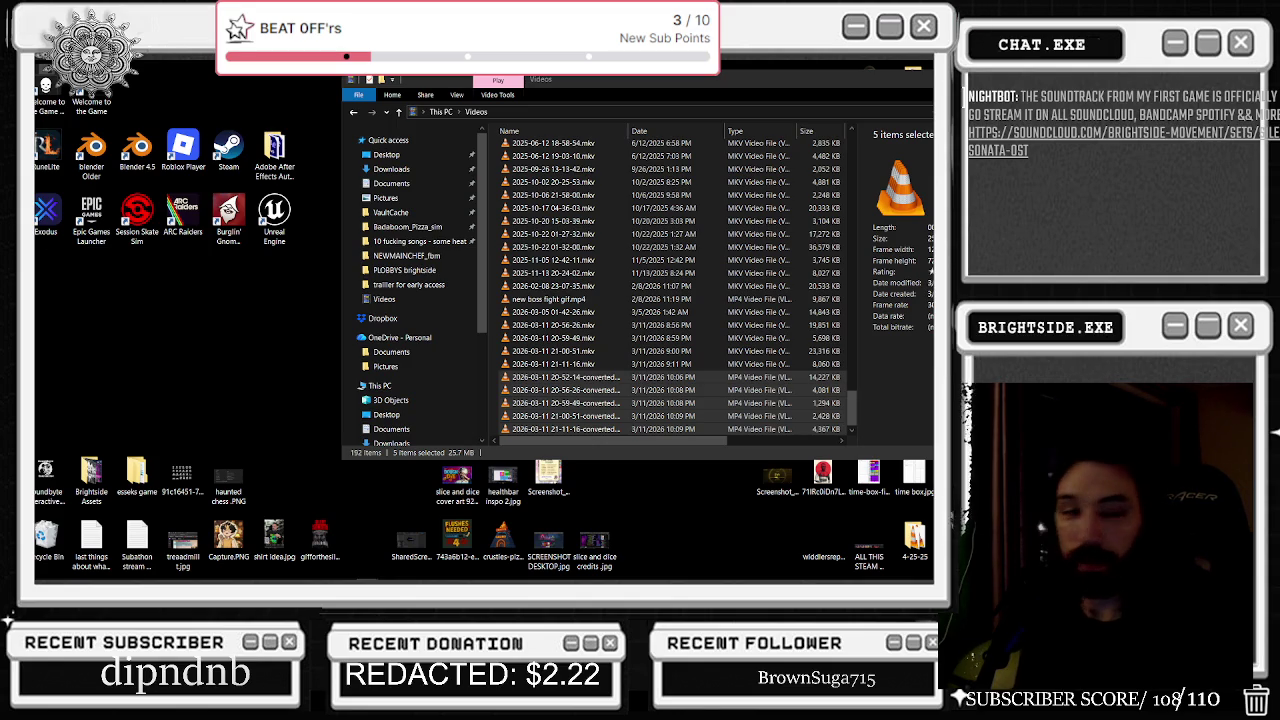
text(steamdb)
key(Return)
Step: Open SteamDB maximized and go to the Cyberpunk 2077 page
click(300, 384)
click(618, 207)
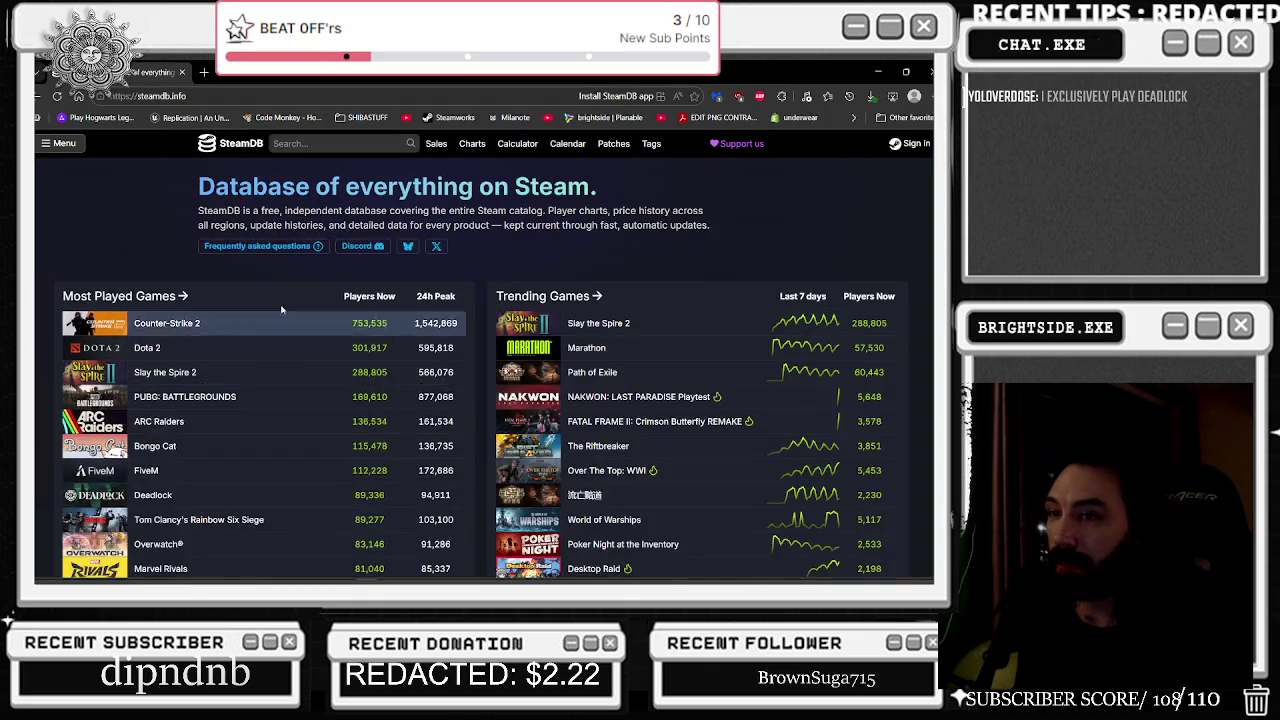
click(340, 143)
text(d)
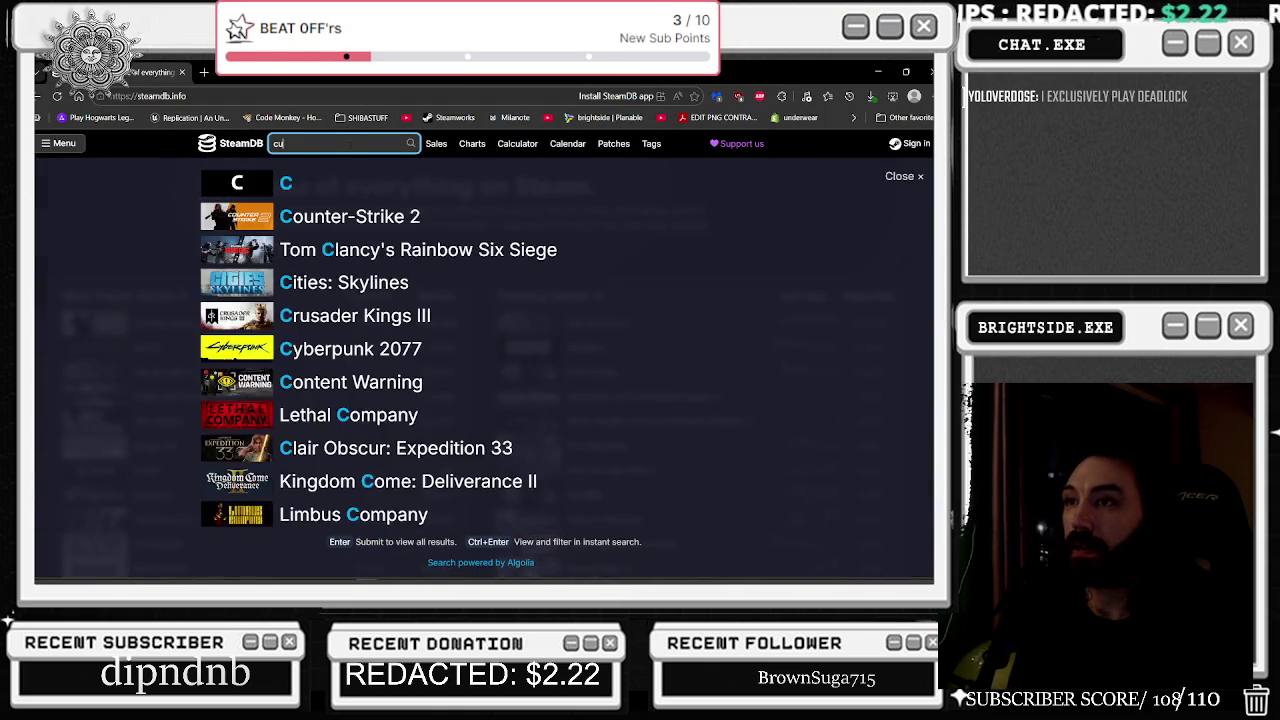
text(yberpu)
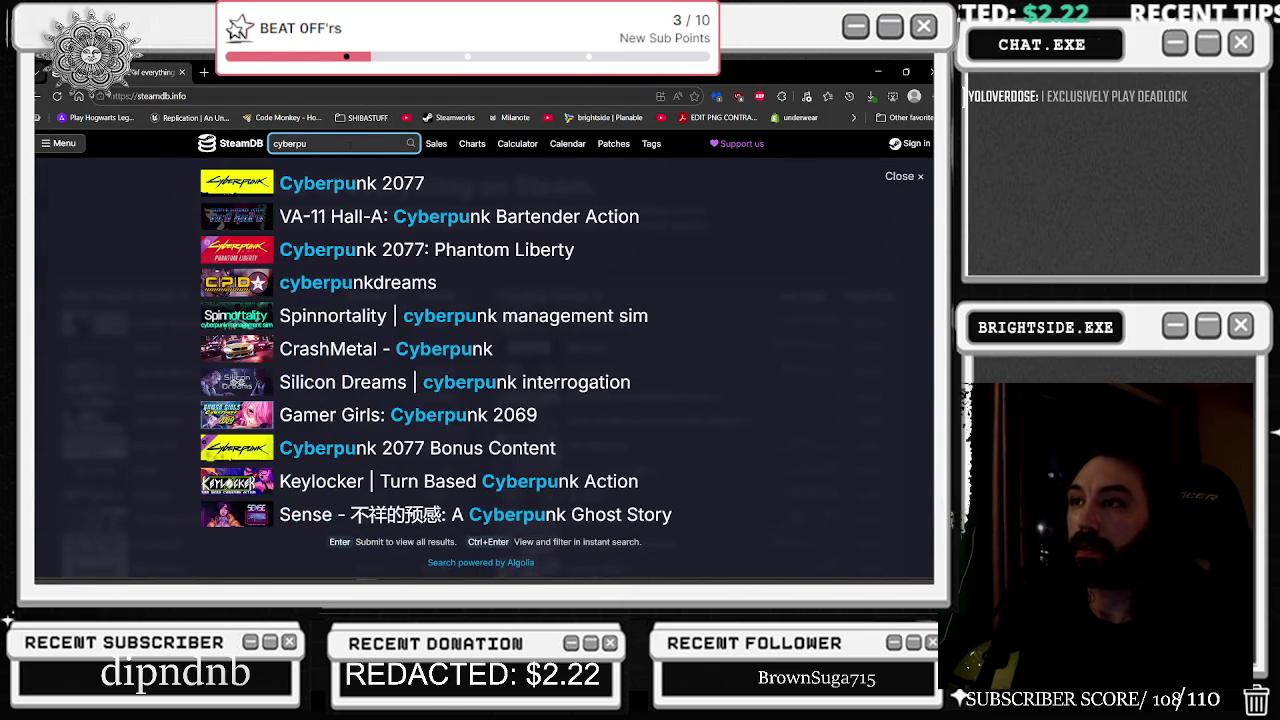
click(343, 190)
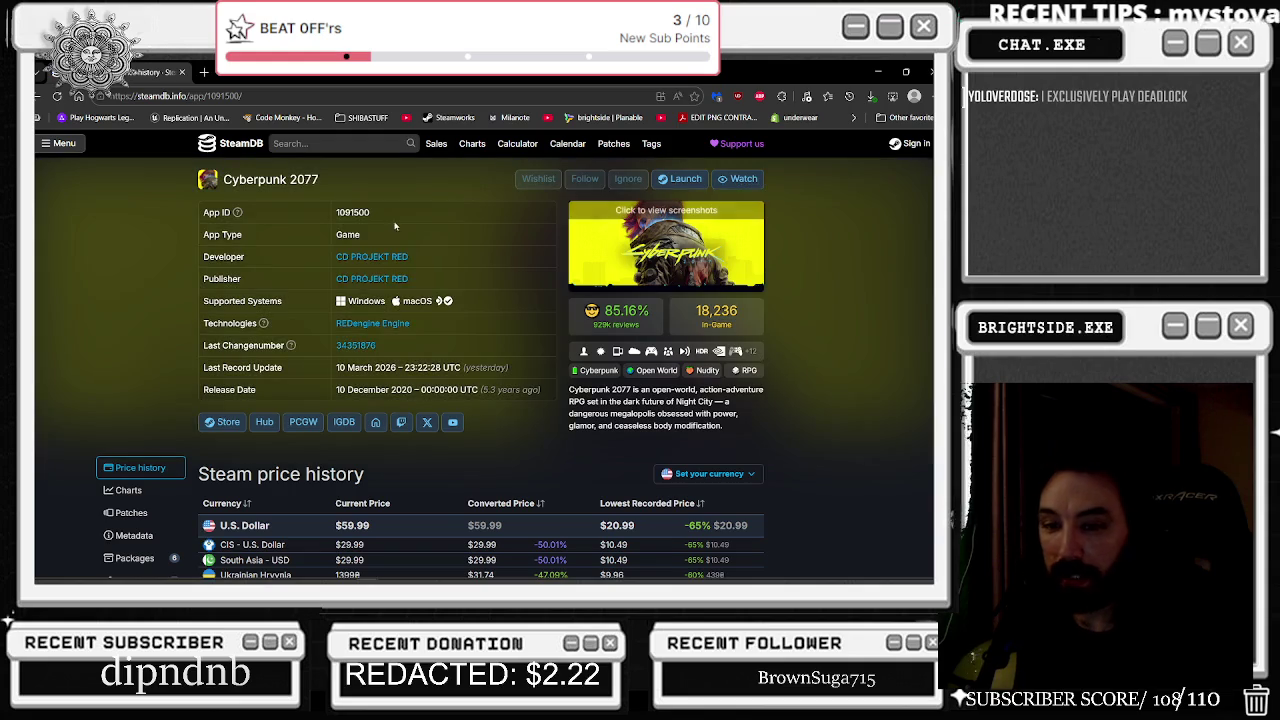
Step: Select the $20.99 lowest recorded US price in Price history, then minimize the browser
scroll(376, 254, down, 3)
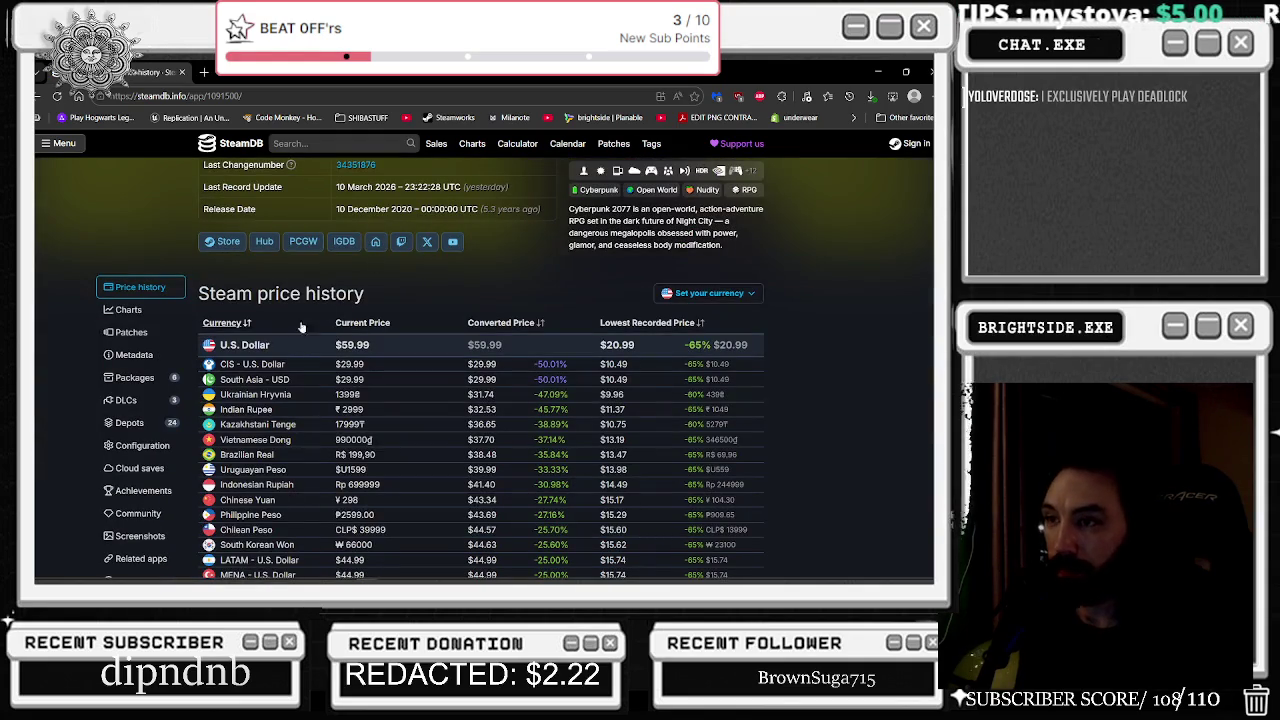
drag(599, 344, 752, 352)
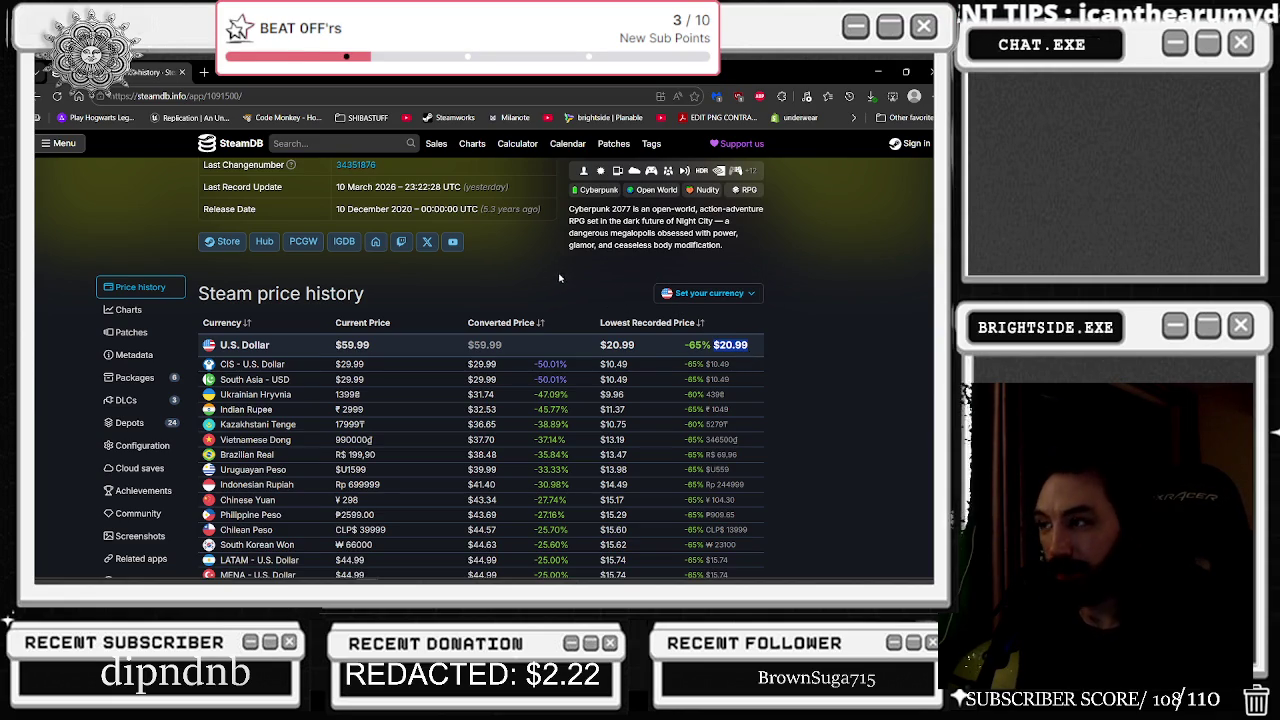
scroll(392, 305, up, 2)
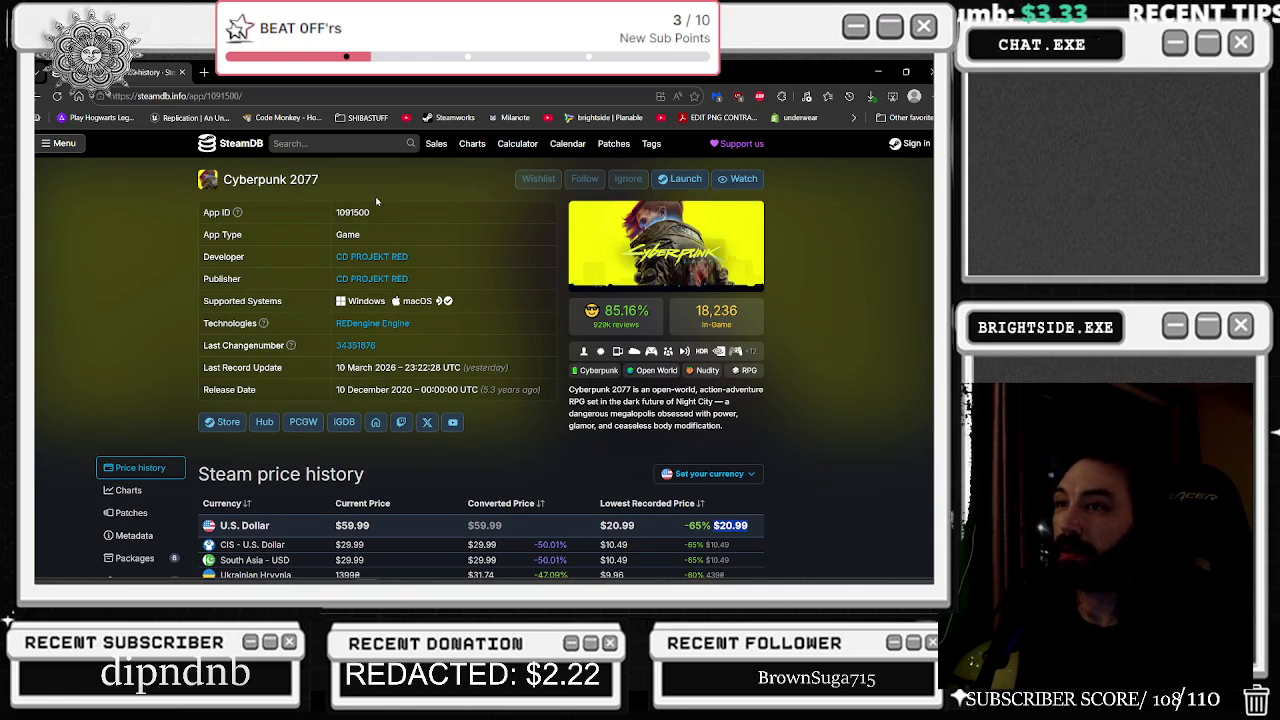
key(super+Down)
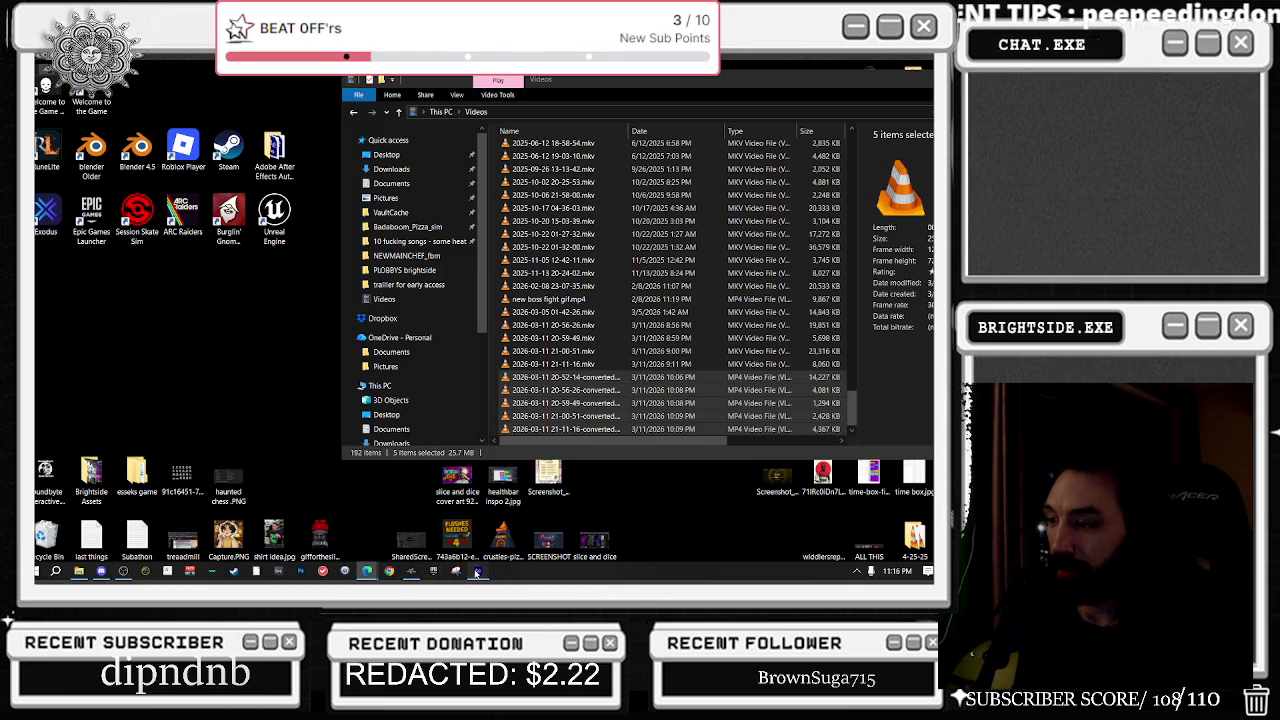
Step: Restore the After Effects window from the taskbar
click(478, 572)
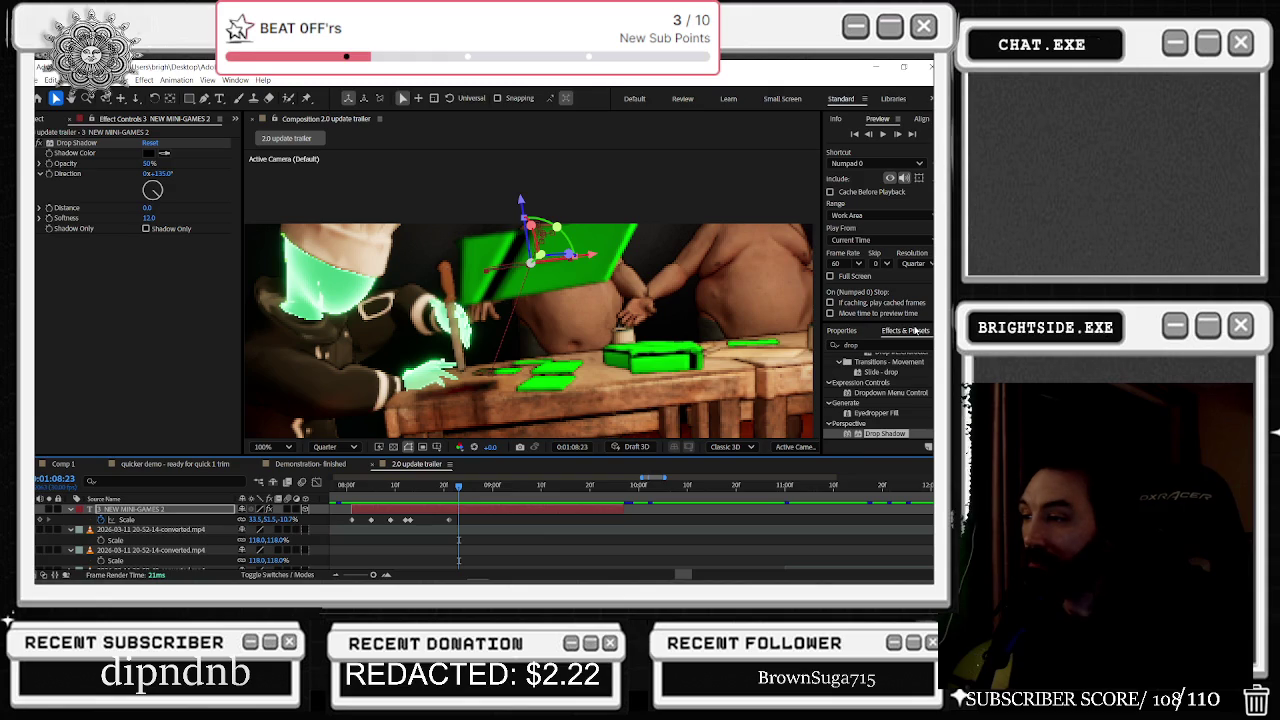
mouse_move(440, 488)
mouse_down()
mouse_move(408, 492)
mouse_move(454, 486)
mouse_up()
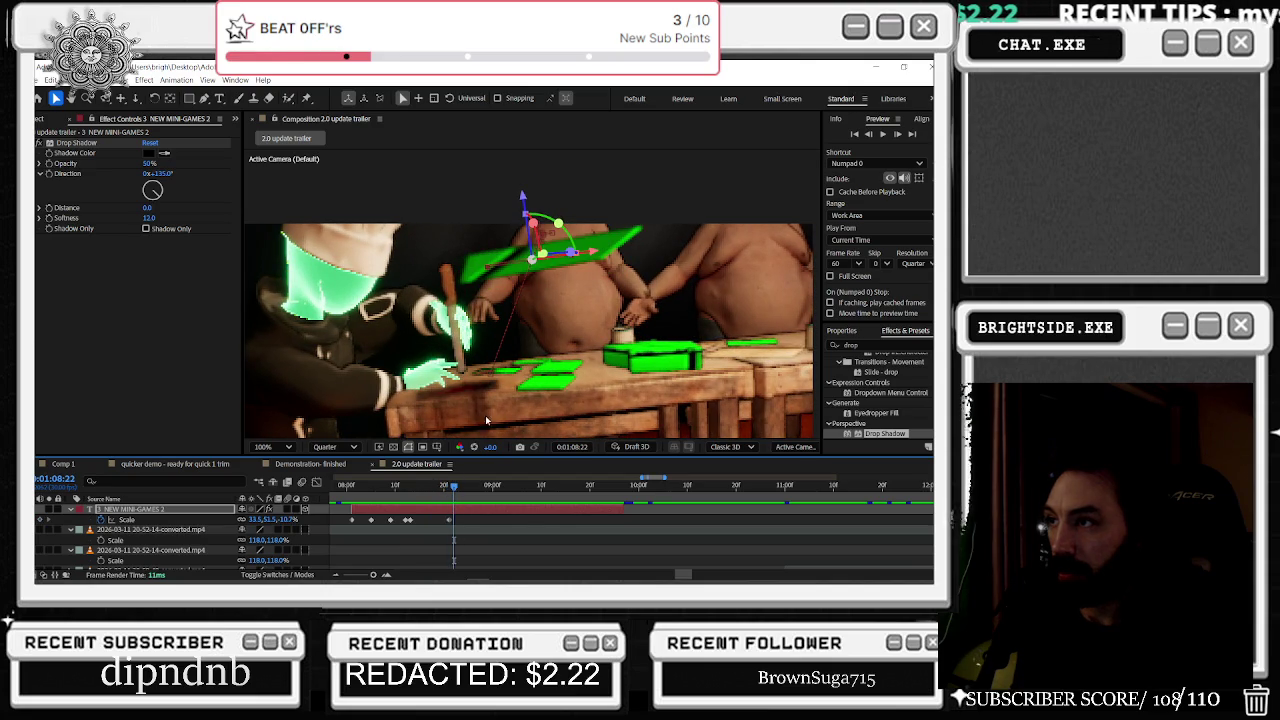
mouse_move(531, 228)
mouse_down()
mouse_move(531, 258)
mouse_move(604, 245)
mouse_move(533, 258)
mouse_up()
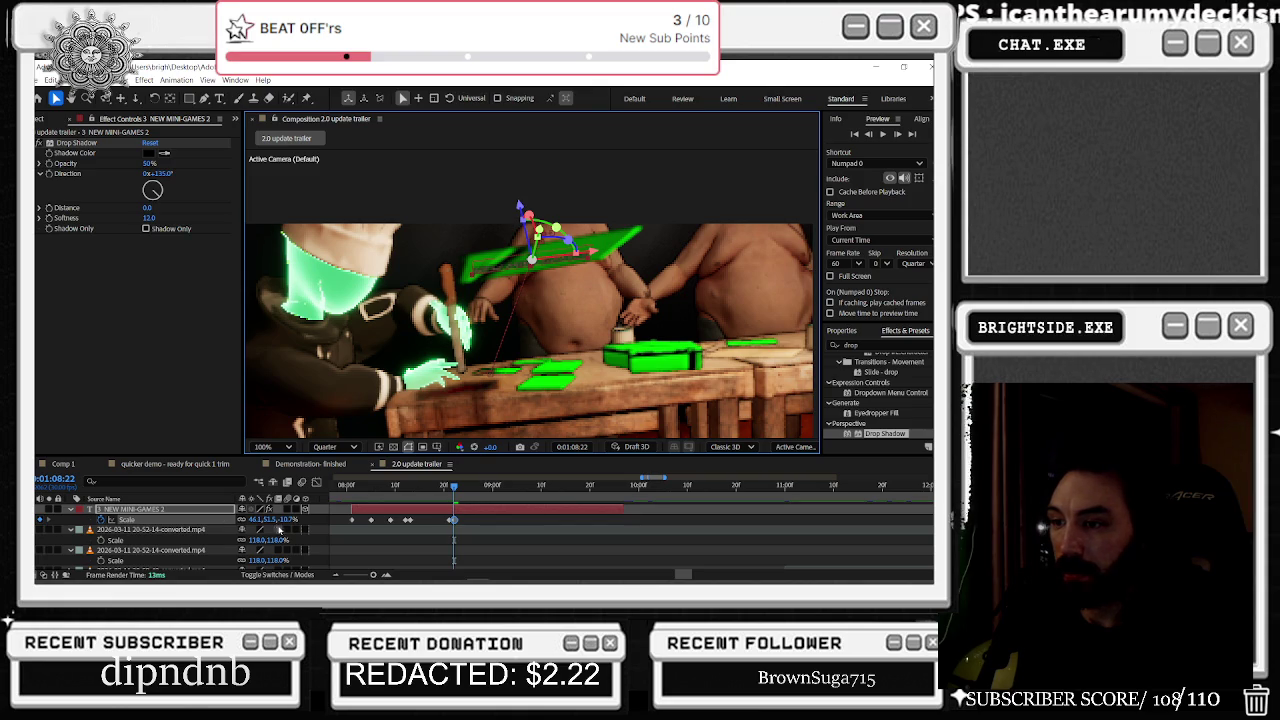
click(246, 522)
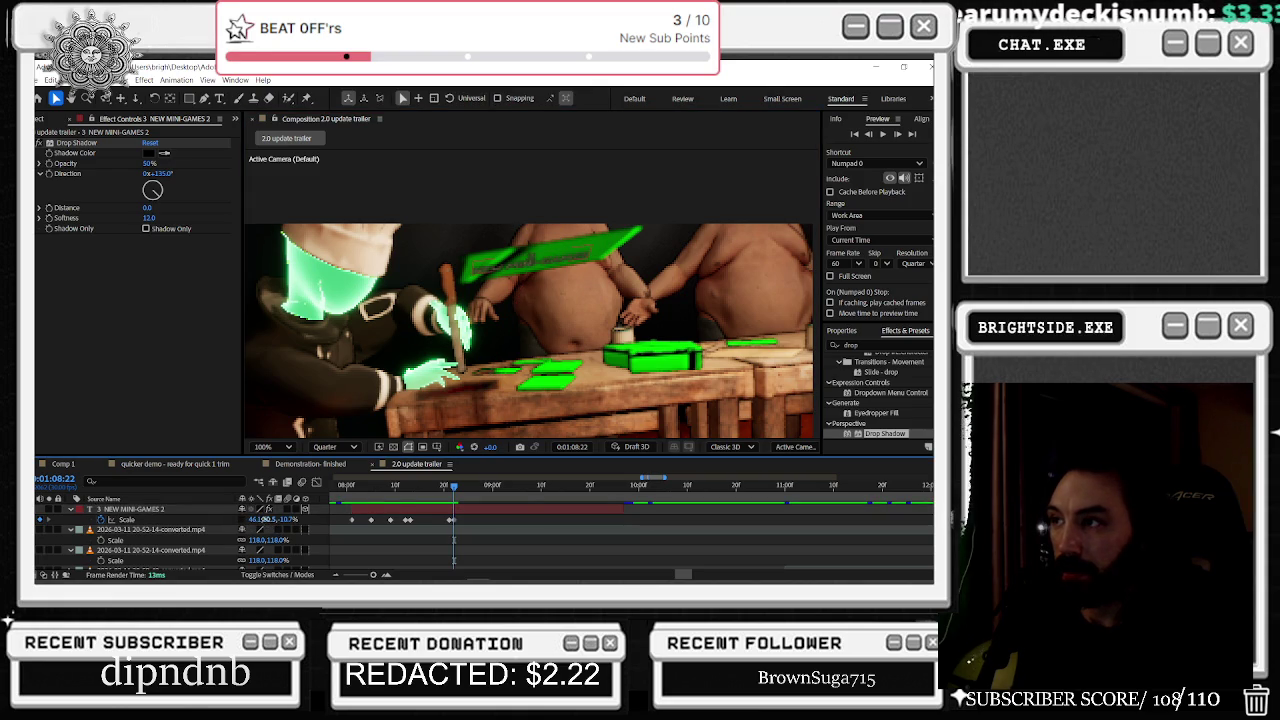
click(264, 521)
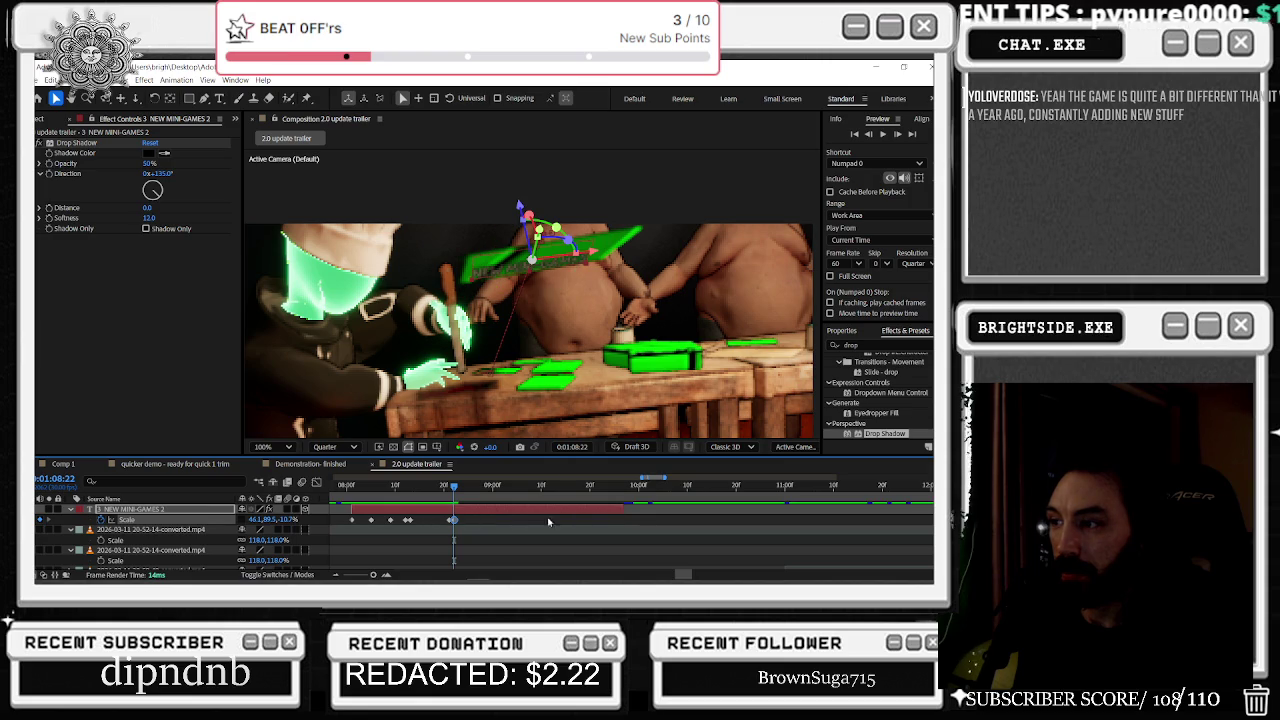
Step: At 1:08:24, rotate the title, shrink it to about 58.8%, and nudge it right and up
drag(454, 490, 463, 489)
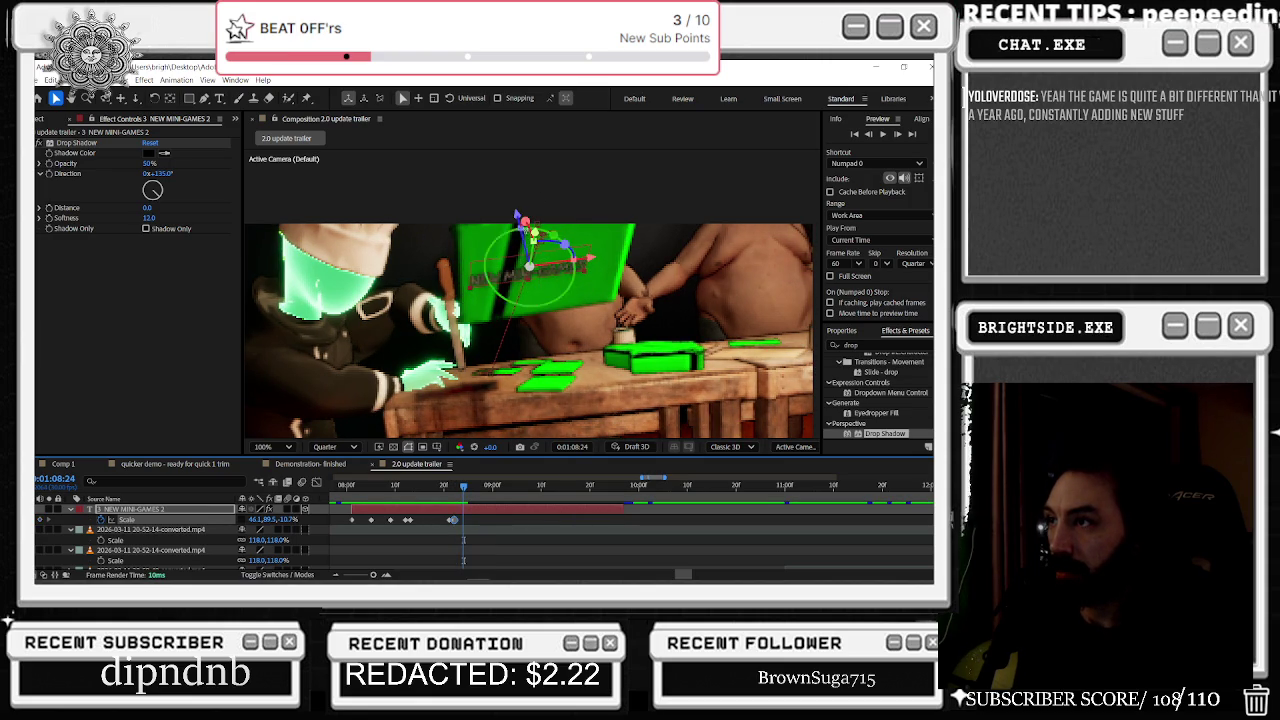
drag(525, 224, 524, 228)
click(599, 288)
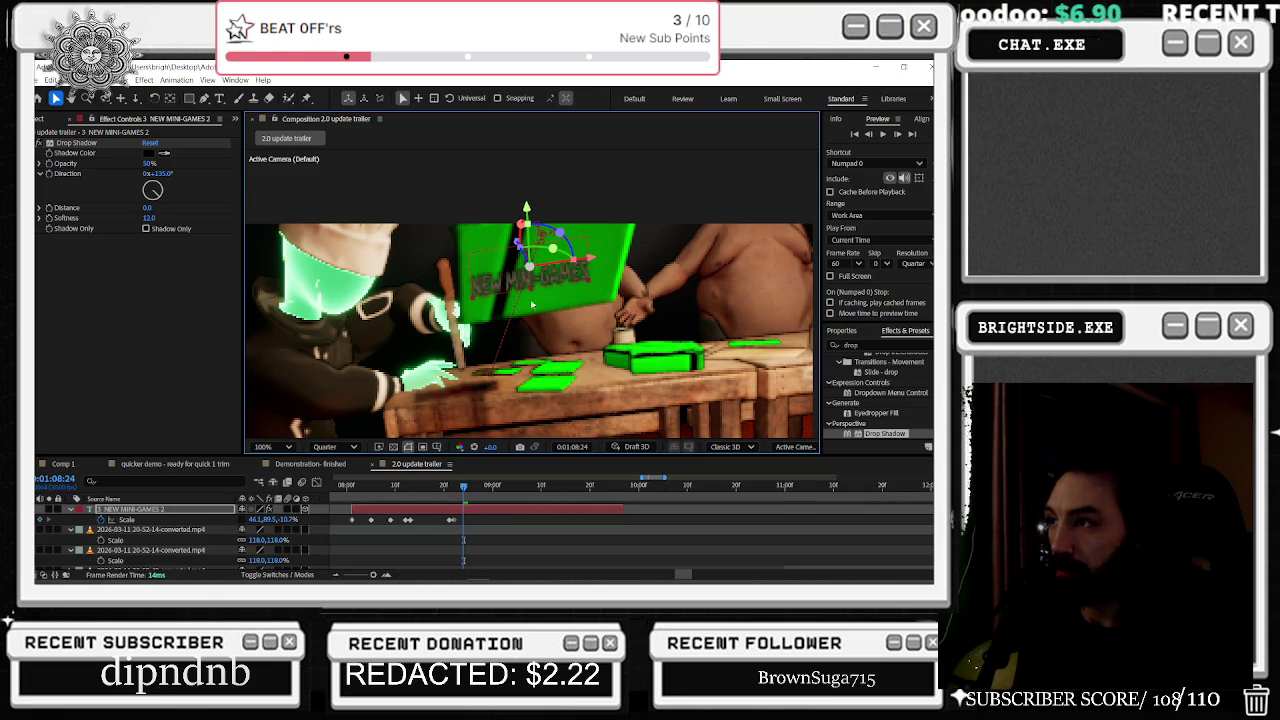
click(272, 519)
drag(272, 519, 264, 519)
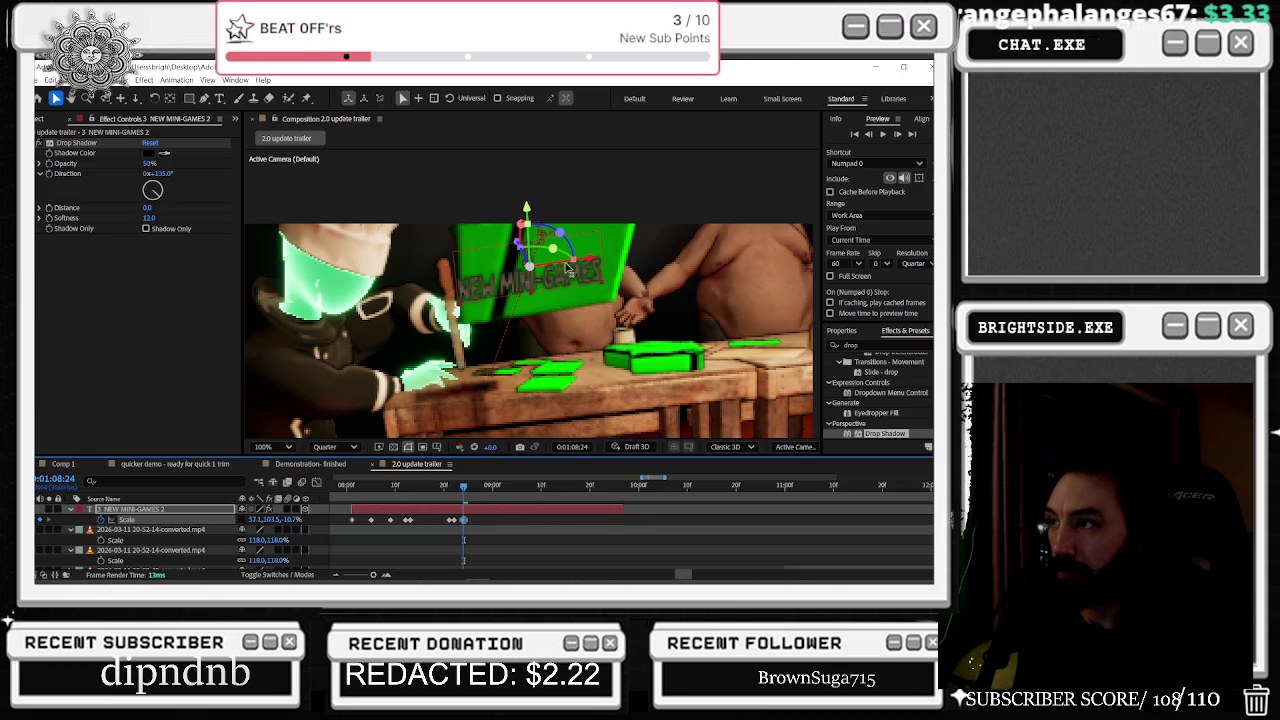
drag(567, 268, 579, 263)
drag(538, 215, 545, 207)
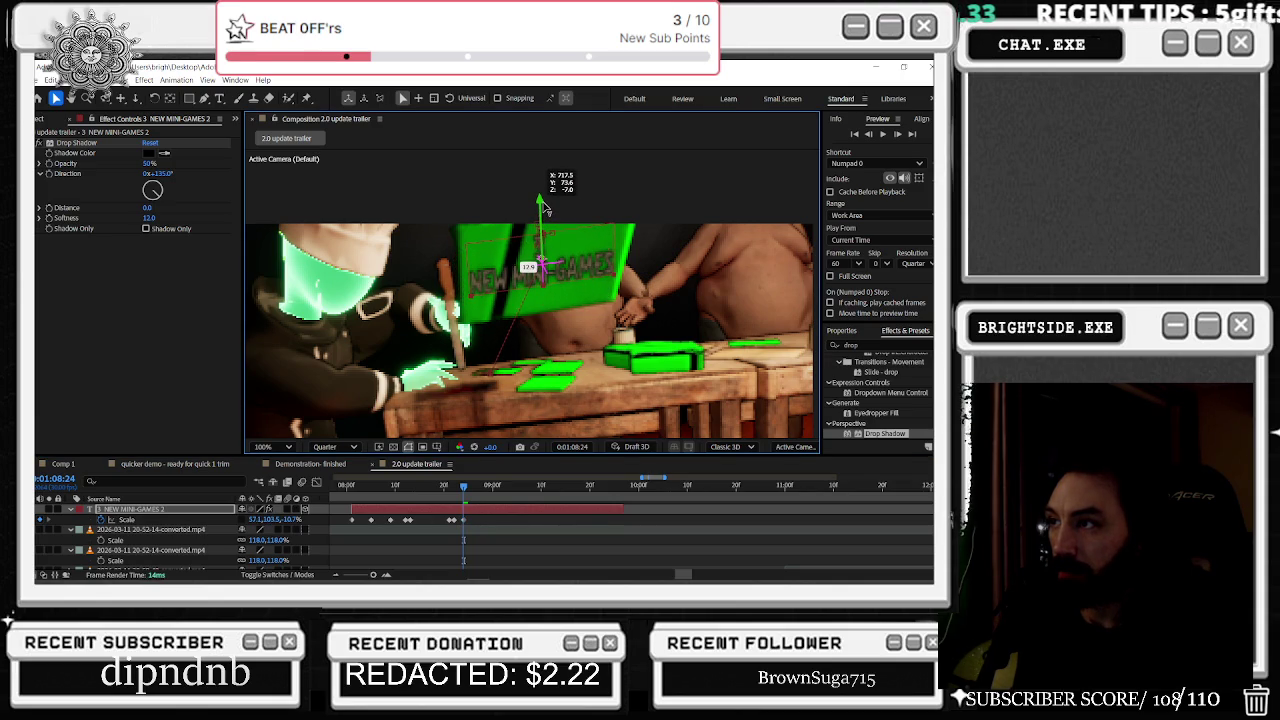
drag(562, 218, 568, 230)
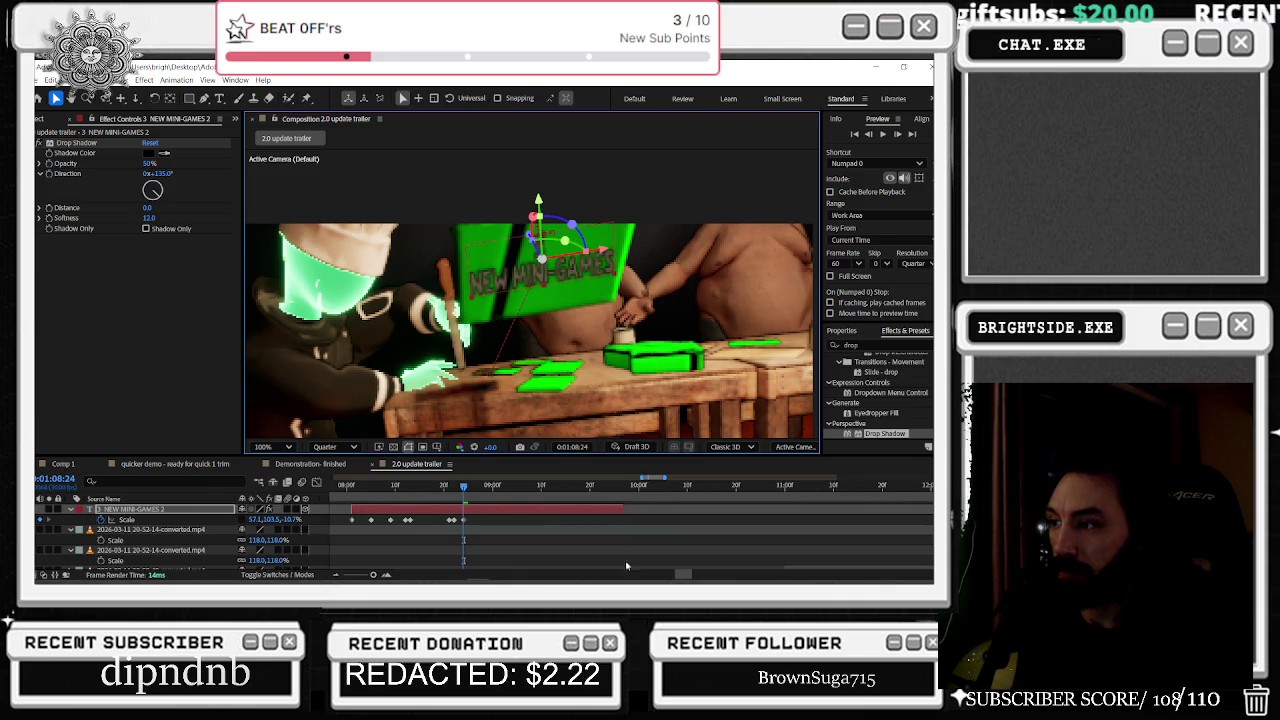
Step: At 1:08:25, rotate the title flatter and key its scale
click(468, 487)
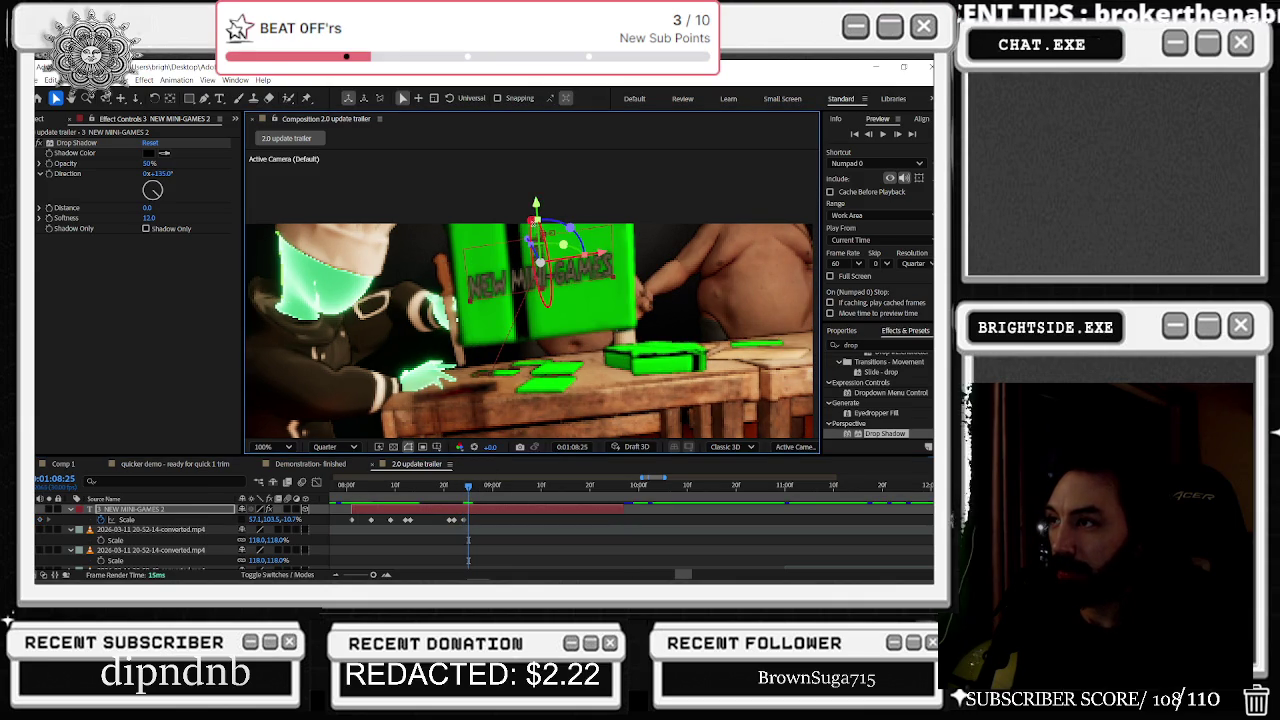
drag(562, 244, 604, 262)
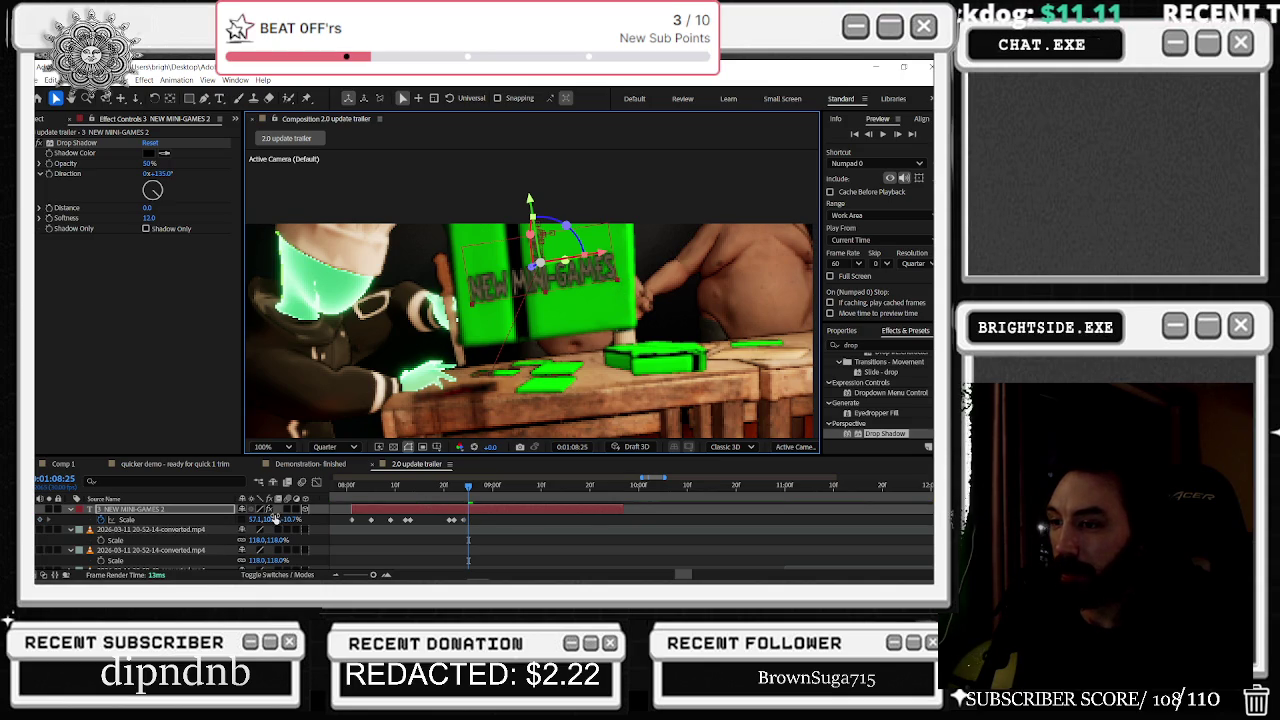
drag(272, 519, 270, 519)
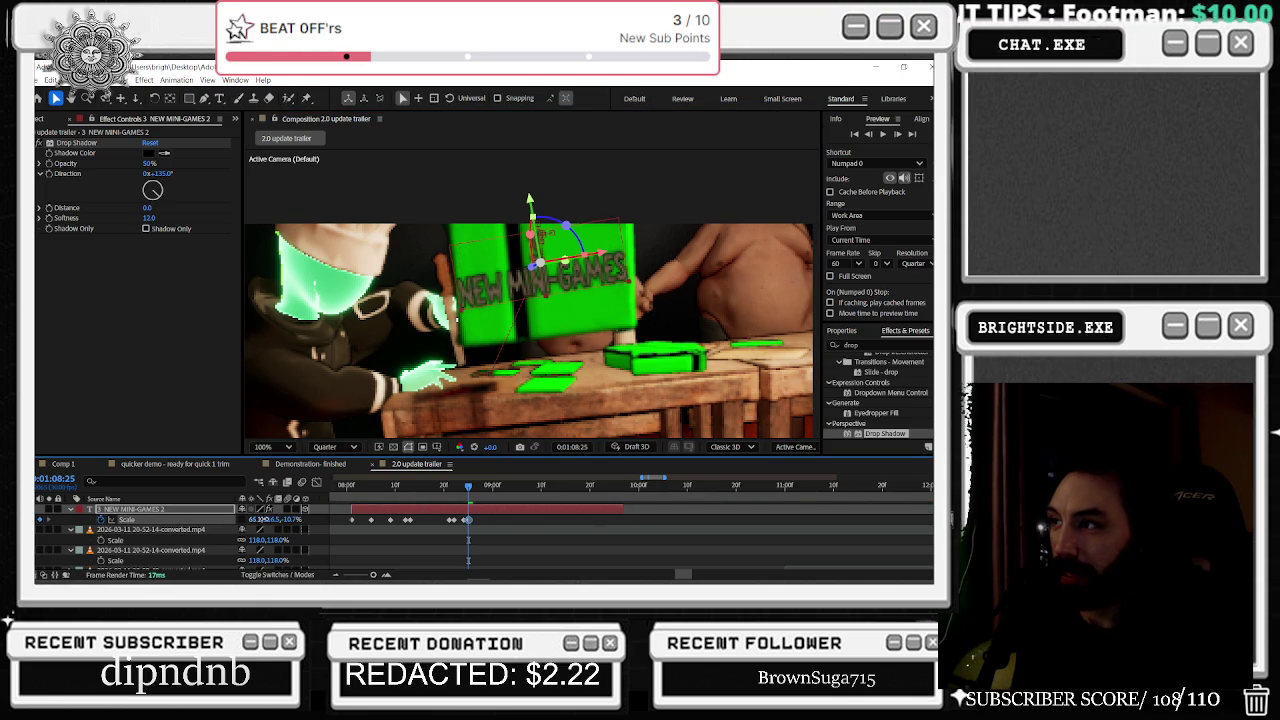
Step: Reveal the title's rotation properties and key a new Orientation at 1:08:25
key(r)
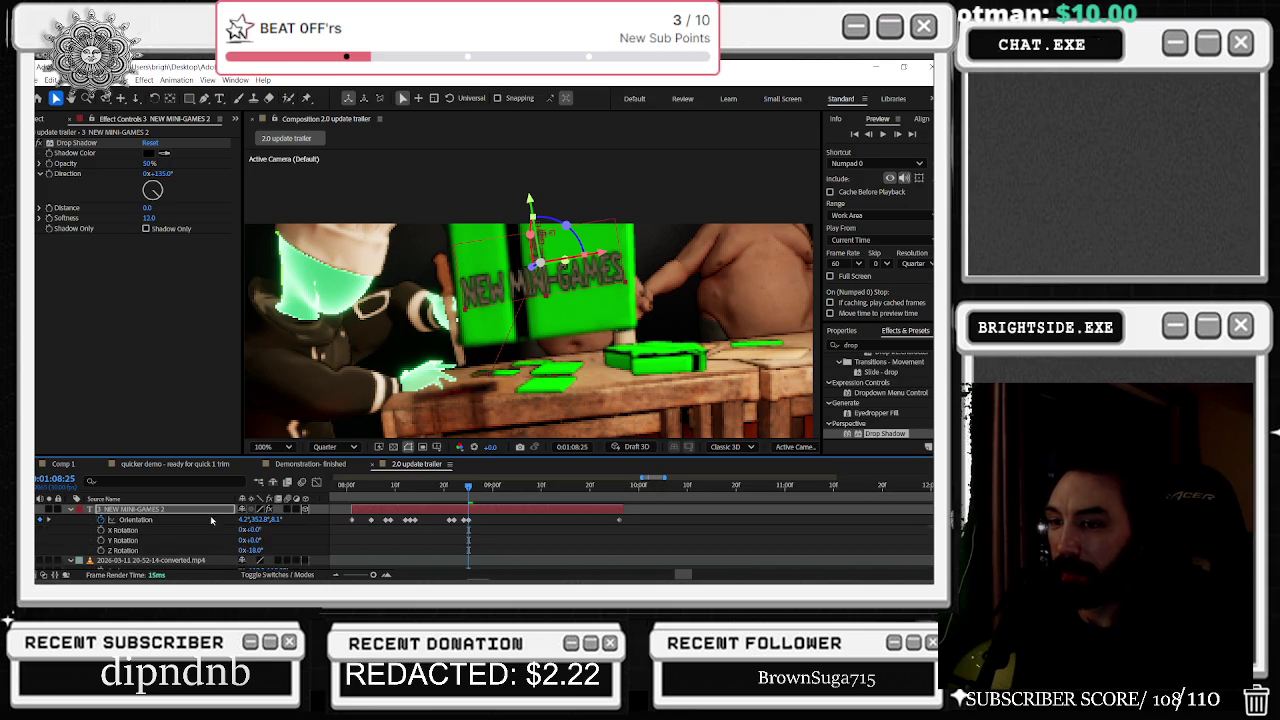
mouse_move(260, 519)
mouse_down()
mouse_move(240, 522)
mouse_move(282, 524)
mouse_up()
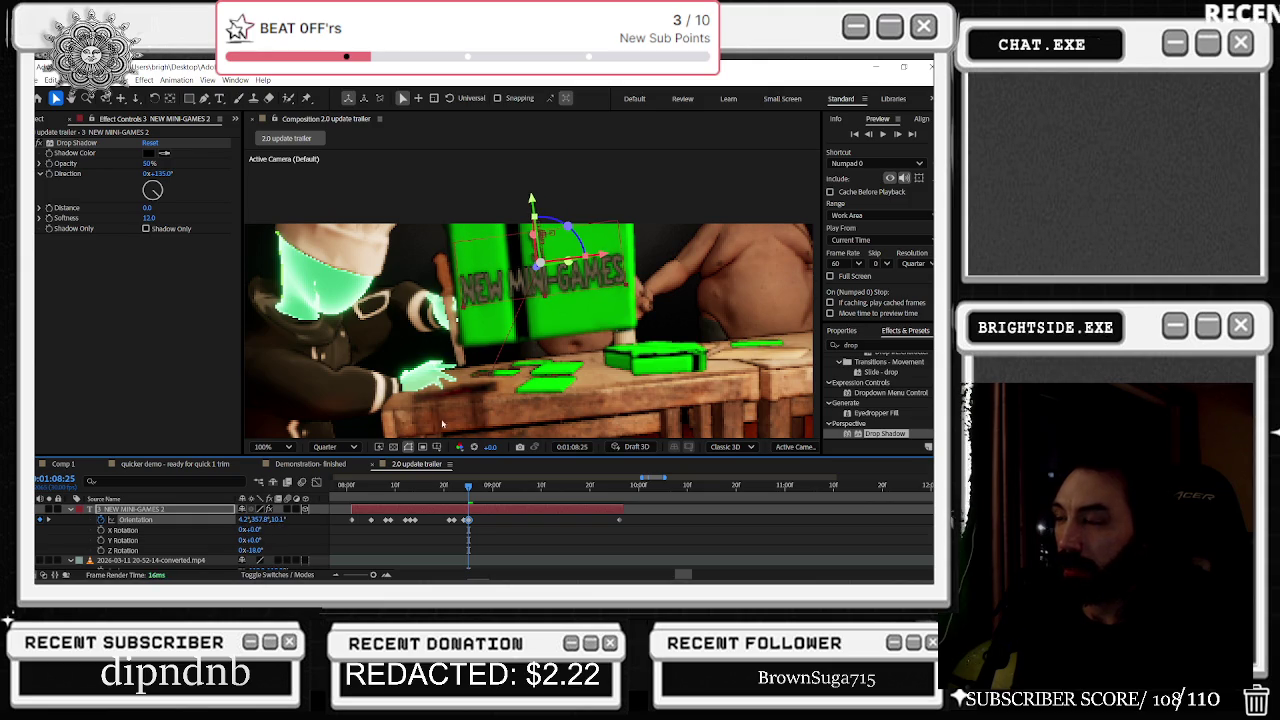
drag(610, 243, 604, 262)
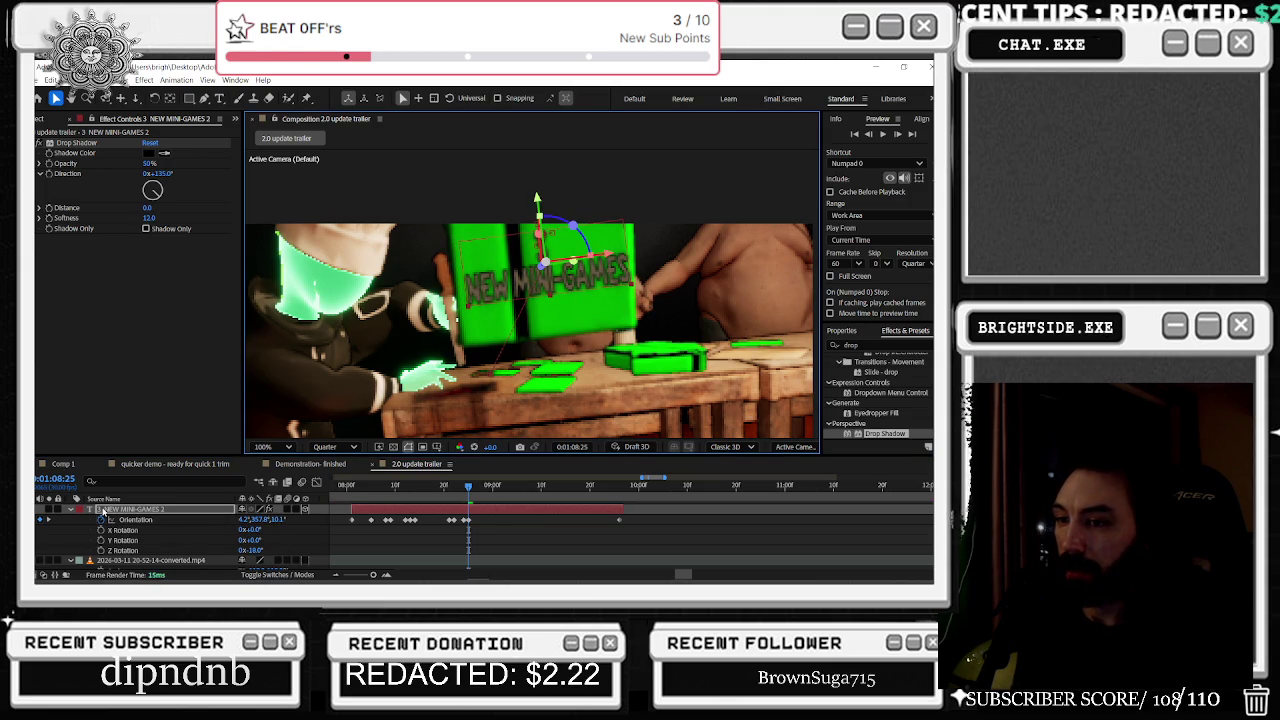
Step: At 1:08:28, rotate the title around X and spin it on Z to about 10.9°
click(482, 487)
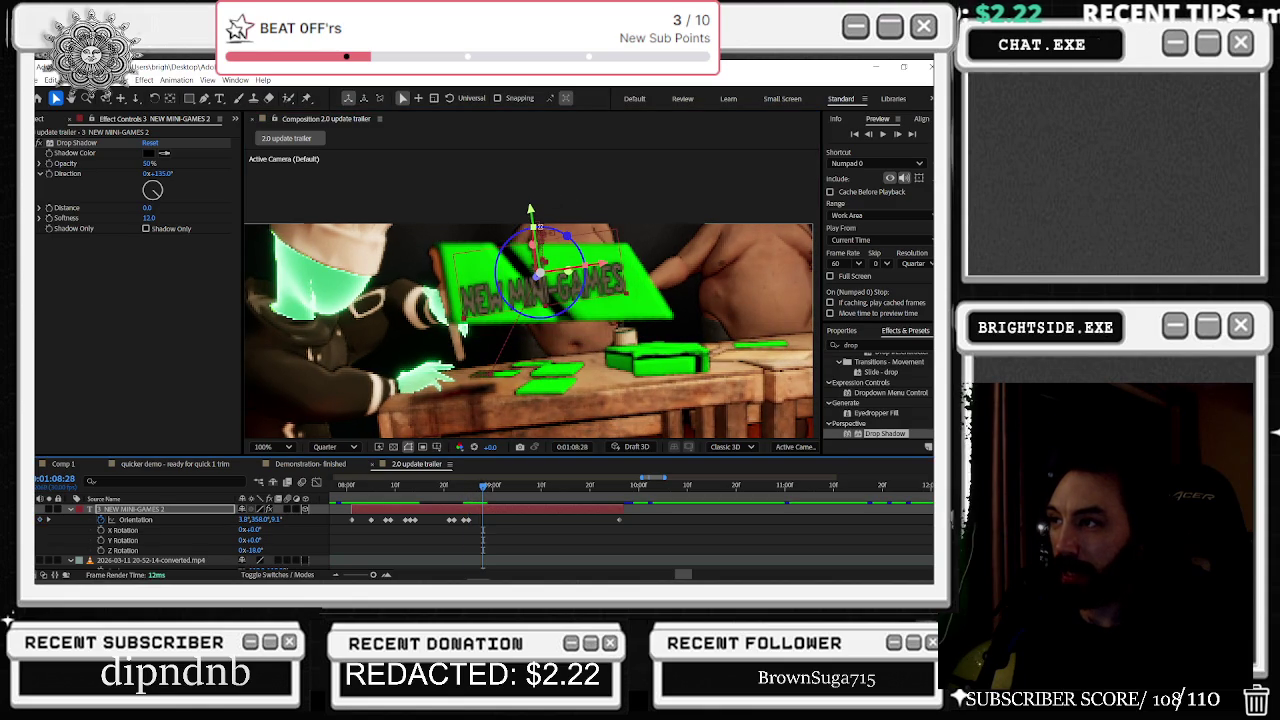
mouse_move(538, 245)
mouse_down()
mouse_move(545, 276)
mouse_move(613, 210)
mouse_up()
mouse_move(545, 255)
mouse_down()
mouse_move(569, 250)
mouse_move(572, 287)
mouse_move(528, 299)
mouse_up()
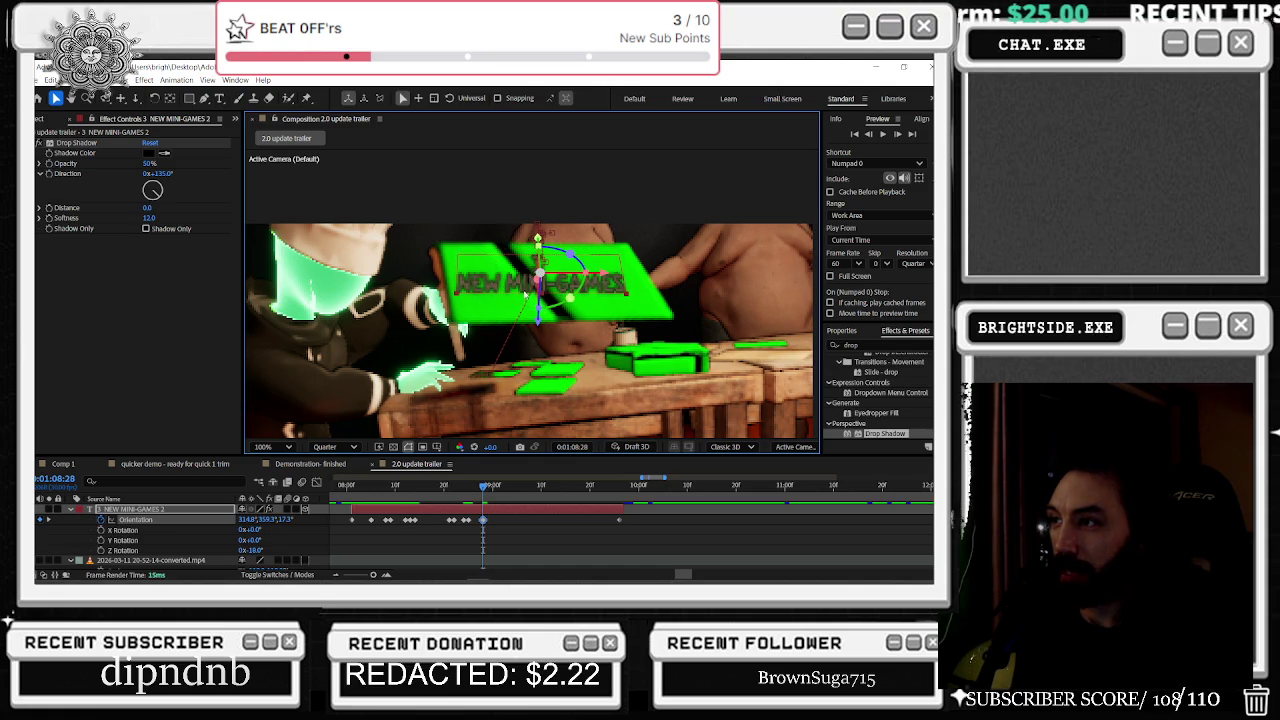
drag(570, 255, 630, 294)
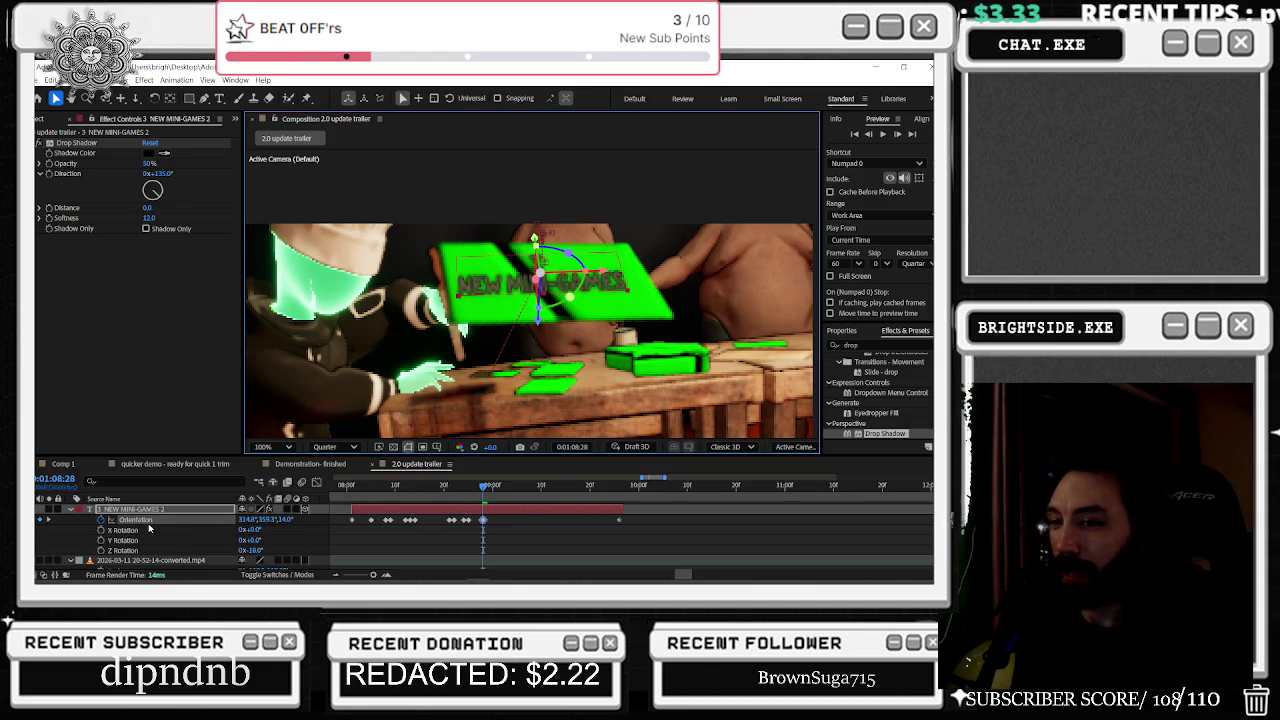
Step: Key the title's scale at 1:08:28, stretching it wider, then scrub back to 1:08:19
key(s)
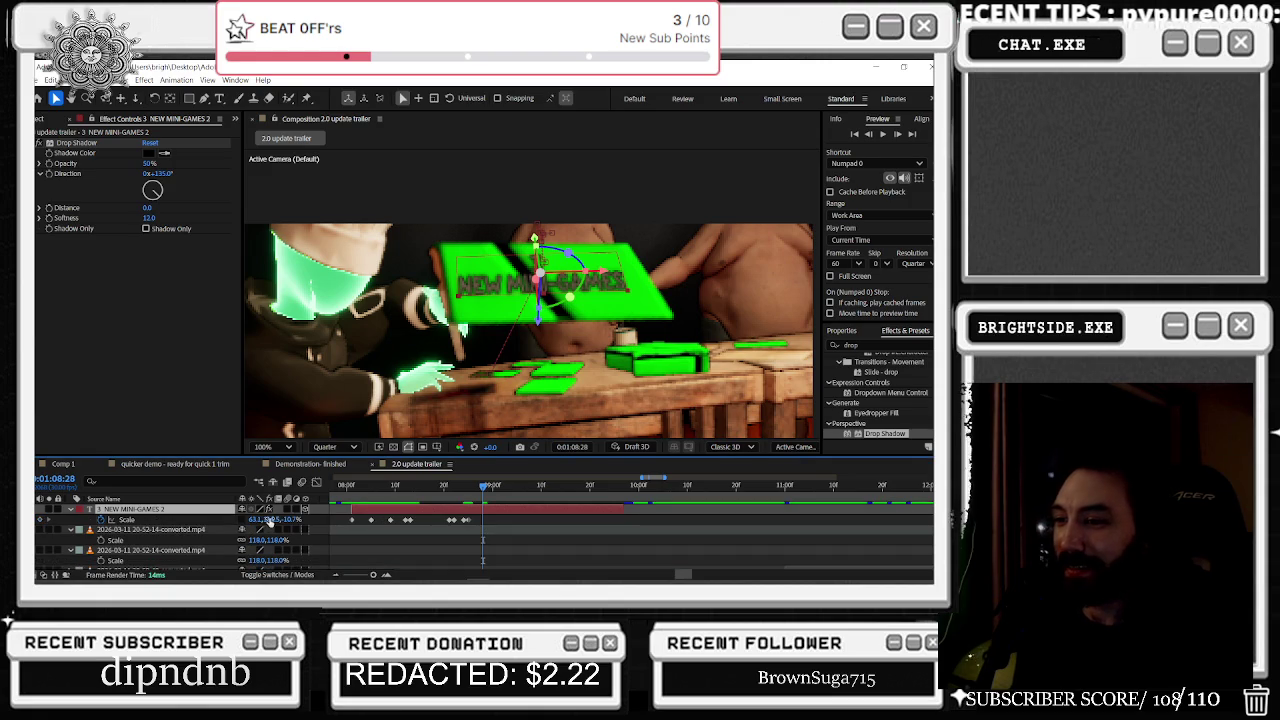
drag(270, 520, 565, 357)
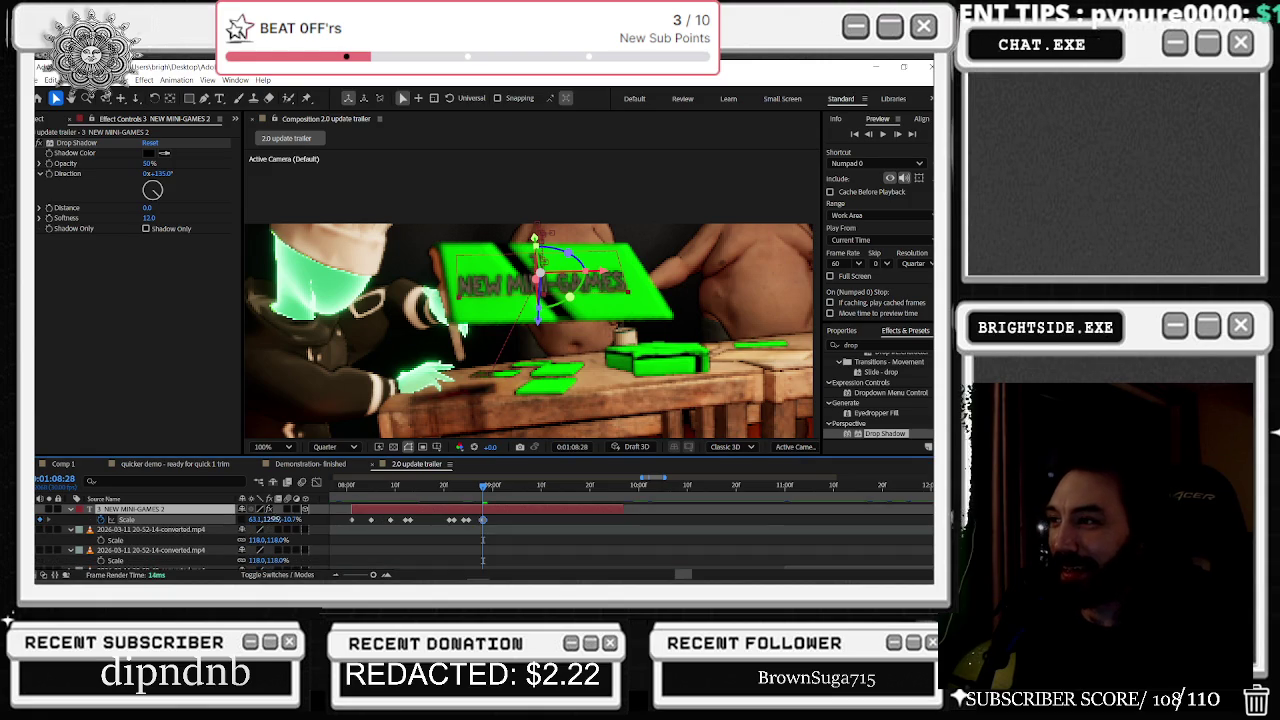
click(565, 357)
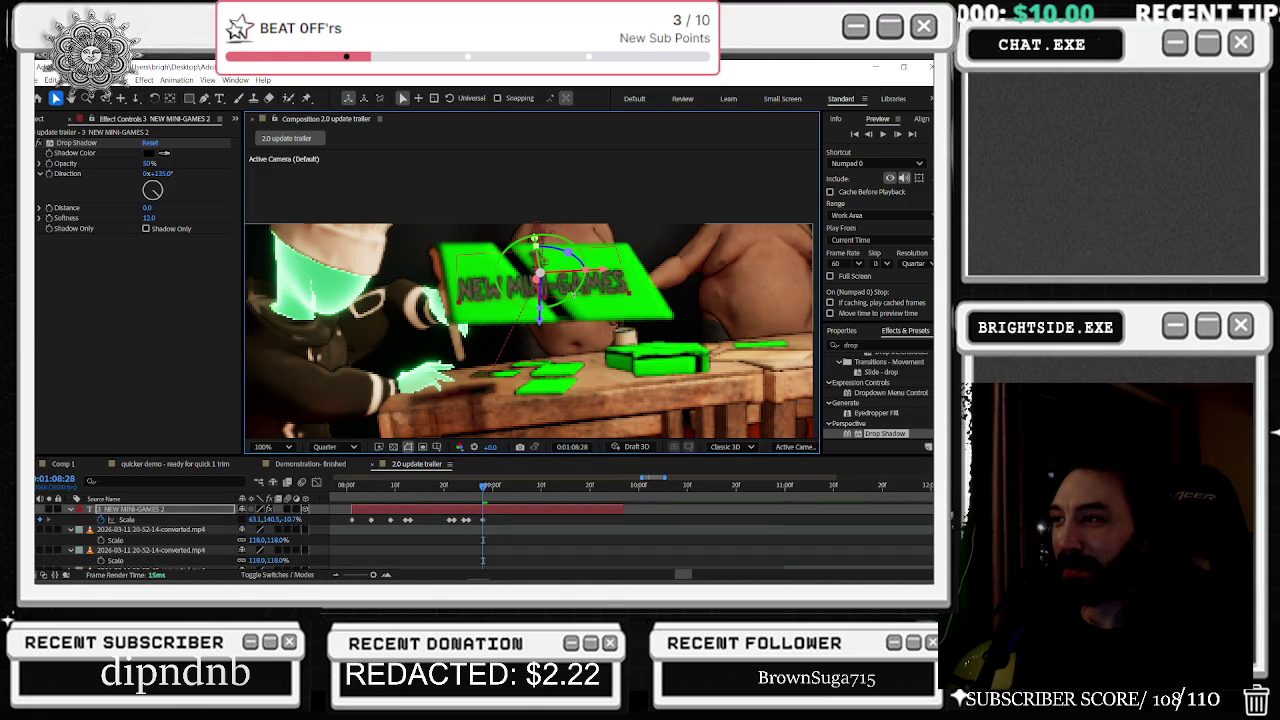
drag(583, 272, 572, 280)
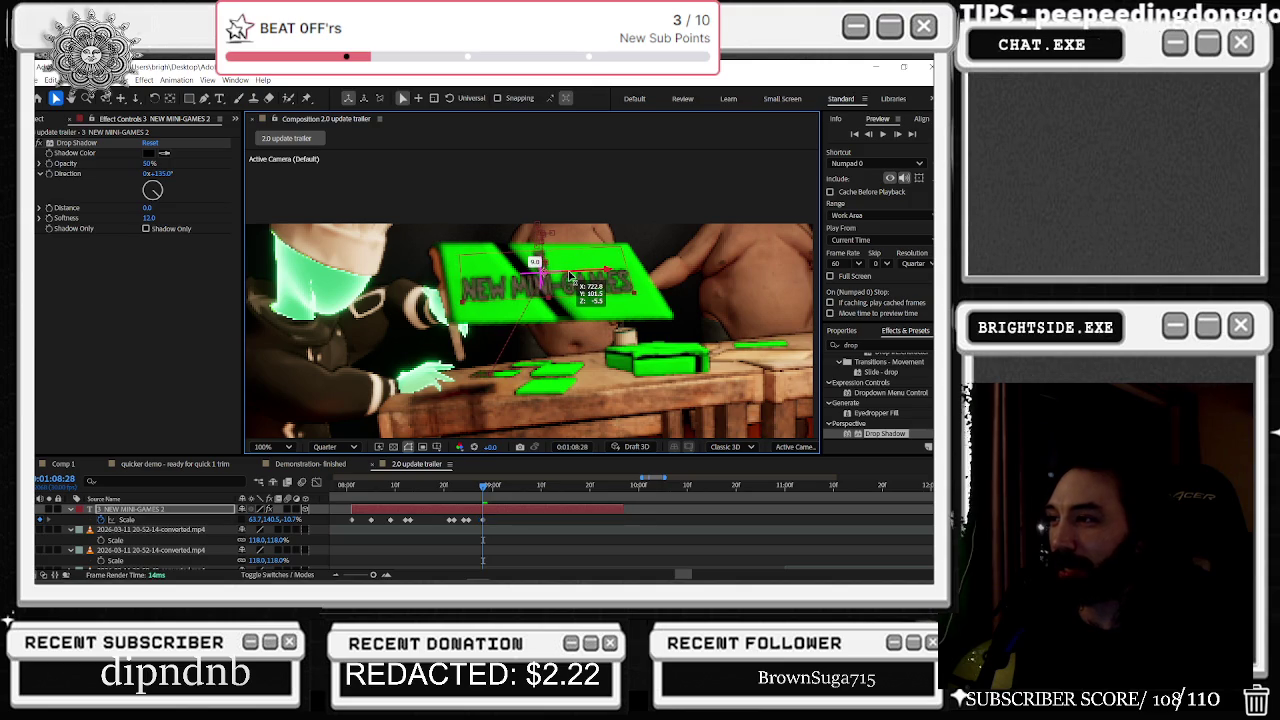
mouse_move(484, 491)
mouse_down()
mouse_move(439, 489)
mouse_move(472, 488)
mouse_move(488, 510)
mouse_up()
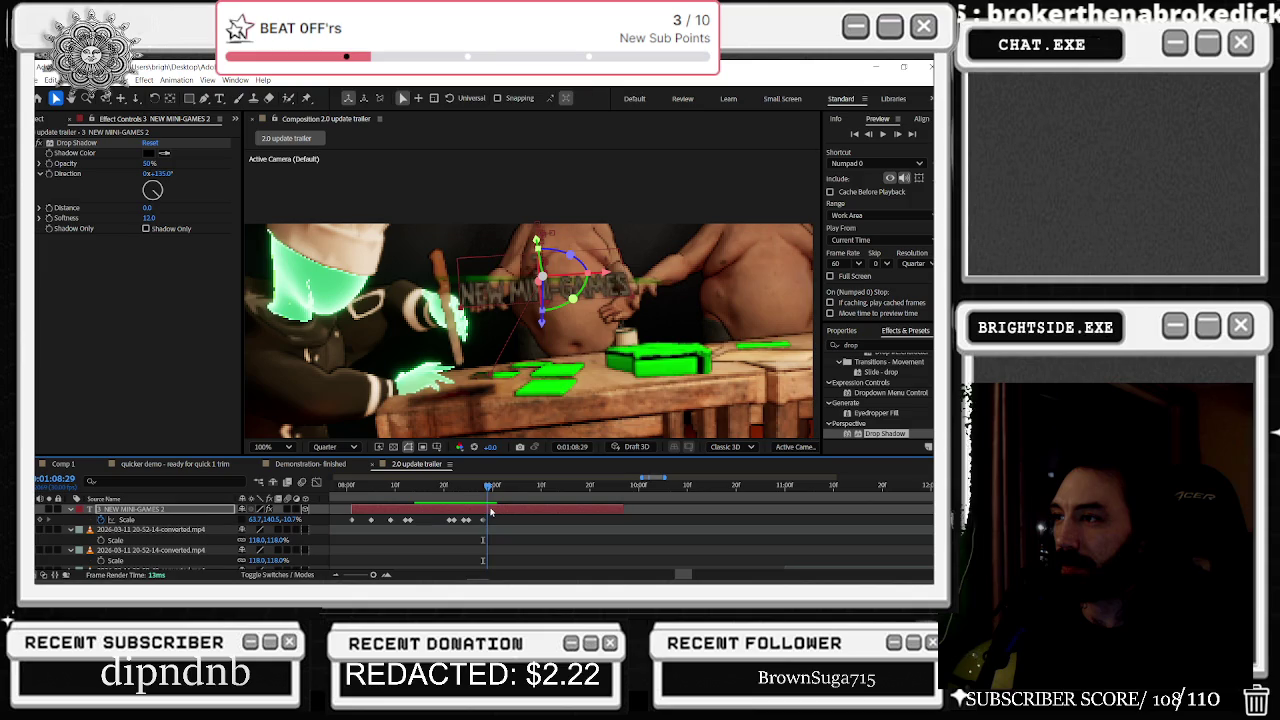
Step: At 1:09:00 and 1:09:02, rotate the title nearly edge-on around its Y axis
drag(490, 511, 494, 511)
click(545, 282)
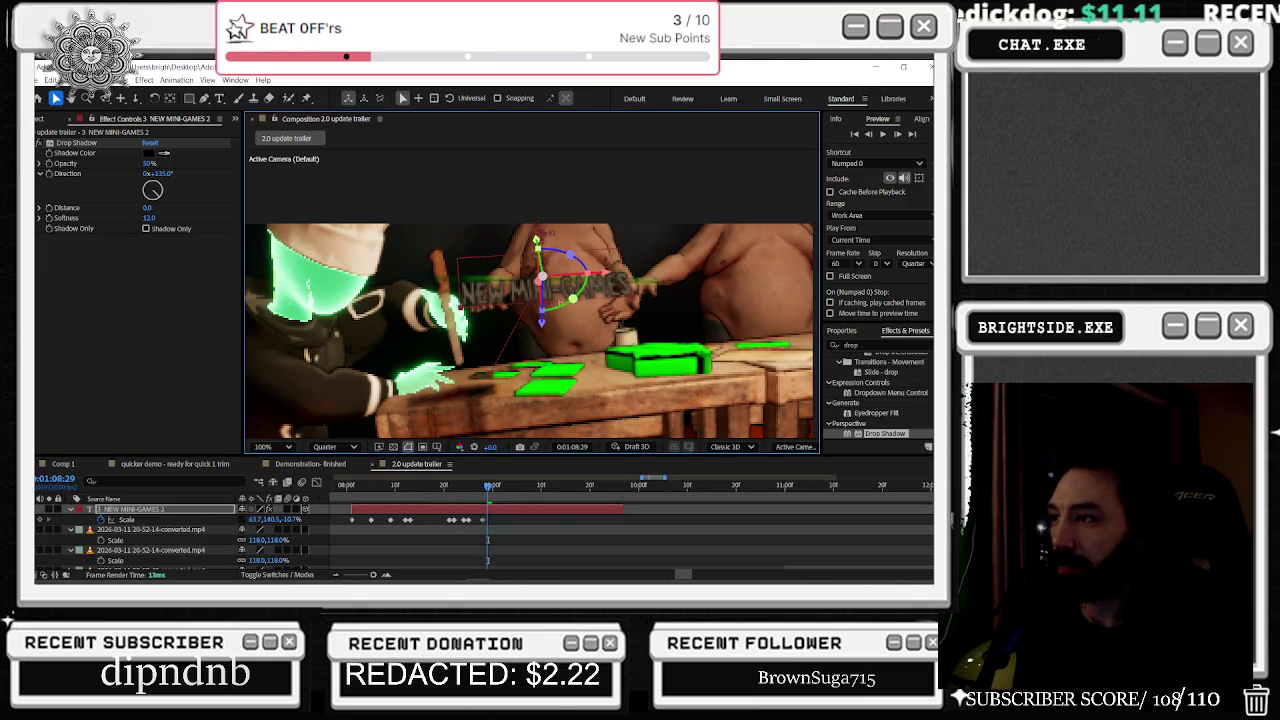
drag(571, 297, 571, 291)
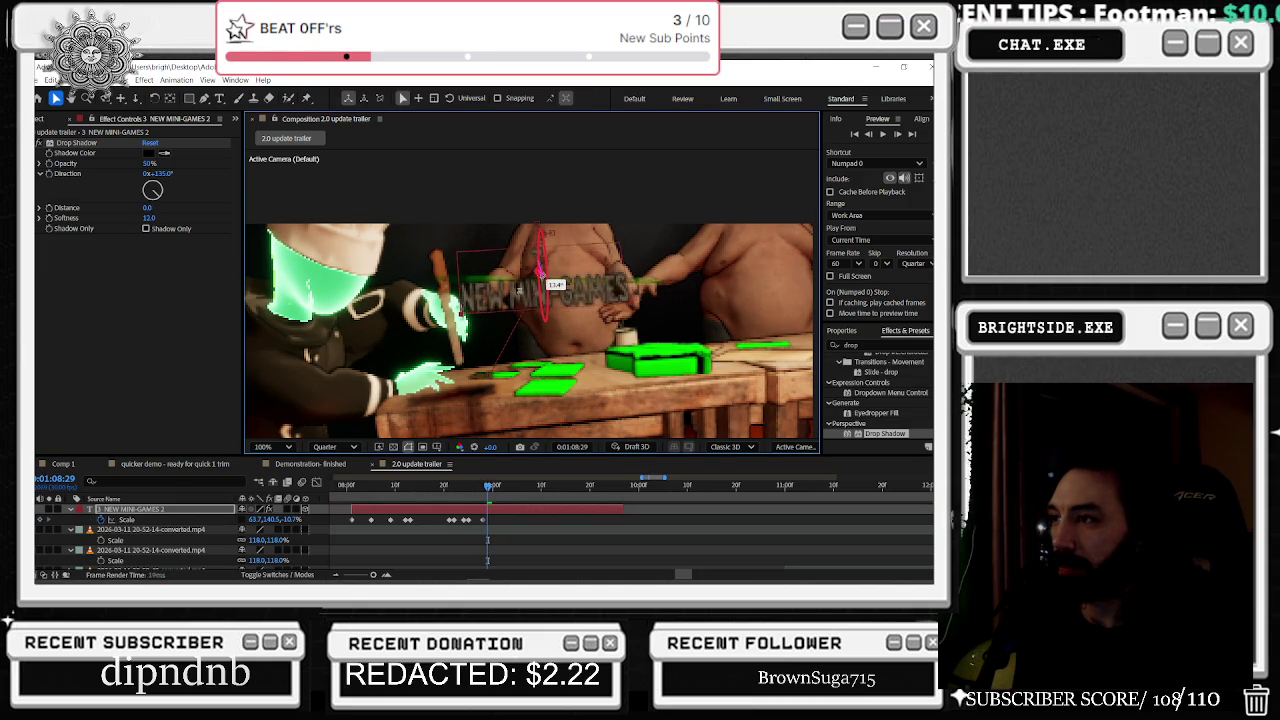
mouse_move(615, 290)
mouse_down()
mouse_move(610, 258)
mouse_move(575, 308)
mouse_up()
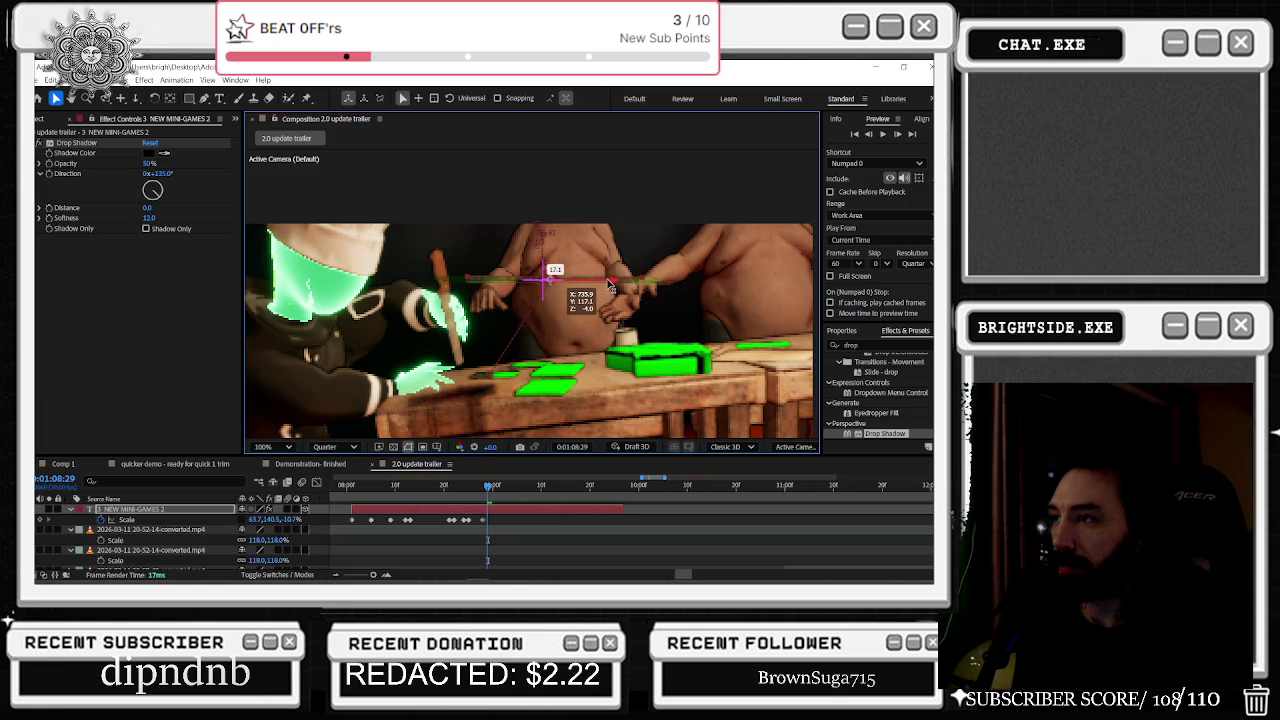
drag(490, 486, 509, 485)
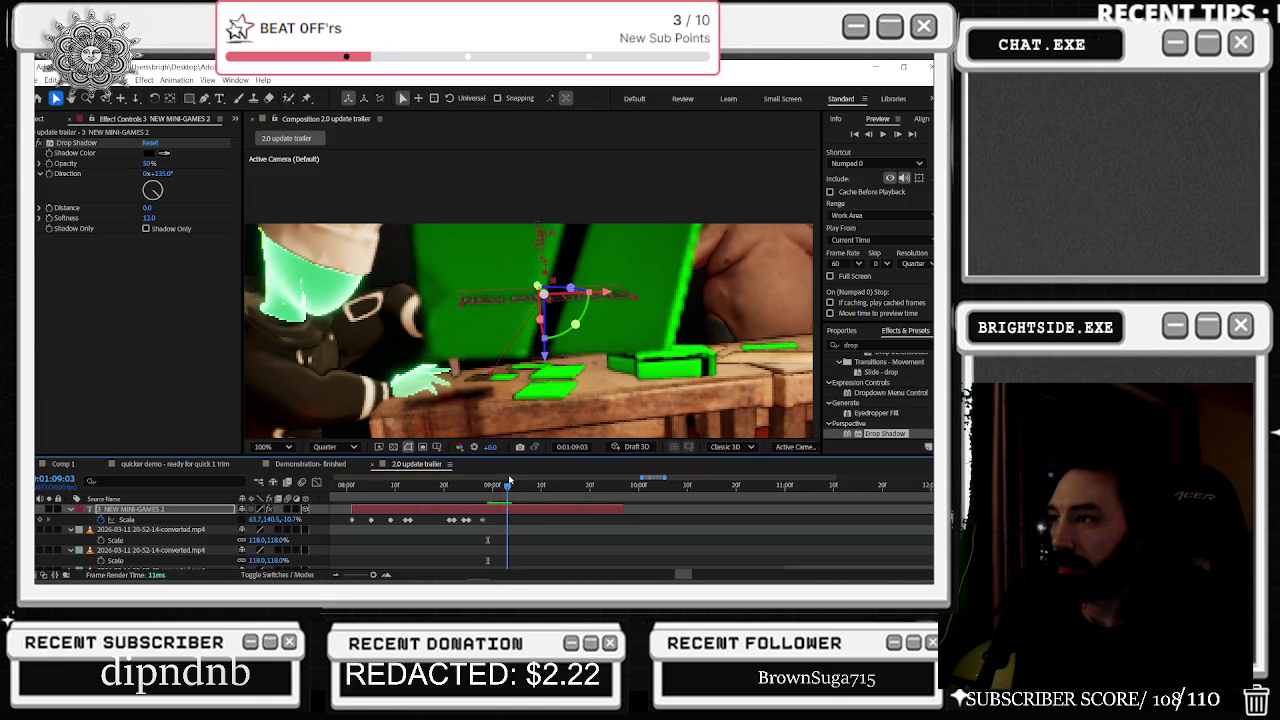
drag(540, 287, 563, 308)
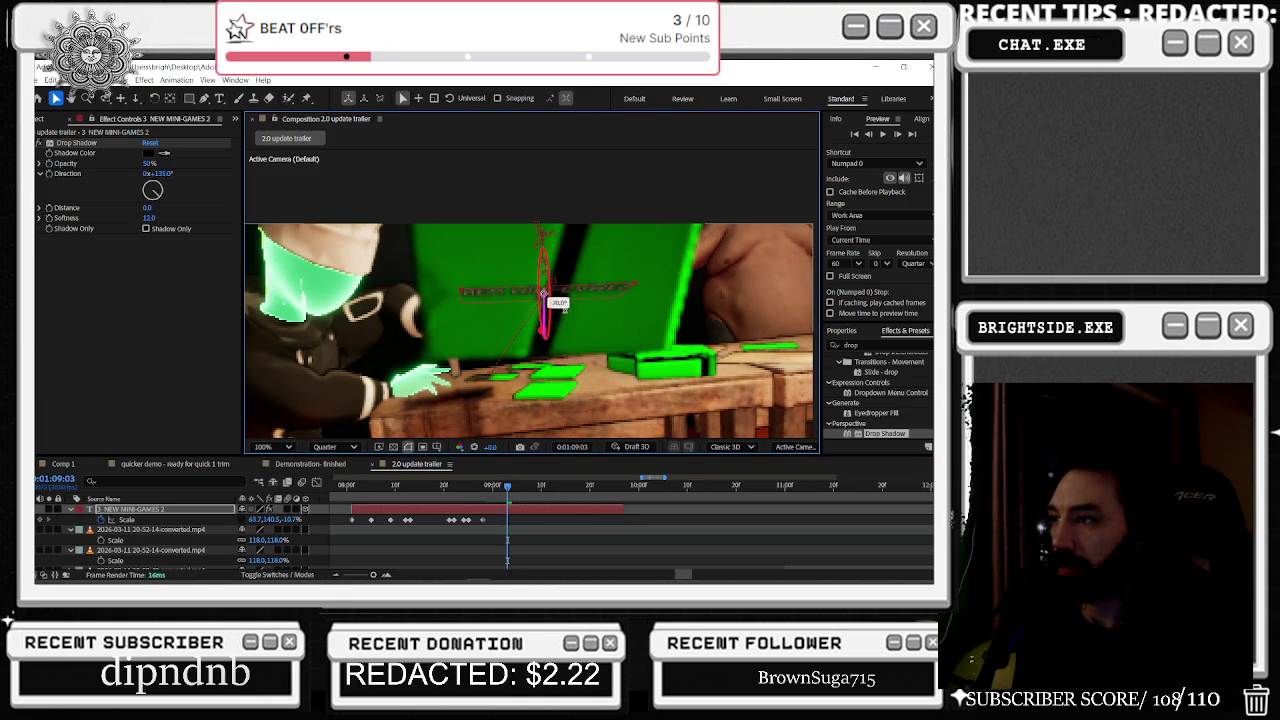
drag(548, 300, 541, 318)
Step: Shift the title's Position and Scale keyframes later in time and play back from 1:08:00
mouse_move(507, 490)
mouse_down()
mouse_move(479, 488)
mouse_move(522, 489)
mouse_up()
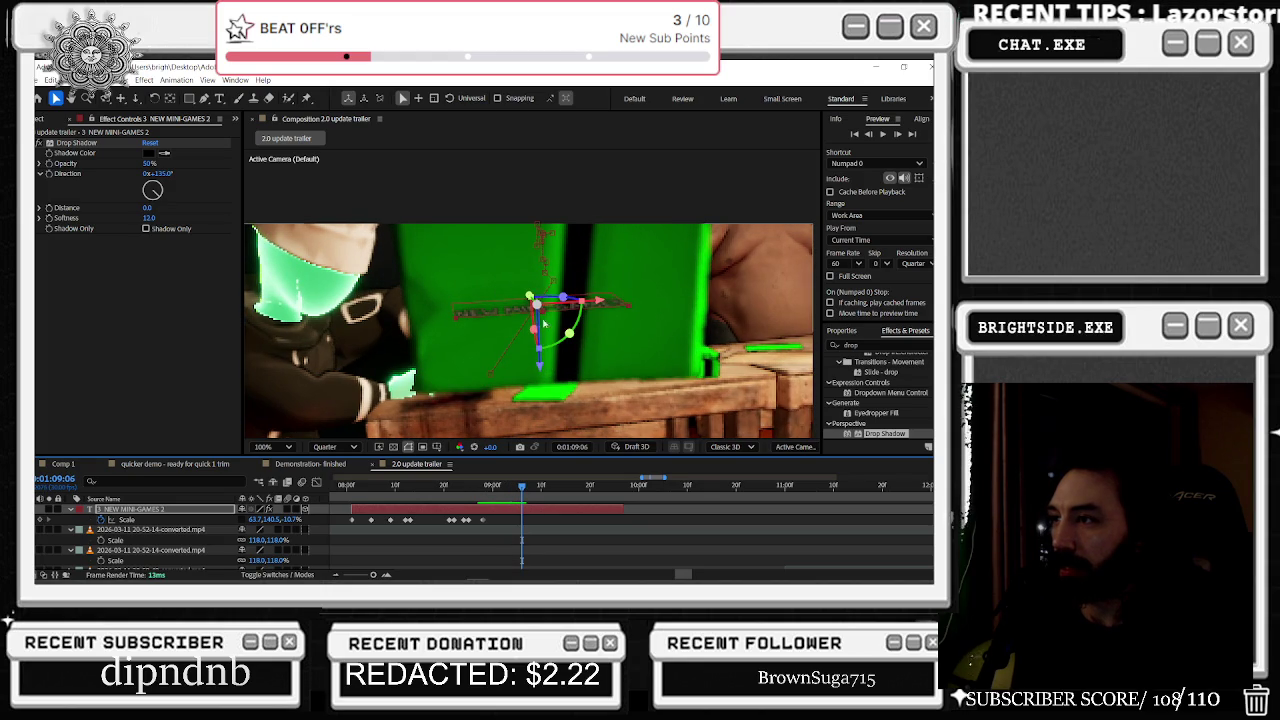
mouse_move(521, 488)
mouse_down()
mouse_move(568, 489)
mouse_move(516, 502)
mouse_move(376, 497)
mouse_move(800, 485)
mouse_move(855, 496)
mouse_move(696, 527)
mouse_up()
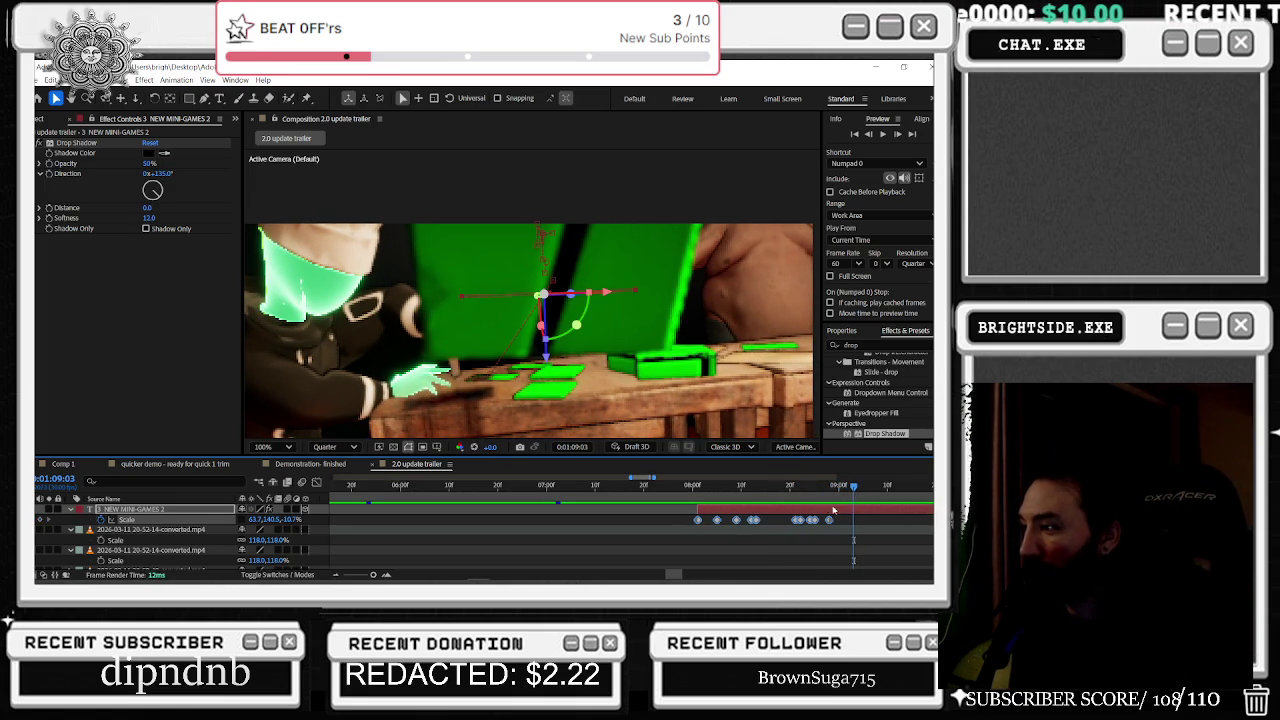
key(u)
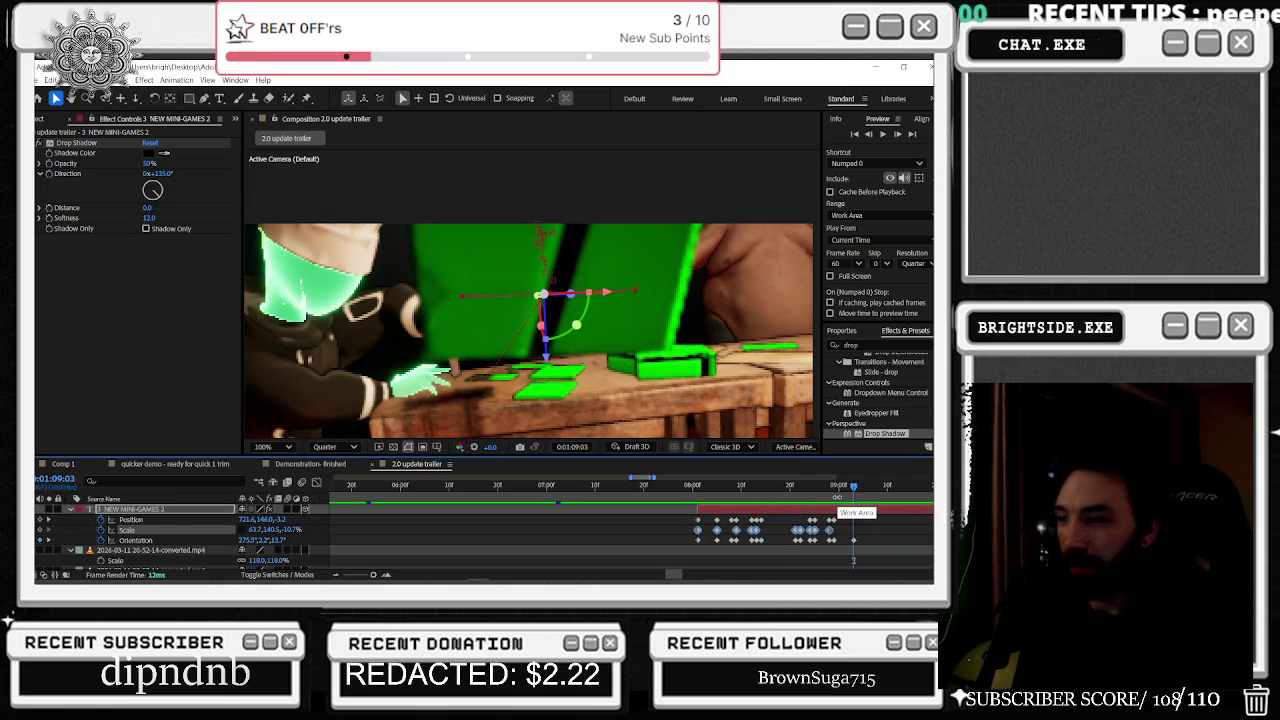
drag(868, 516, 695, 546)
click(716, 489)
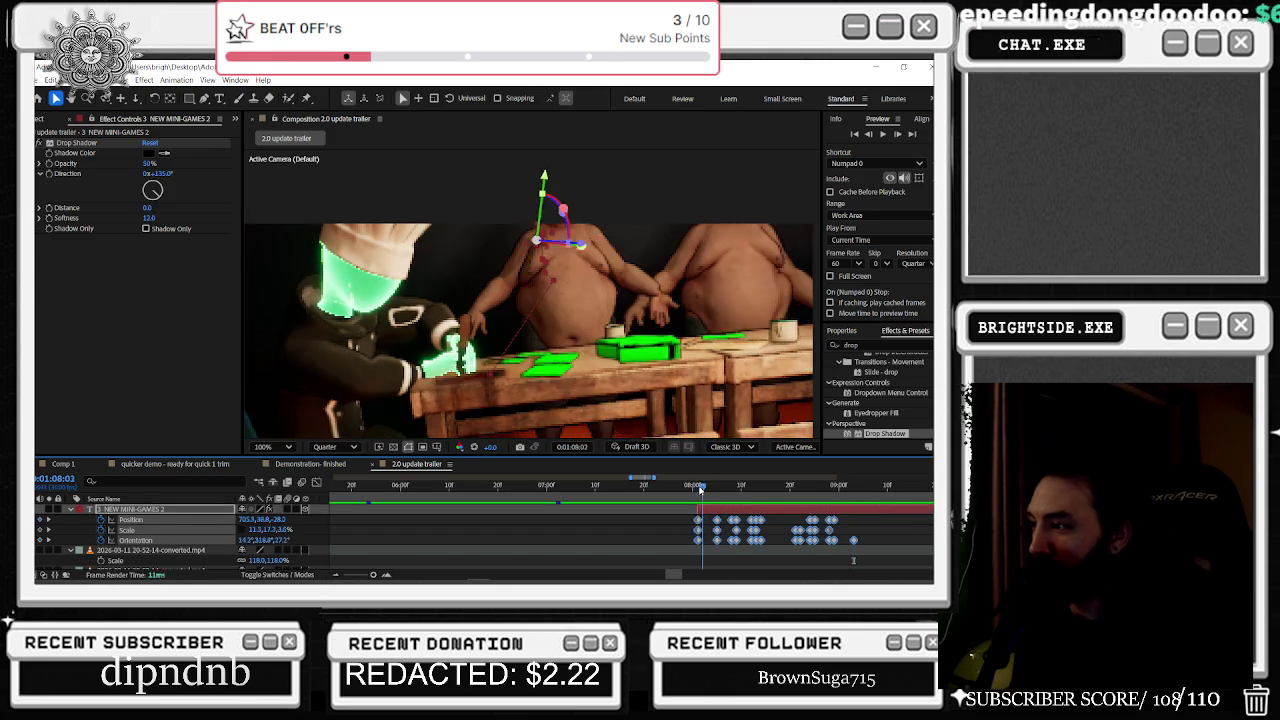
mouse_move(716, 489)
mouse_down()
mouse_move(771, 487)
mouse_move(785, 520)
mouse_up()
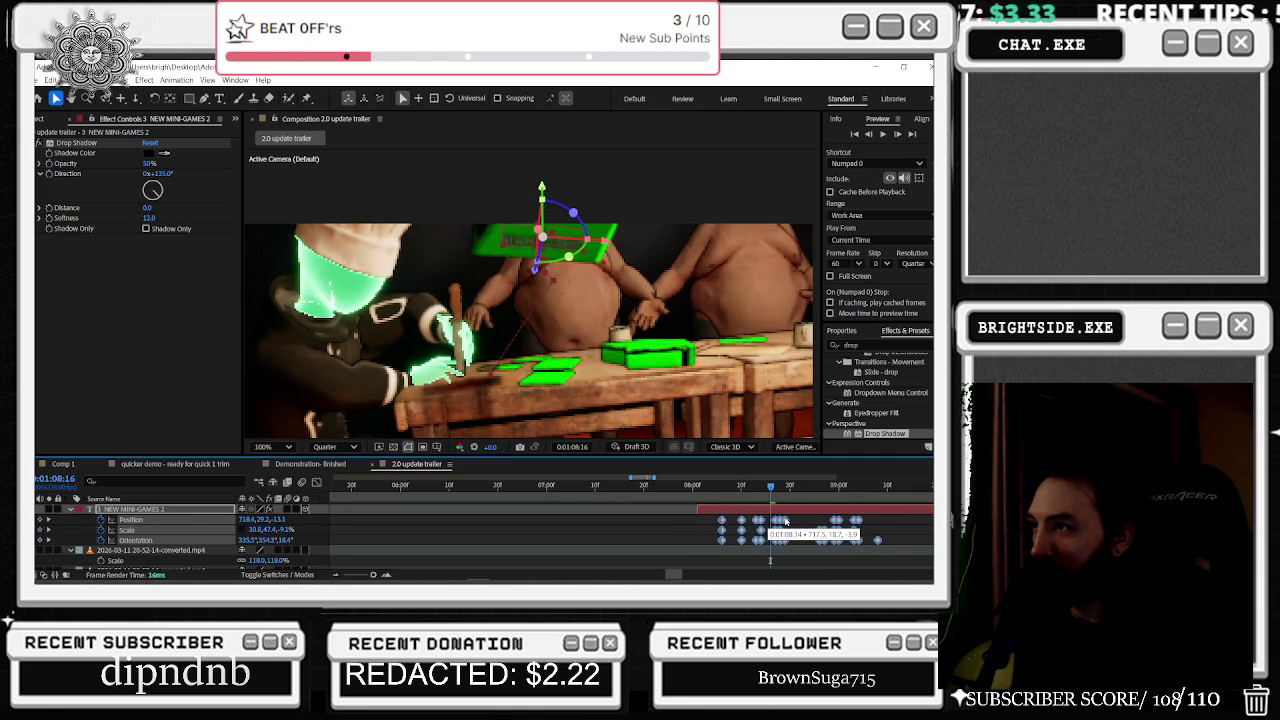
mouse_move(787, 520)
mouse_down()
mouse_move(752, 490)
mouse_move(694, 501)
mouse_up()
key(space)
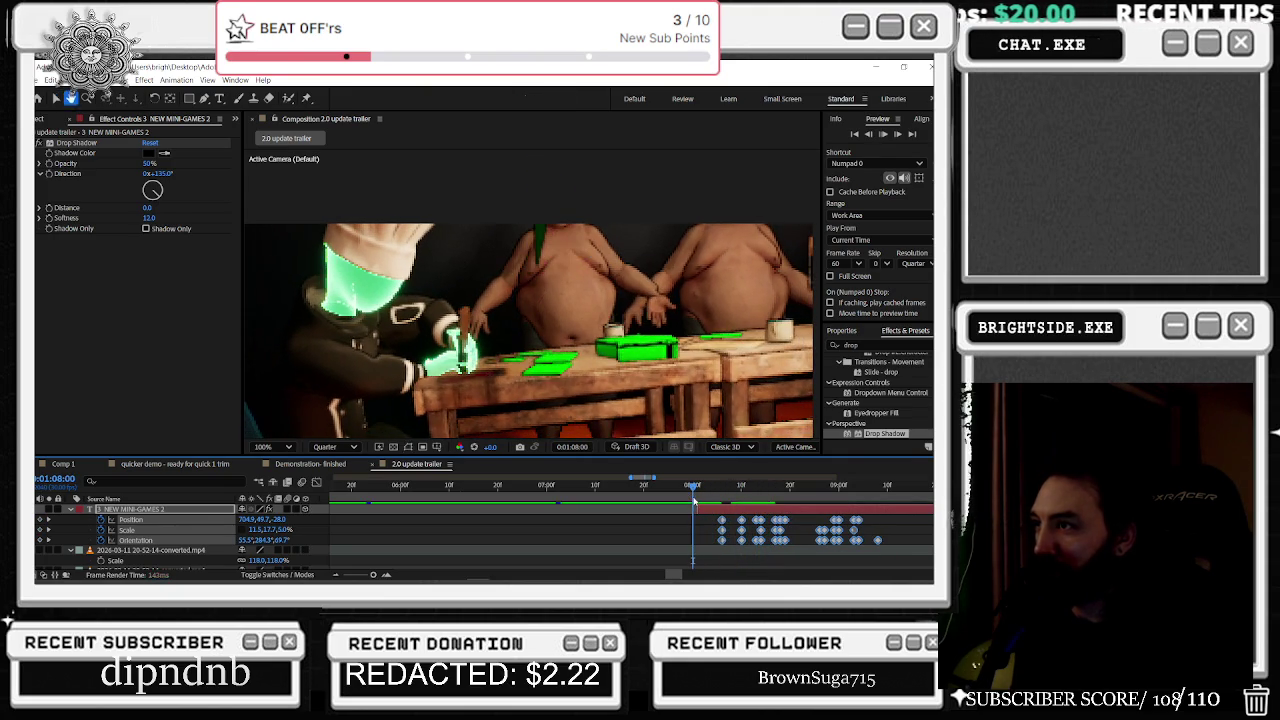
key(space)
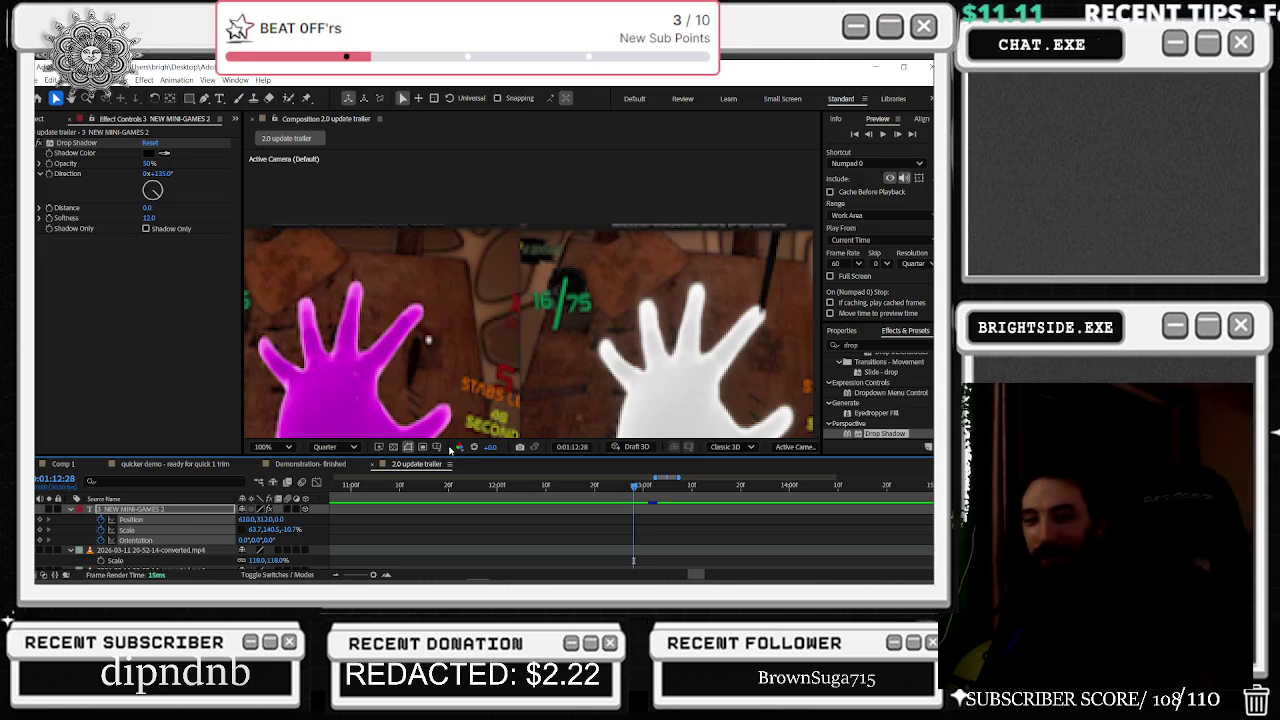
Step: At 1:09:26, enlarge the NEW MINI-GAMES text by scrubbing its Scale
scroll(484, 528, down, 3)
scroll(560, 520, down, 2)
click(686, 487)
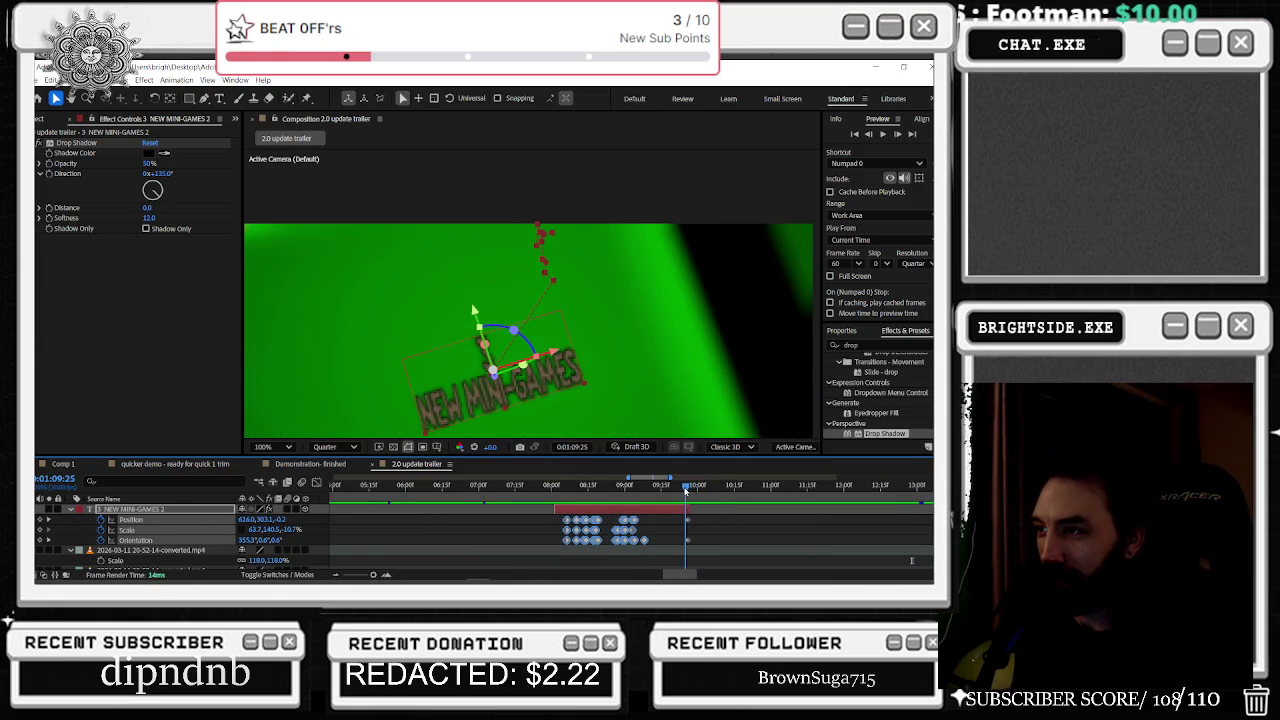
drag(686, 490, 688, 490)
scroll(588, 375, down, 4)
scroll(588, 375, up, 2)
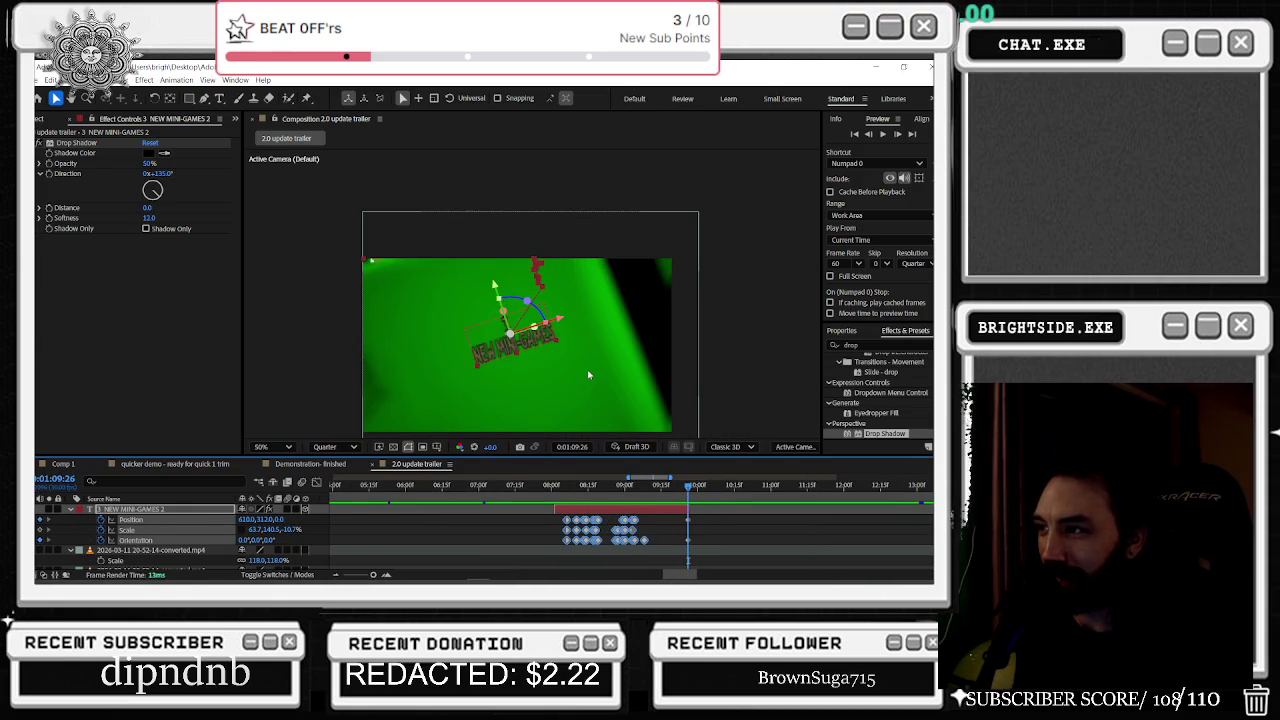
click(343, 532)
mouse_move(268, 533)
mouse_down()
mouse_move(326, 539)
mouse_move(330, 525)
mouse_up()
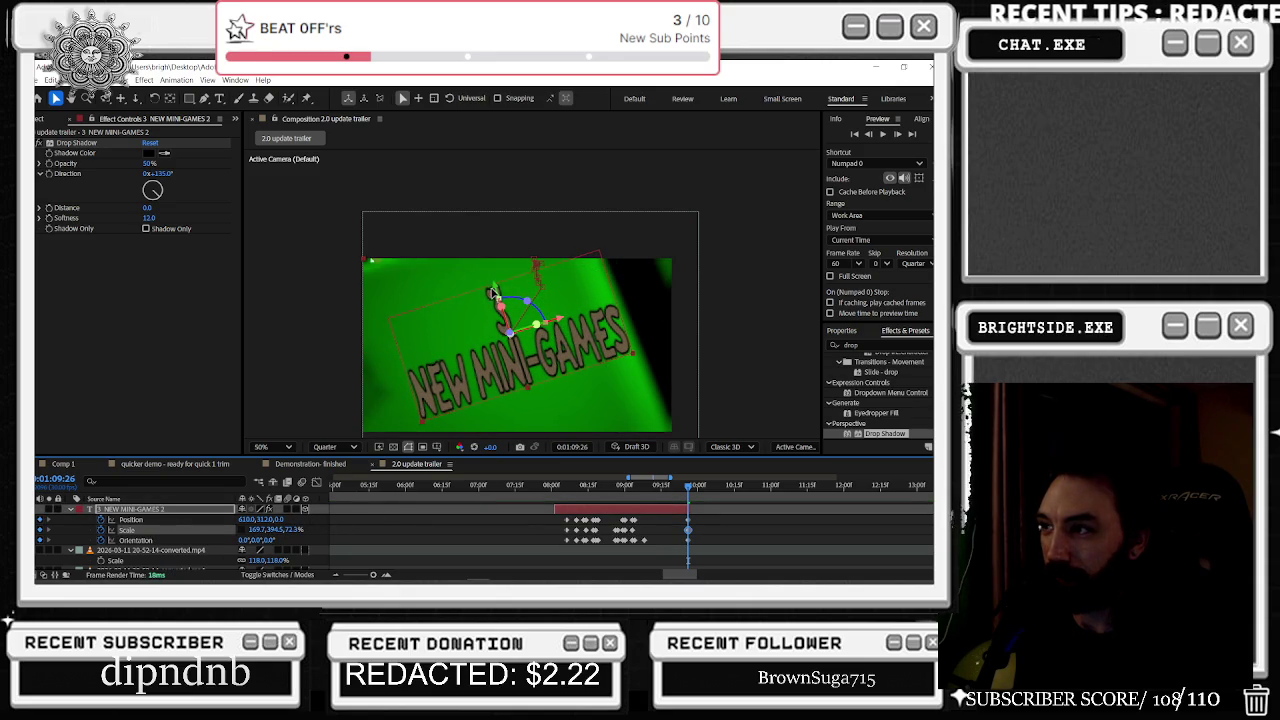
Step: Move the text lower right, keying a new Position at 1:09:17
drag(491, 293, 497, 300)
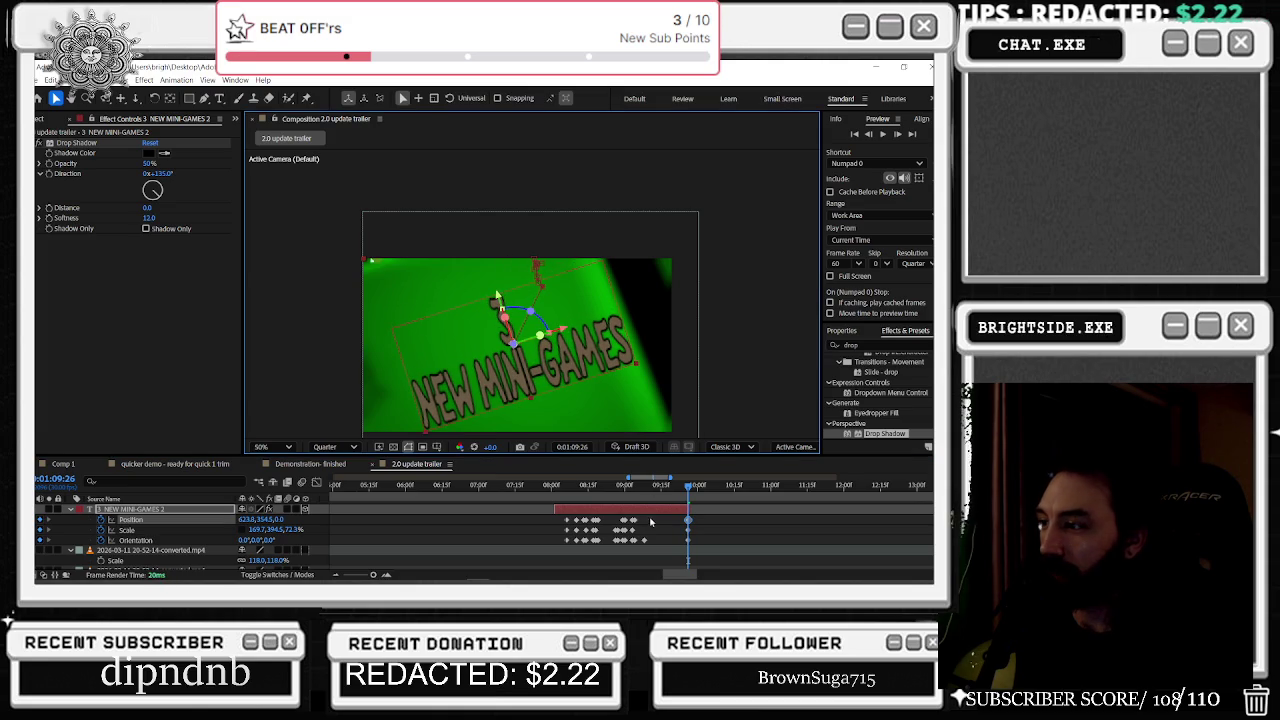
drag(693, 492, 668, 497)
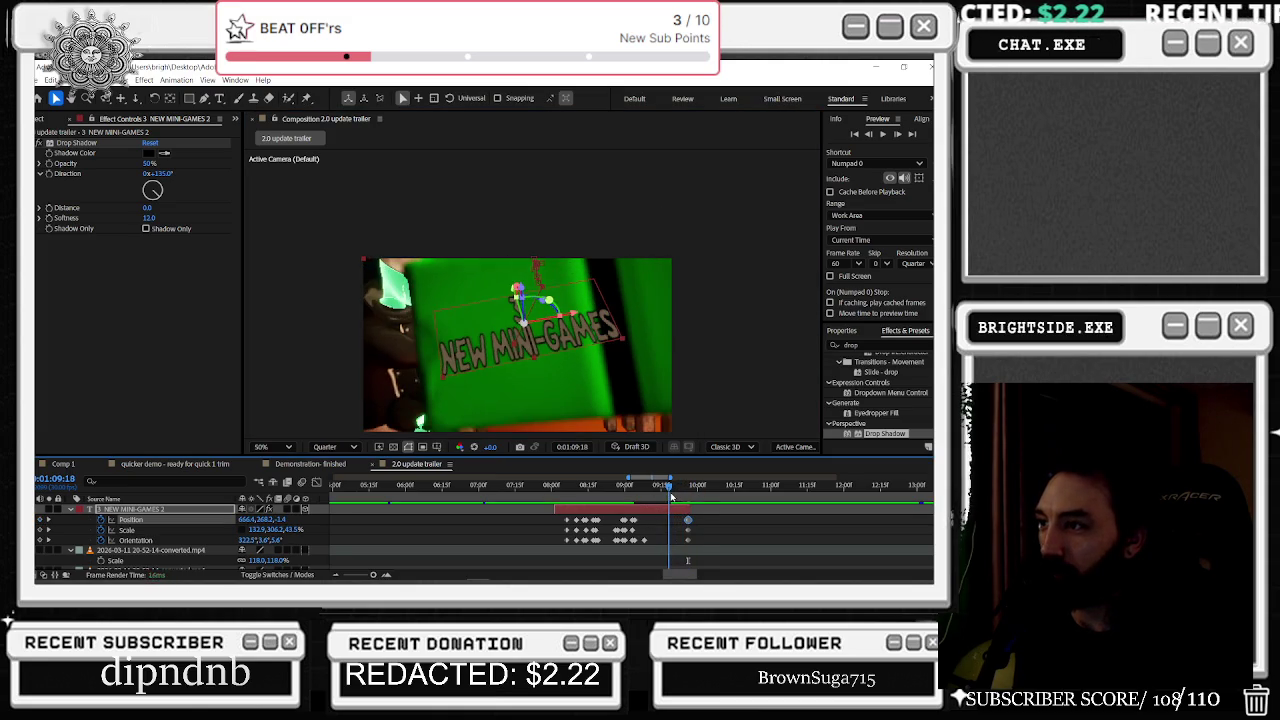
mouse_move(568, 318)
mouse_down()
mouse_move(588, 318)
mouse_move(576, 293)
mouse_up()
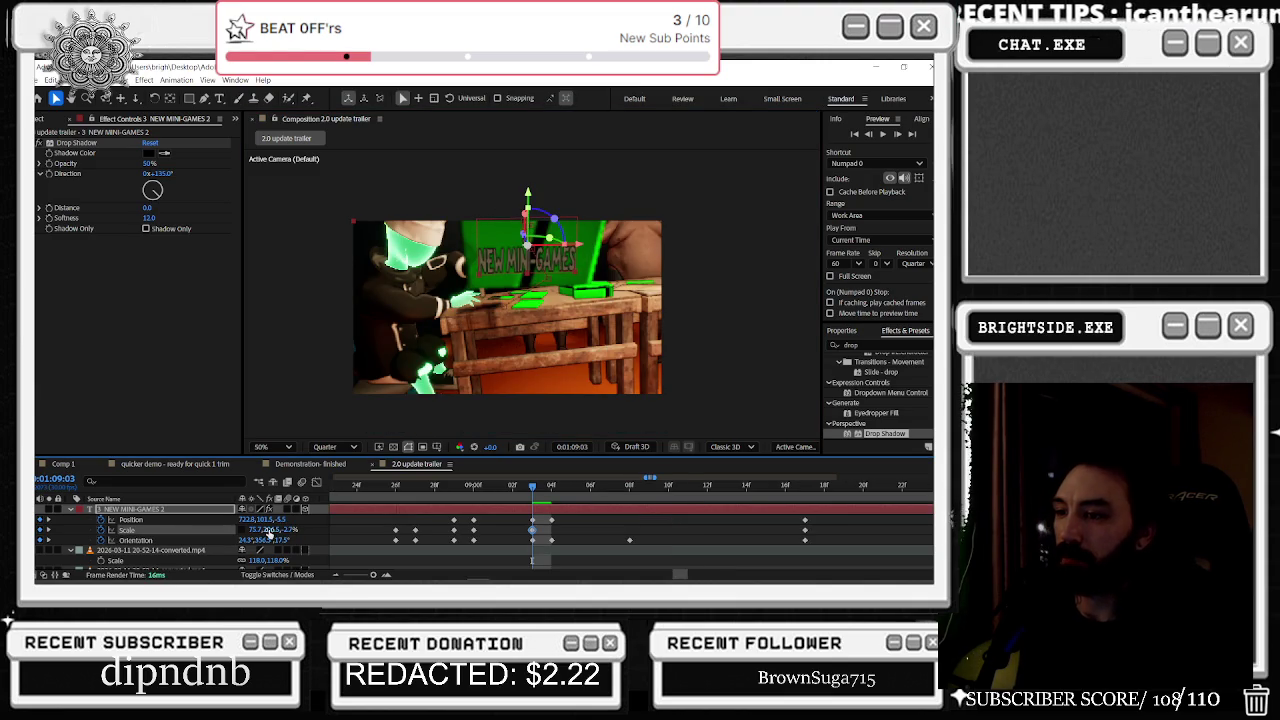
Step: Tilt the text's orientation to about 30°, then go back to 1:09:00
drag(269, 546, 266, 541)
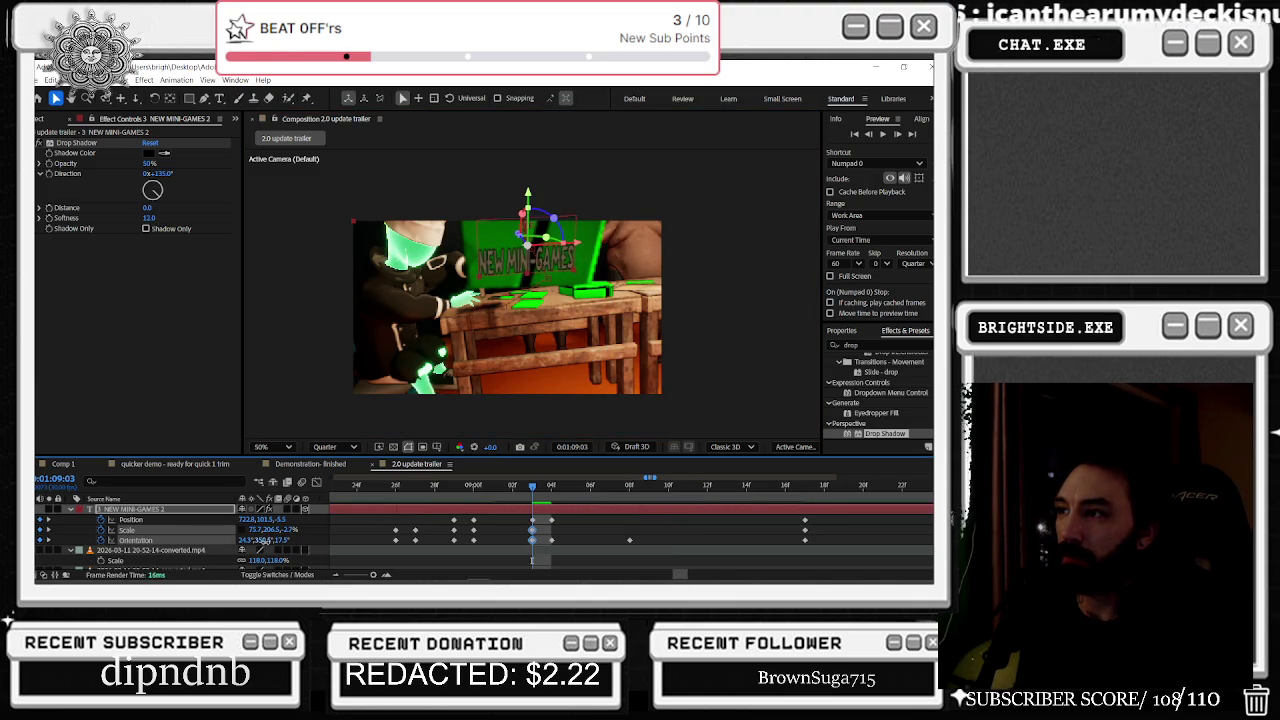
drag(249, 543, 252, 540)
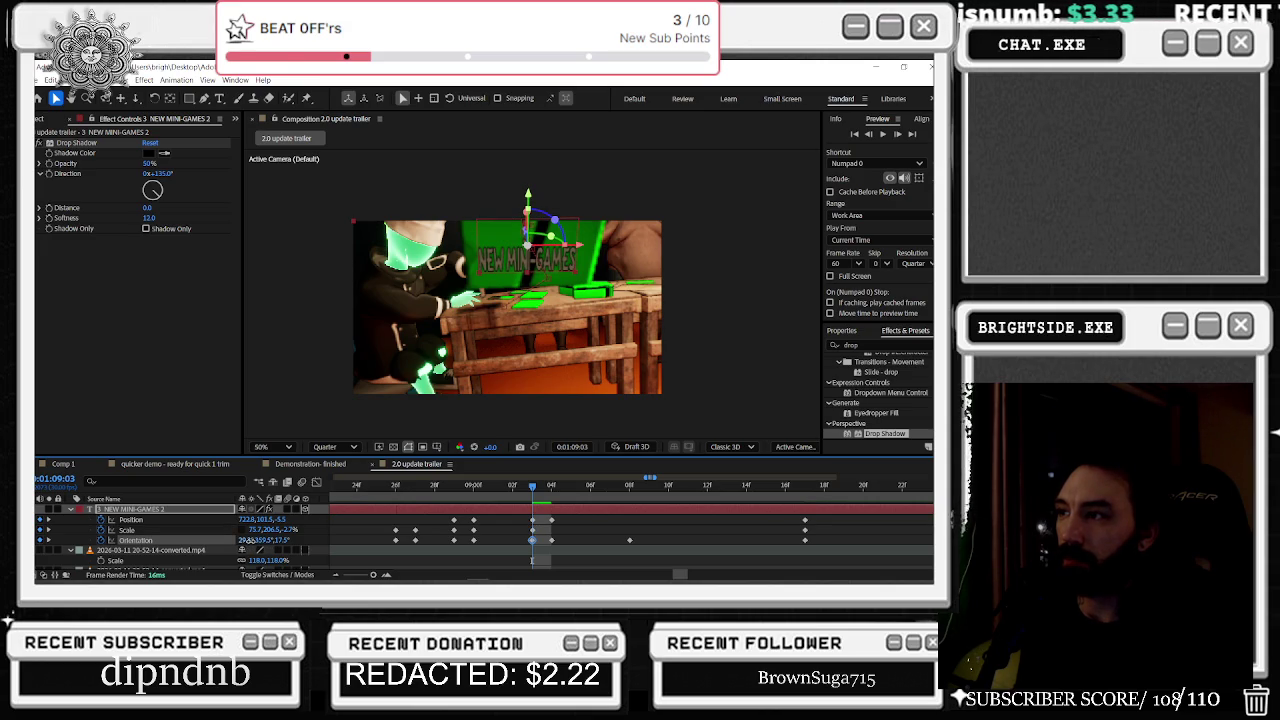
click(520, 492)
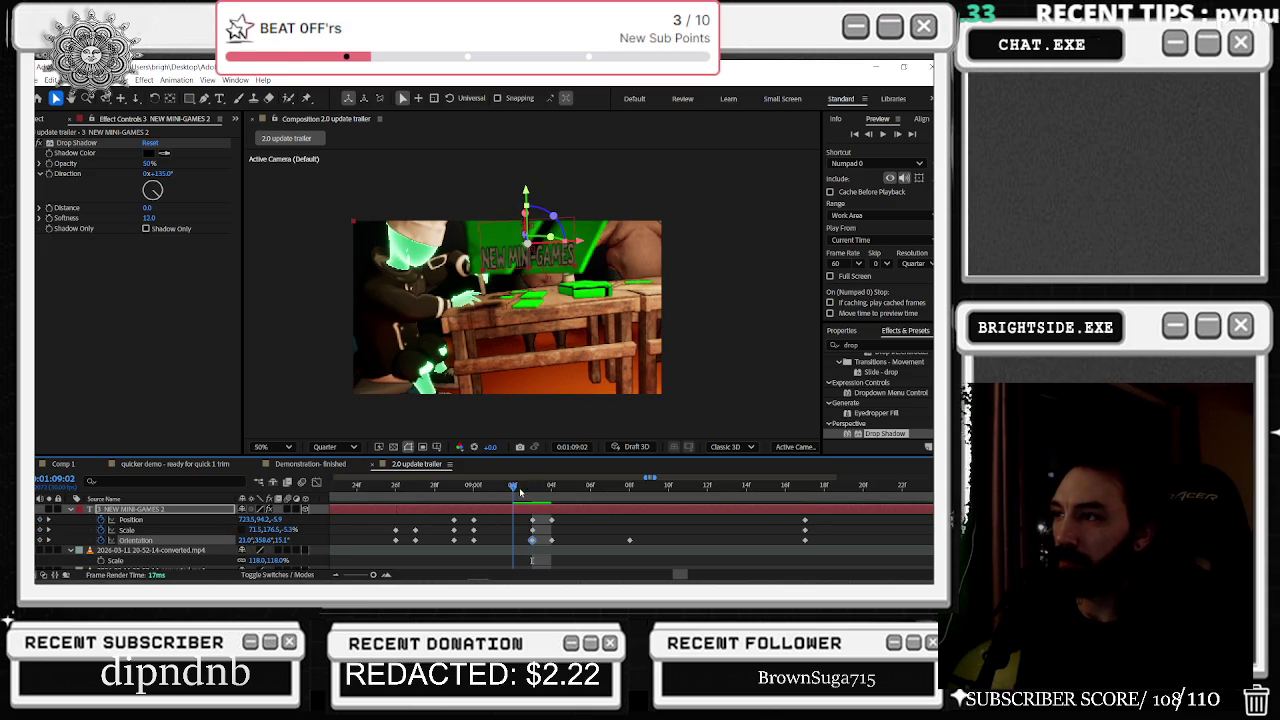
drag(491, 497, 474, 490)
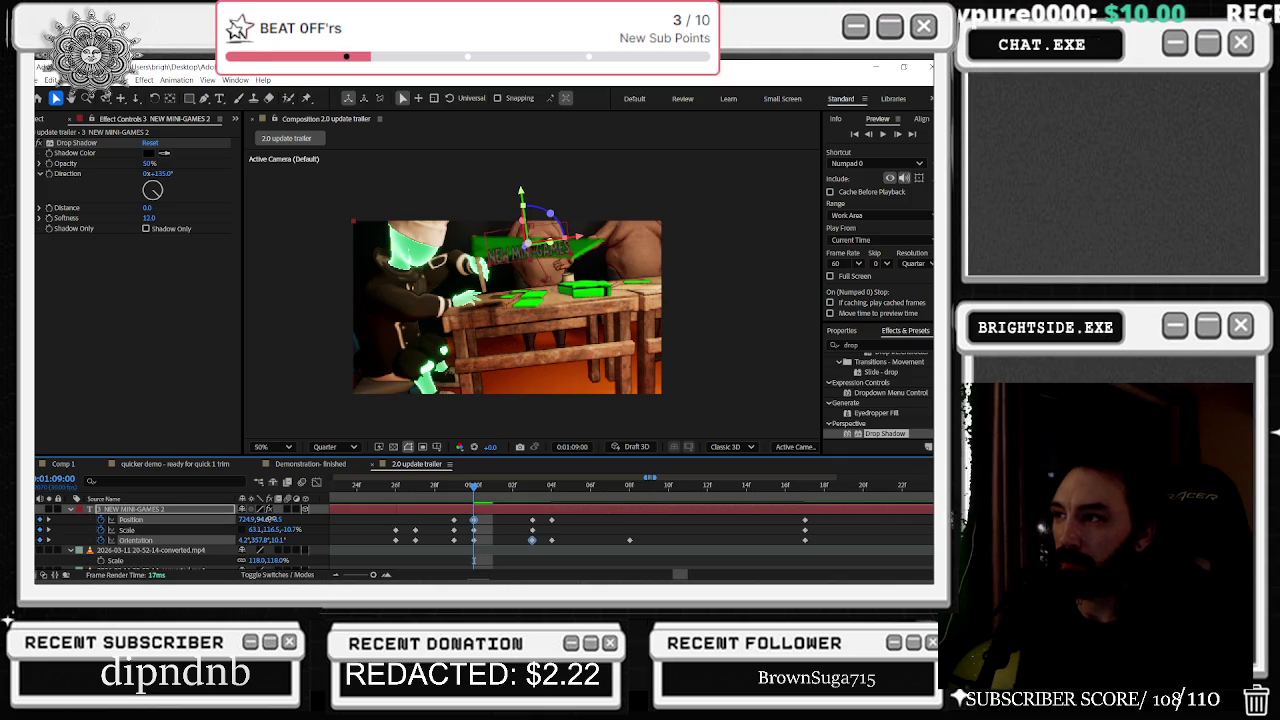
Step: At 1:09:00, set Orientation to 112.2° X, 5.8° Y, 10° Z, and key a new position
click(268, 540)
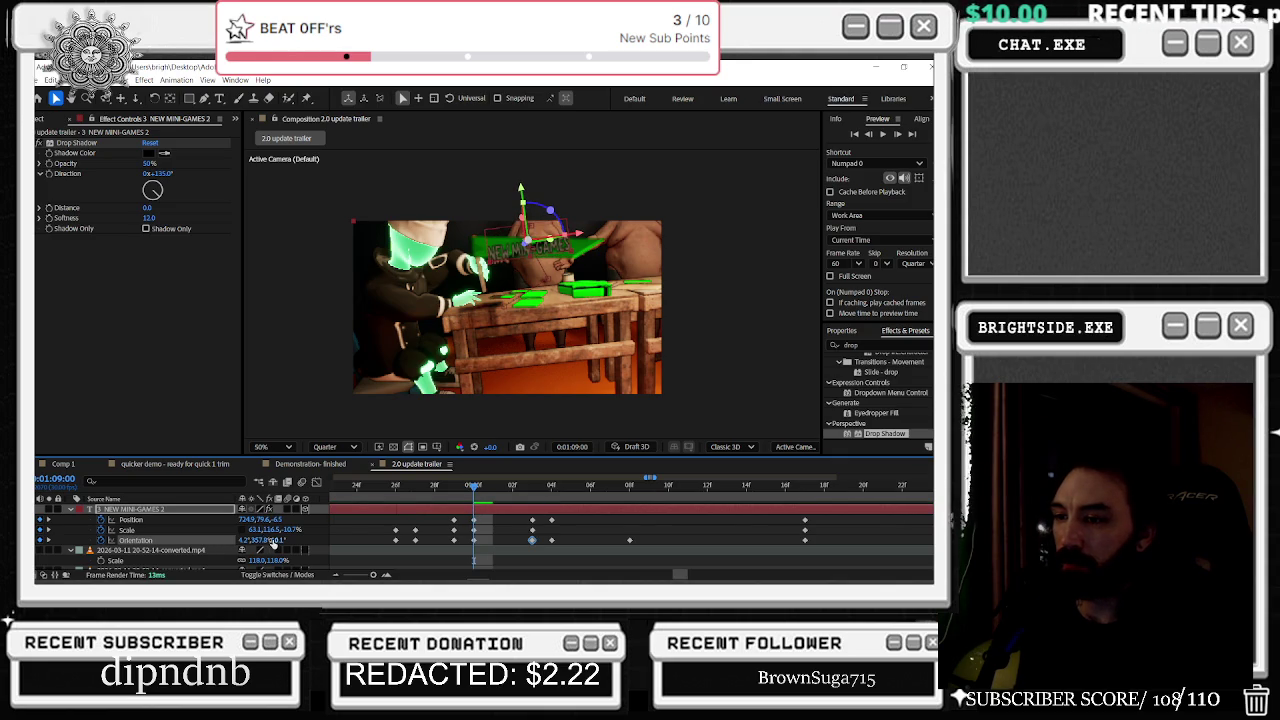
drag(270, 535, 298, 530)
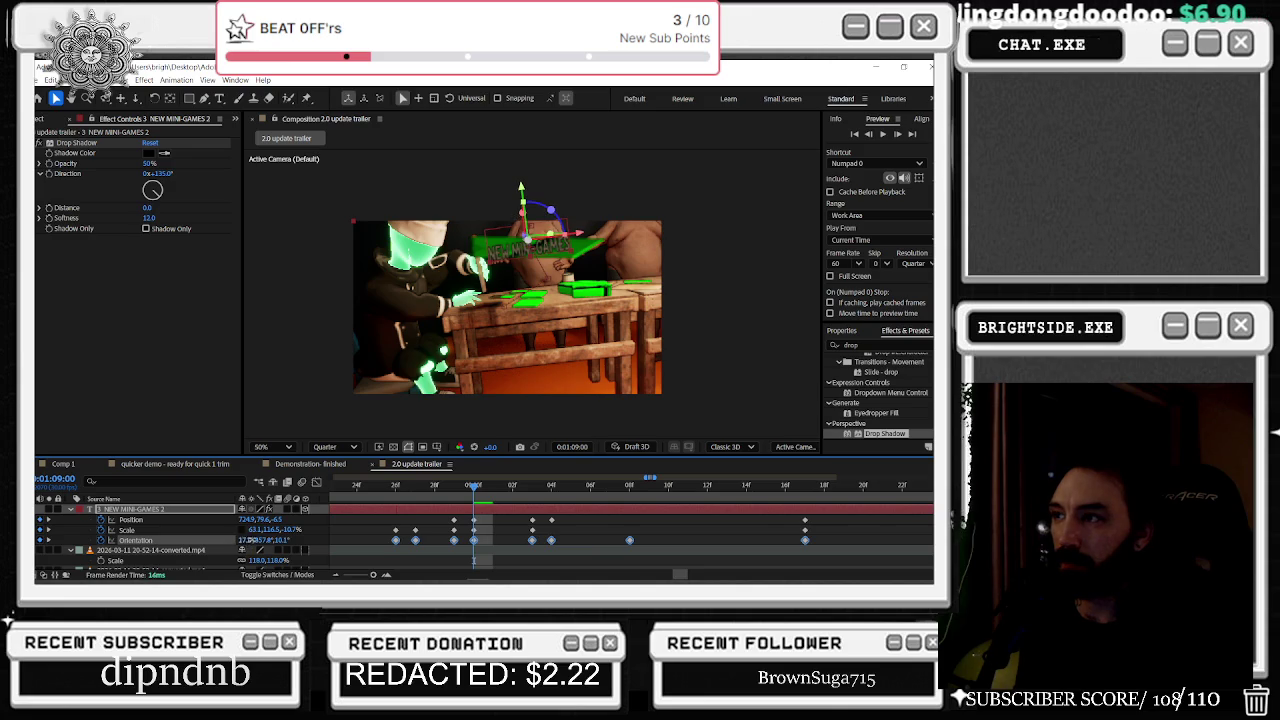
mouse_move(268, 539)
mouse_down()
mouse_move(300, 532)
mouse_move(242, 540)
mouse_up()
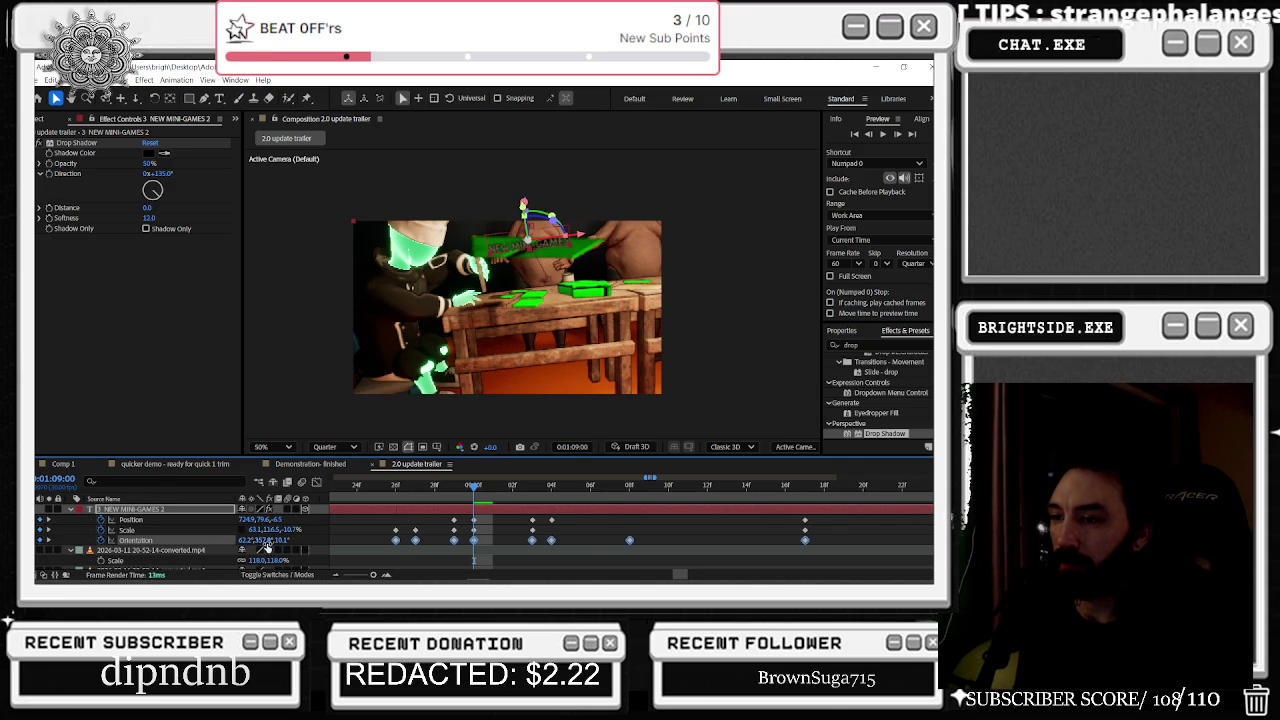
drag(262, 540, 276, 540)
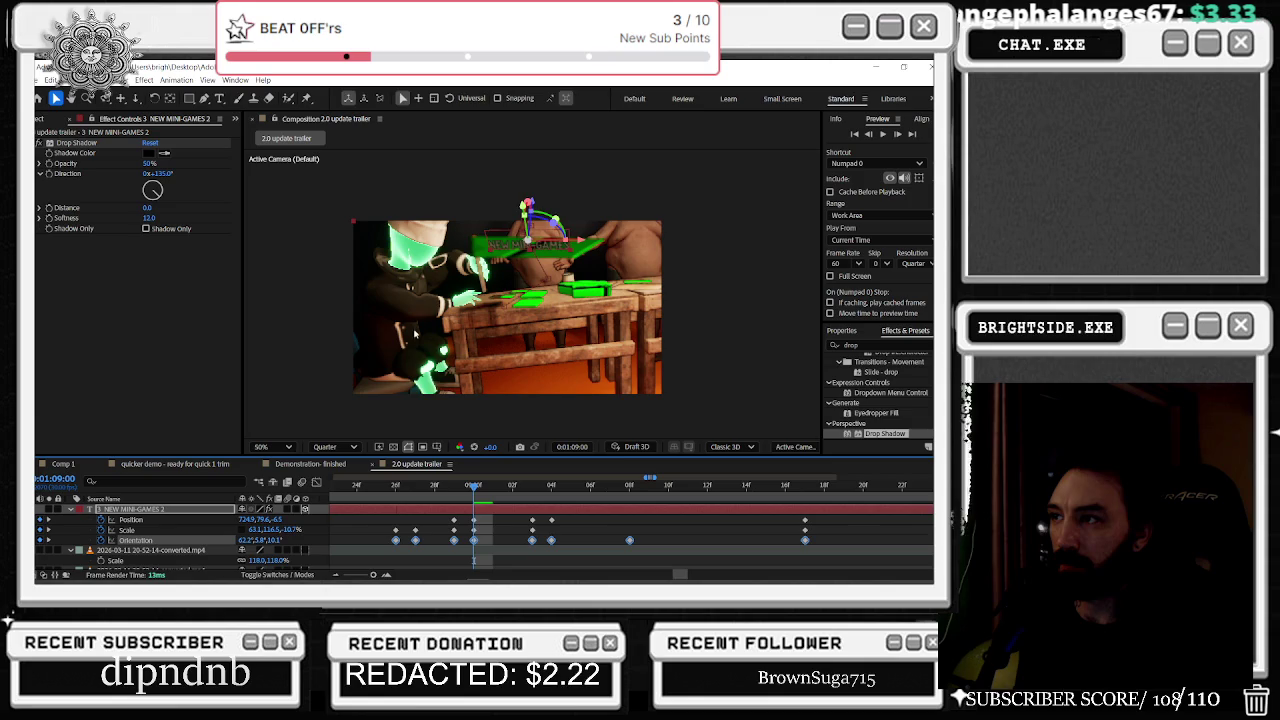
drag(524, 208, 531, 244)
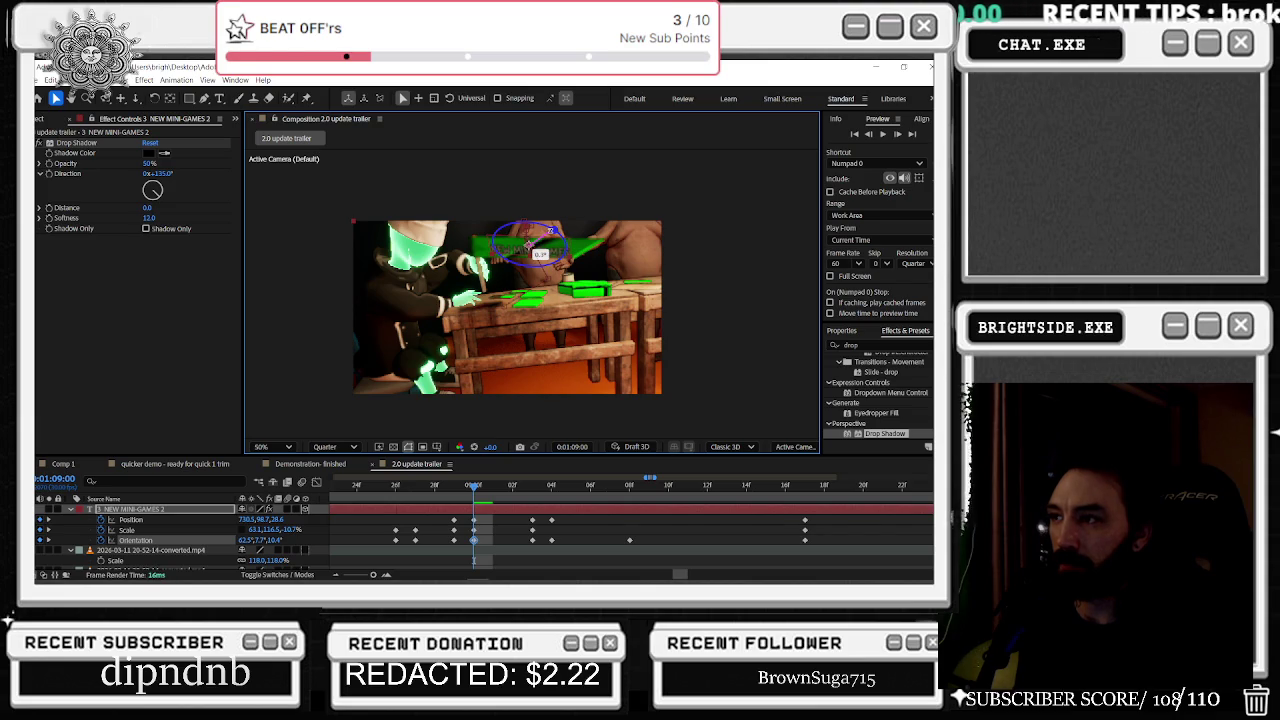
drag(529, 244, 531, 244)
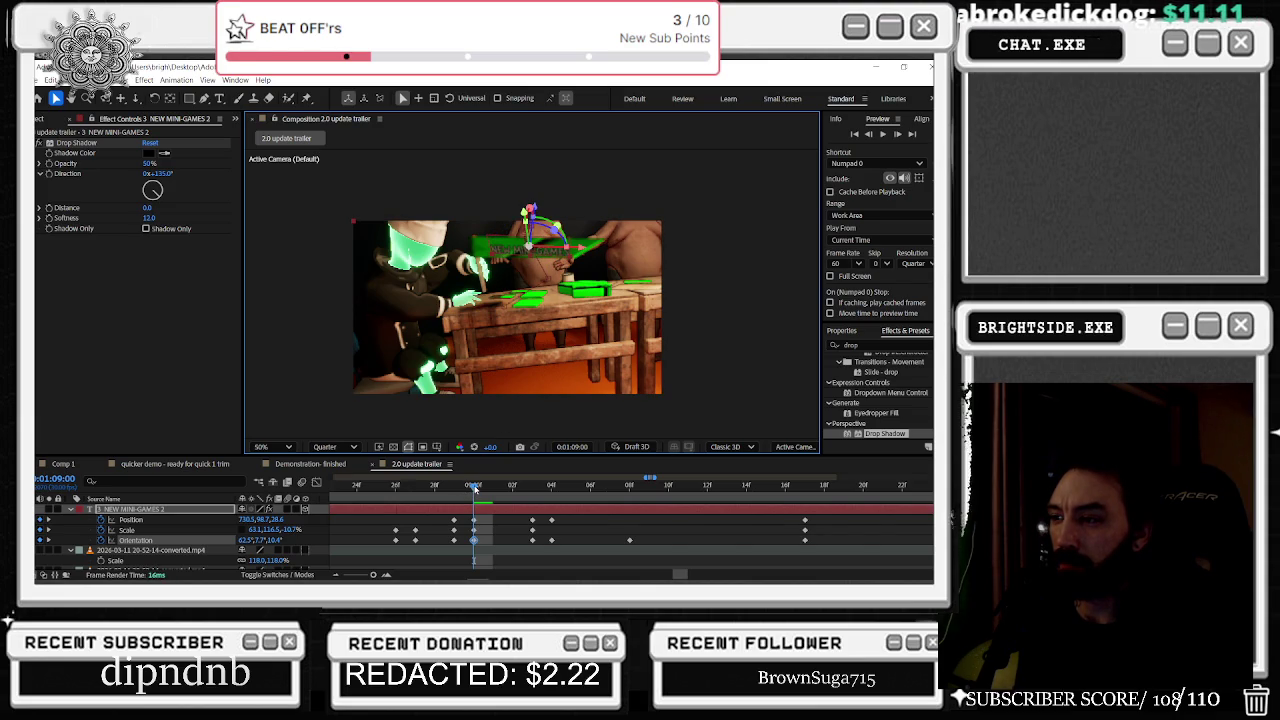
drag(475, 488, 416, 490)
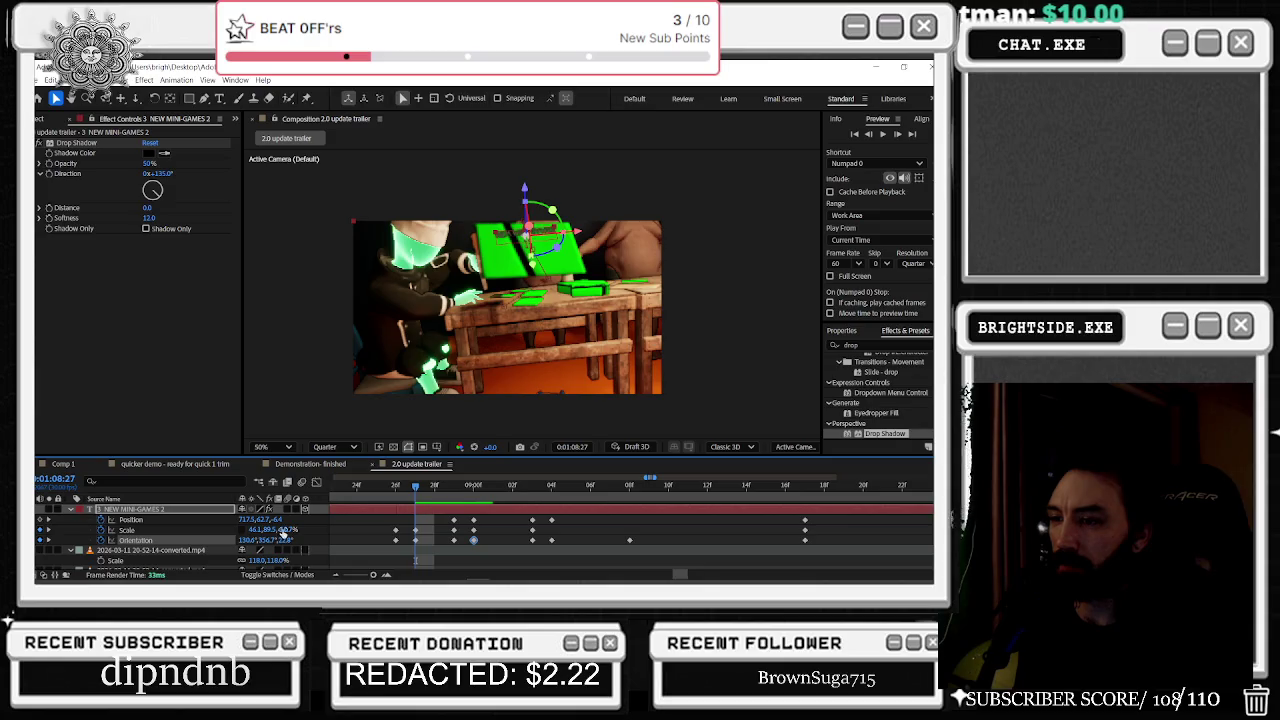
Step: Set the text's orientation to 99.6°, 356.7°, 22.8° at 1:08:26
click(227, 530)
mouse_move(262, 540)
mouse_down()
mouse_move(238, 543)
mouse_move(347, 538)
mouse_up()
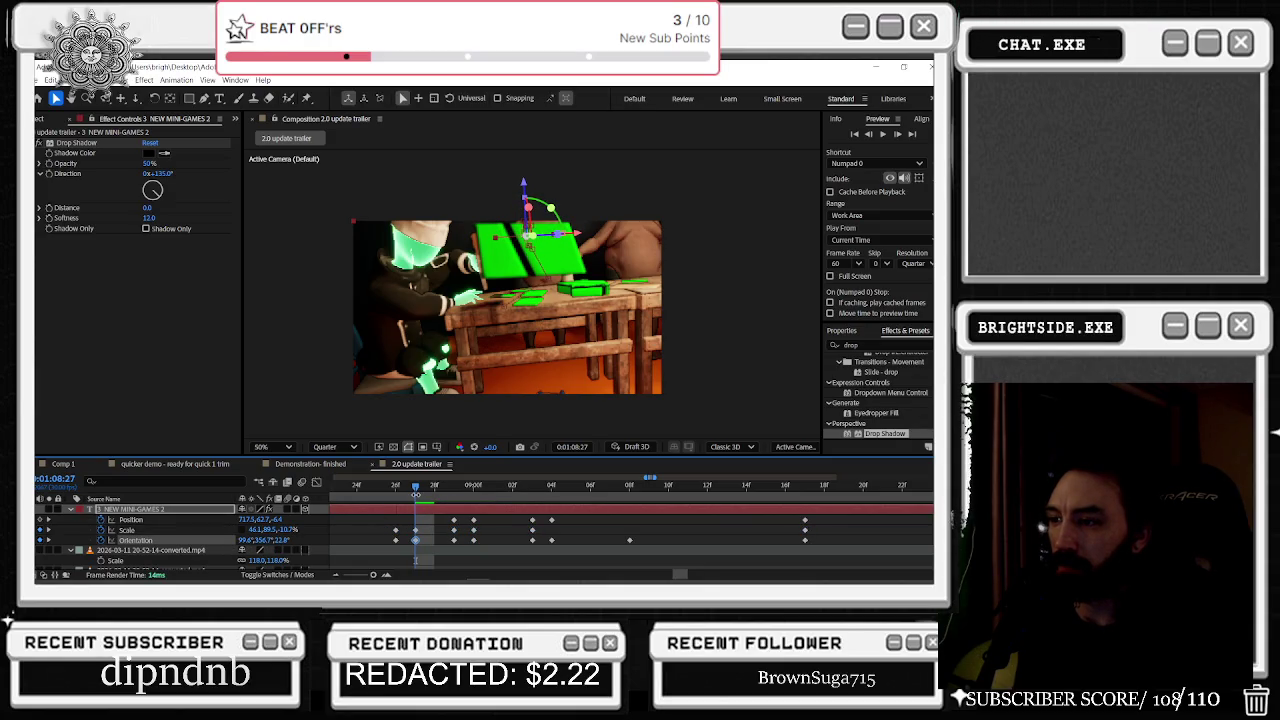
drag(413, 490, 401, 492)
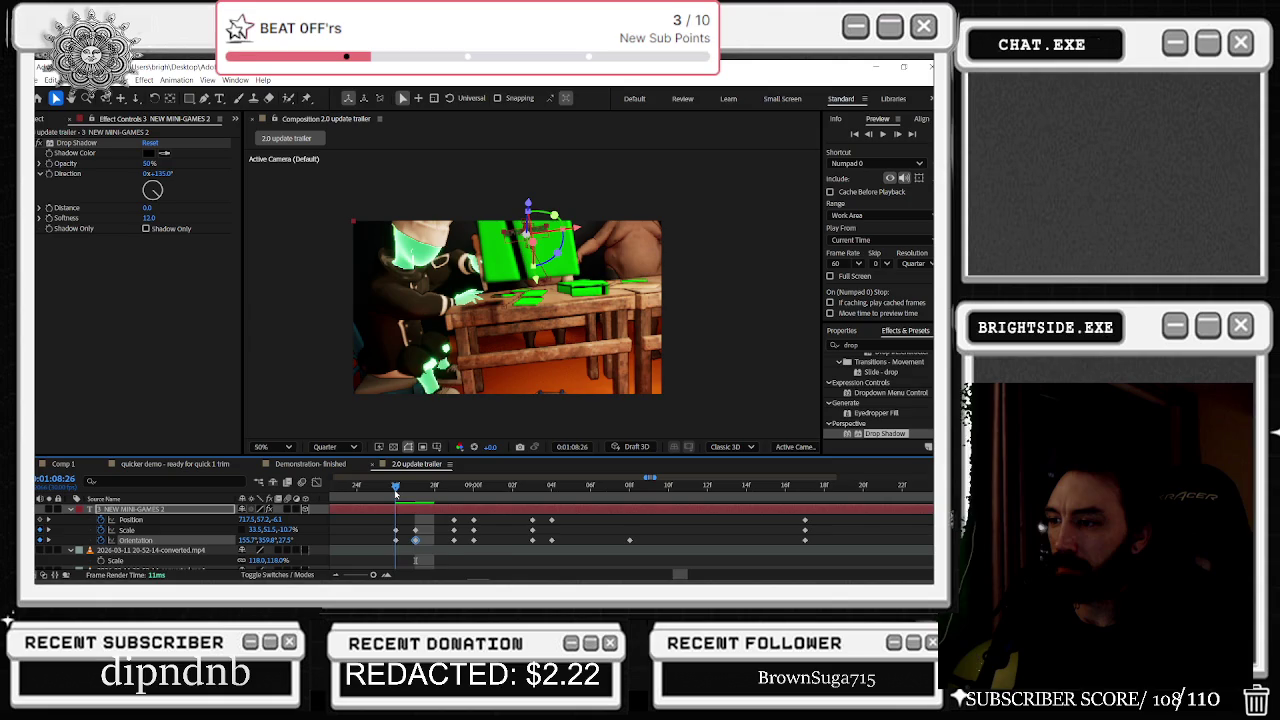
scroll(395, 543, left, 2)
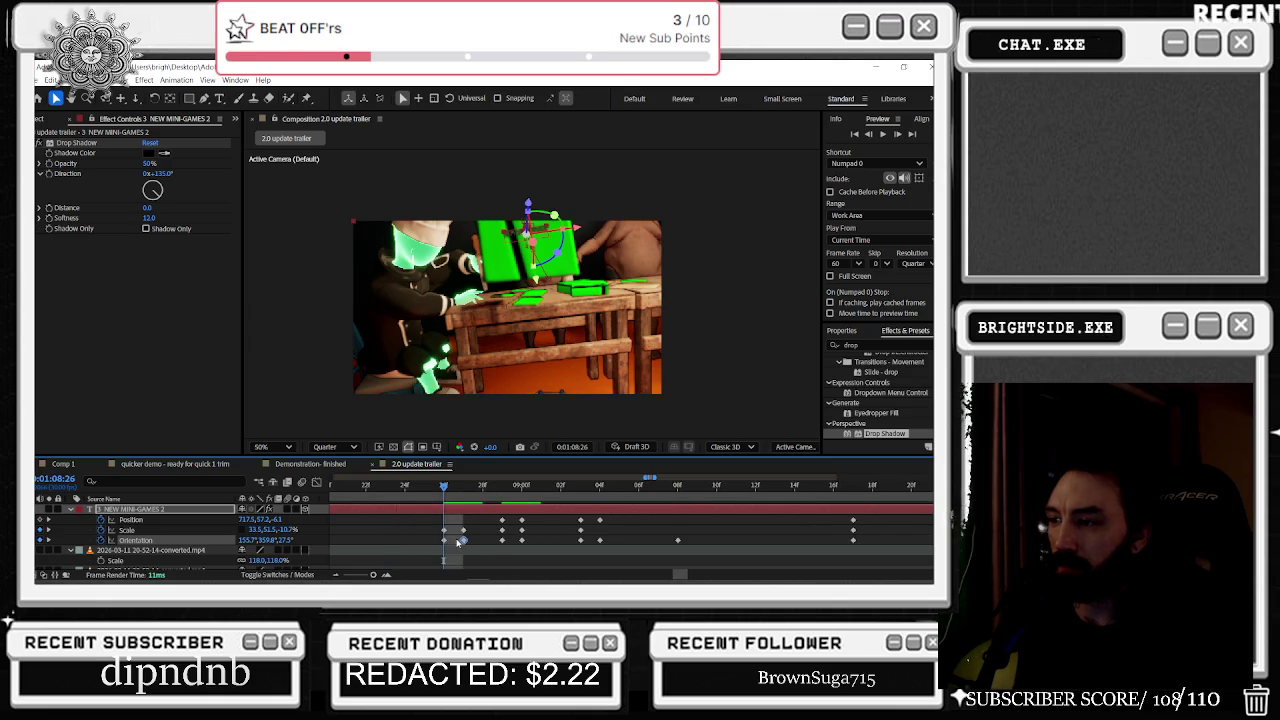
drag(463, 541, 444, 541)
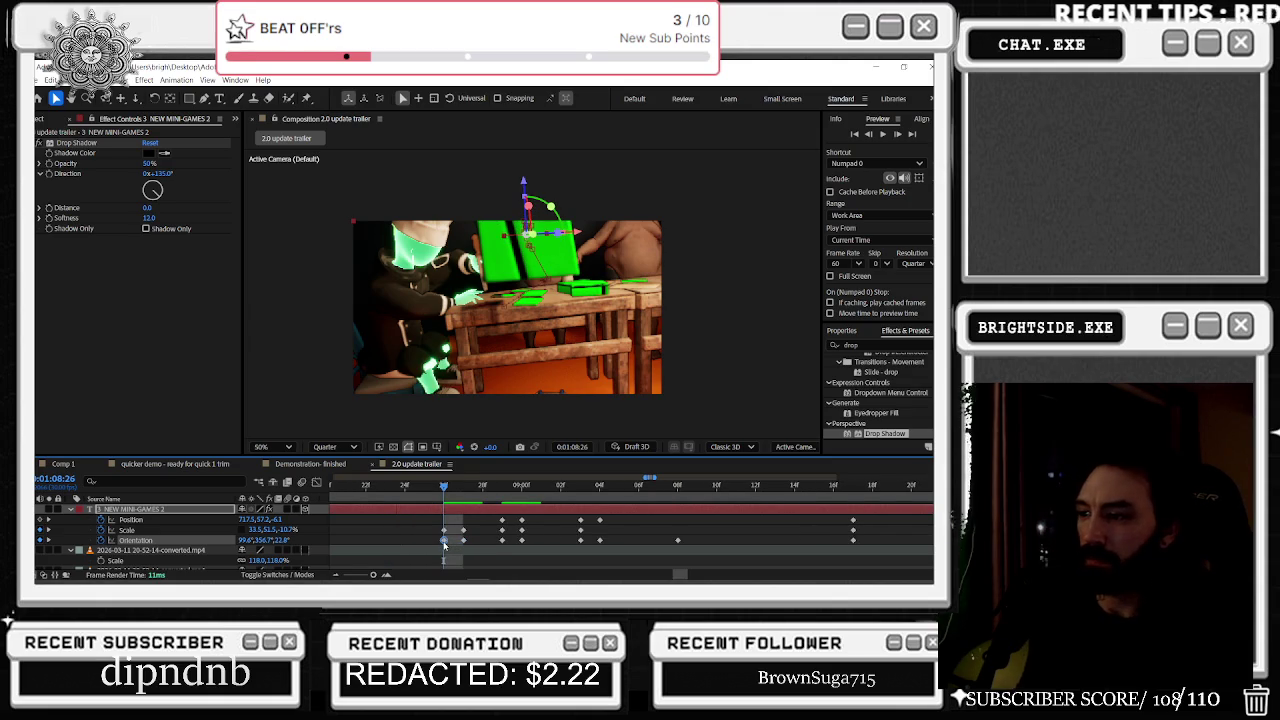
click(427, 492)
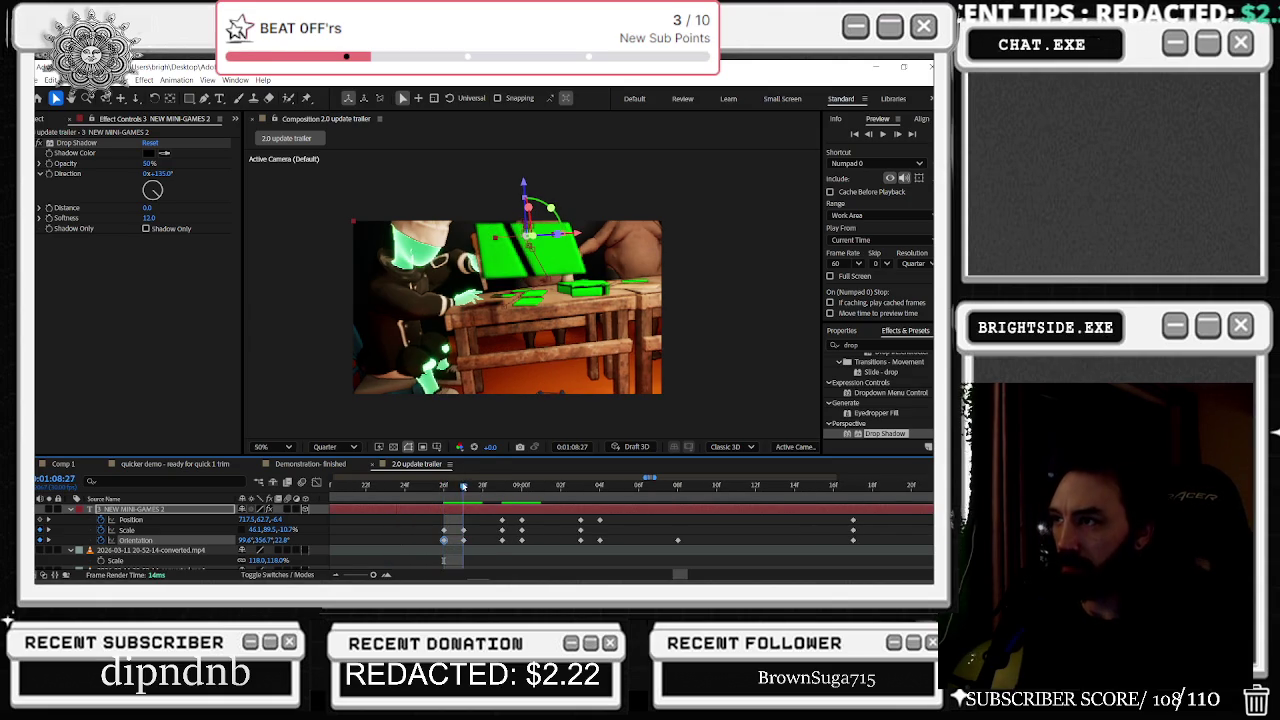
Step: At 1:08:19, drag the title up near the frame top, to about 723, 49.8
drag(427, 492, 335, 490)
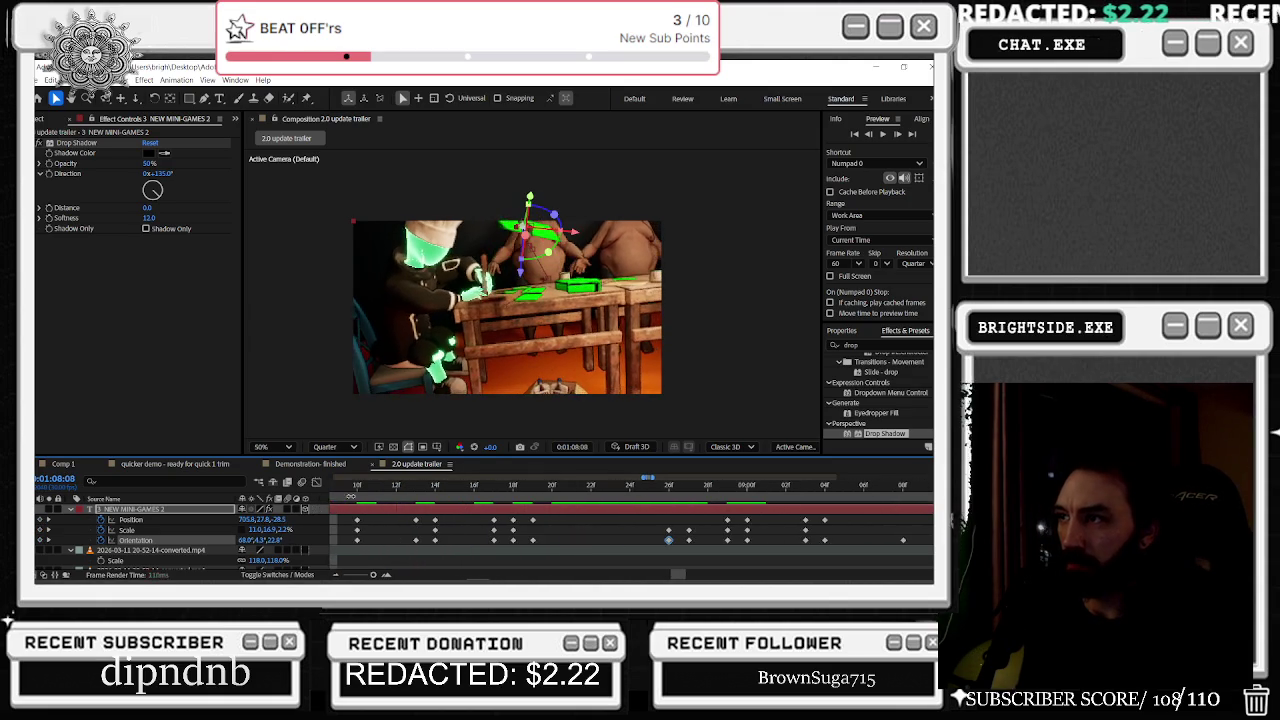
mouse_move(562, 486)
mouse_down()
mouse_move(538, 492)
mouse_move(532, 560)
mouse_up()
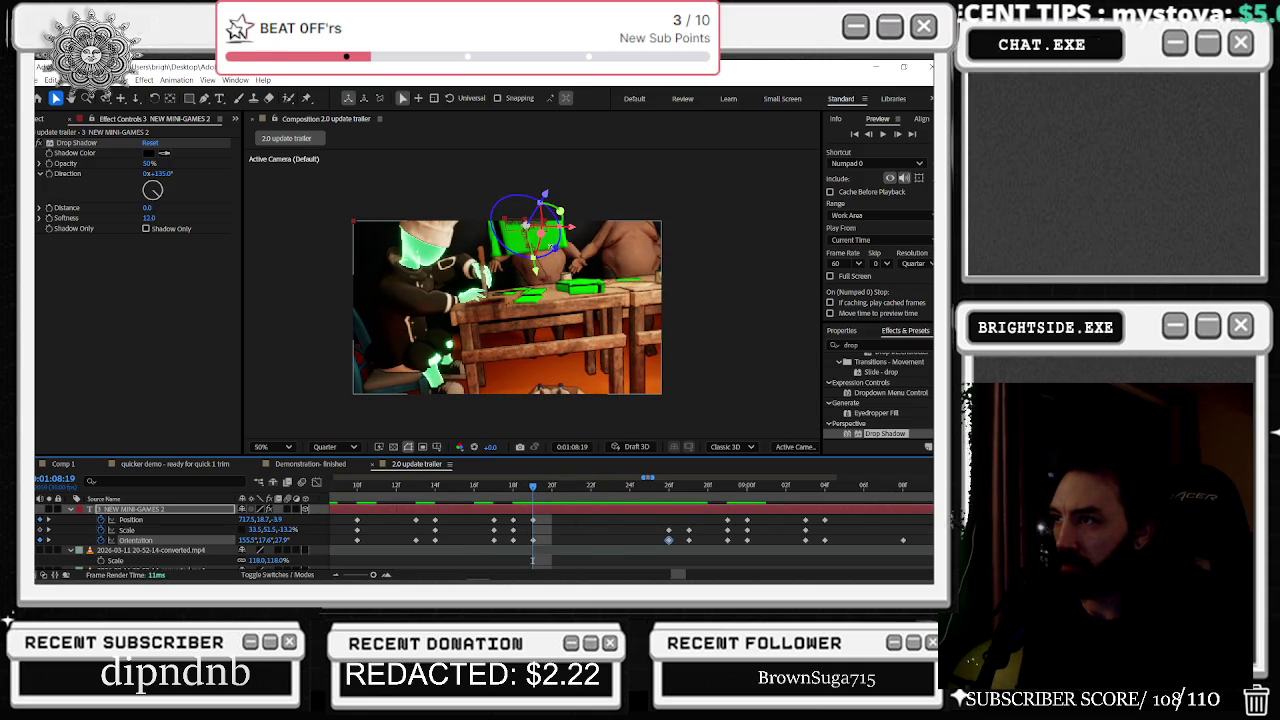
mouse_move(538, 266)
mouse_down()
mouse_move(541, 211)
mouse_move(555, 215)
mouse_move(546, 220)
mouse_up()
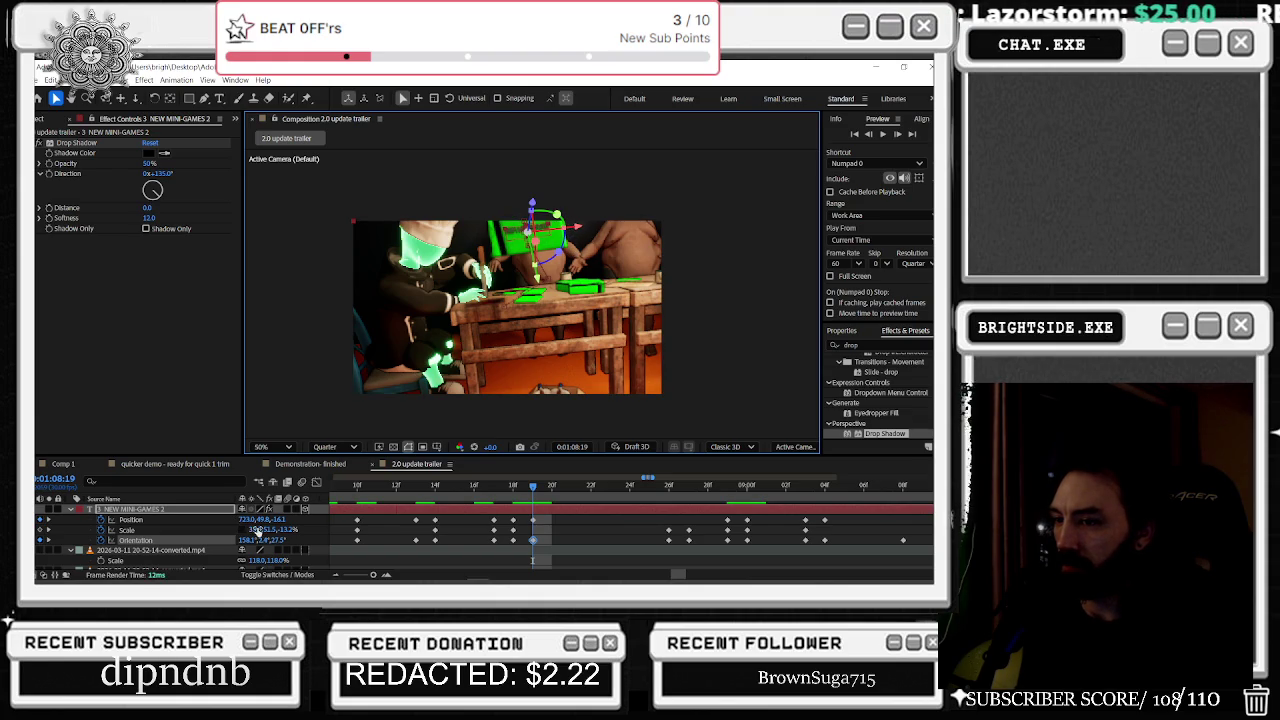
click(256, 530)
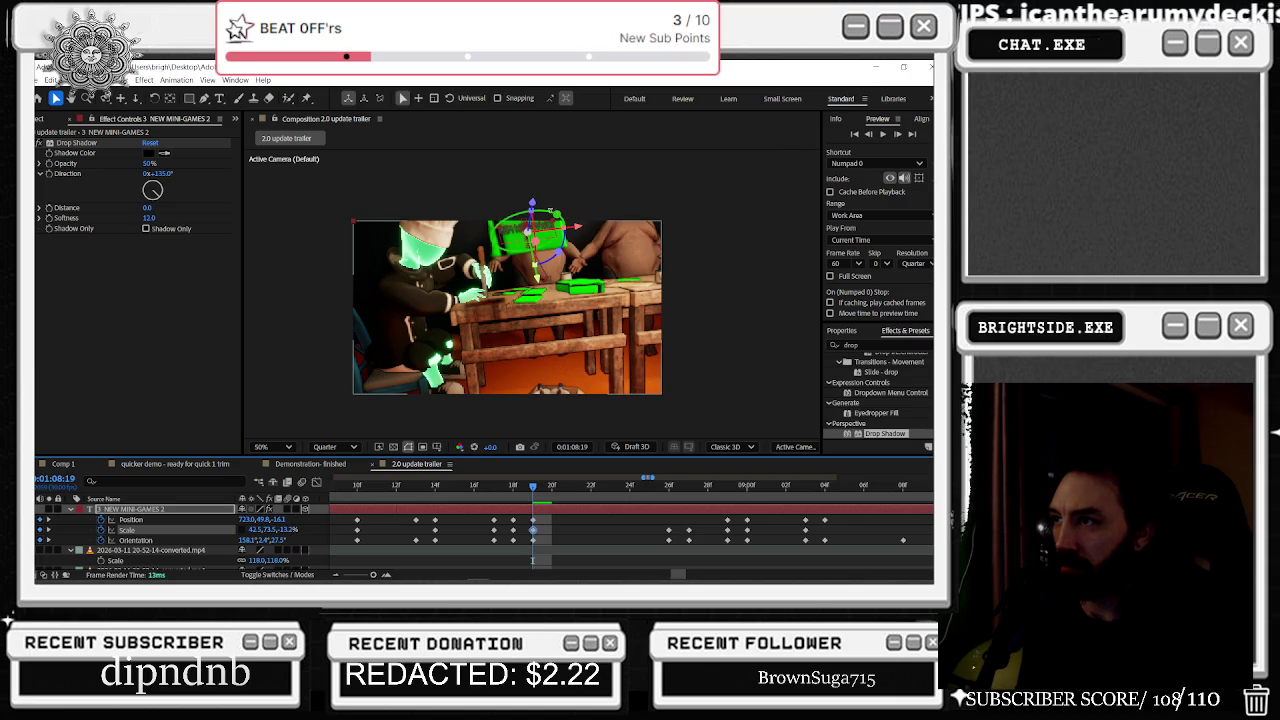
scroll(549, 212, up, 2)
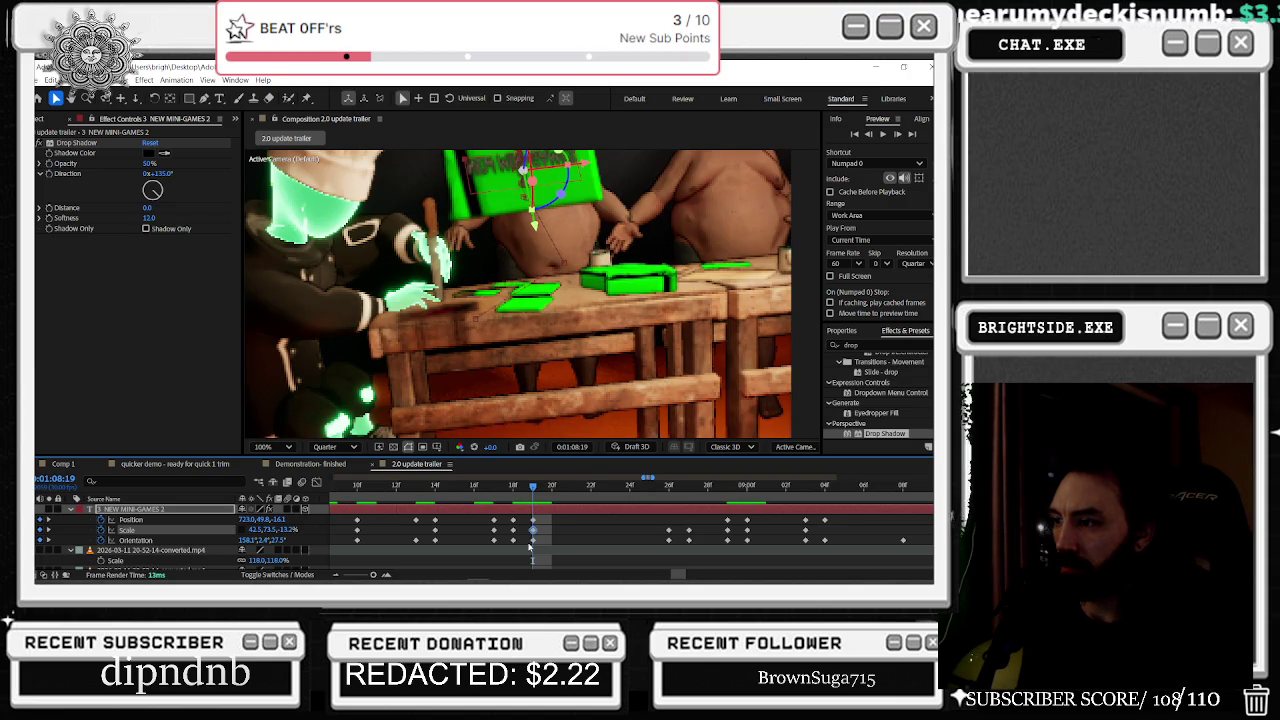
Step: Key a rotated, tilted orientation and a larger scale for the NEW MINI-GAMES text here
click(235, 540)
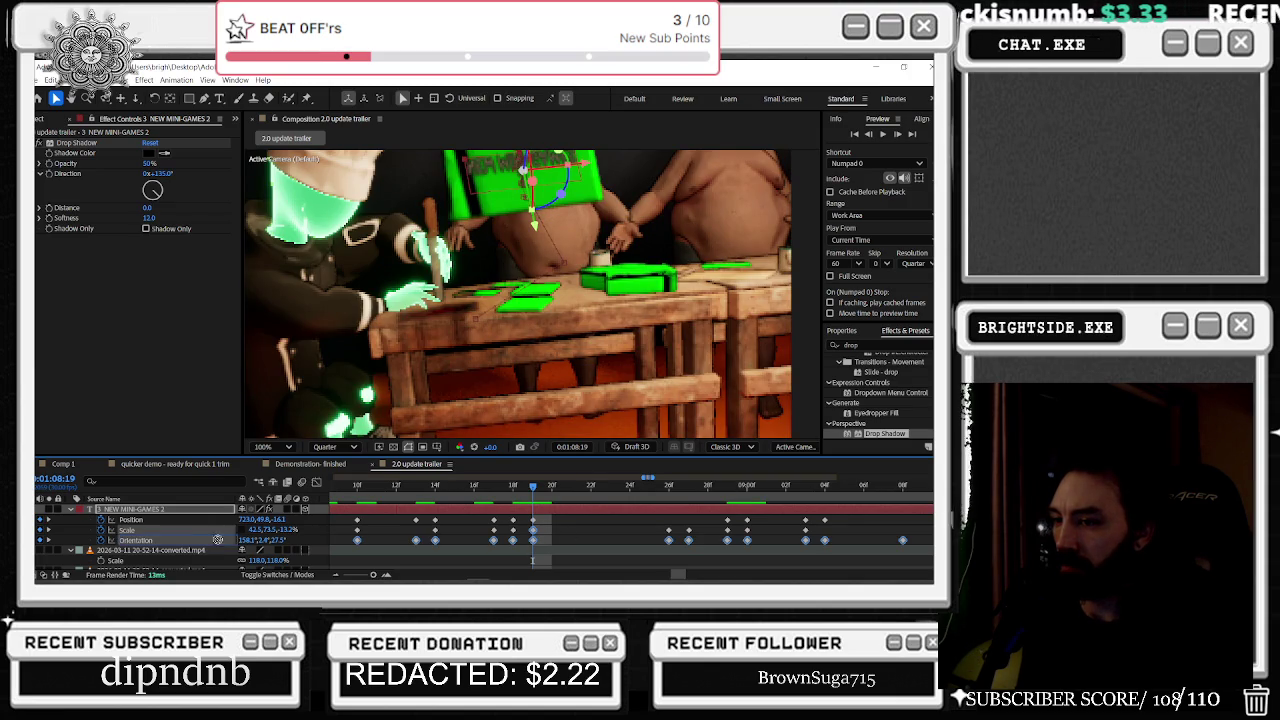
drag(249, 540, 360, 524)
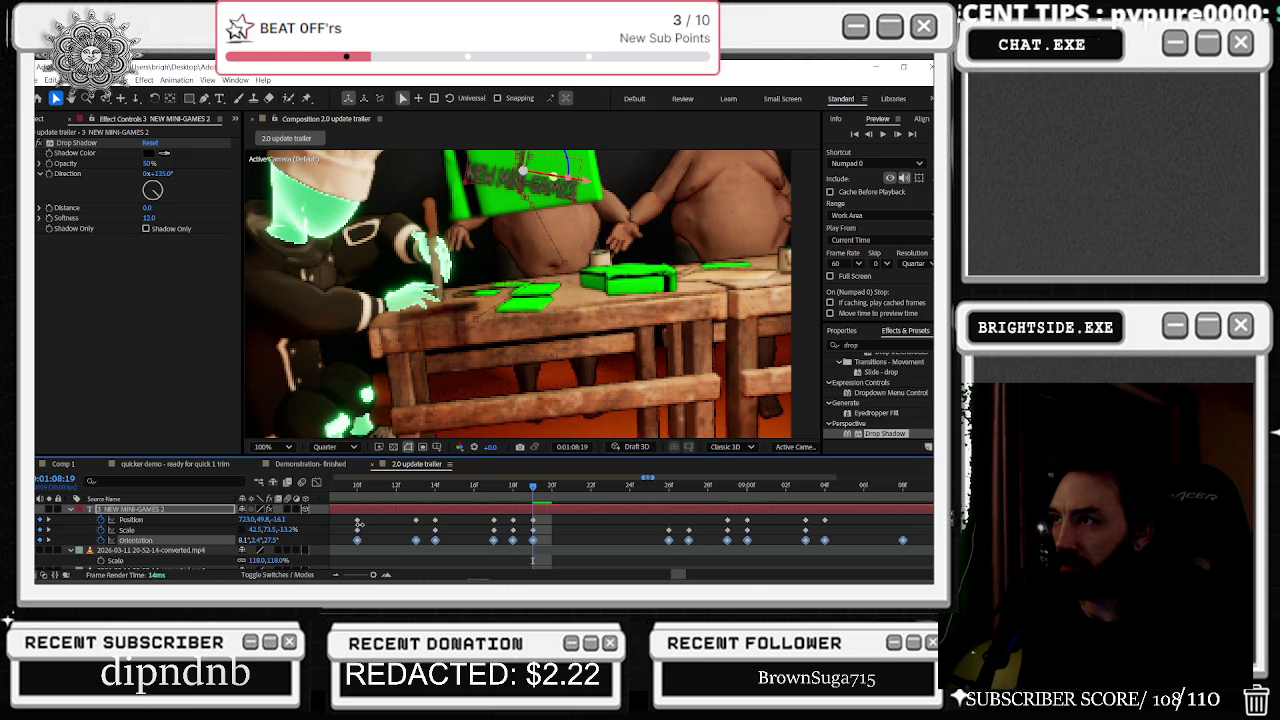
drag(270, 530, 290, 530)
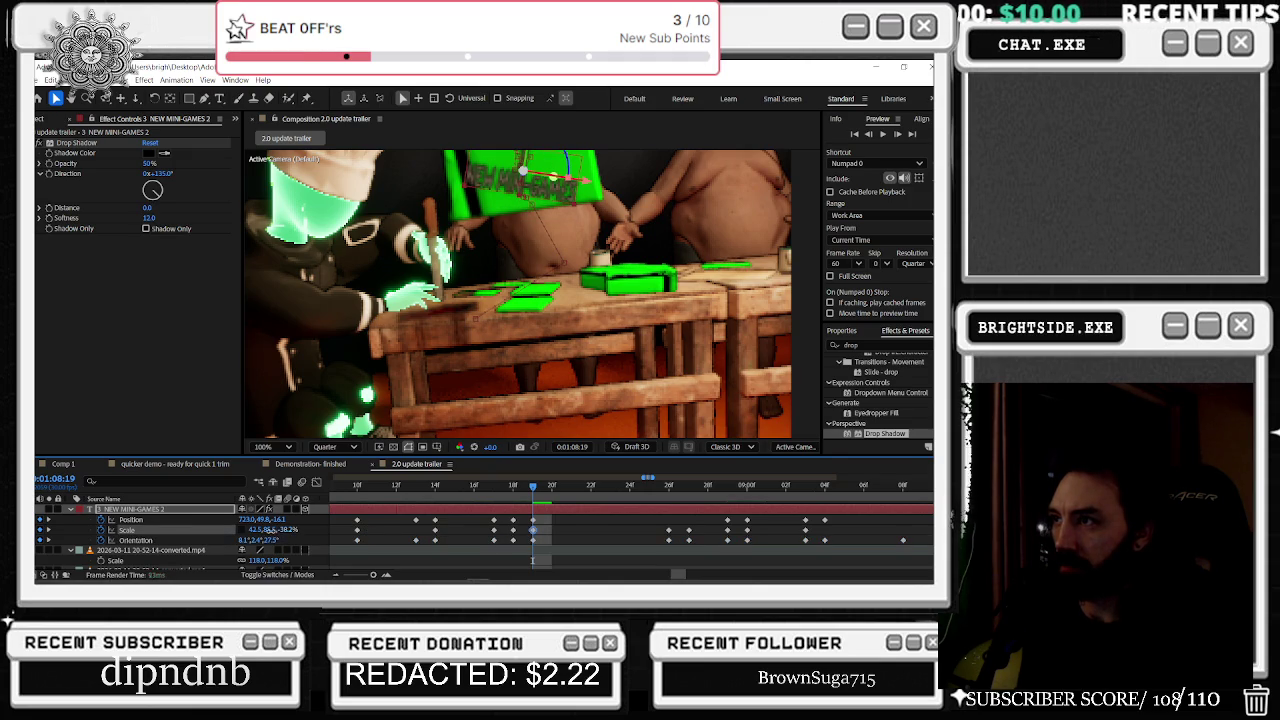
drag(253, 530, 285, 530)
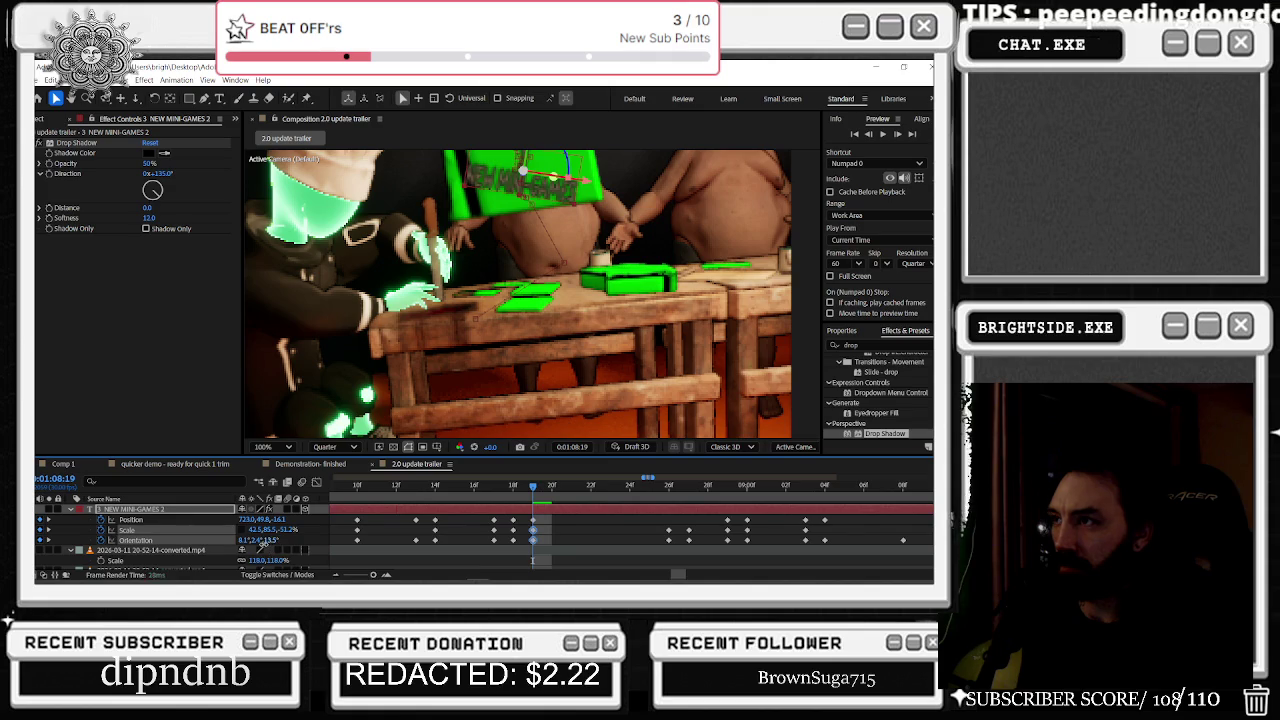
drag(262, 540, 262, 545)
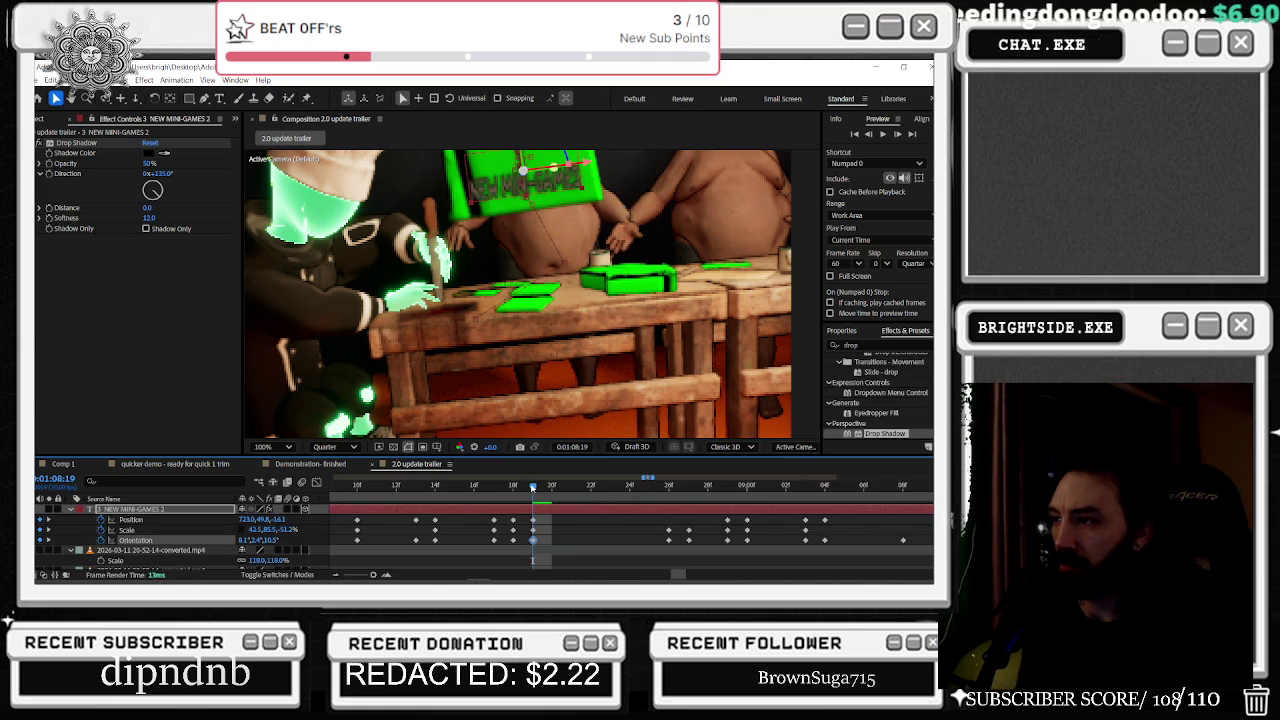
Step: Key further orientation turns two frames later and at 08:21, spinning near 291°
mouse_move(541, 486)
mouse_down()
mouse_move(571, 486)
mouse_move(551, 486)
mouse_up()
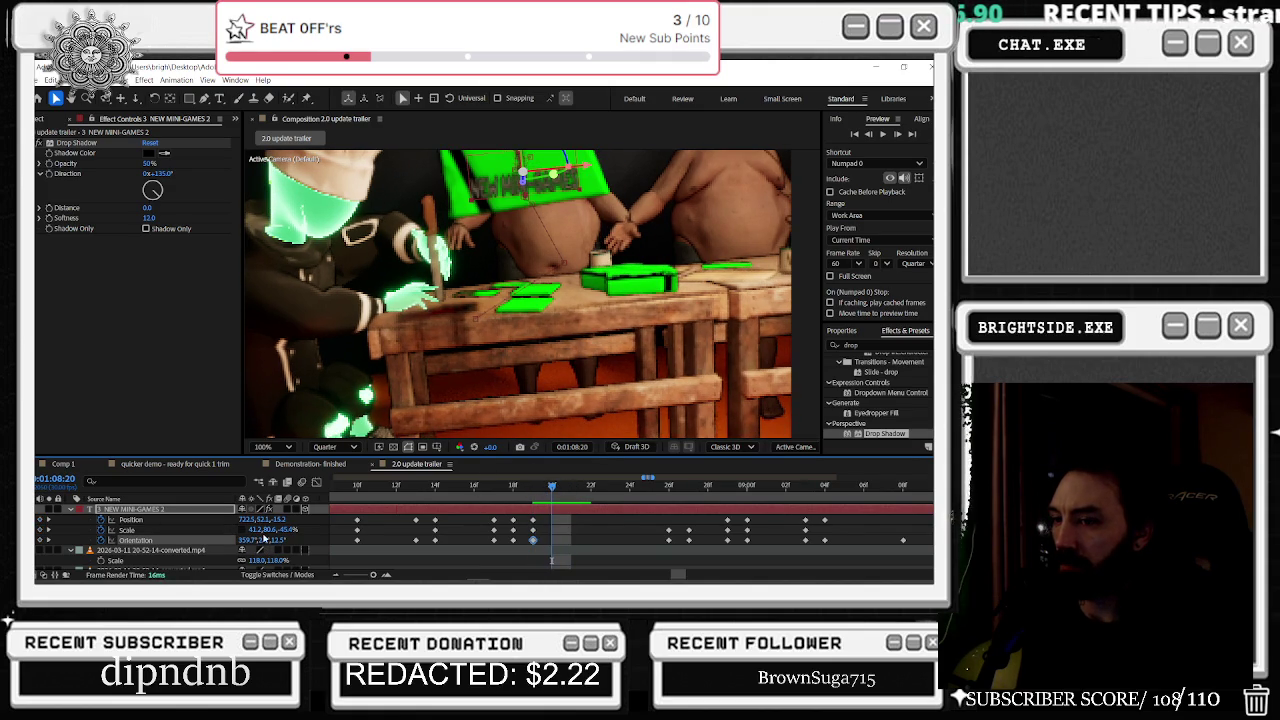
drag(263, 540, 233, 541)
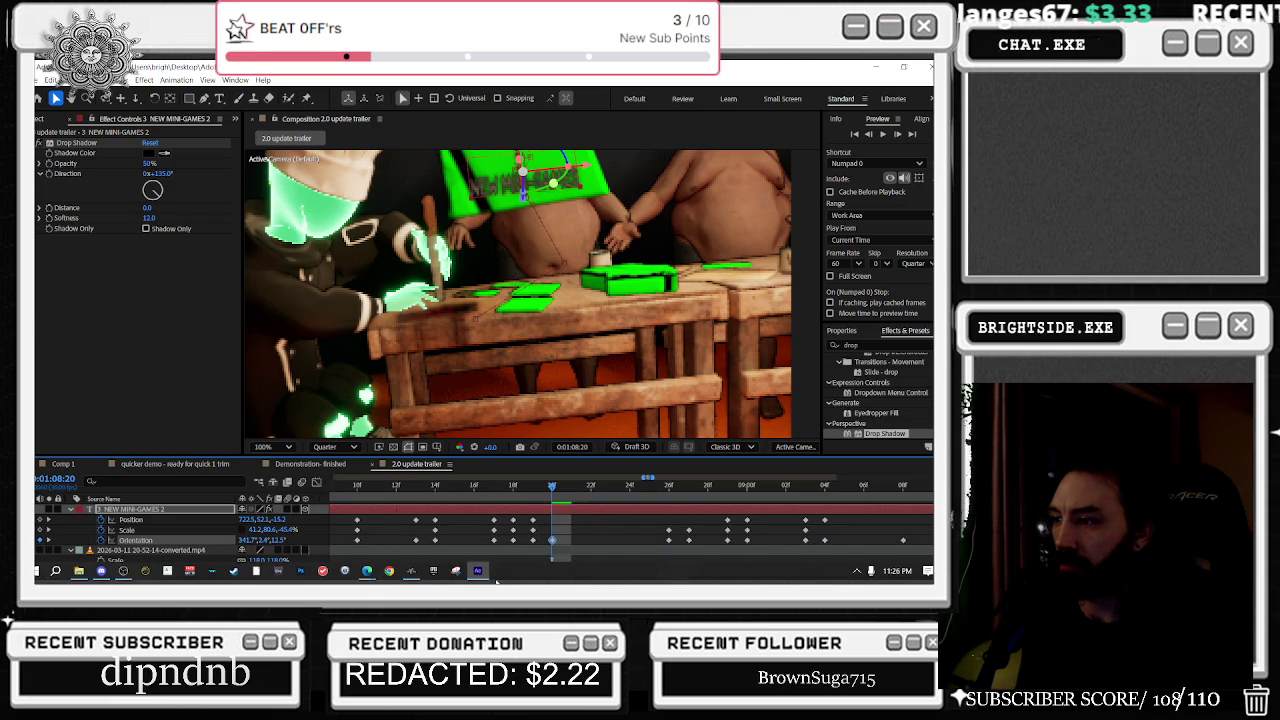
drag(555, 486, 591, 486)
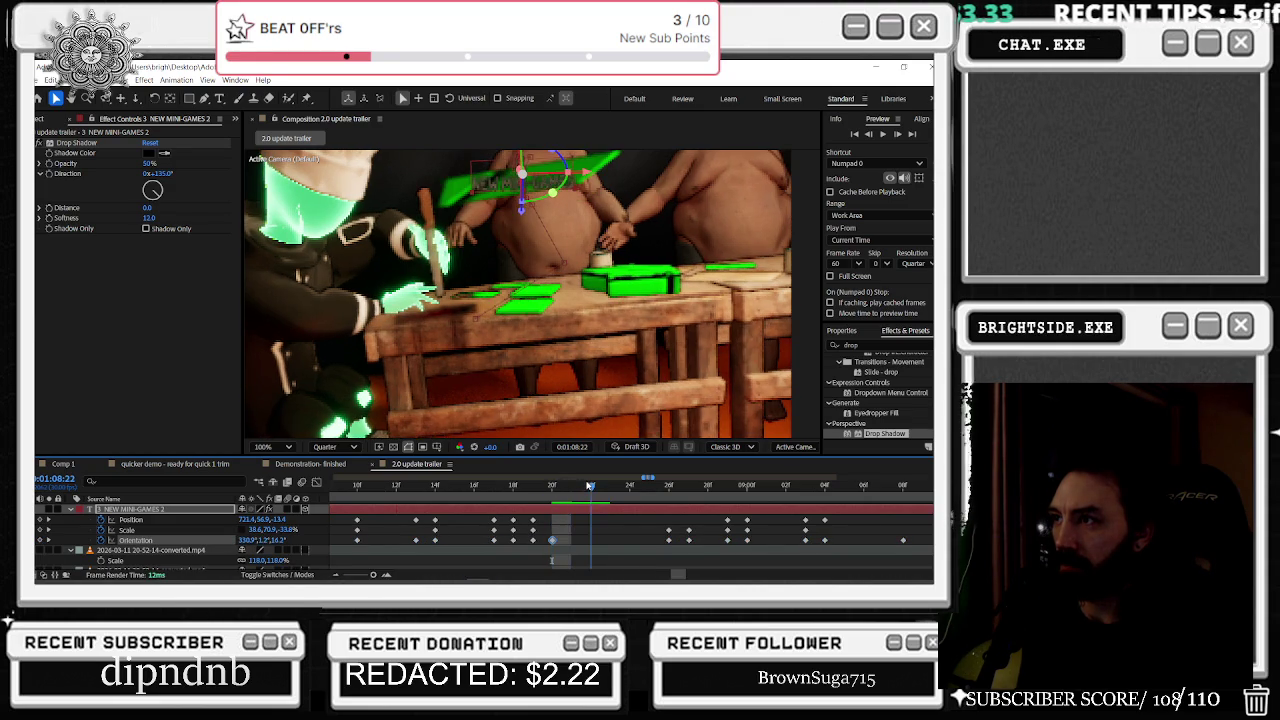
drag(245, 541, 229, 544)
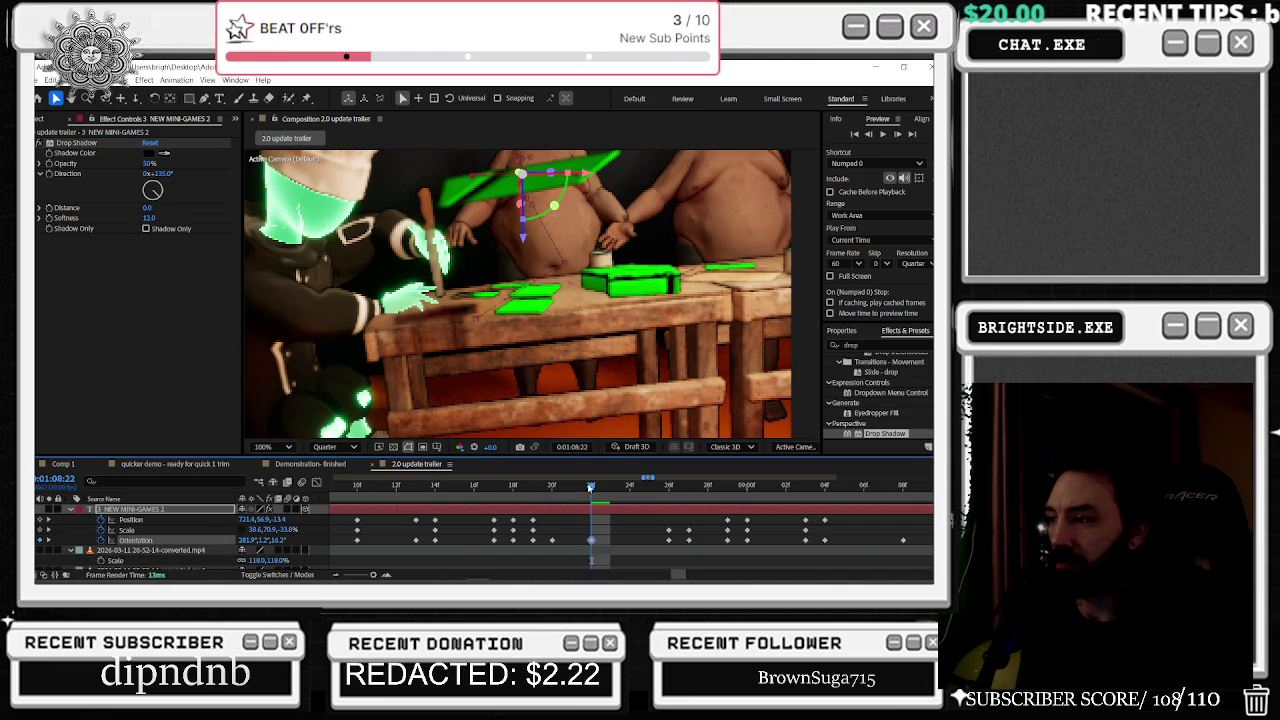
drag(589, 487, 573, 487)
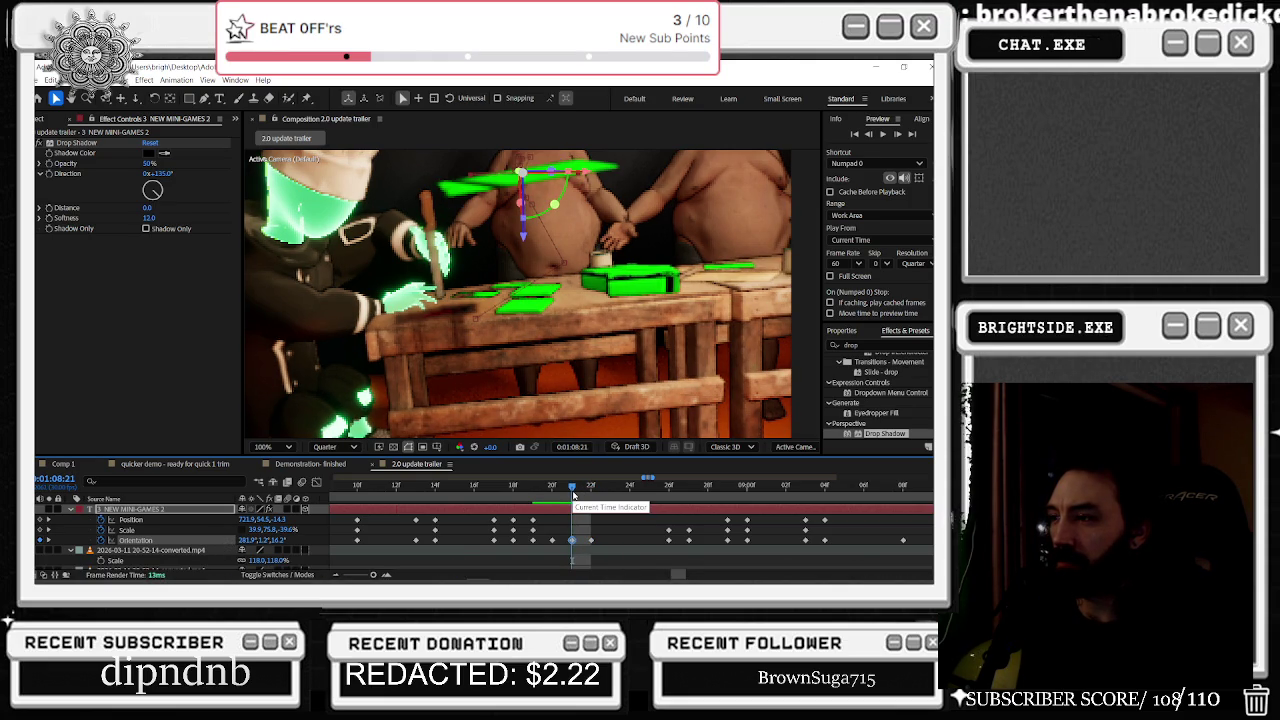
mouse_move(573, 495)
mouse_down()
mouse_move(577, 481)
mouse_move(668, 468)
mouse_up()
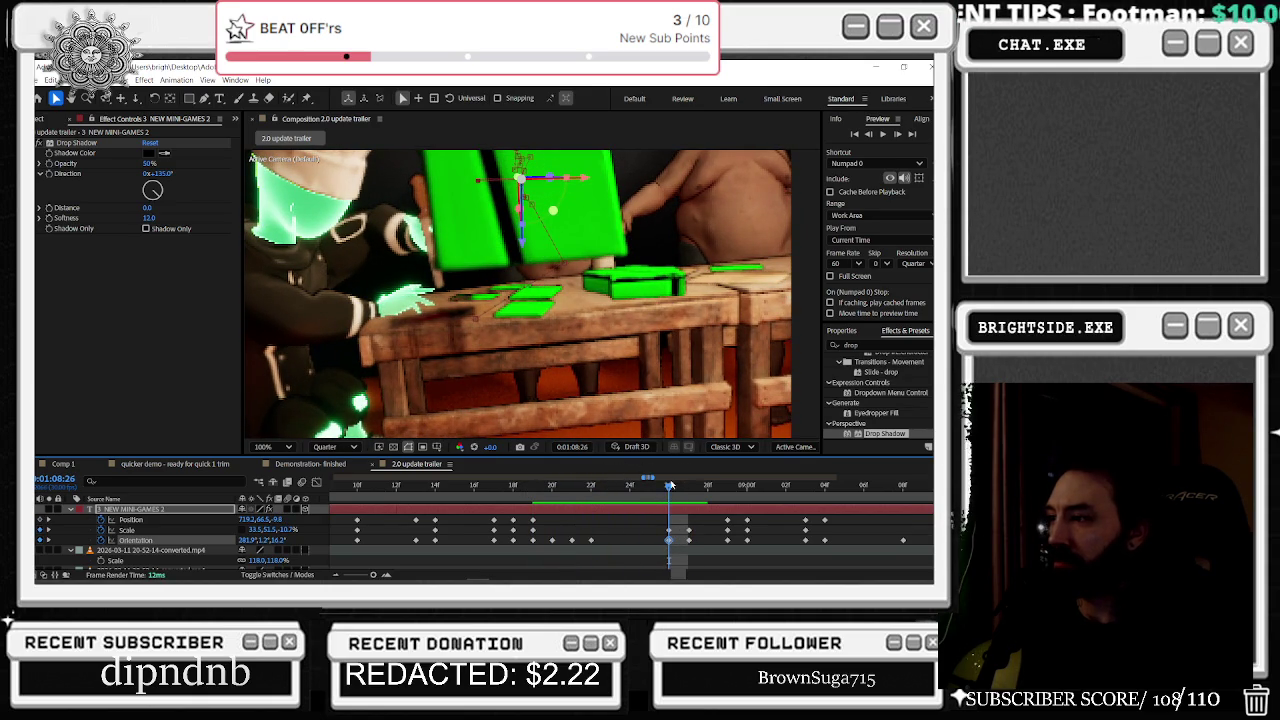
Step: Restore the earlier orientation around 08:28 and key a new orientation at 09:08
mouse_move(668, 486)
mouse_down()
mouse_move(688, 486)
mouse_move(678, 490)
mouse_up()
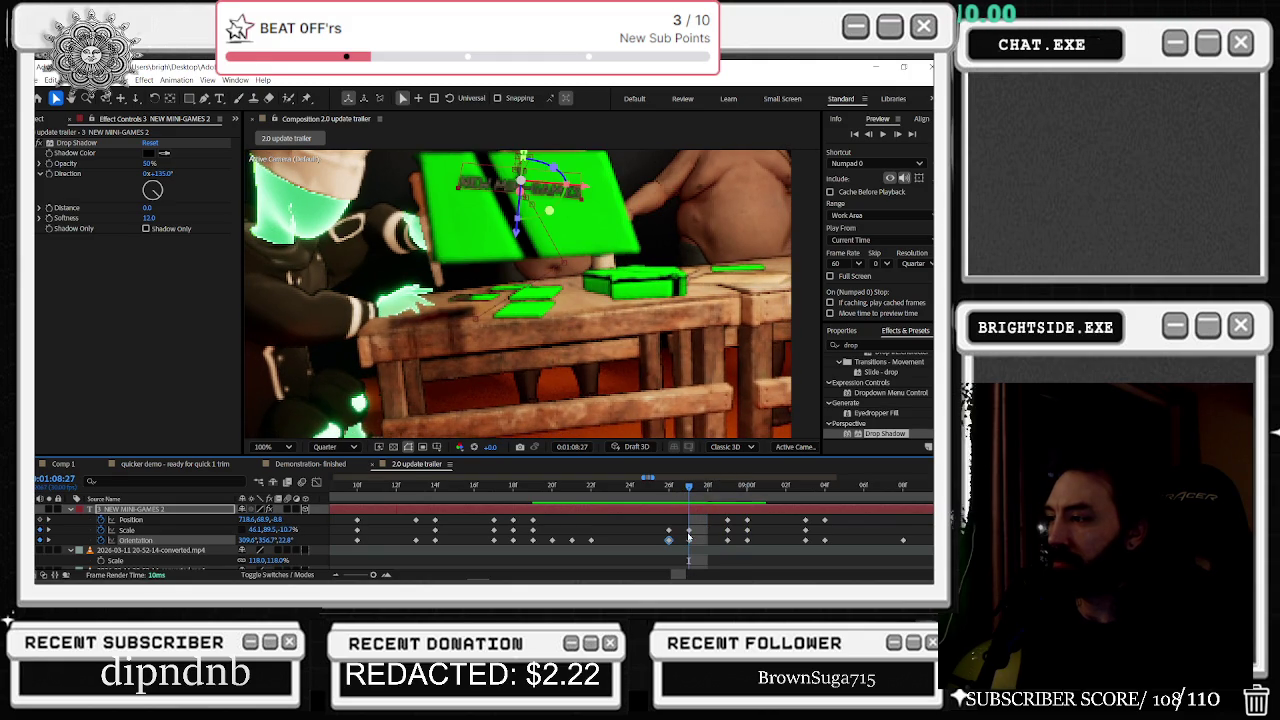
click(707, 486)
mouse_move(707, 486)
mouse_down()
mouse_move(545, 500)
mouse_move(730, 466)
mouse_move(762, 485)
mouse_move(737, 490)
mouse_move(748, 540)
mouse_up()
key(ctrl+z)
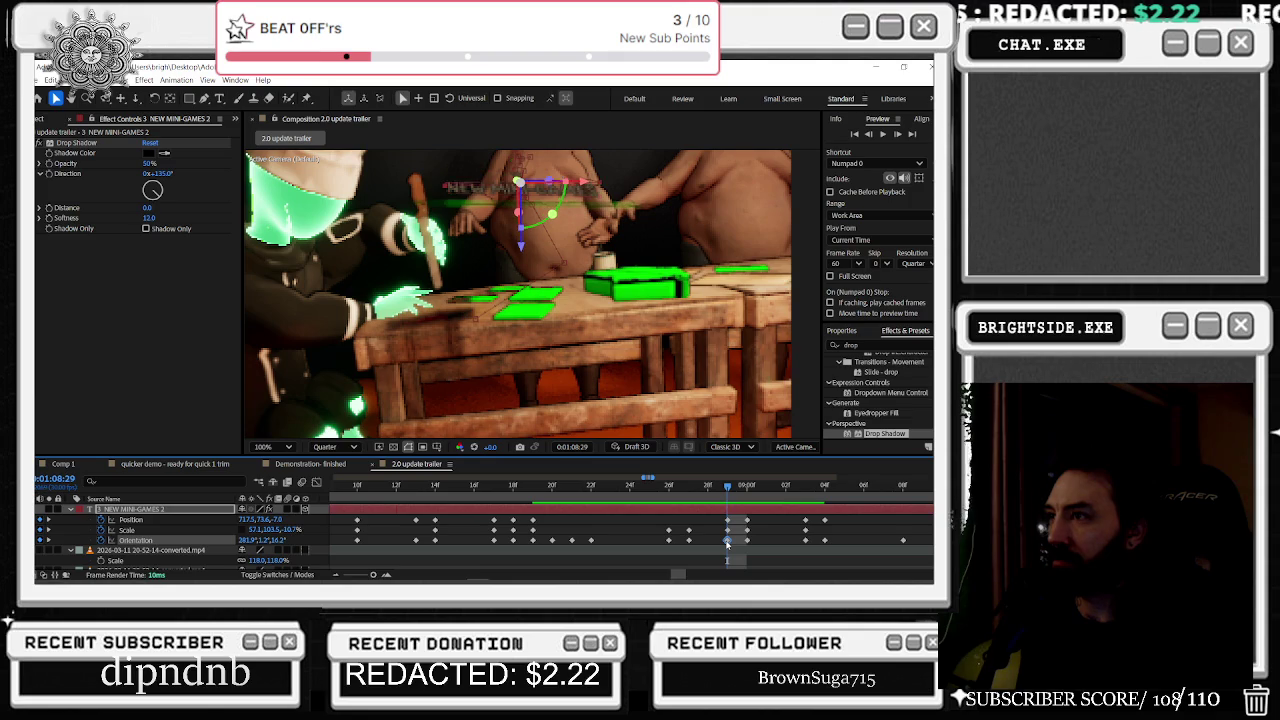
drag(729, 489, 901, 493)
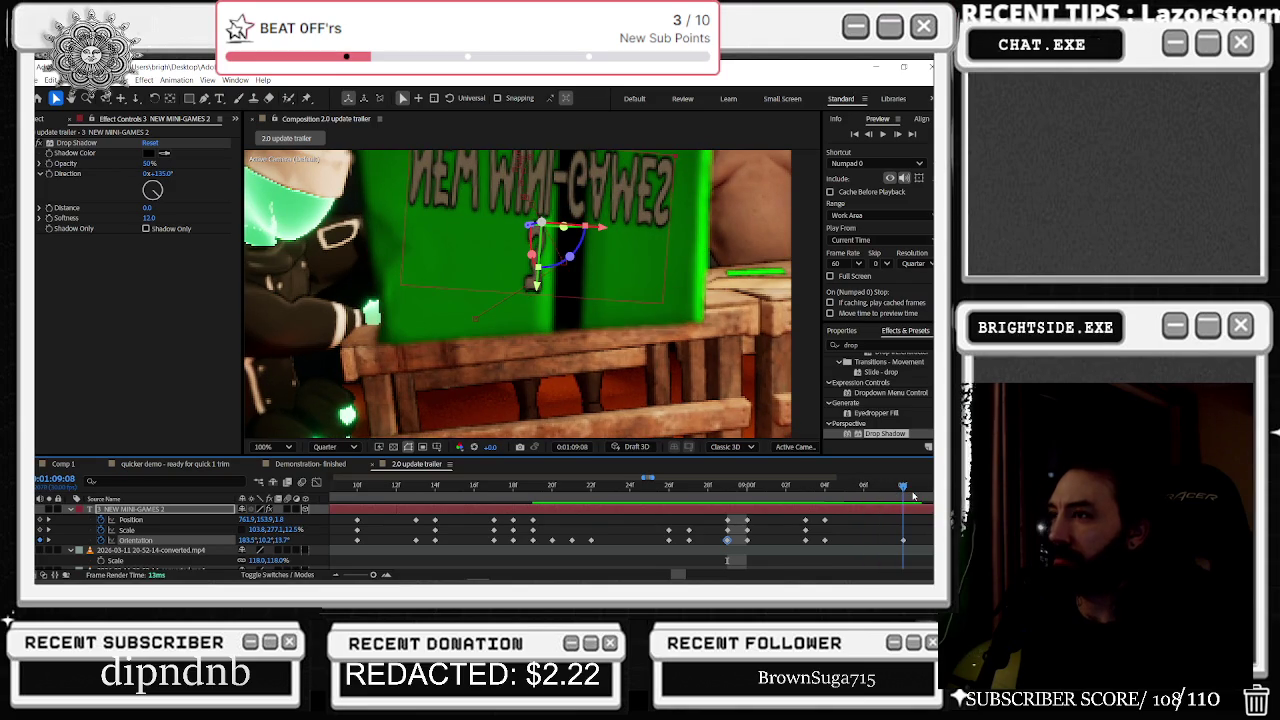
scroll(861, 542, right, 5)
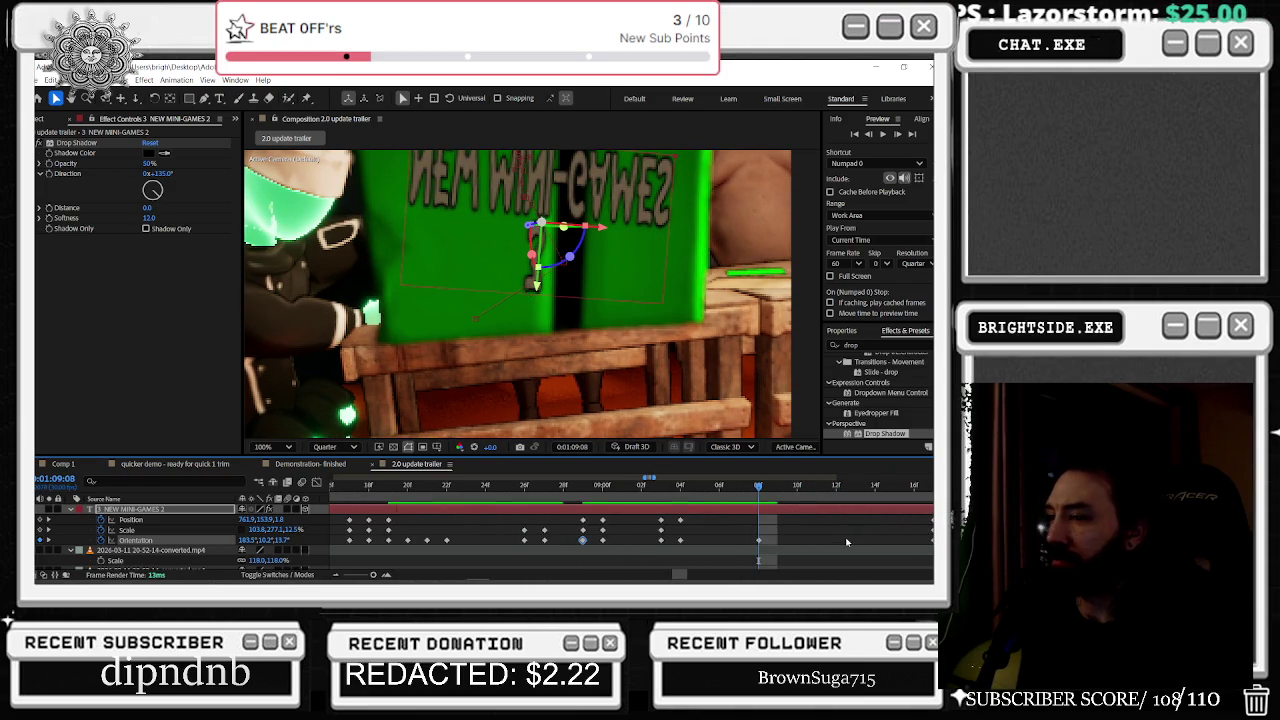
drag(282, 544, 651, 551)
Step: Zoom the timeline out to the whole animation and preview the tumble
mouse_move(594, 487)
mouse_down()
mouse_move(705, 484)
mouse_move(549, 485)
mouse_up()
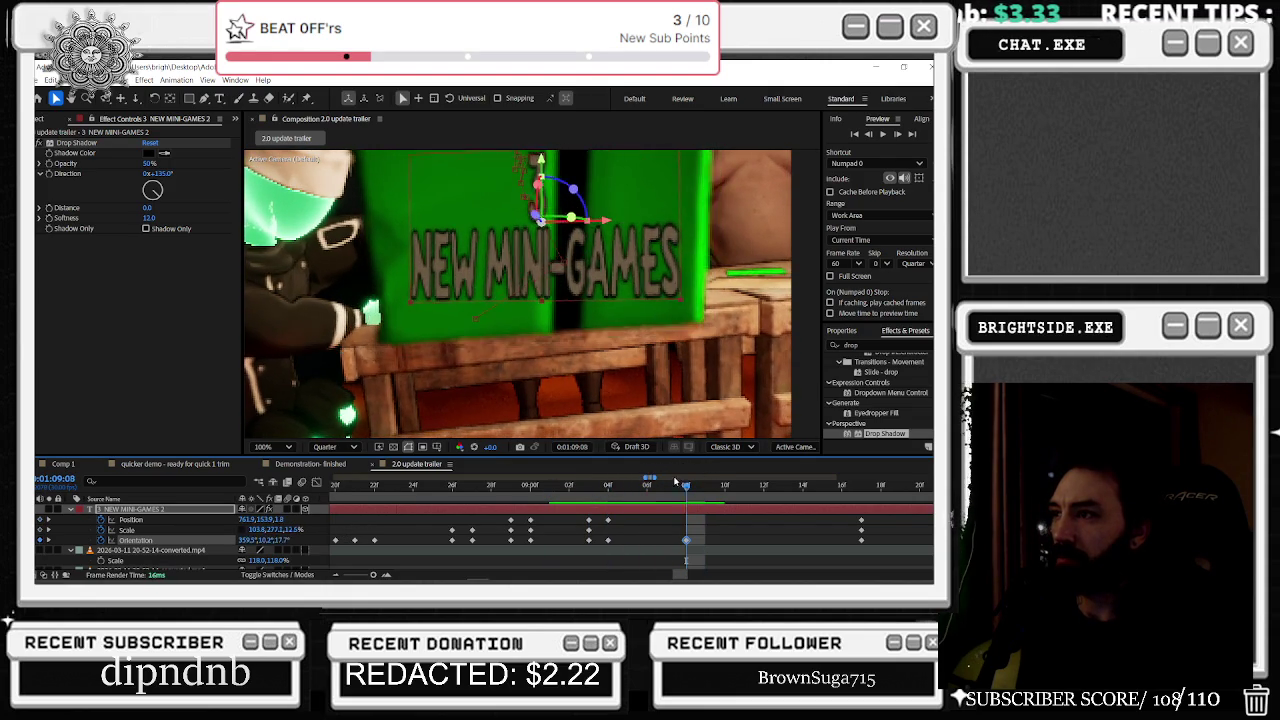
scroll(514, 510, down, 5)
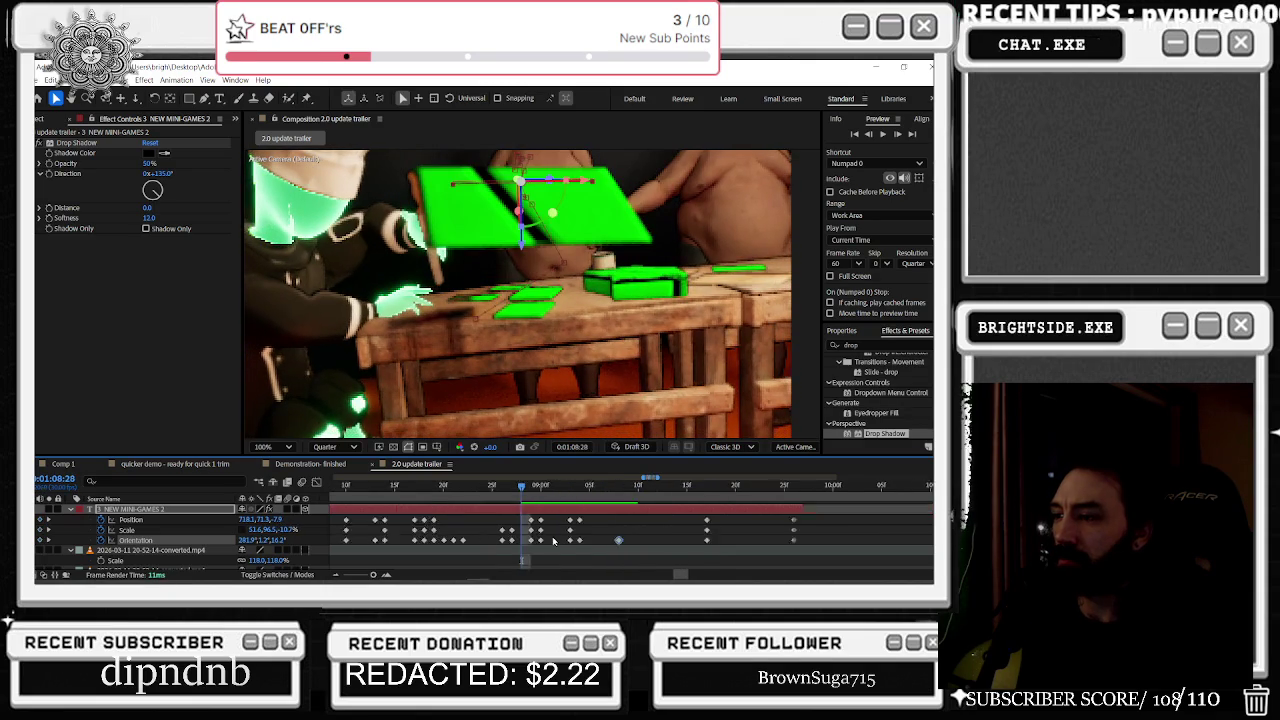
click(447, 485)
key(space)
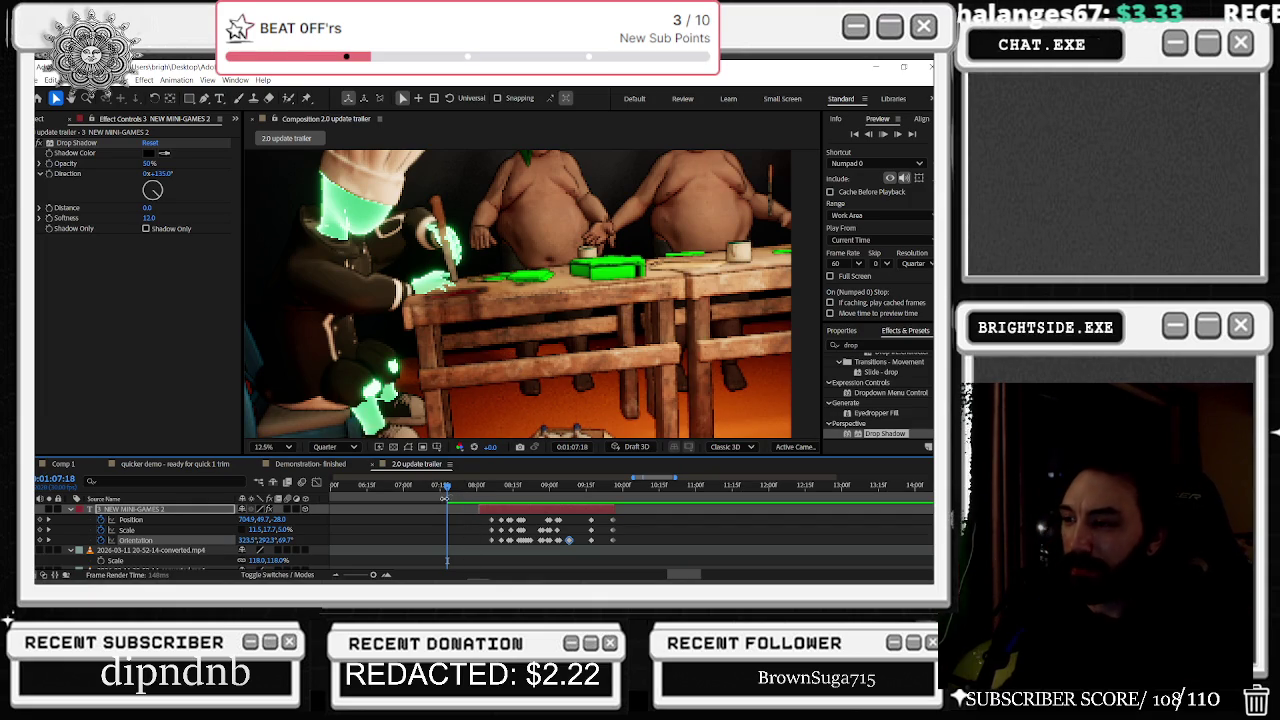
key(space)
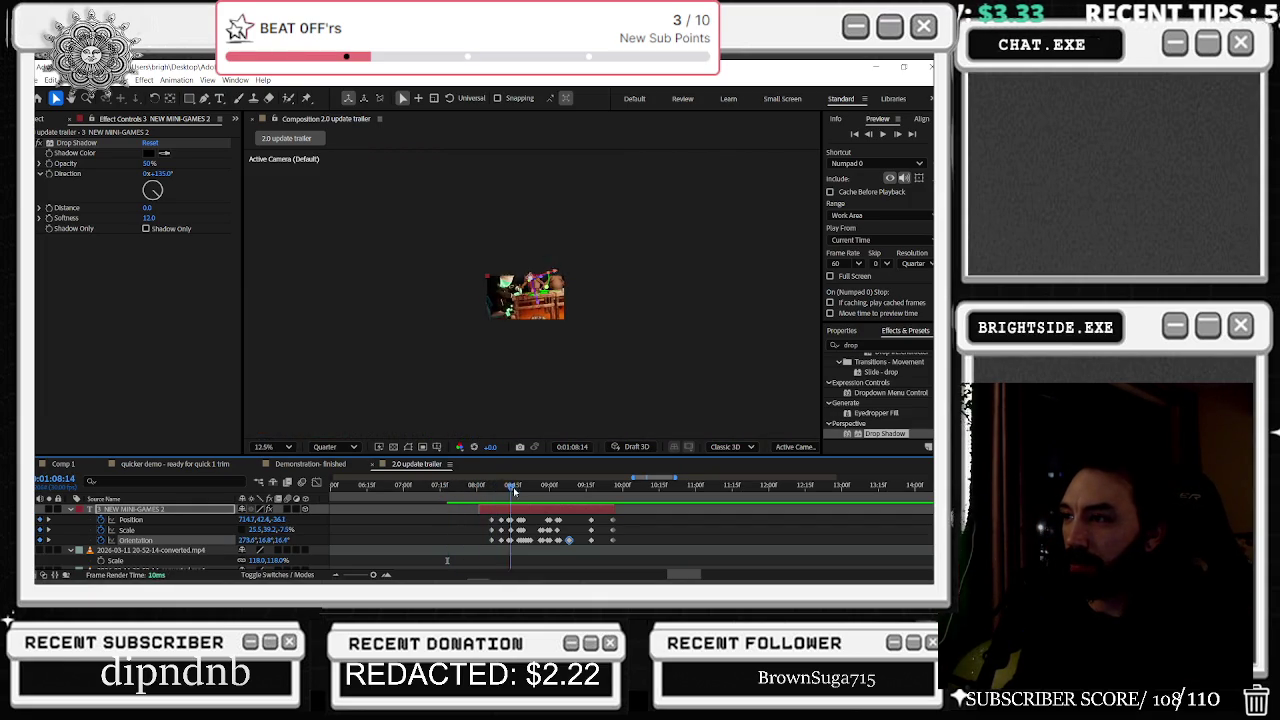
Step: Nudge the text's 3D rotation at frame 09:26
scroll(533, 341, up, 2)
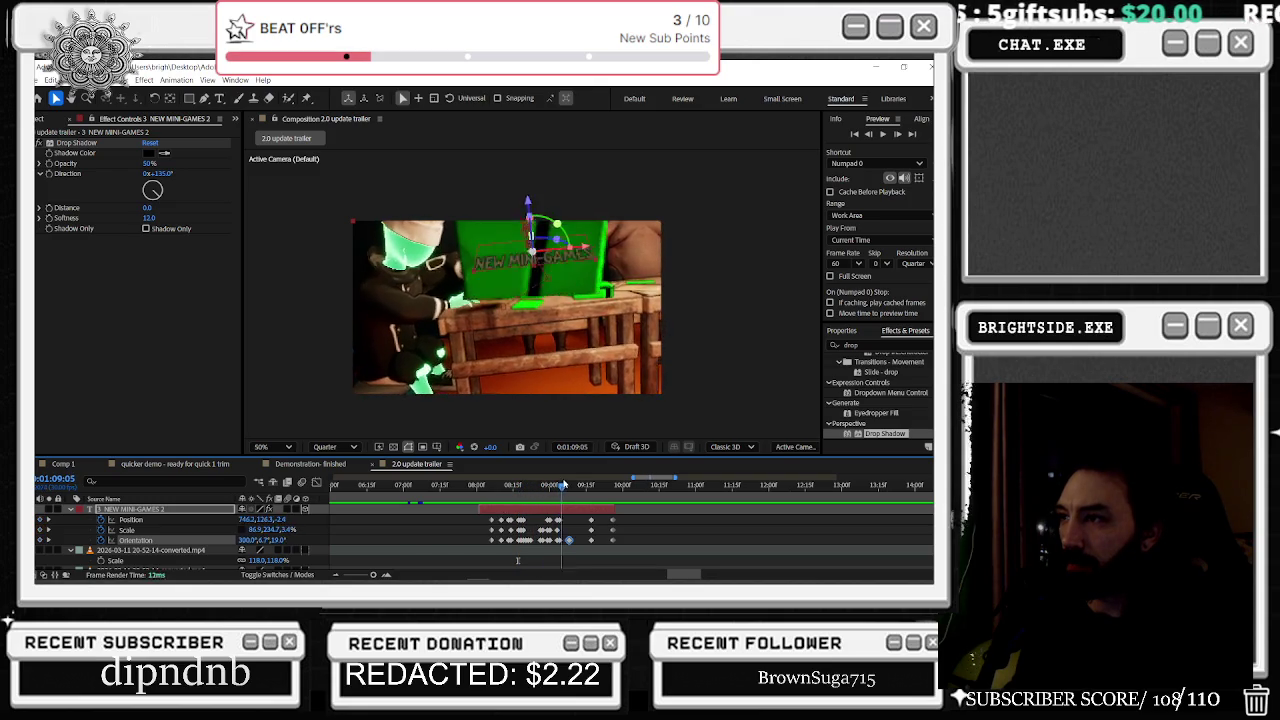
drag(600, 476, 614, 476)
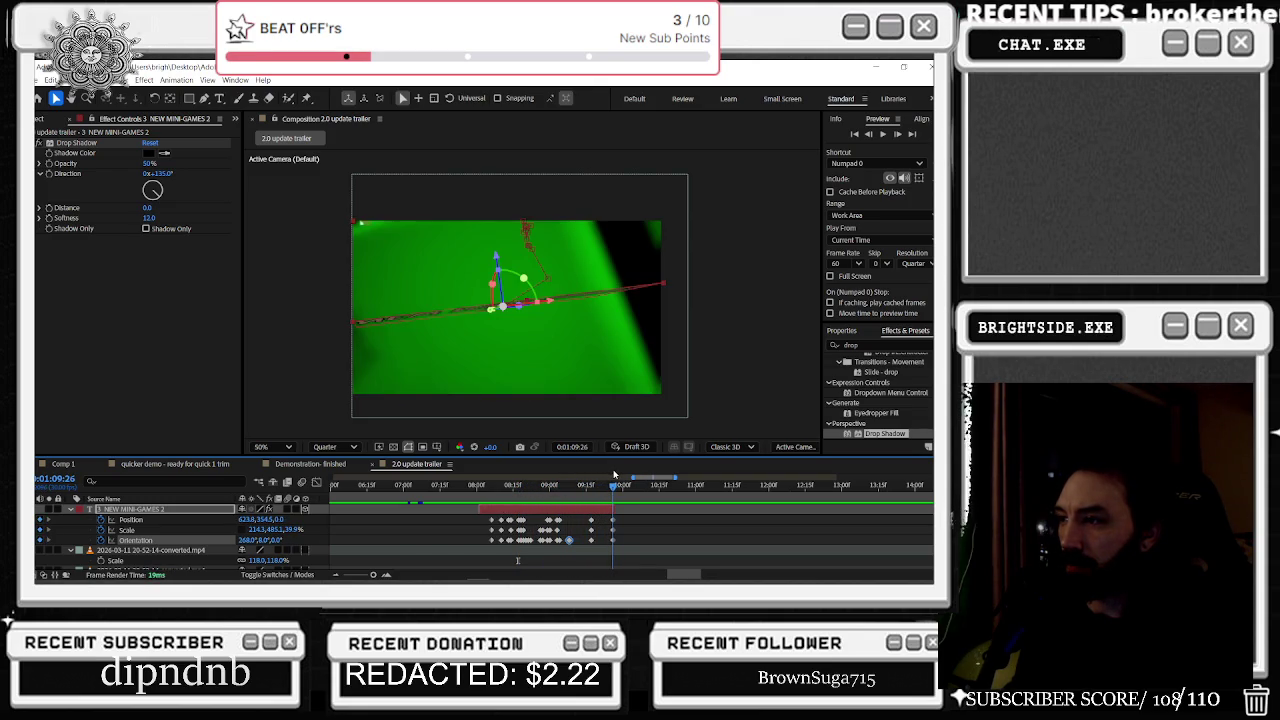
mouse_move(502, 305)
mouse_down()
mouse_move(503, 227)
mouse_move(517, 281)
mouse_move(496, 288)
mouse_move(503, 305)
mouse_up()
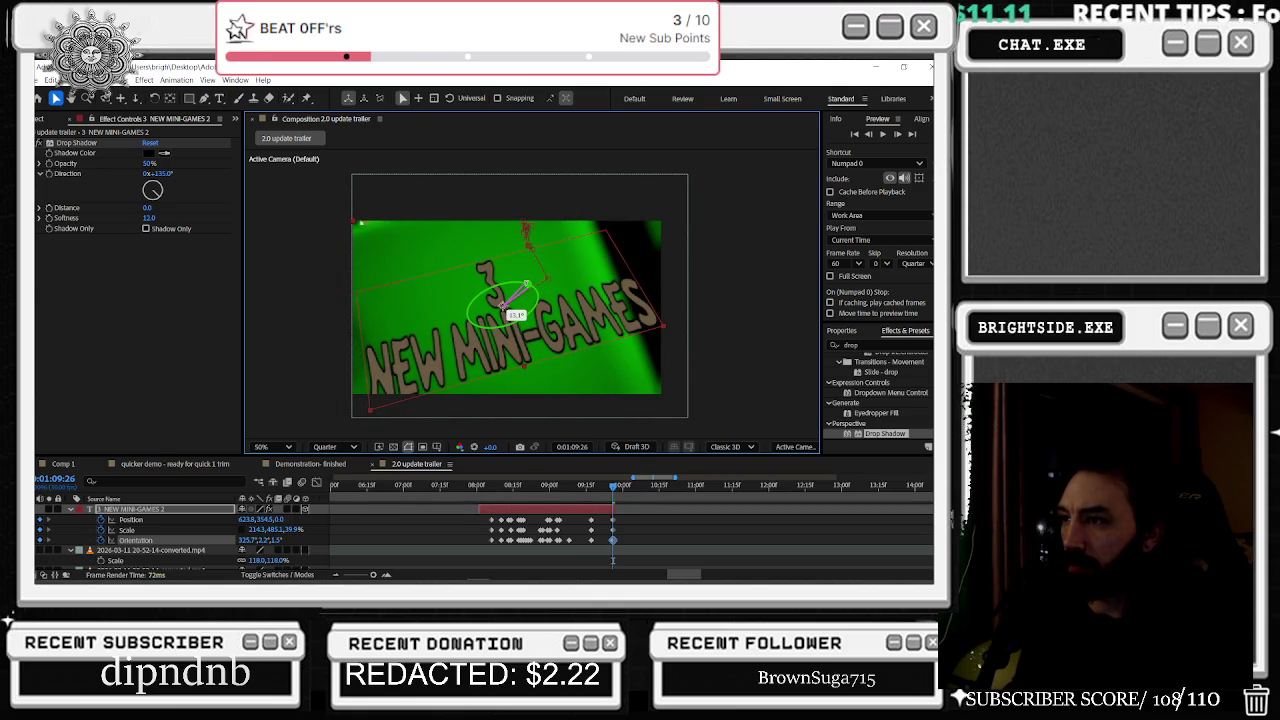
Step: At 09:18, rotate the text so NEW MINI-GAMES reads forward, with roll near 2°
drag(616, 486, 593, 492)
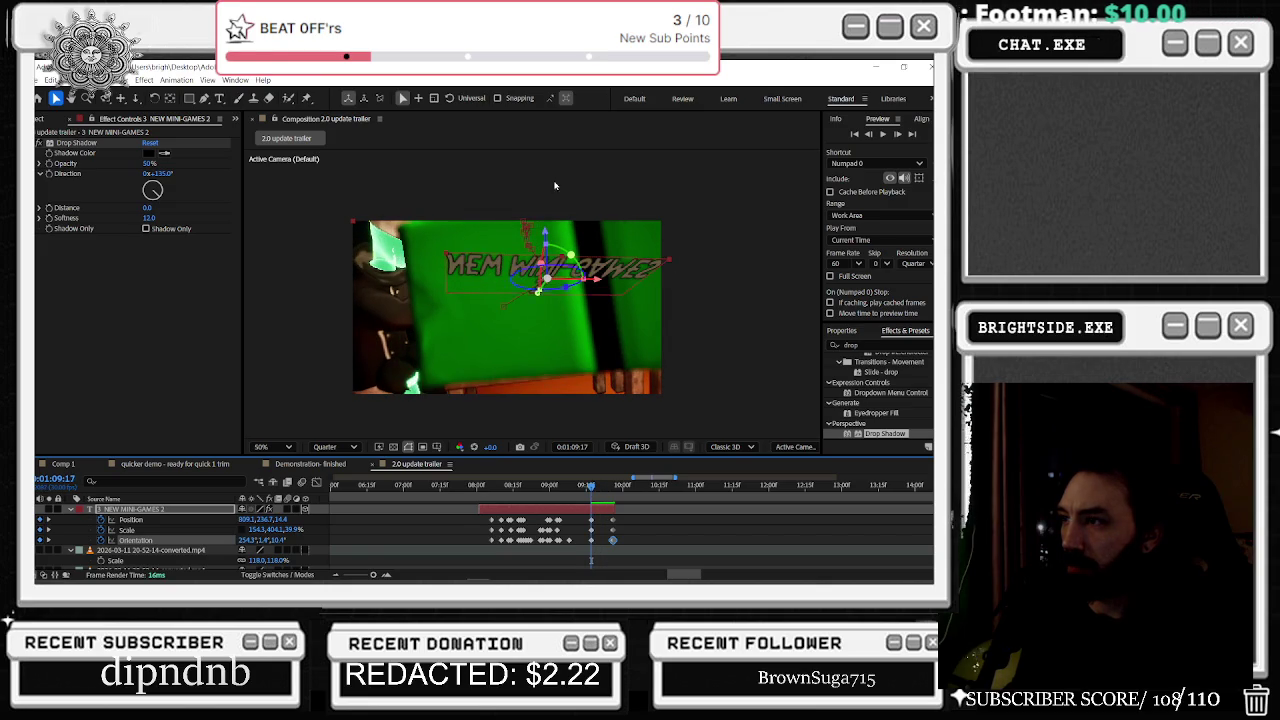
drag(540, 262, 506, 305)
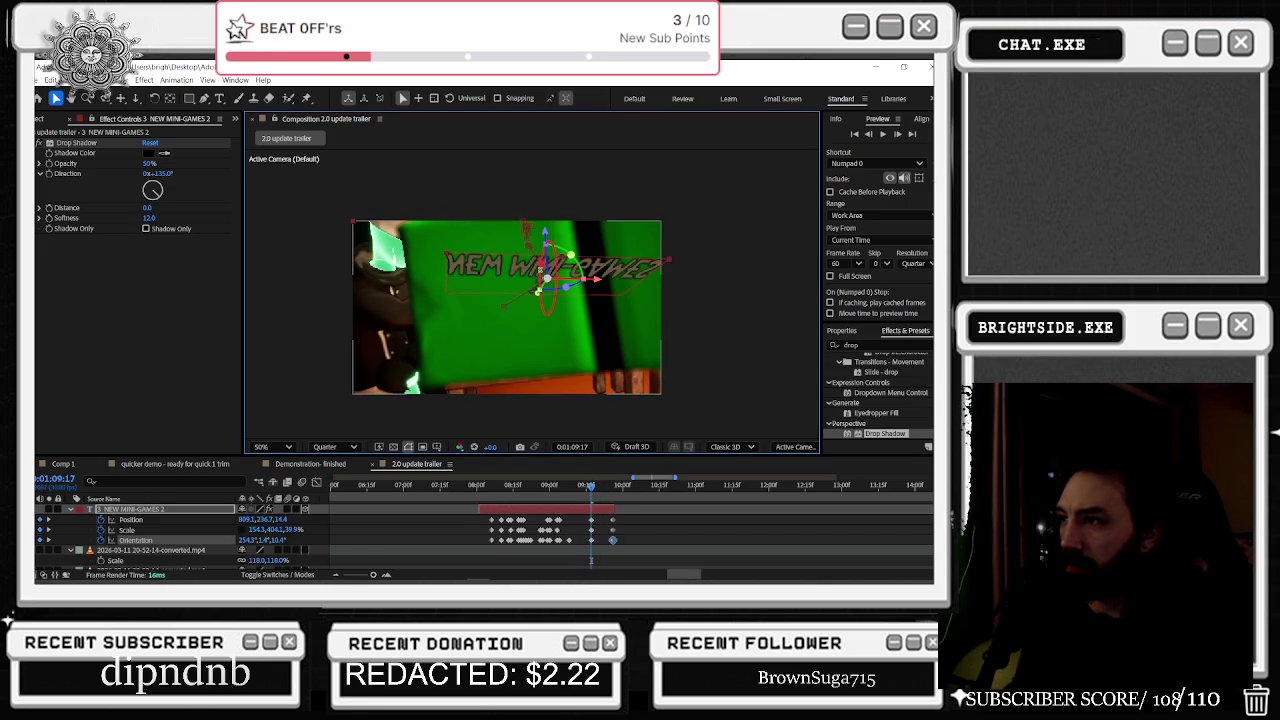
drag(530, 262, 546, 273)
drag(547, 268, 548, 245)
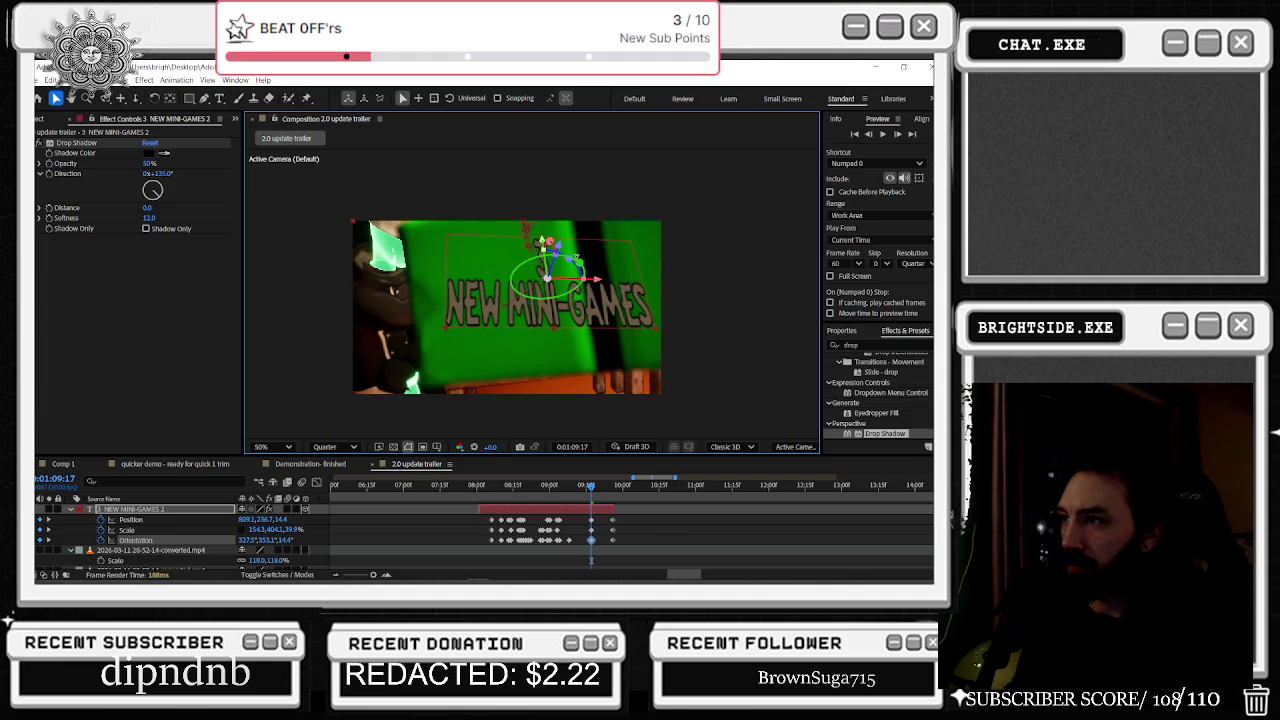
drag(569, 259, 578, 290)
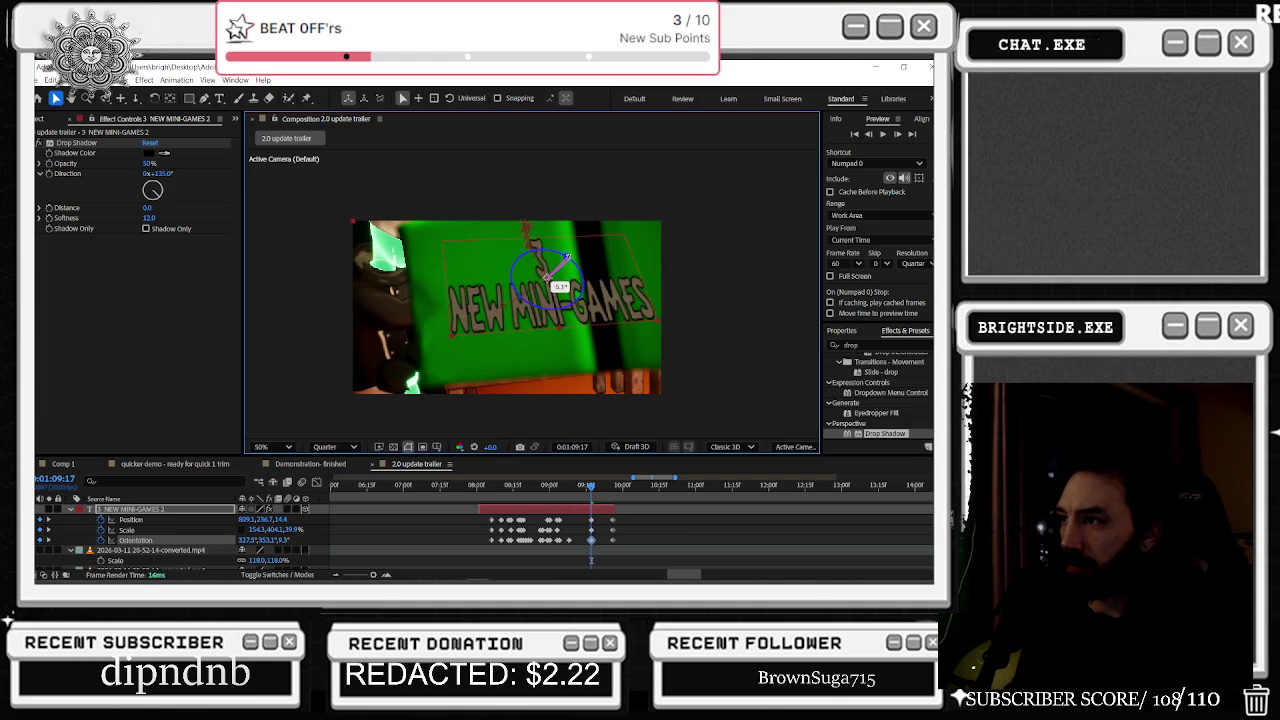
drag(569, 259, 547, 278)
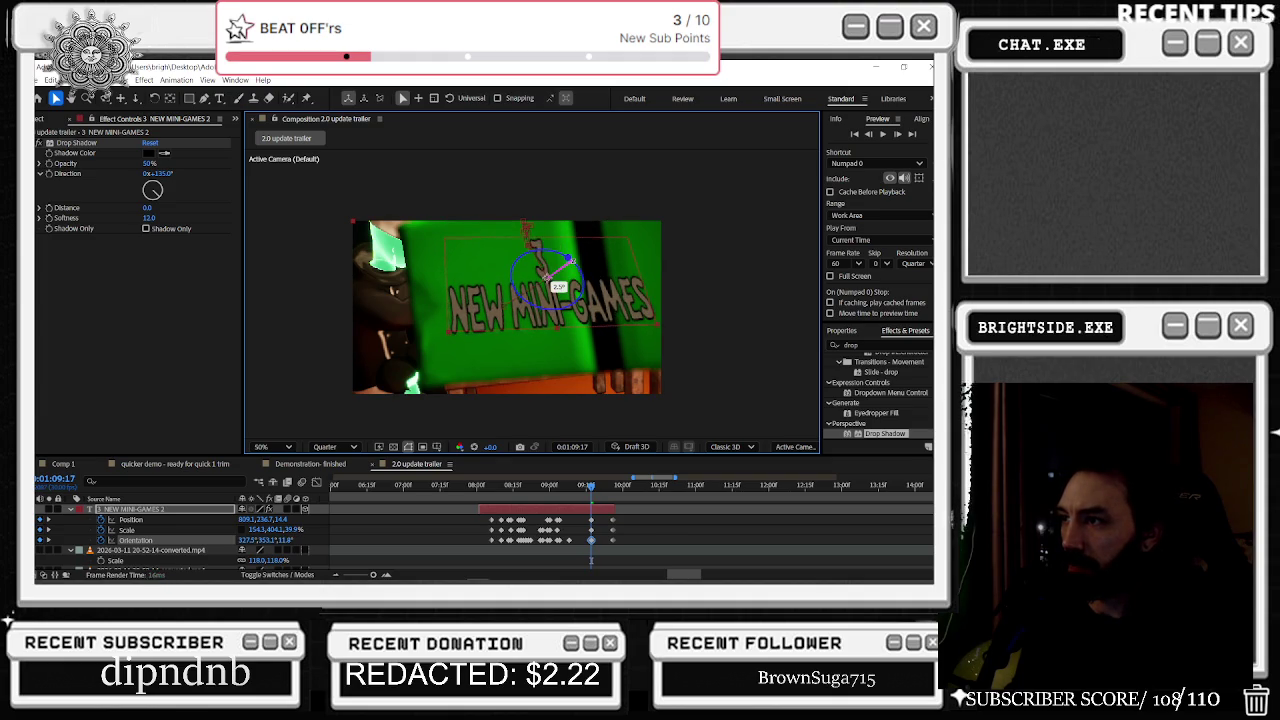
Step: Check the pose at nearby frames, then return to the composition start
drag(591, 486, 559, 497)
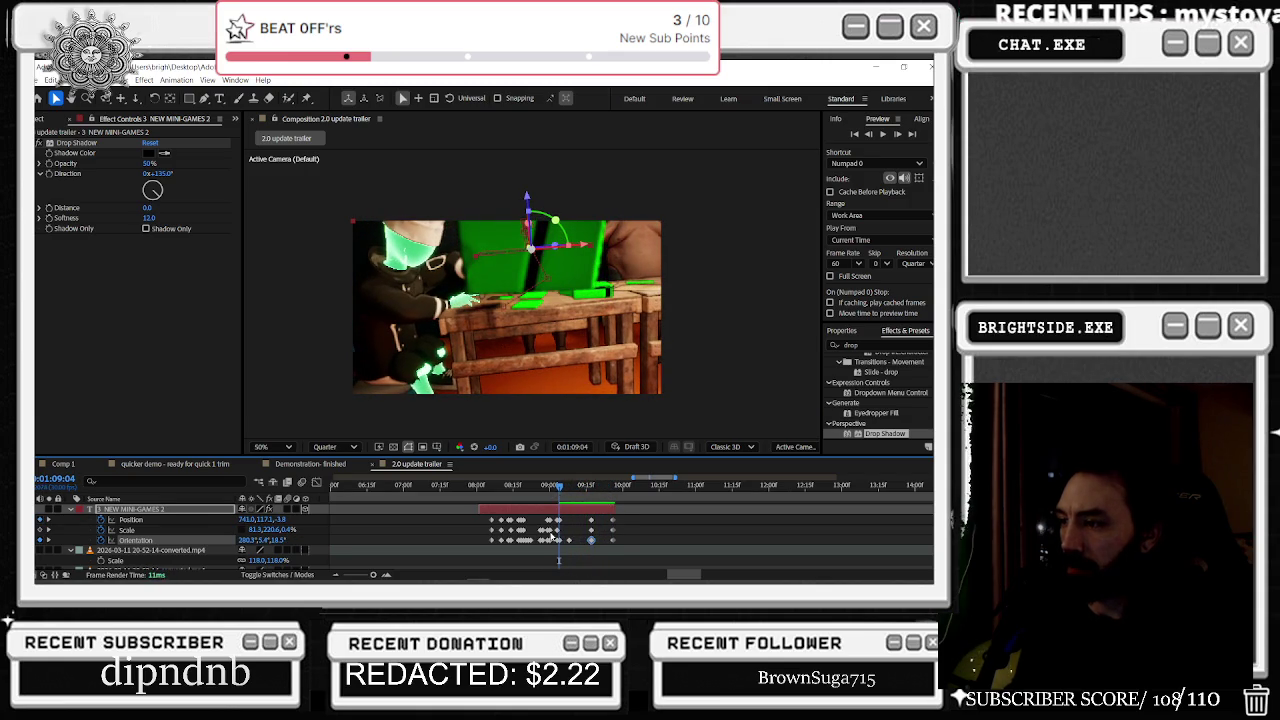
scroll(599, 486, up, 3)
drag(599, 486, 503, 502)
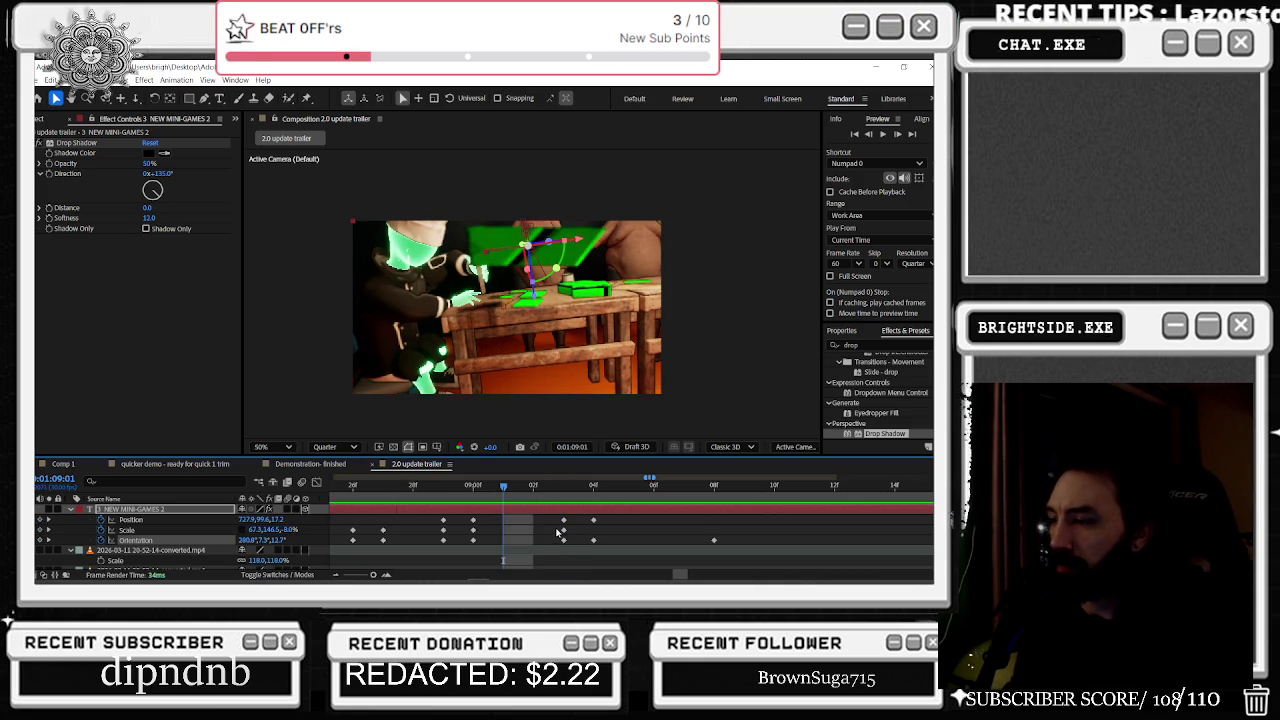
key(Home)
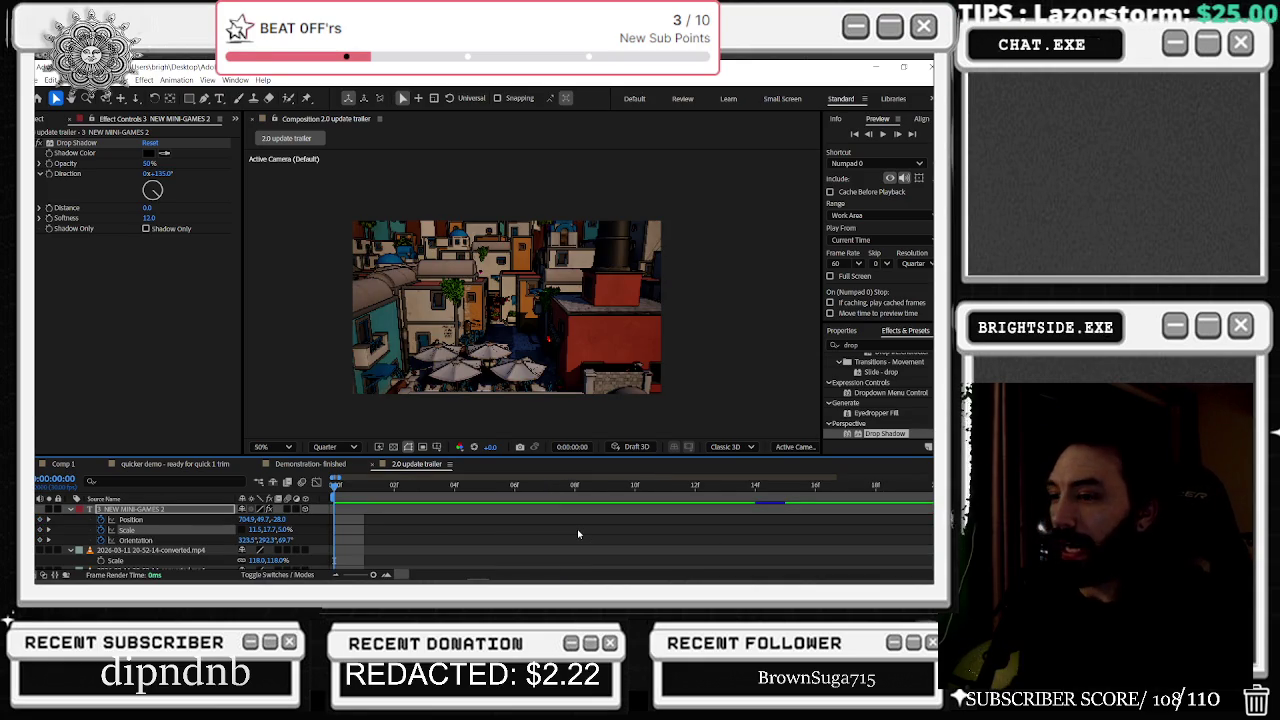
Step: Scrub the tumbling text around 1:08, then return to the Slice & Dice title at 0:00:05:15
key(semicolon)
scroll(586, 518, up, 5)
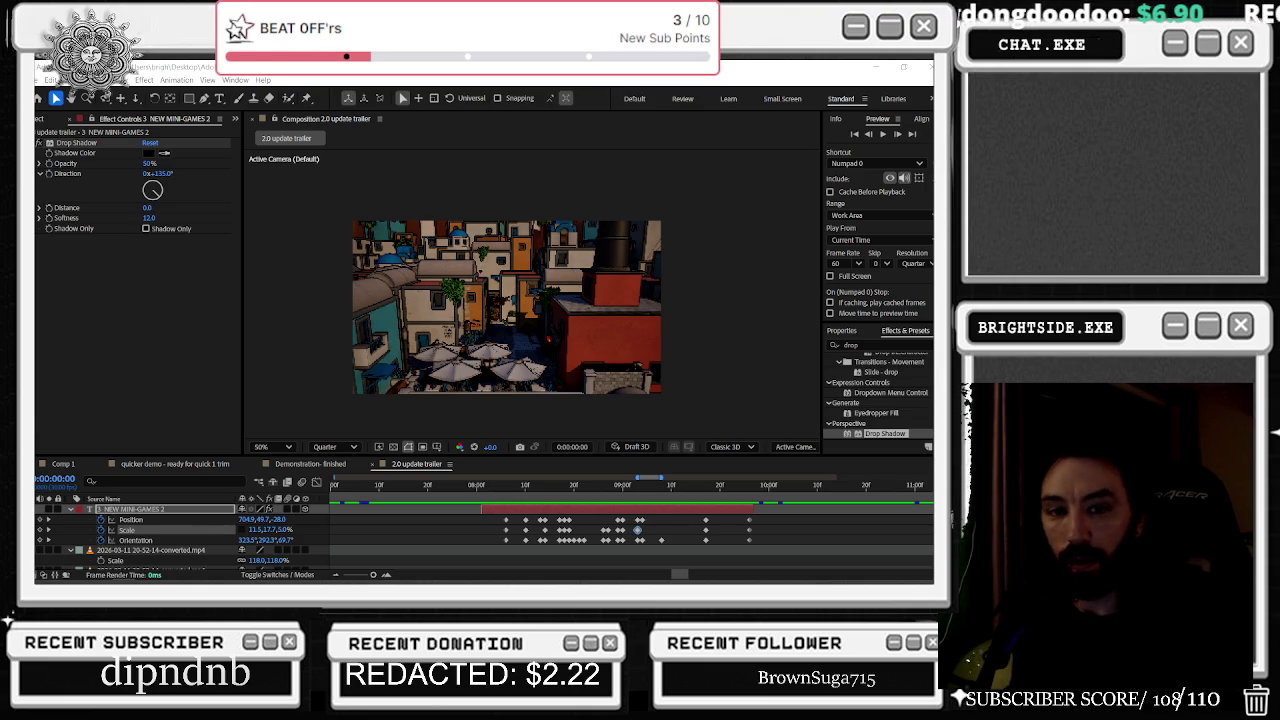
click(550, 486)
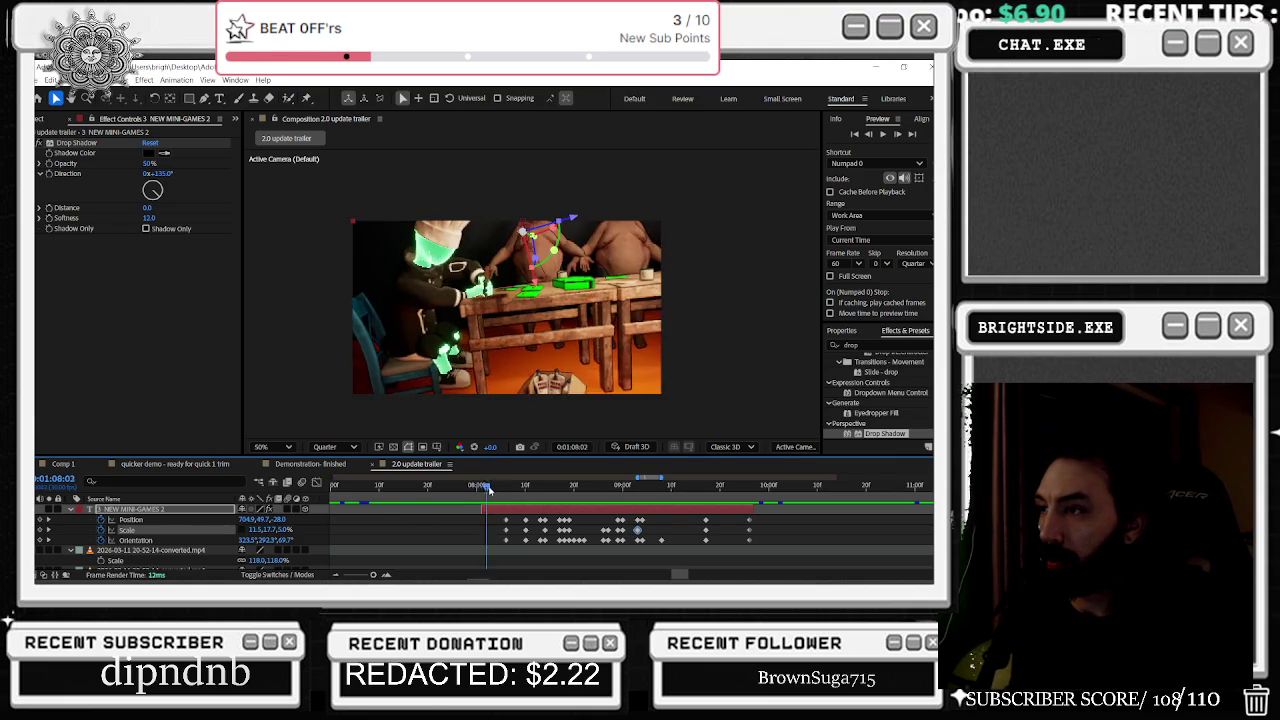
mouse_move(550, 488)
mouse_down()
mouse_move(515, 492)
mouse_move(571, 485)
mouse_move(506, 489)
mouse_move(579, 482)
mouse_move(459, 480)
mouse_up()
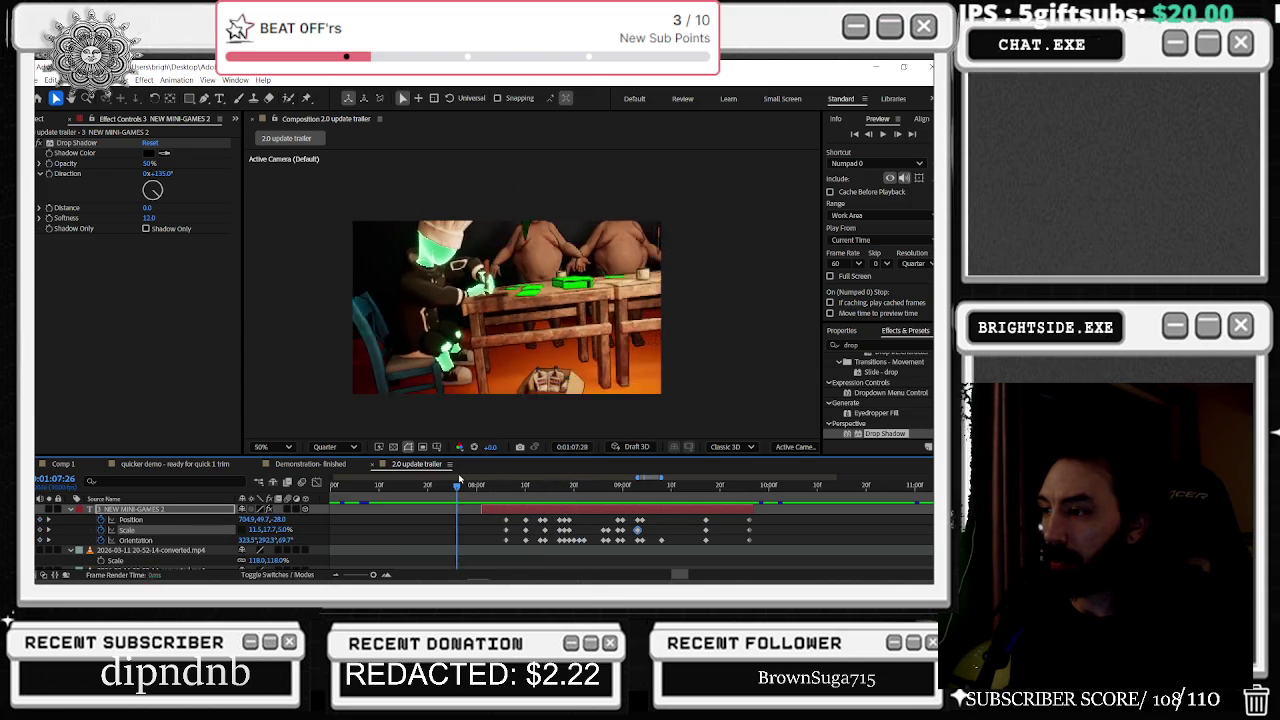
key(shift+Home)
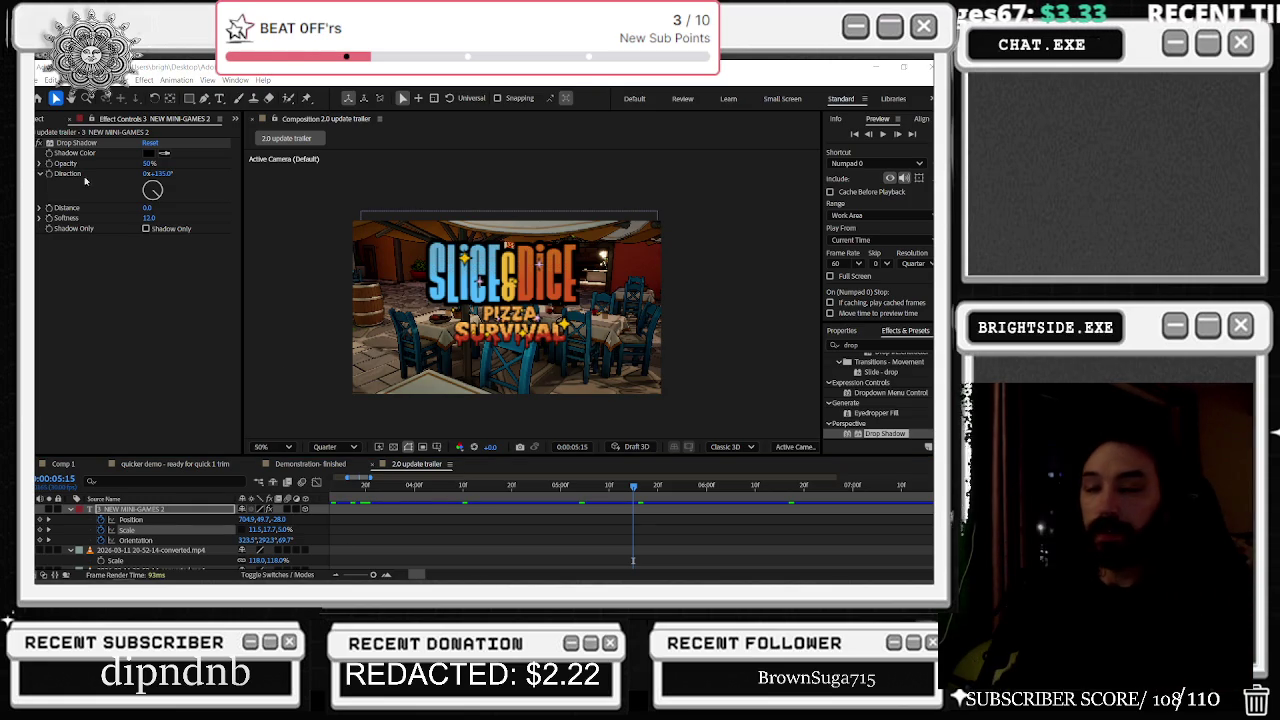
key(alt+Tab)
key(alt+Tab)
key(alt+Tab)
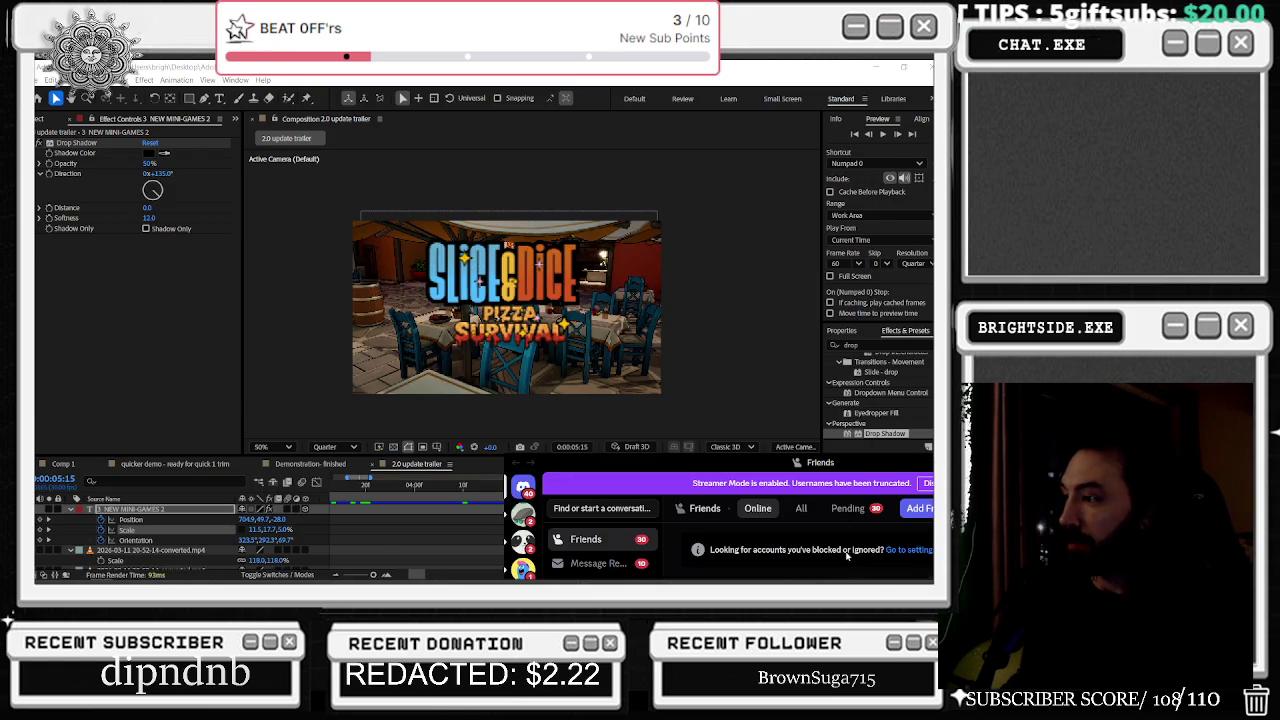
Step: Dismiss the Discord window and quit TTSLabs from the tray
click(633, 560)
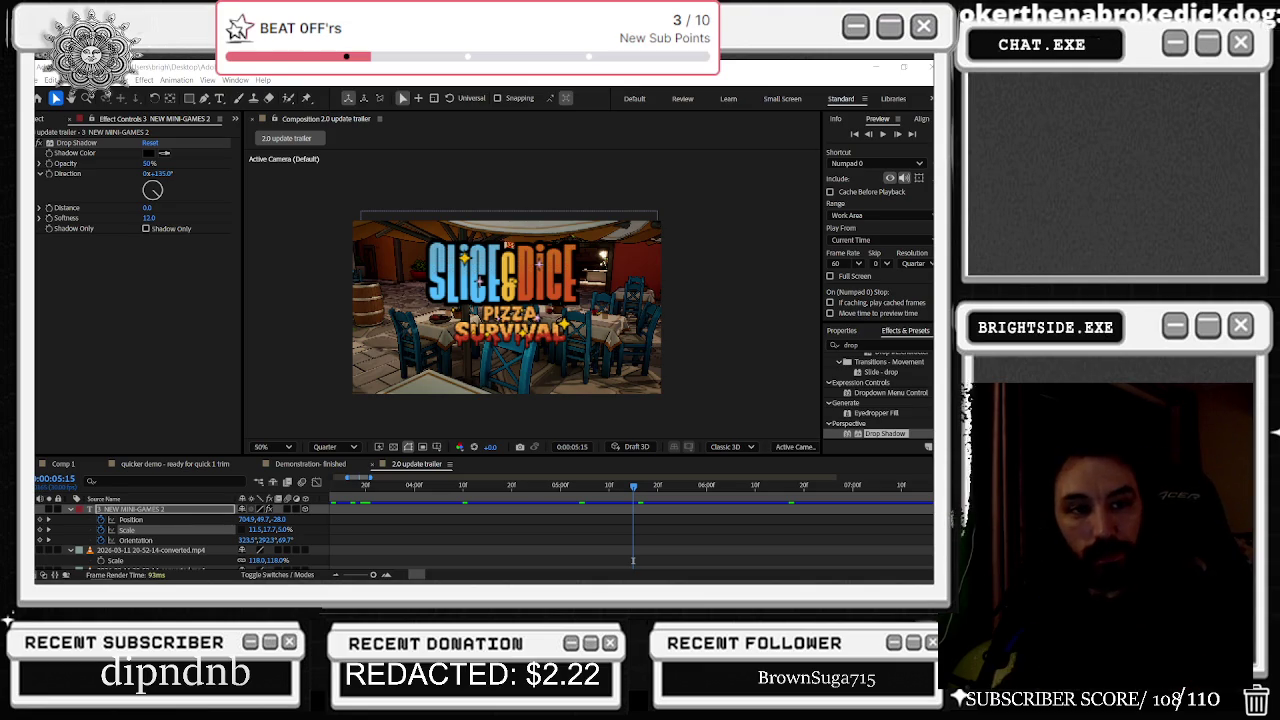
click(857, 571)
right_click(860, 550)
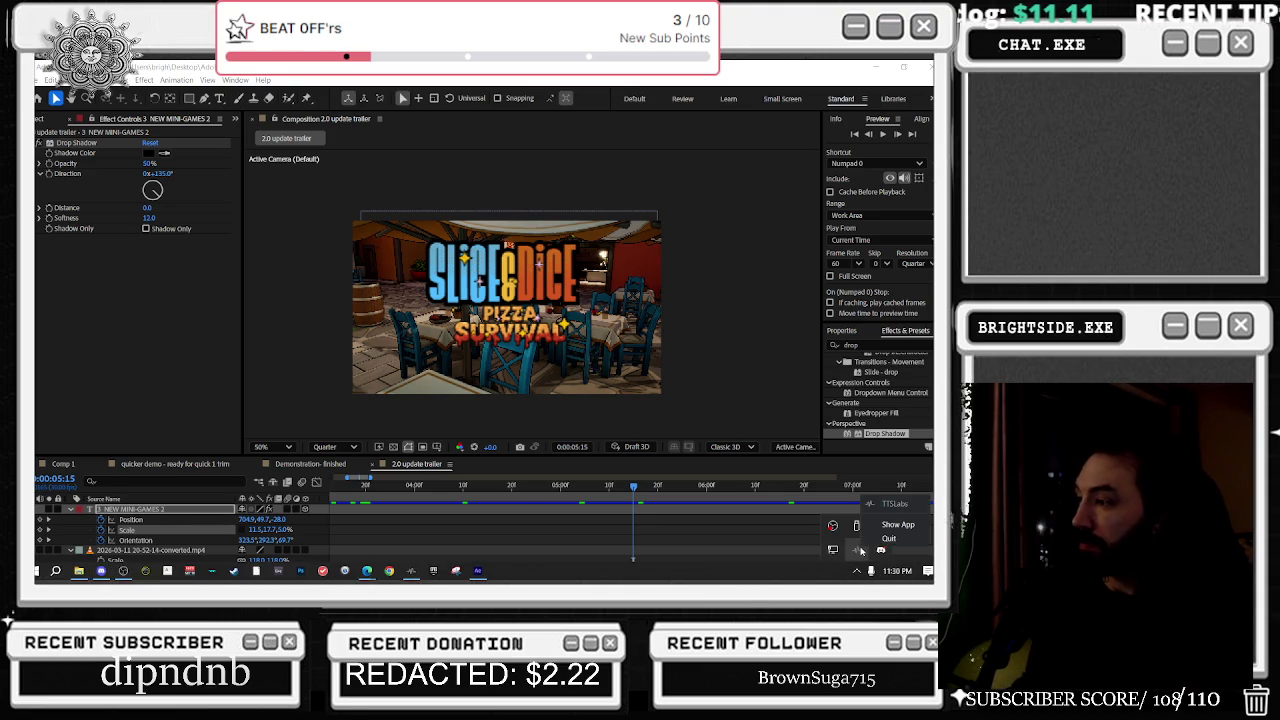
click(888, 538)
Step: Quit Discord from its tray icon and return to After Effects
right_click(855, 547)
right_click(855, 547)
right_click(856, 546)
click(804, 531)
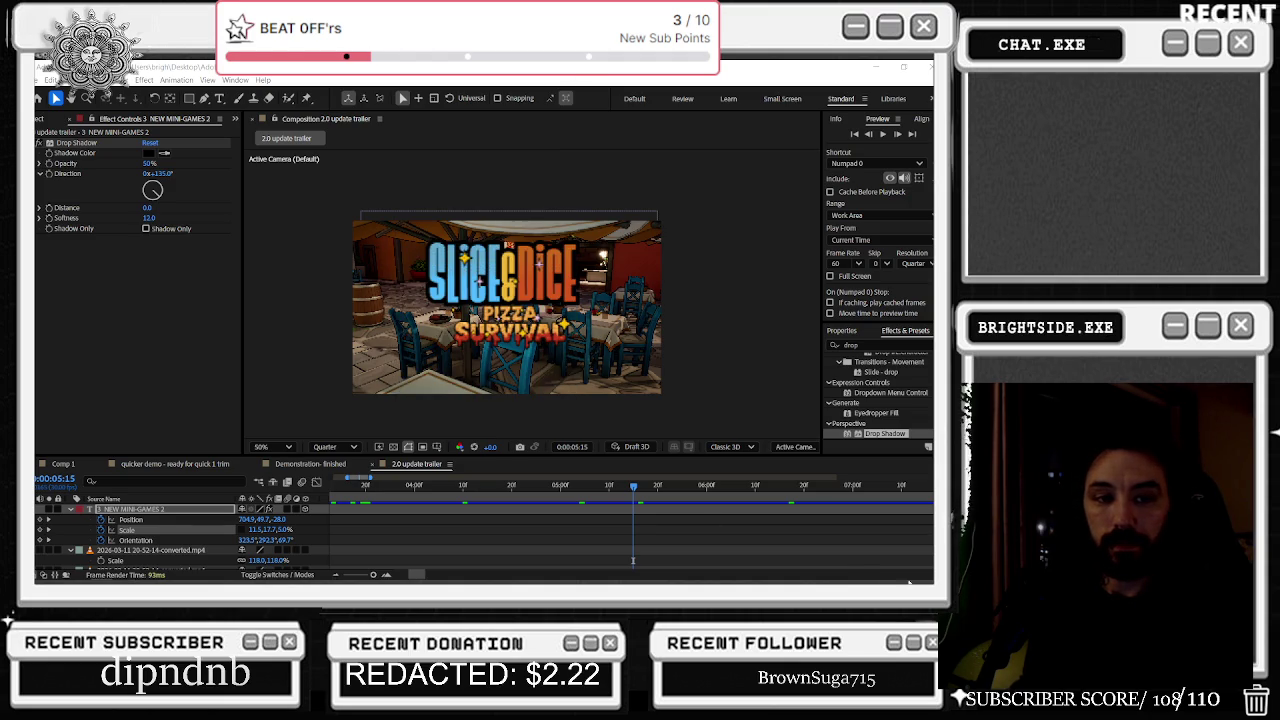
right_click(857, 571)
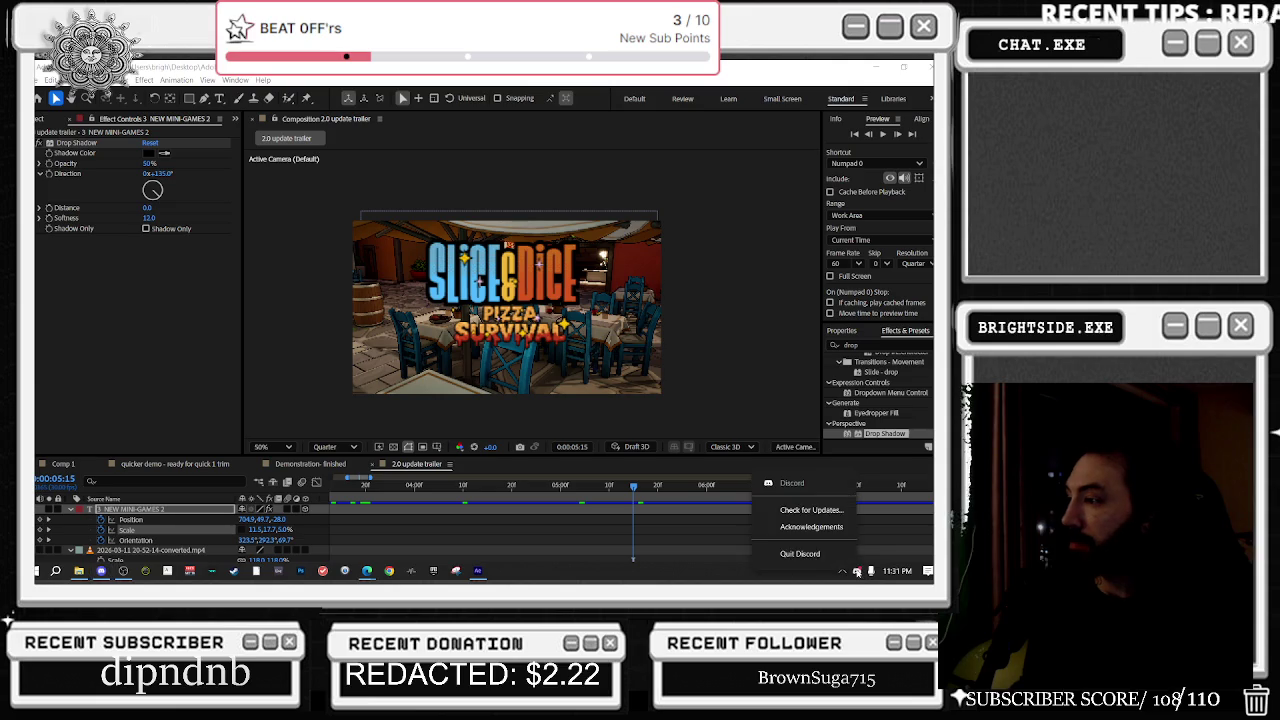
click(800, 553)
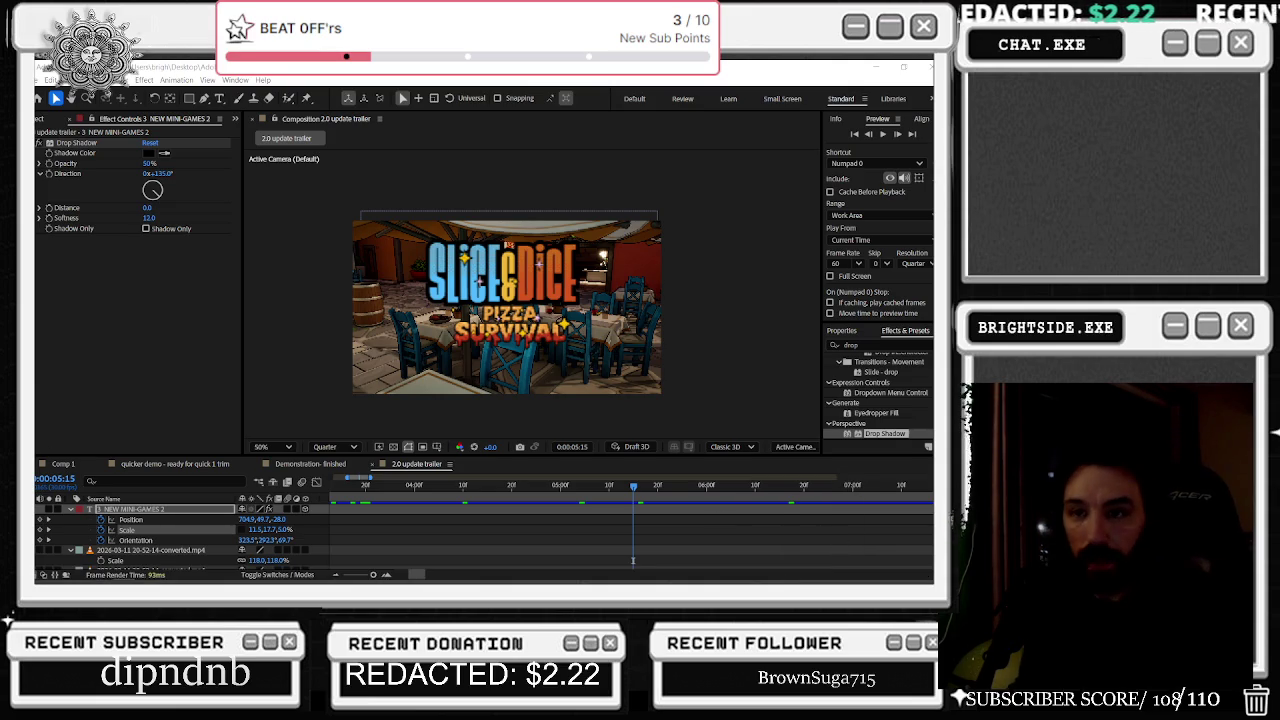
key(alt+Tab)
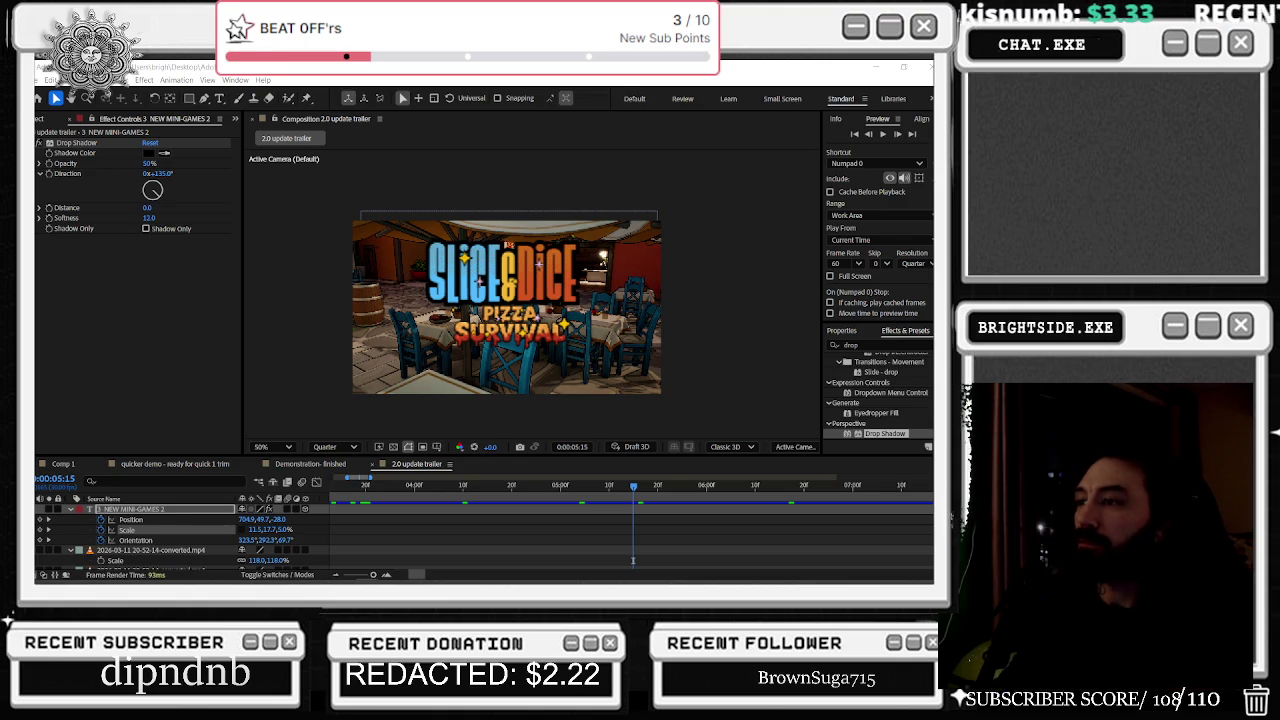
Step: Scrub through the title section, zoom to the whole comp, and play from the text animation near 1:07
click(366, 487)
drag(368, 490, 597, 482)
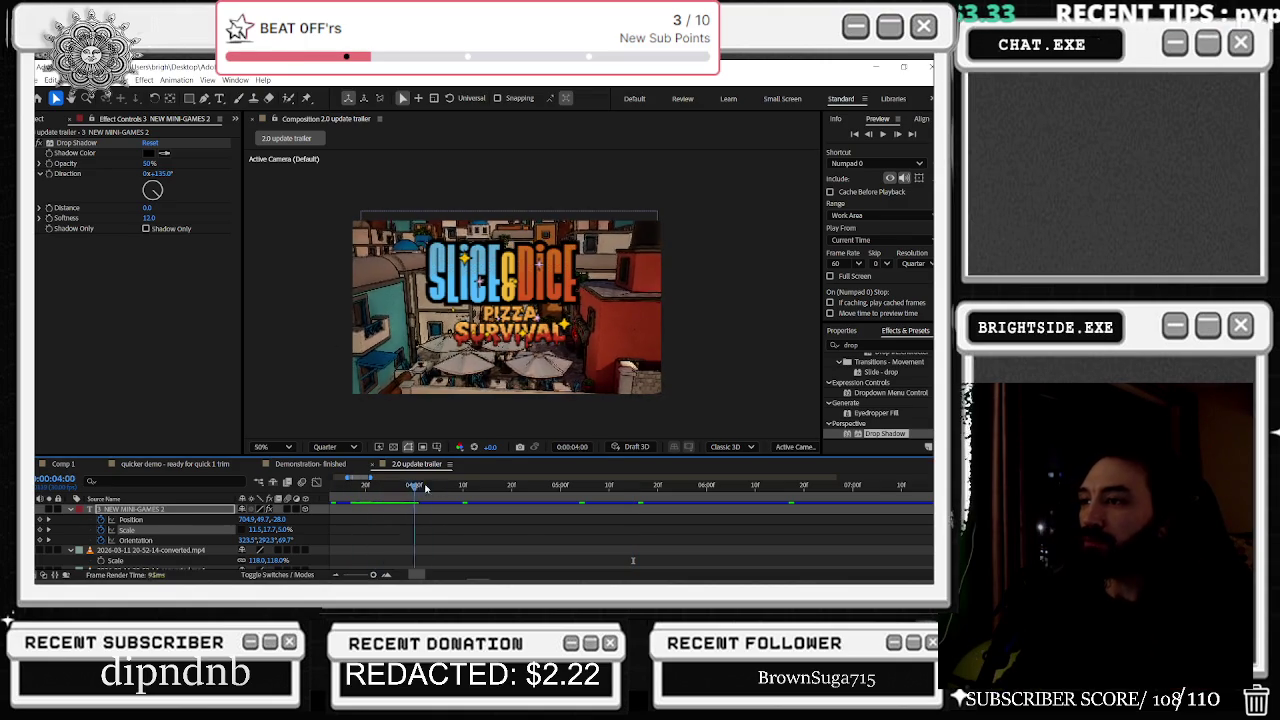
click(521, 480)
key(minus)
key(minus)
key(minus)
drag(358, 488, 683, 457)
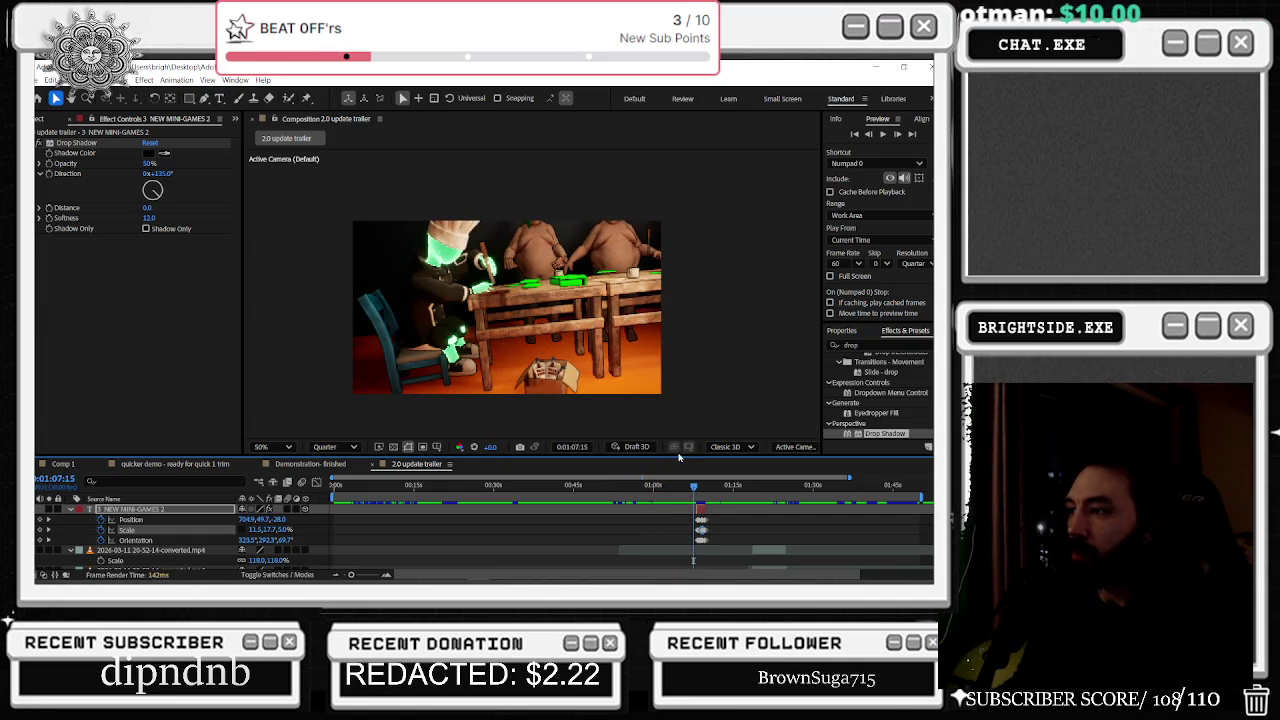
mouse_move(693, 488)
mouse_down()
mouse_move(704, 488)
mouse_move(689, 488)
mouse_up()
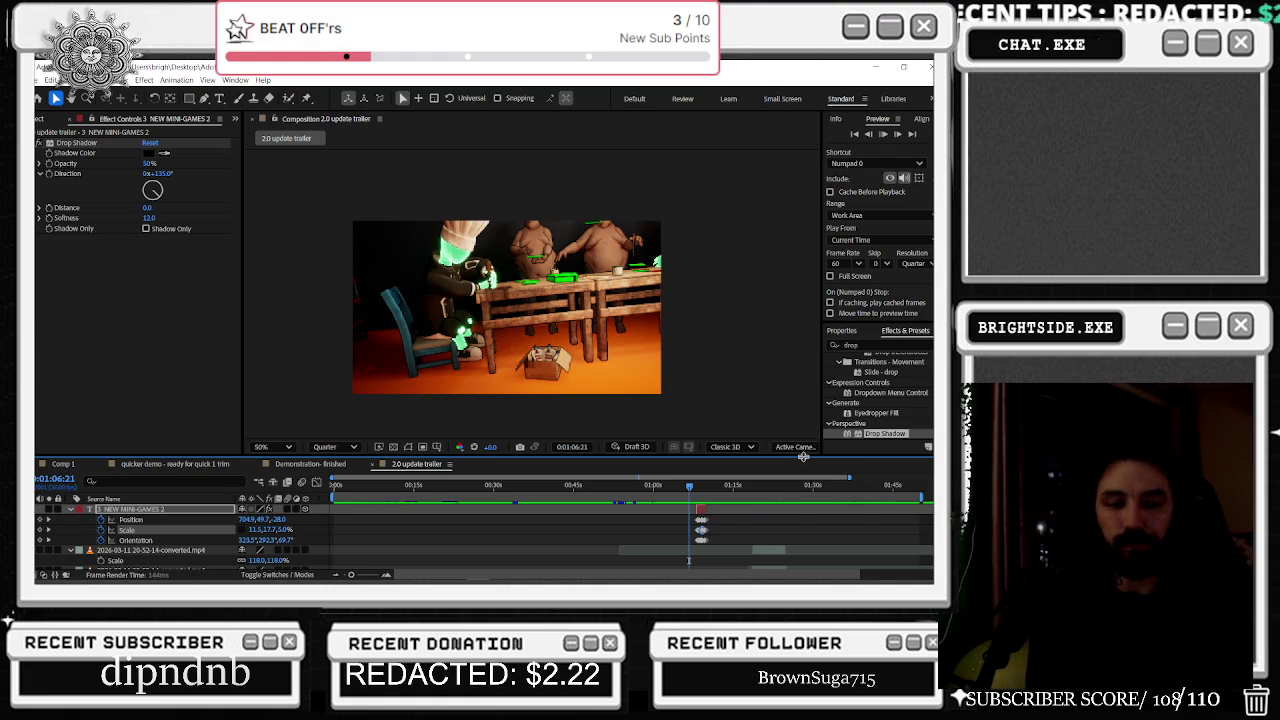
key(space)
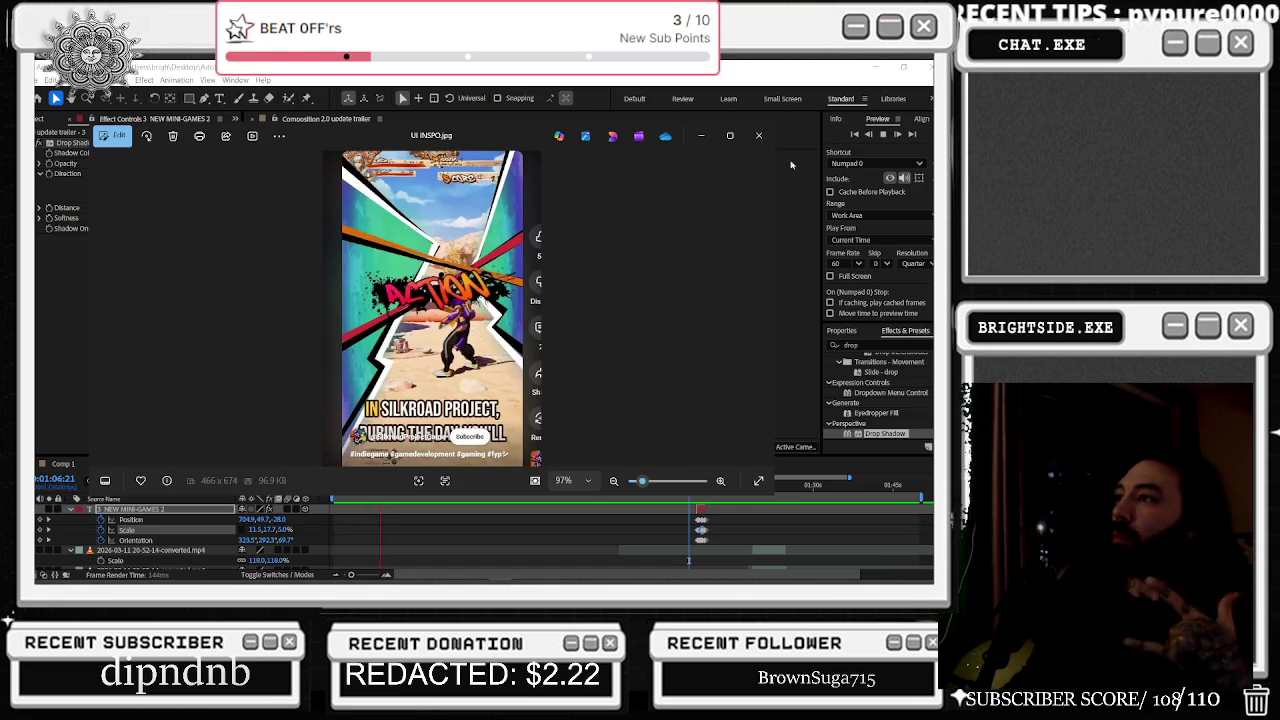
Step: Close the UI INSPO.jpg reference image viewer
click(758, 135)
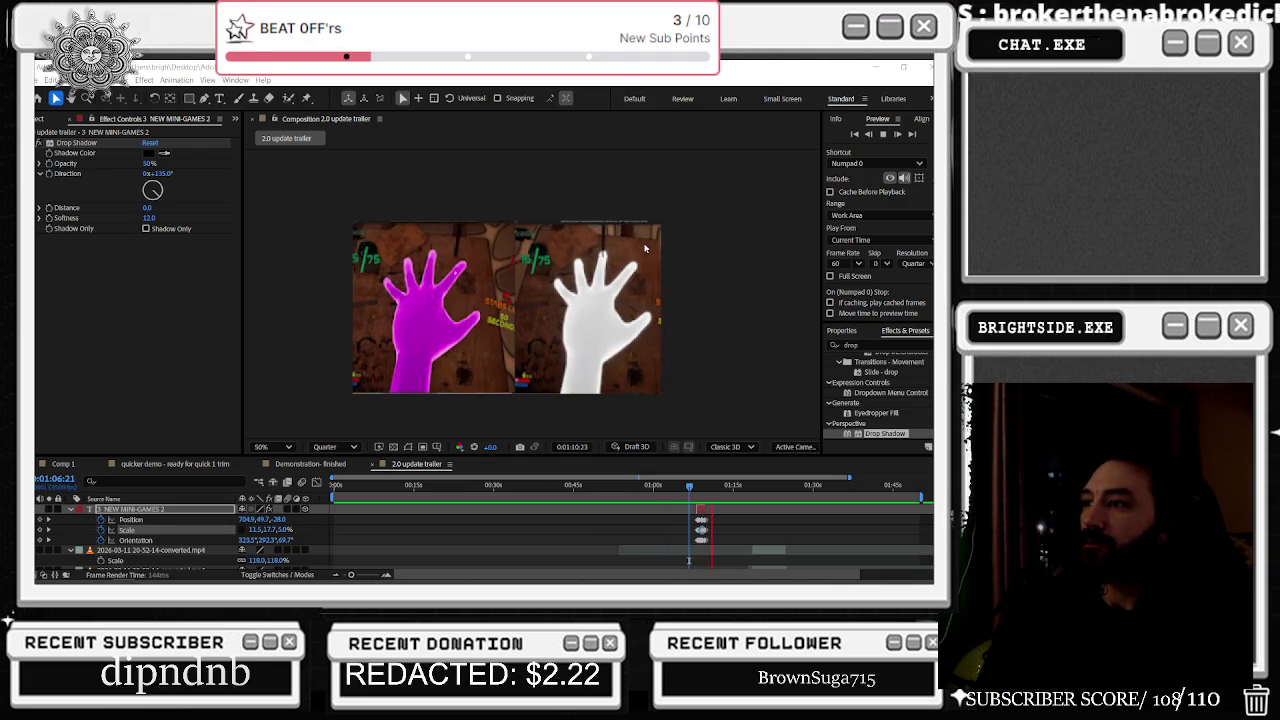
Step: Scrub to the text entrance, zoom in around 1:08:08, and centre the green text box
scroll(657, 541, up, 5)
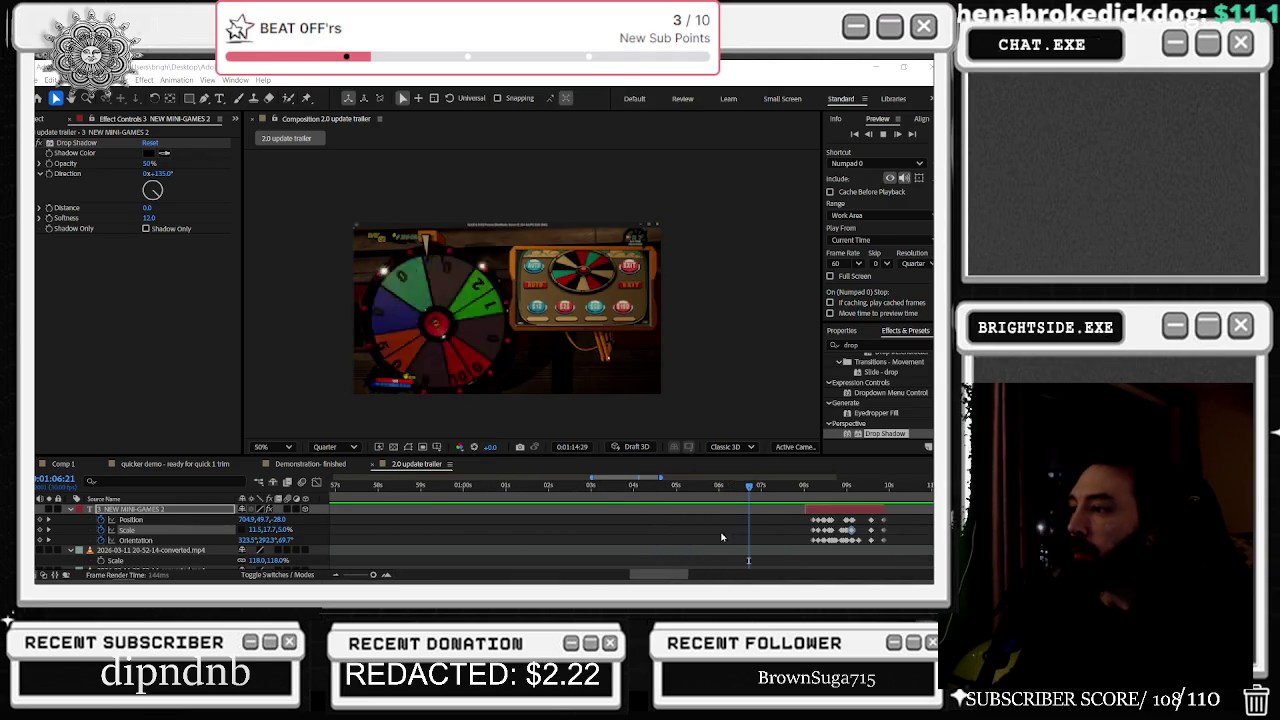
click(518, 486)
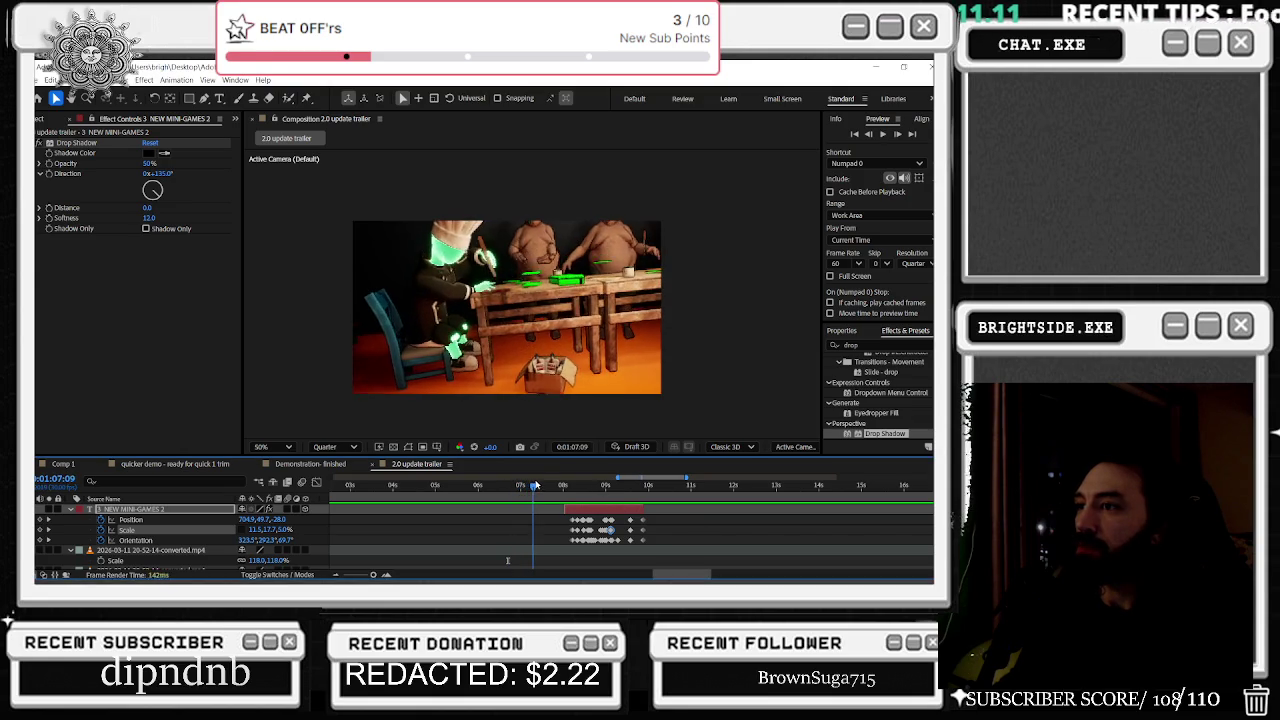
drag(518, 486, 597, 487)
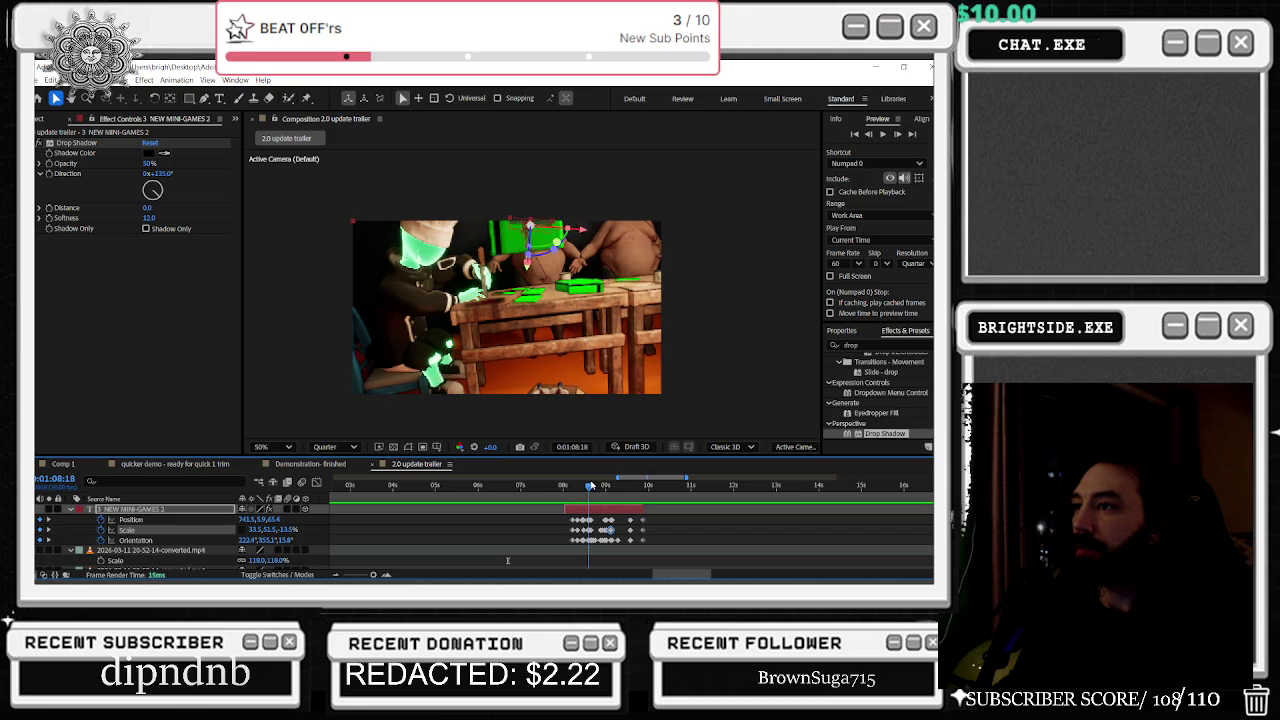
key(semicolon)
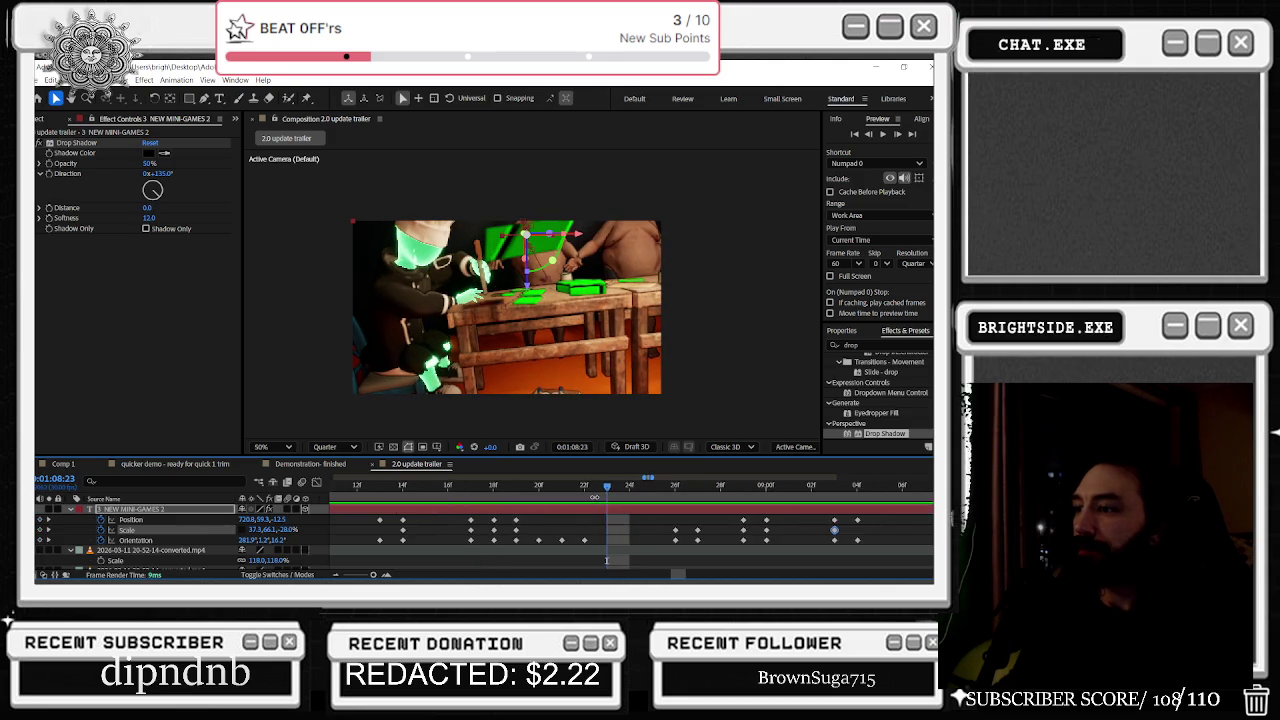
mouse_move(595, 487)
mouse_down()
mouse_move(432, 489)
mouse_move(450, 488)
mouse_up()
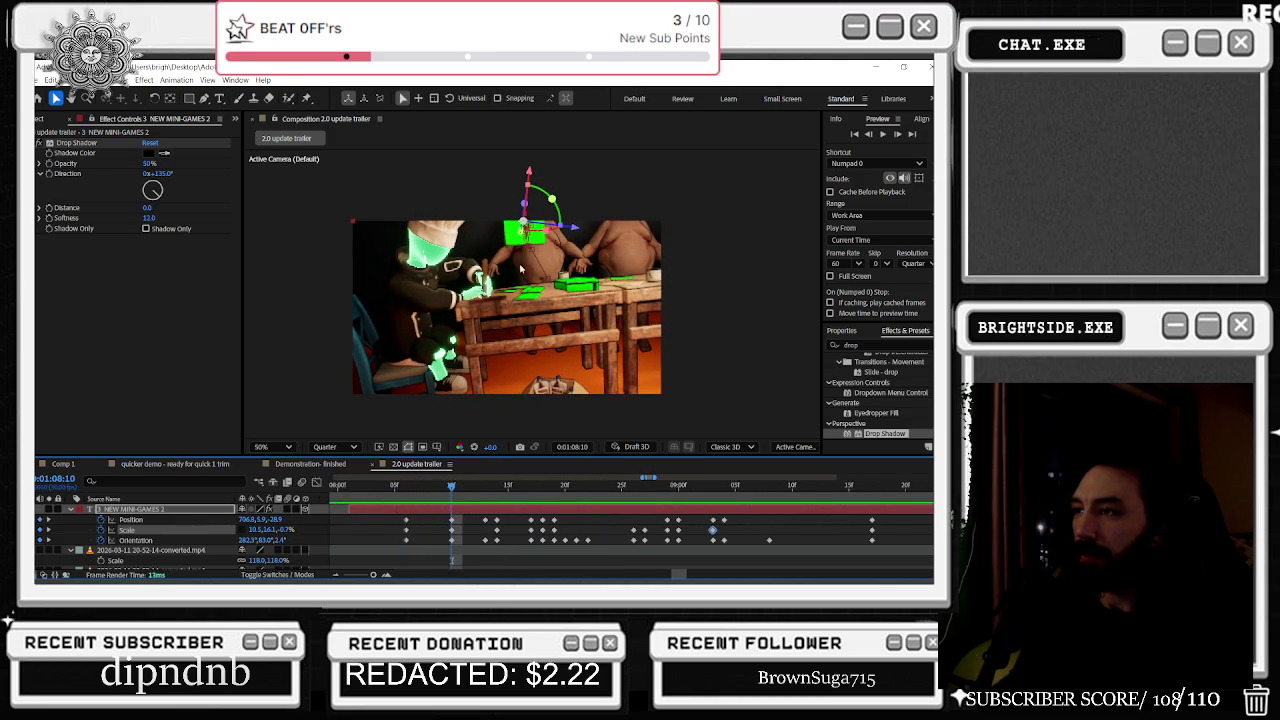
scroll(528, 222, up, 2)
drag(528, 224, 519, 280)
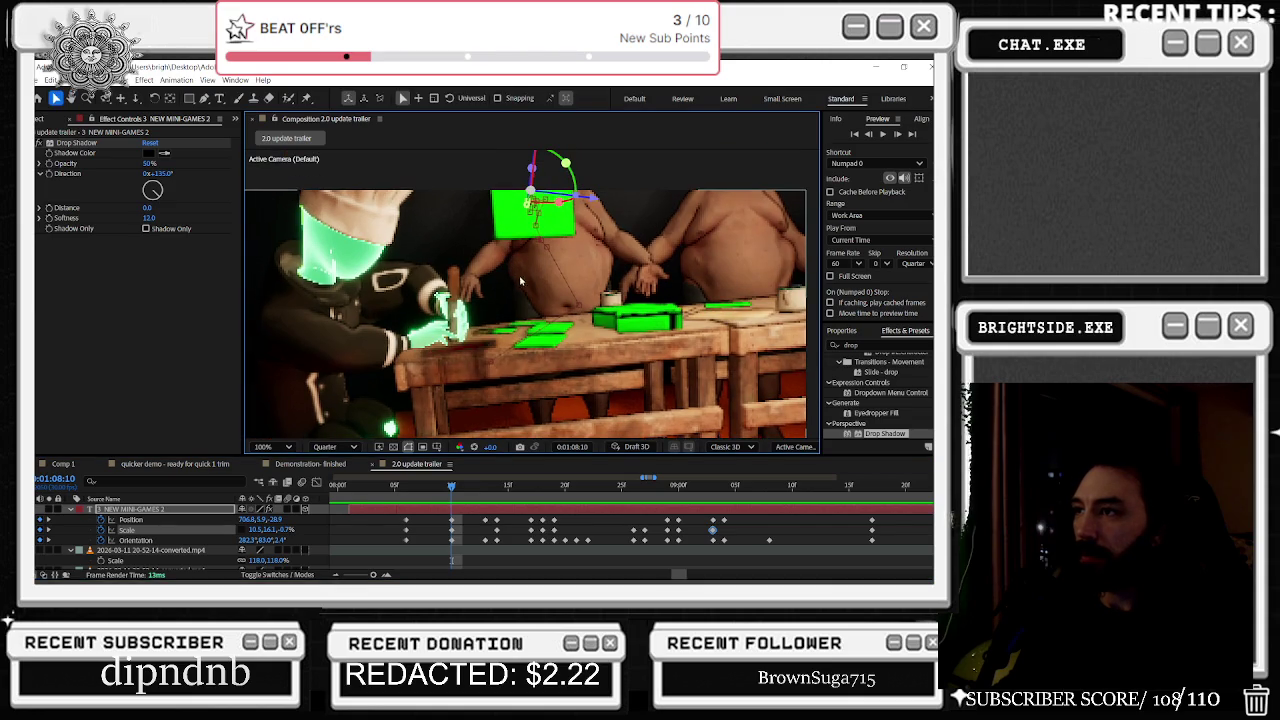
drag(453, 490, 519, 496)
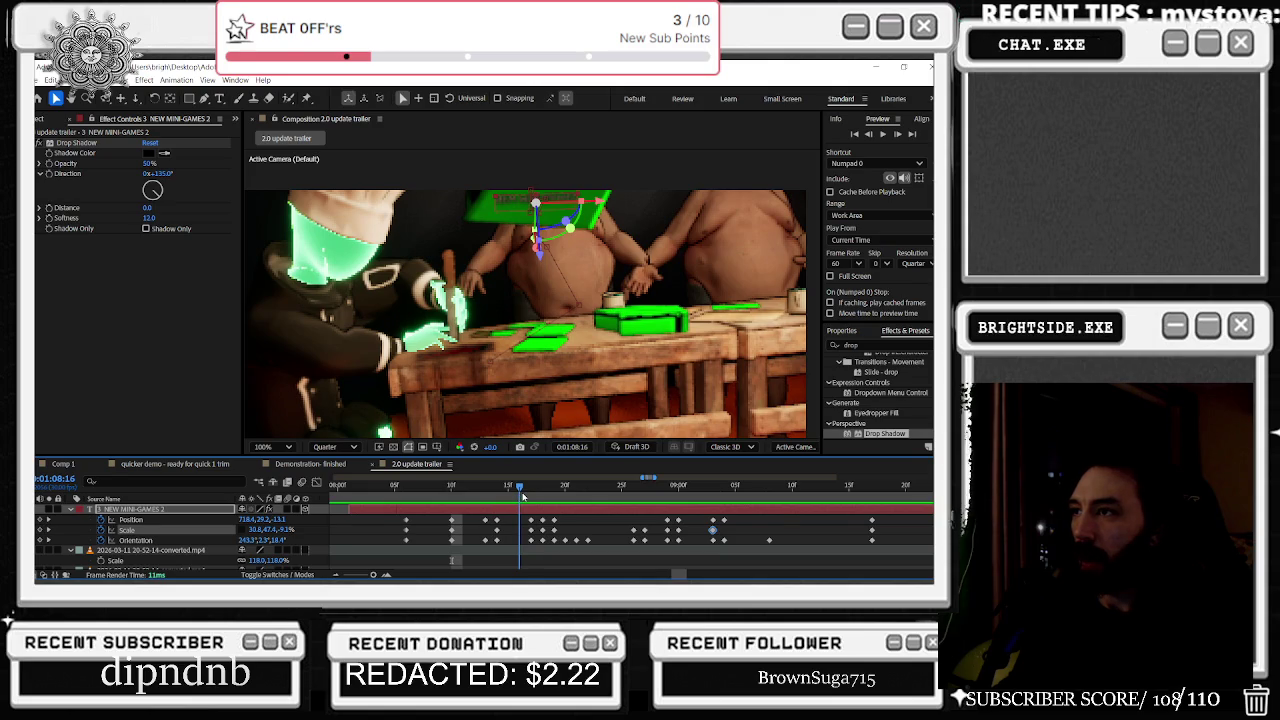
Step: Key new tilted orientations for the text at 1:08:12 and 1:08:17
drag(567, 222, 535, 204)
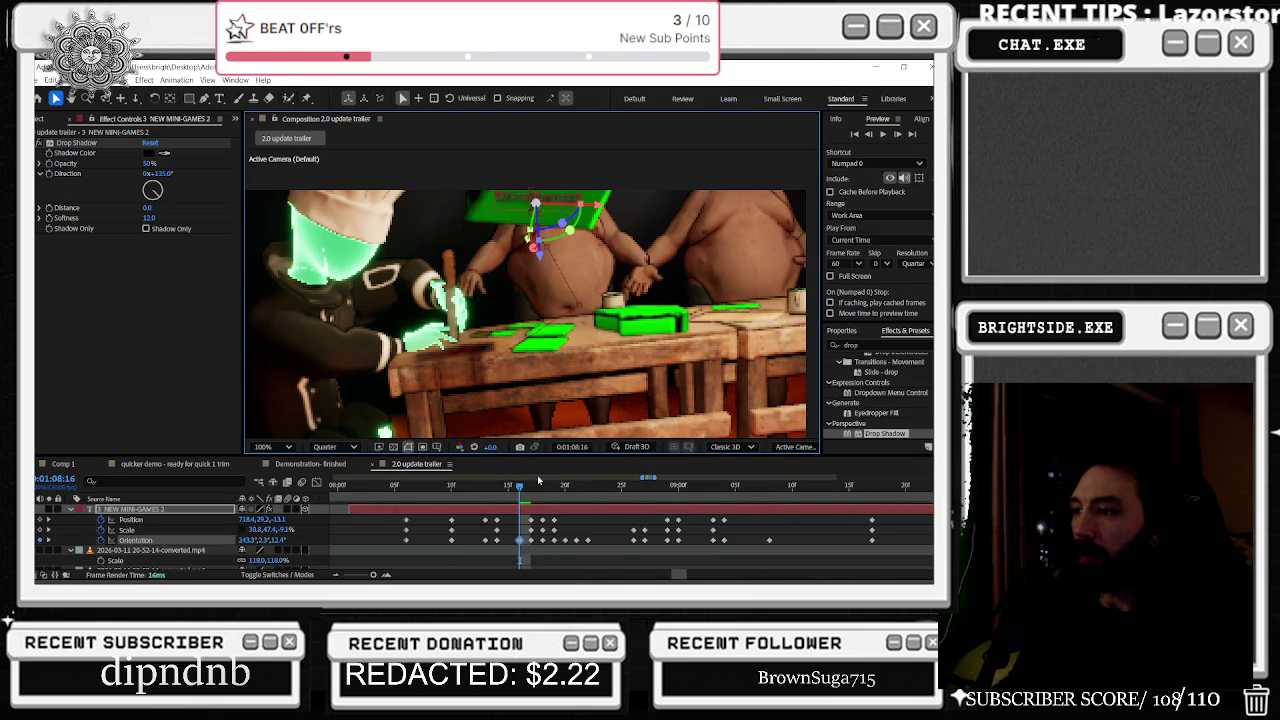
click(531, 489)
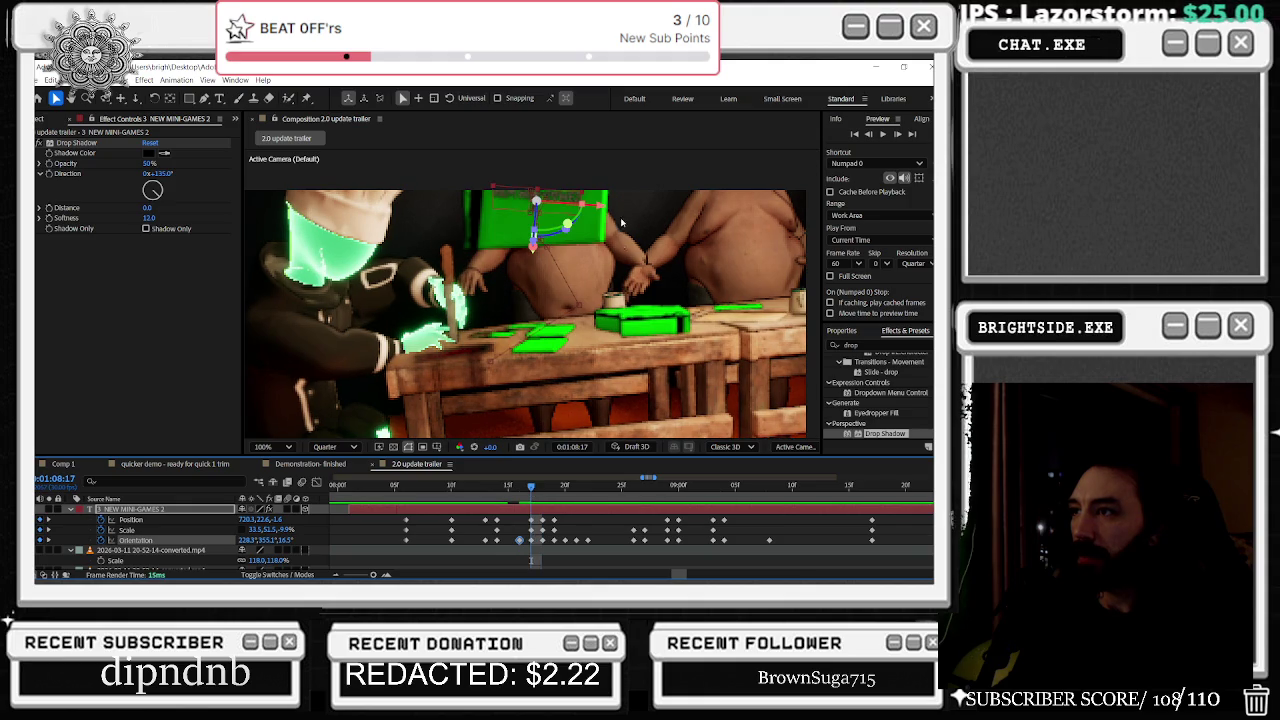
mouse_move(567, 226)
mouse_down()
mouse_move(538, 232)
mouse_move(596, 214)
mouse_up()
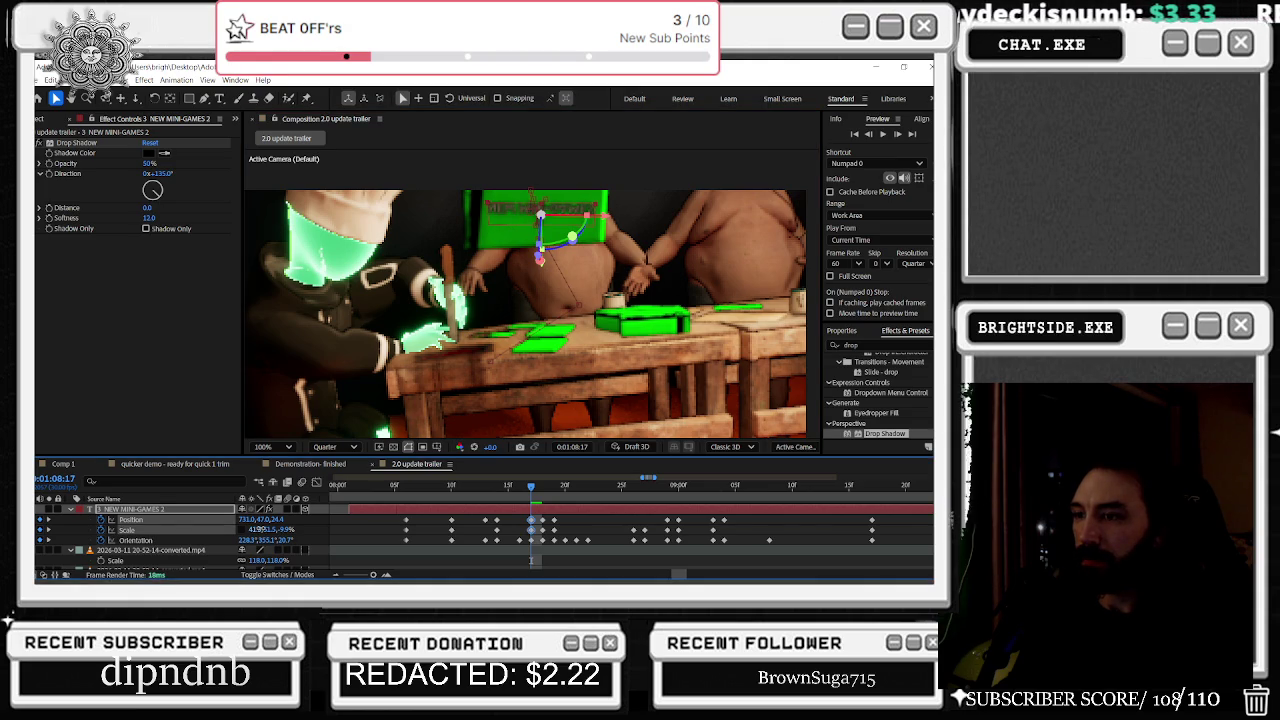
click(262, 529)
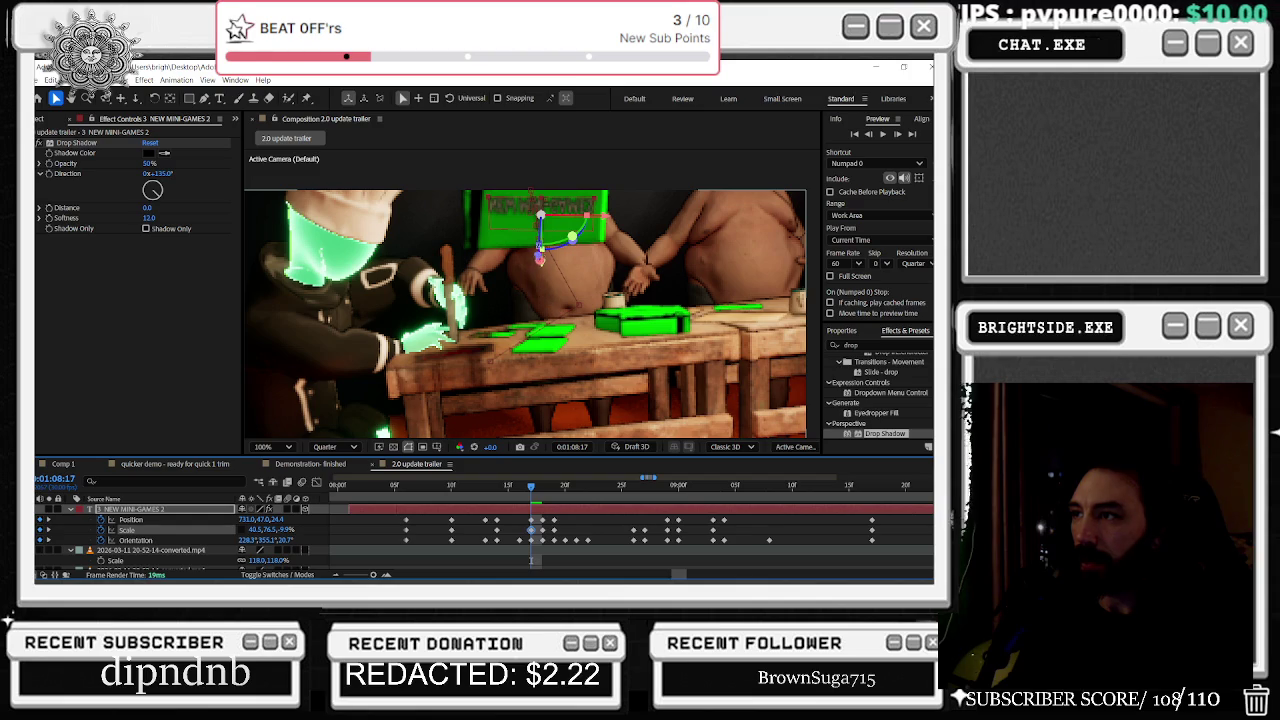
Step: At 1:08:16, tip the text on X and raise it higher in the frame
click(521, 486)
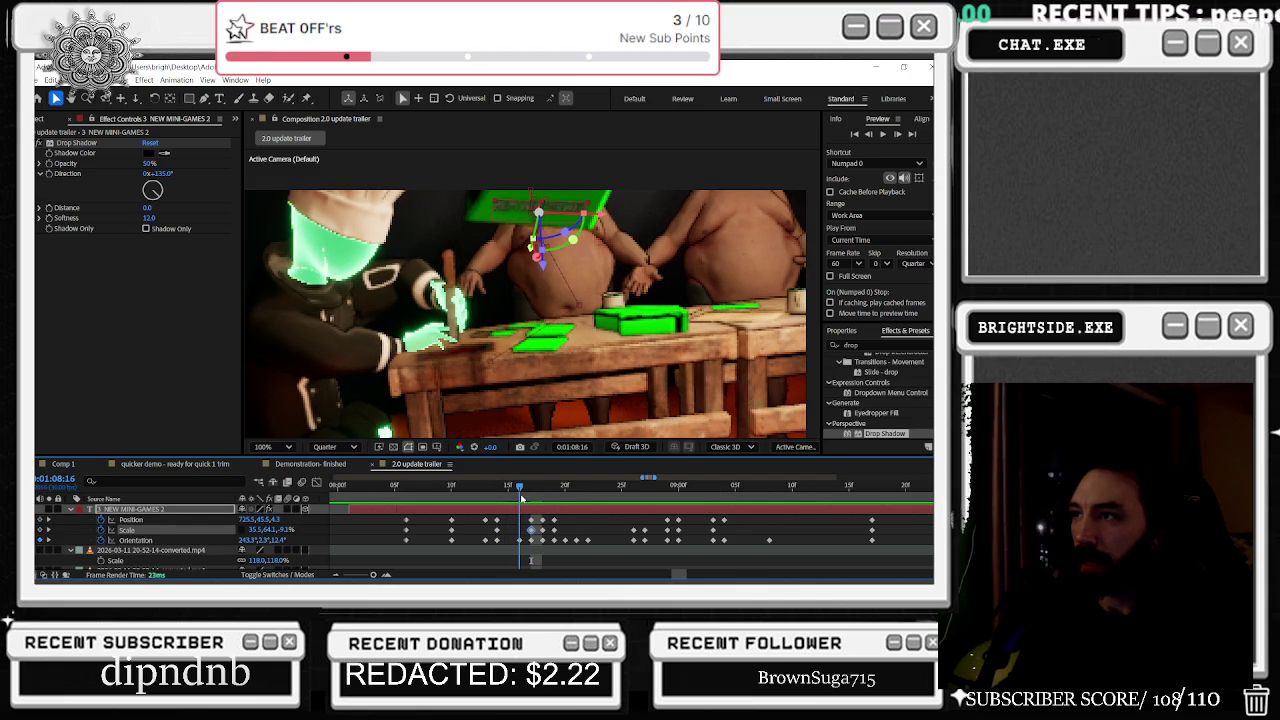
drag(540, 212, 492, 265)
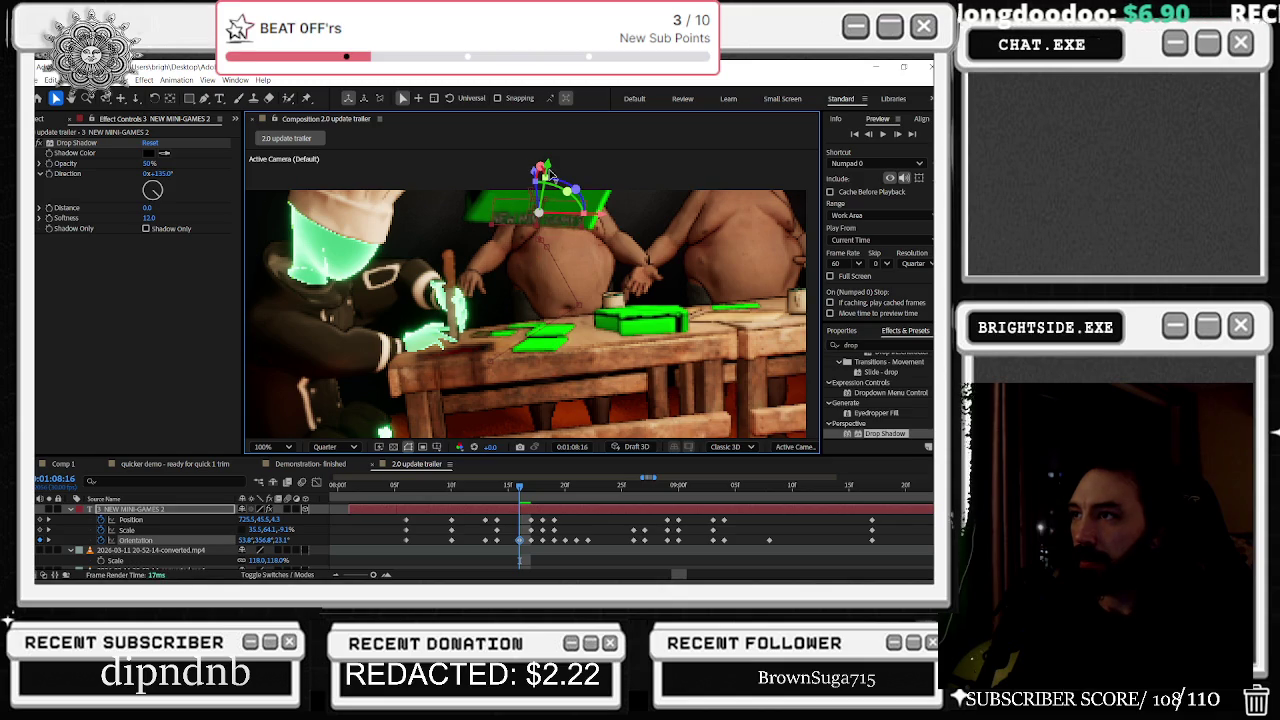
drag(551, 176, 551, 166)
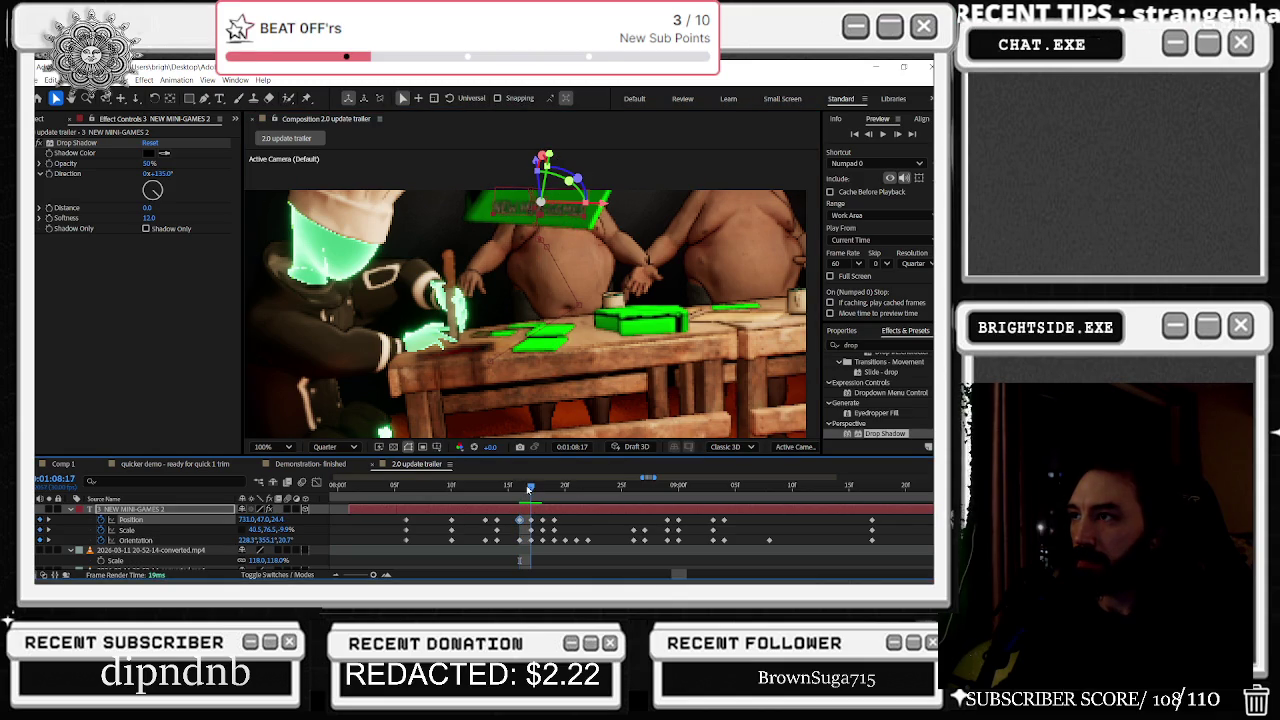
drag(528, 489, 531, 489)
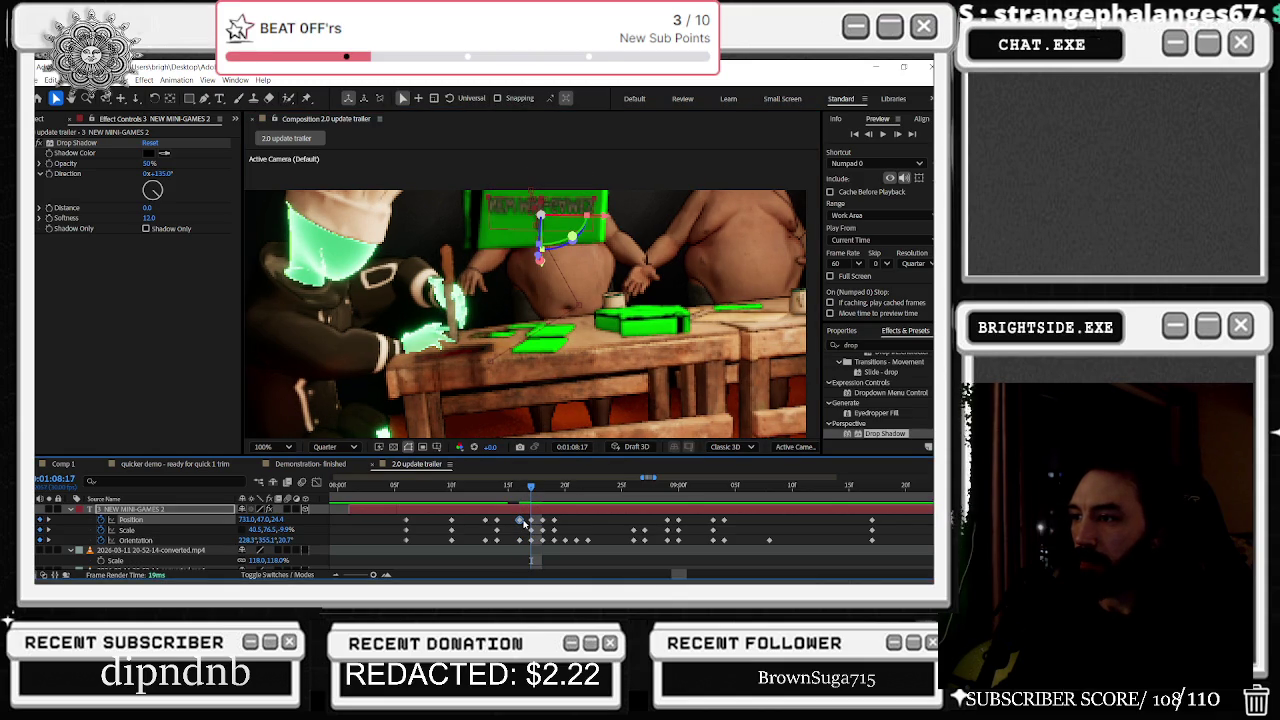
key(equal)
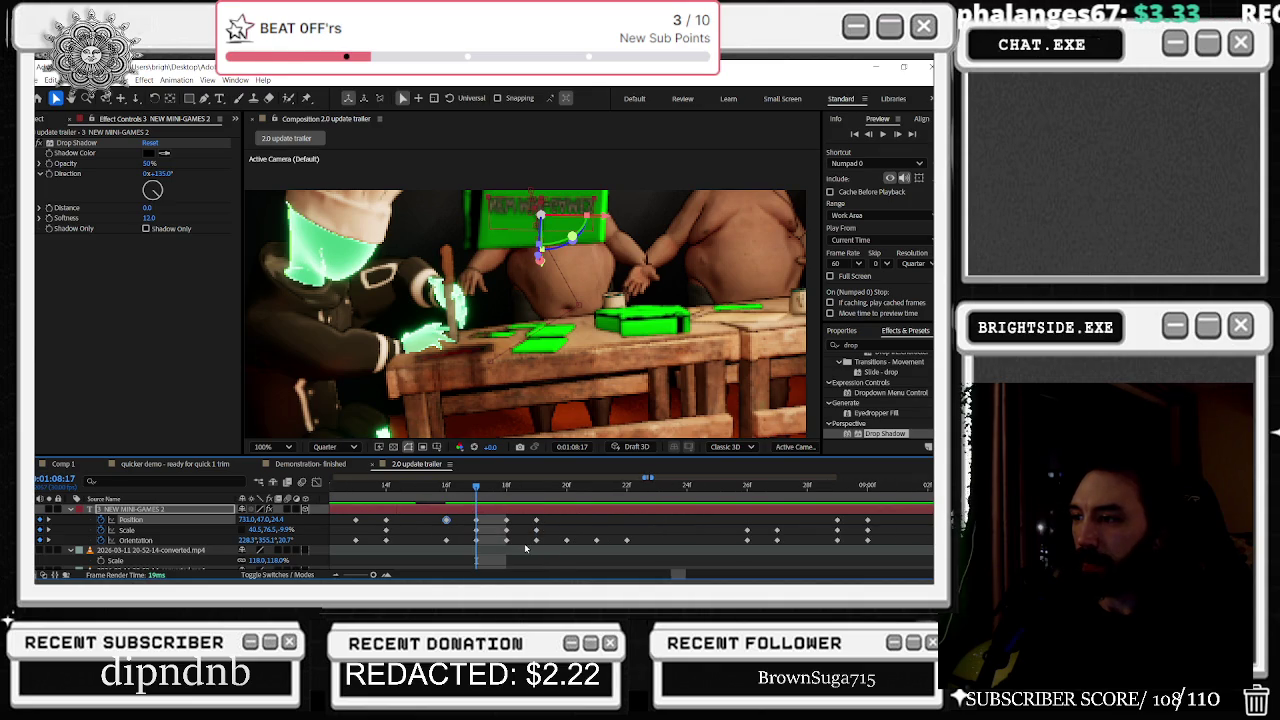
Step: Rework the Orientation keyframes around frames 17–18 with small 3D rotations
click(477, 541)
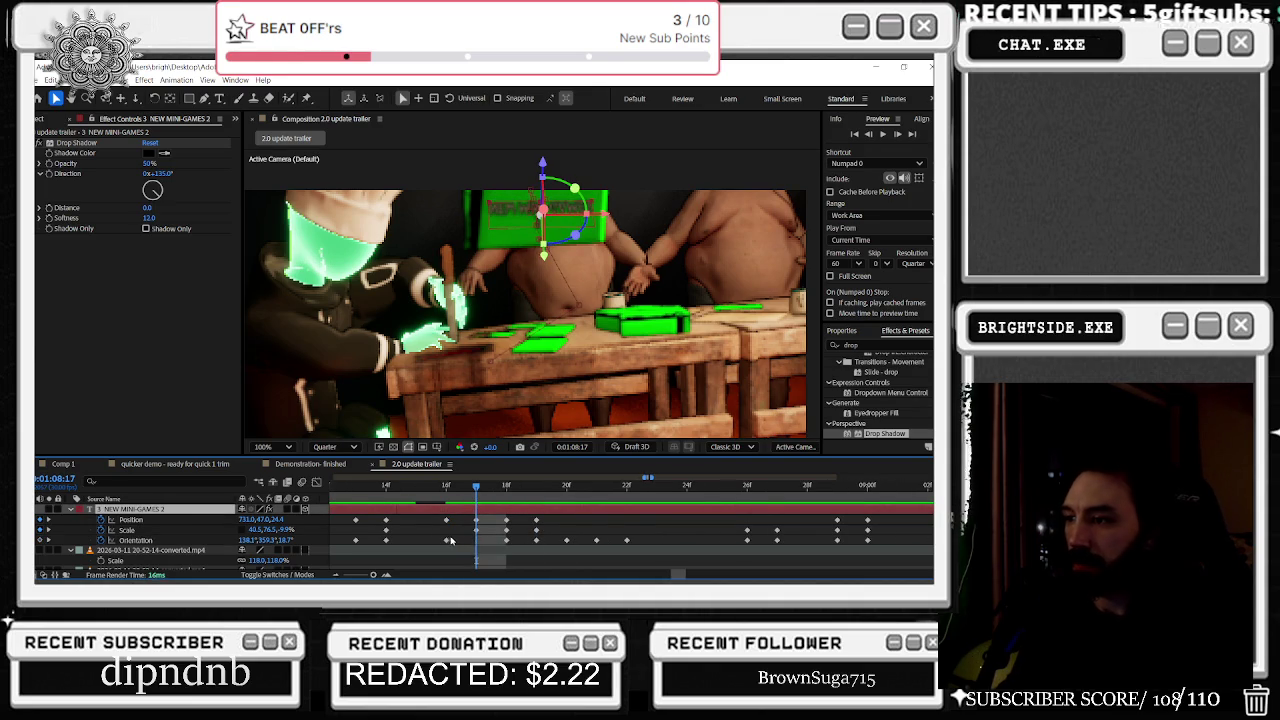
click(446, 540)
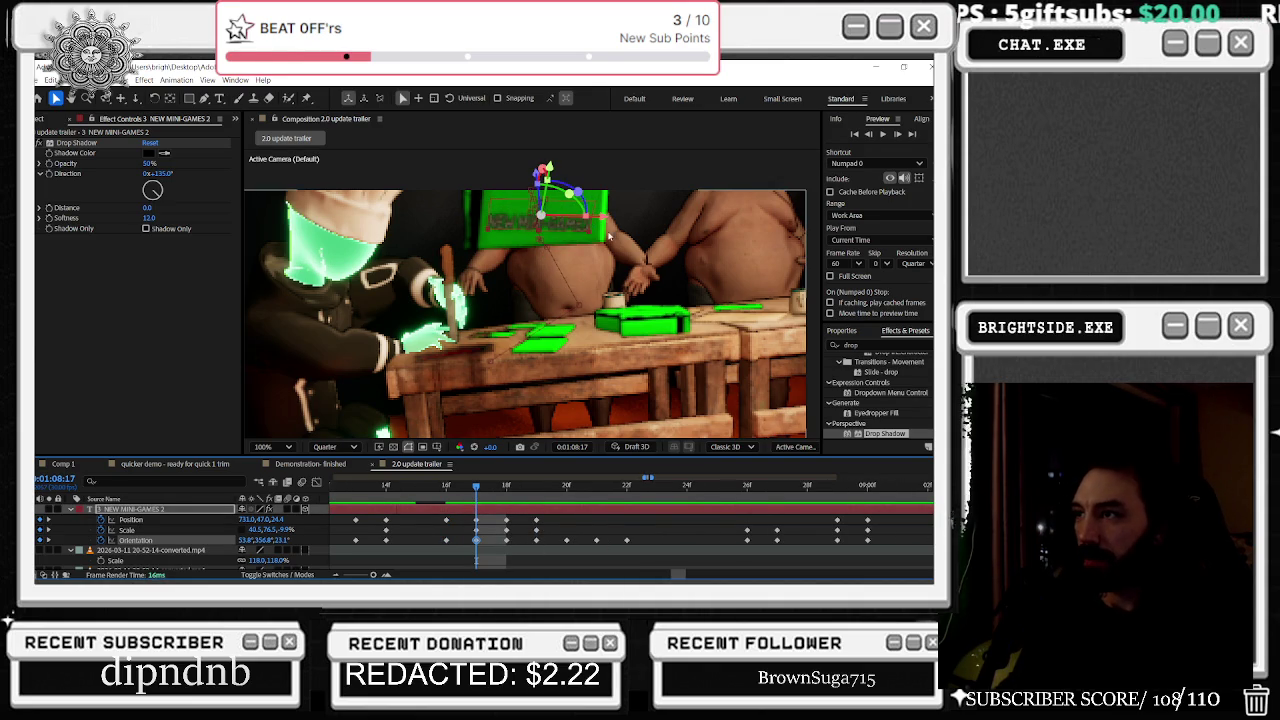
drag(570, 188, 566, 195)
click(507, 540)
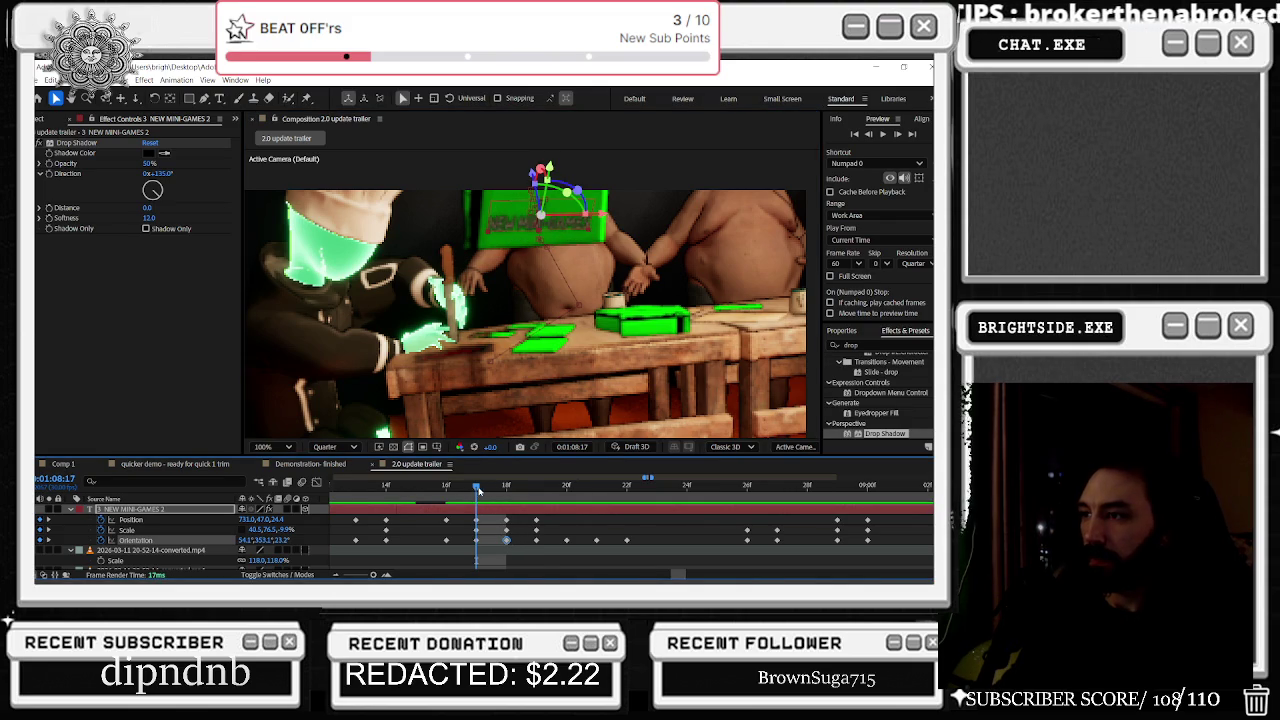
key(Page_Down)
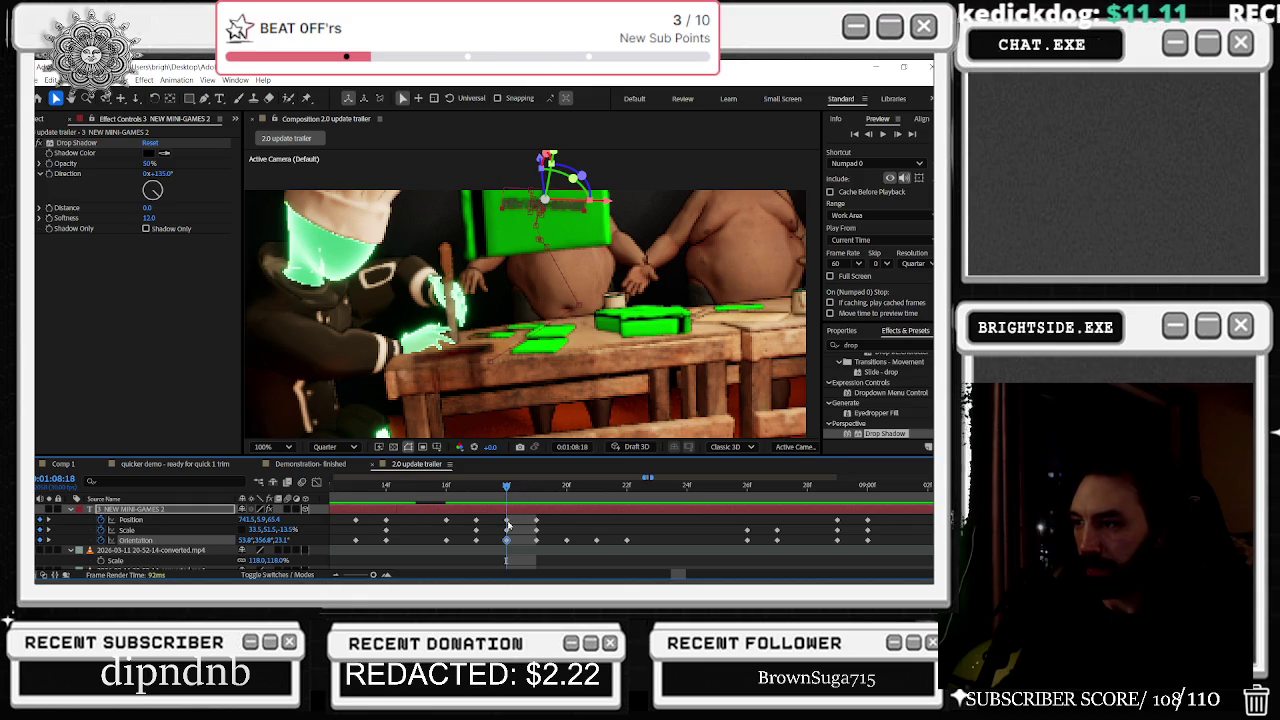
key(ctrl+z)
key(ctrl+z)
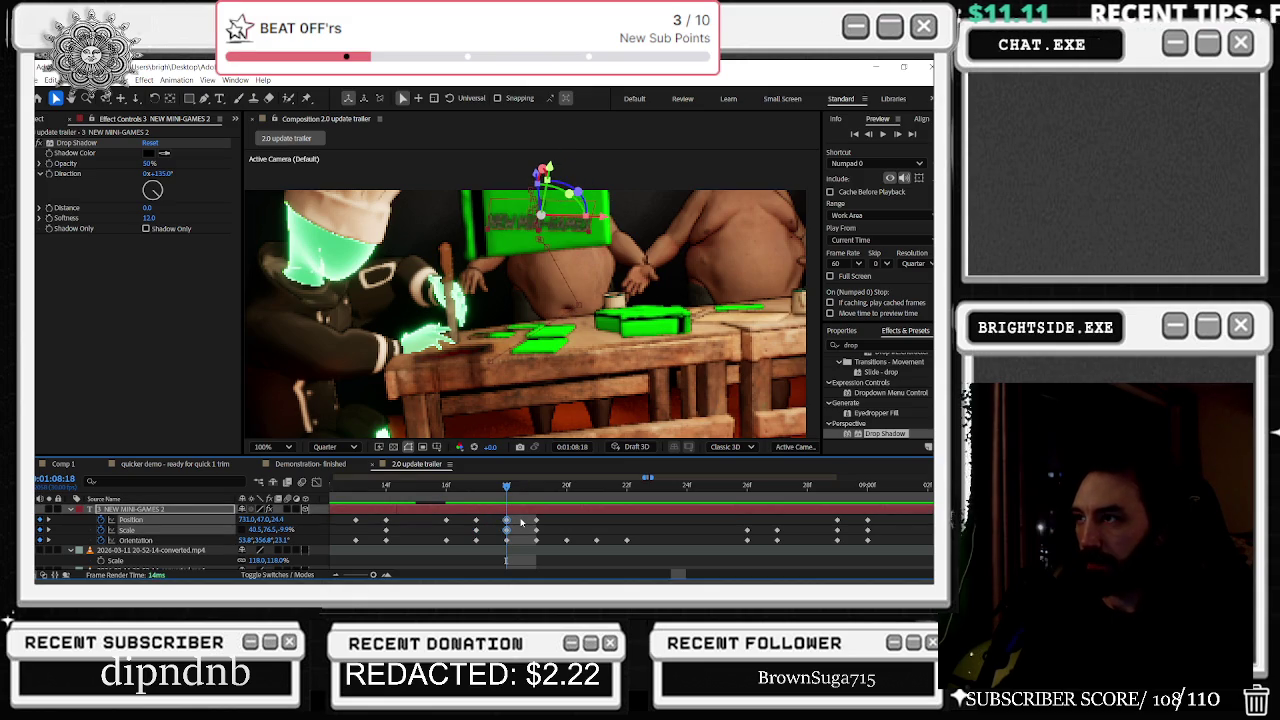
mouse_move(566, 196)
mouse_down()
mouse_move(543, 212)
mouse_move(585, 188)
mouse_move(575, 205)
mouse_up()
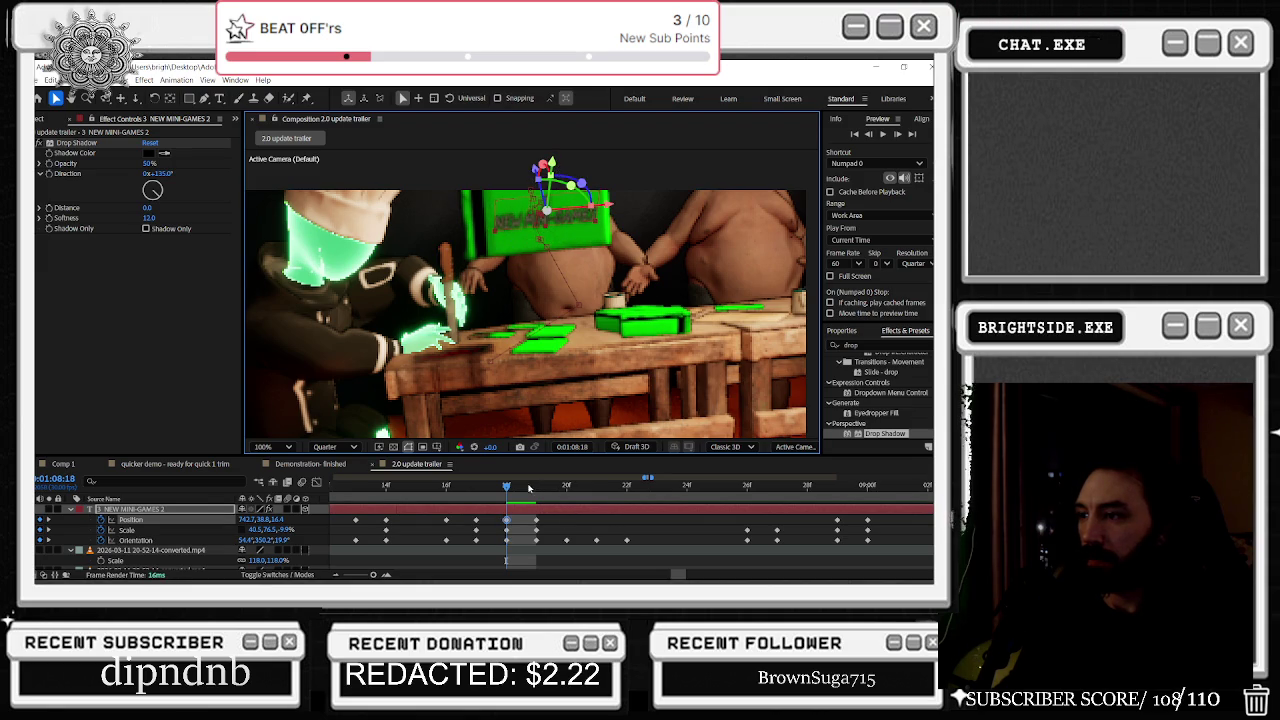
Step: At 1:08:19, shift the text right, keying position roughly 727, 38, -18
drag(508, 485, 529, 489)
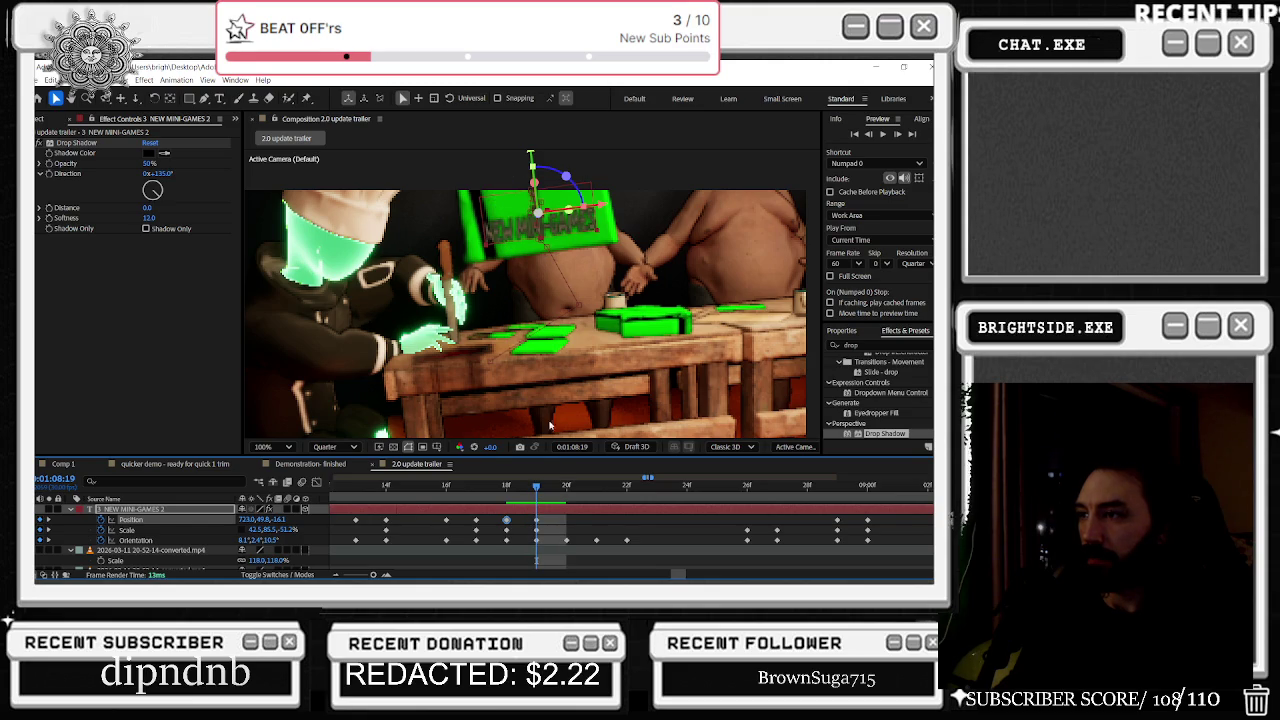
drag(556, 215, 565, 212)
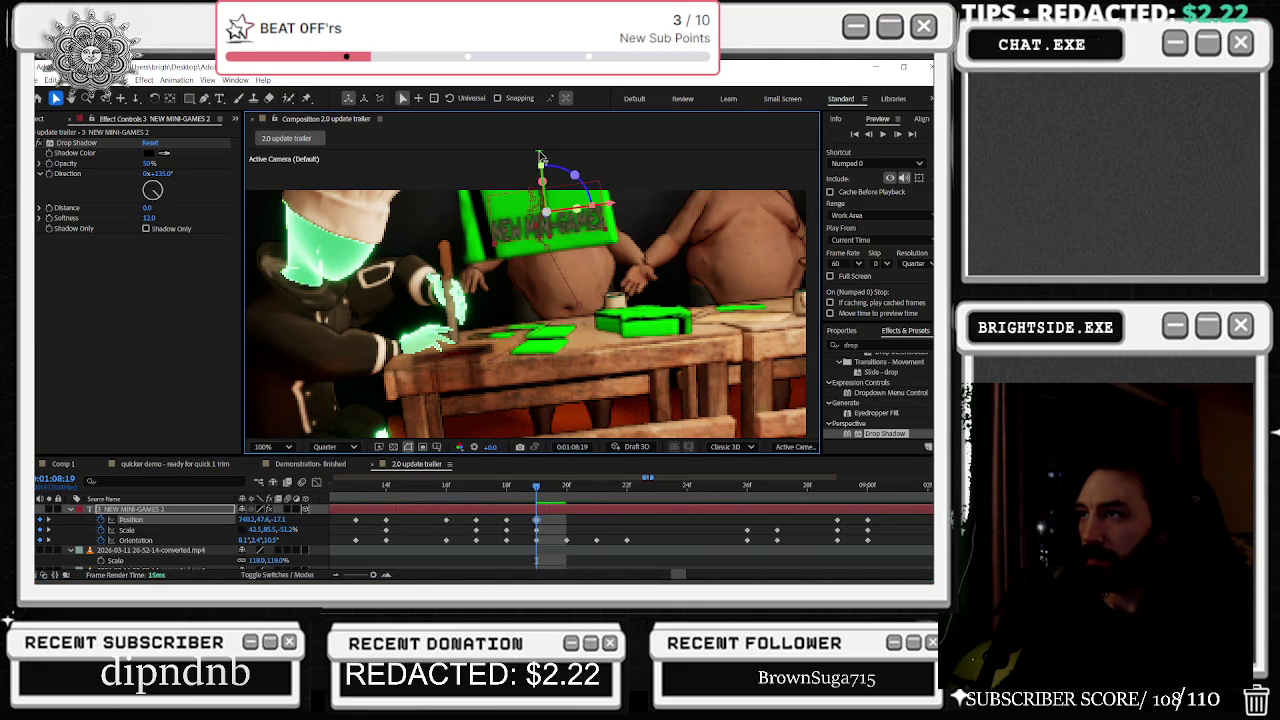
drag(541, 158, 543, 152)
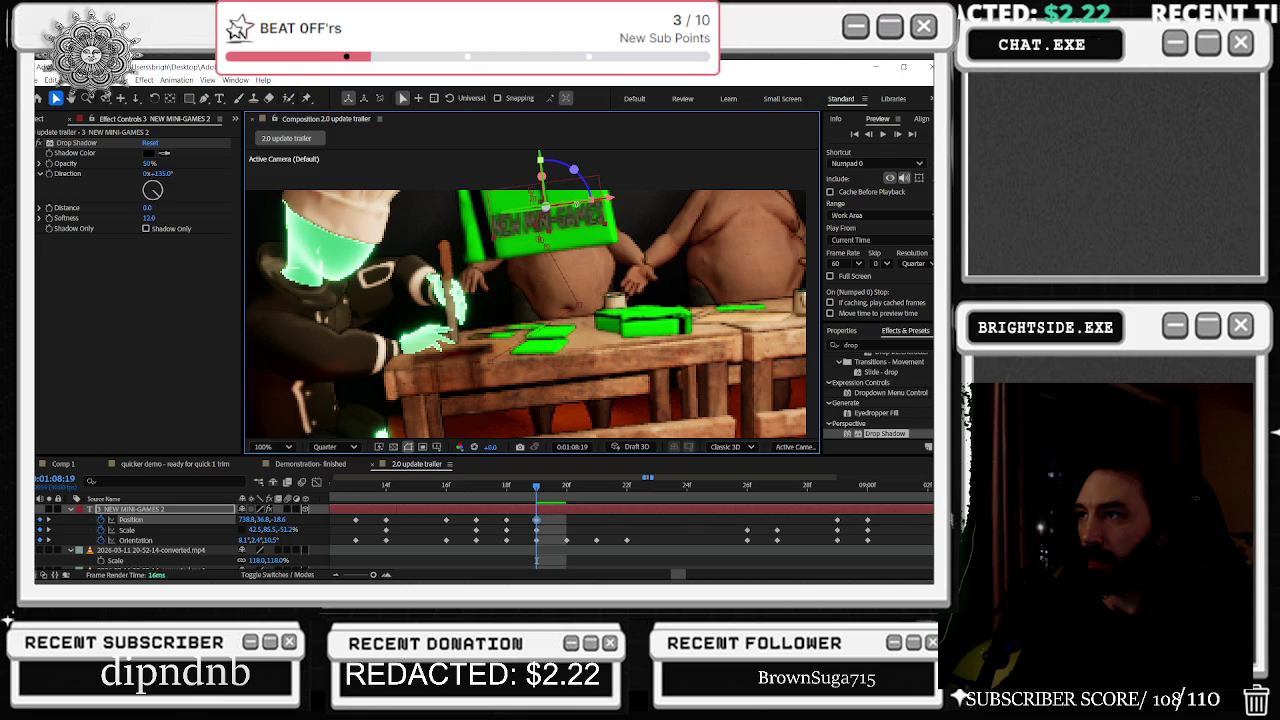
drag(604, 198, 595, 205)
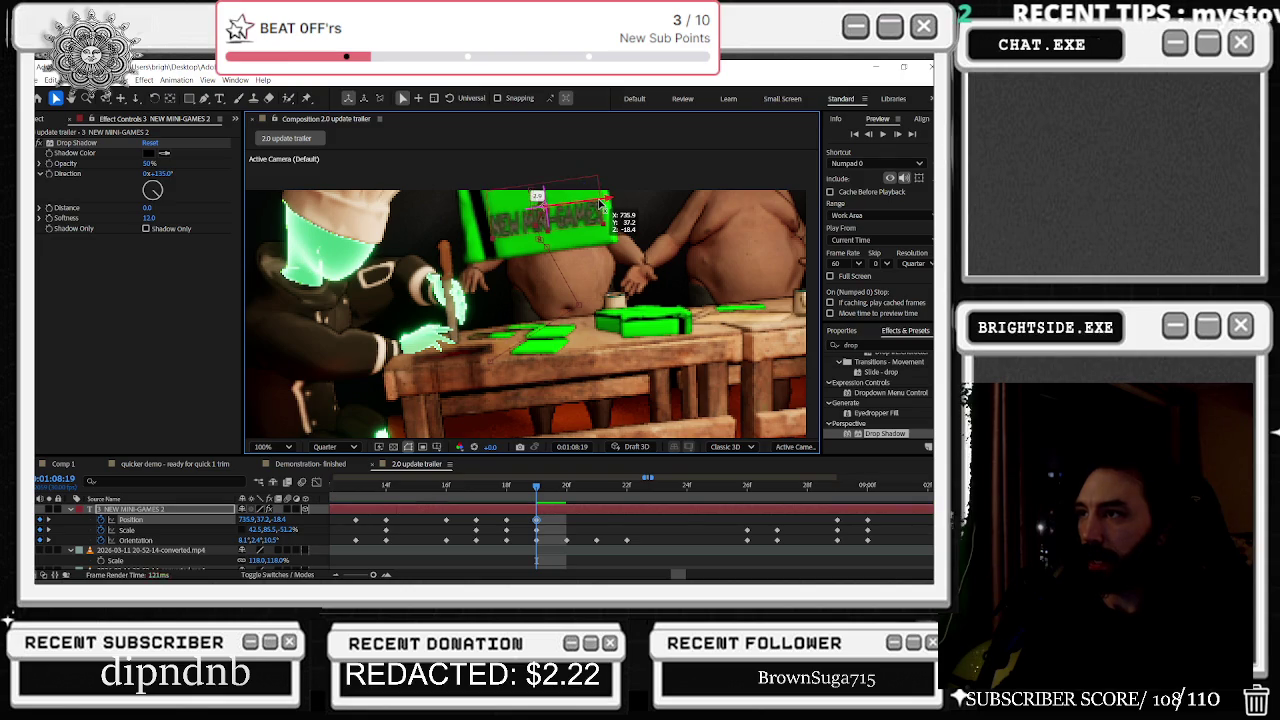
click(507, 487)
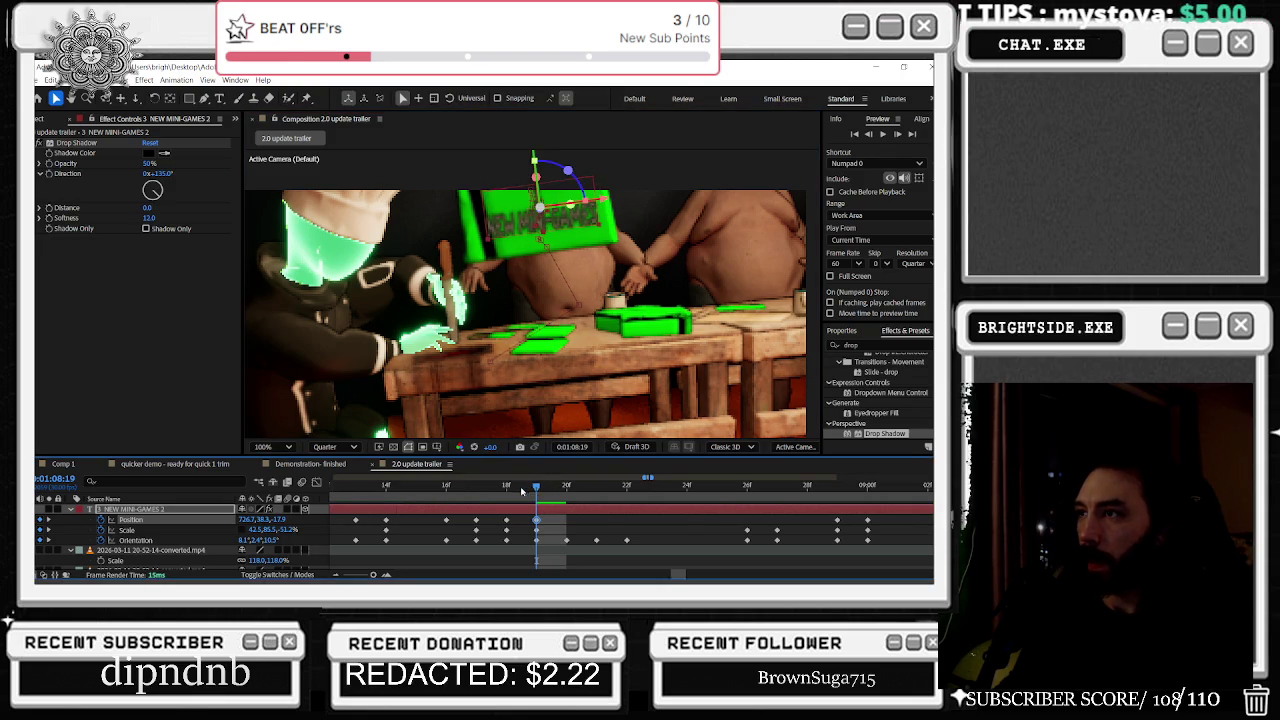
drag(502, 491, 417, 498)
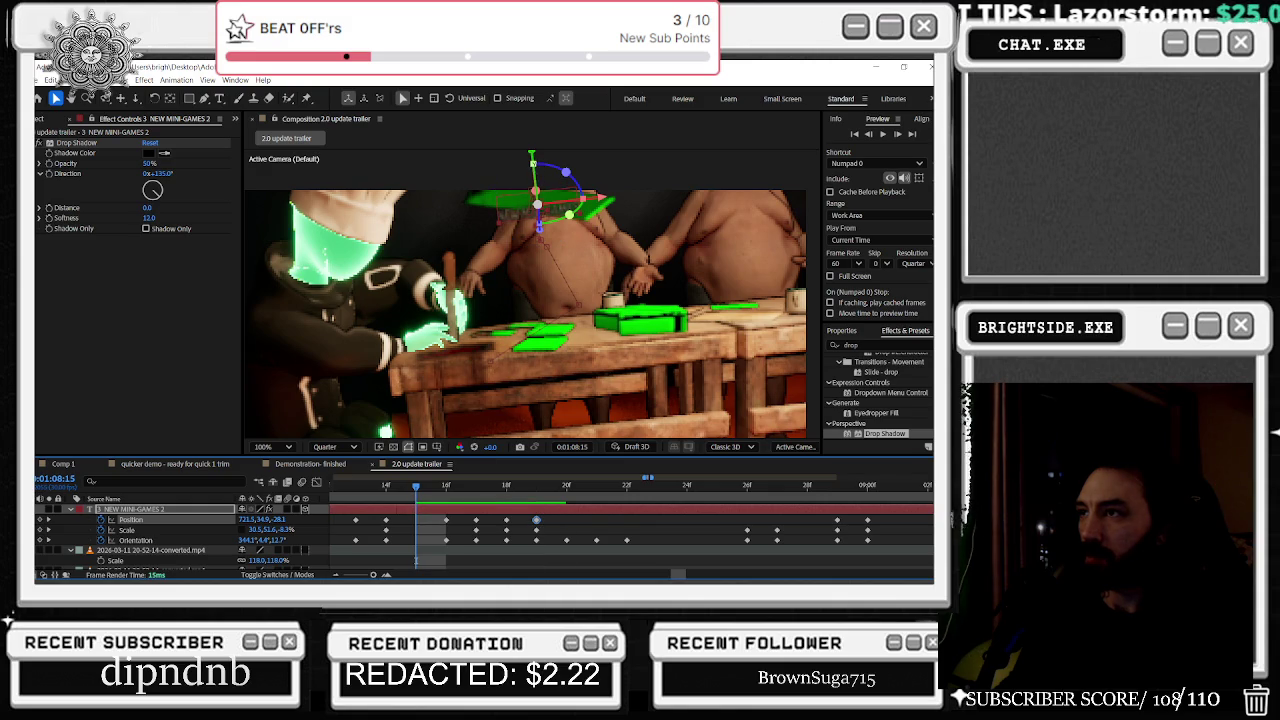
Step: Key tilted Orientation values for the text at frames 15 and 14
drag(540, 202, 538, 205)
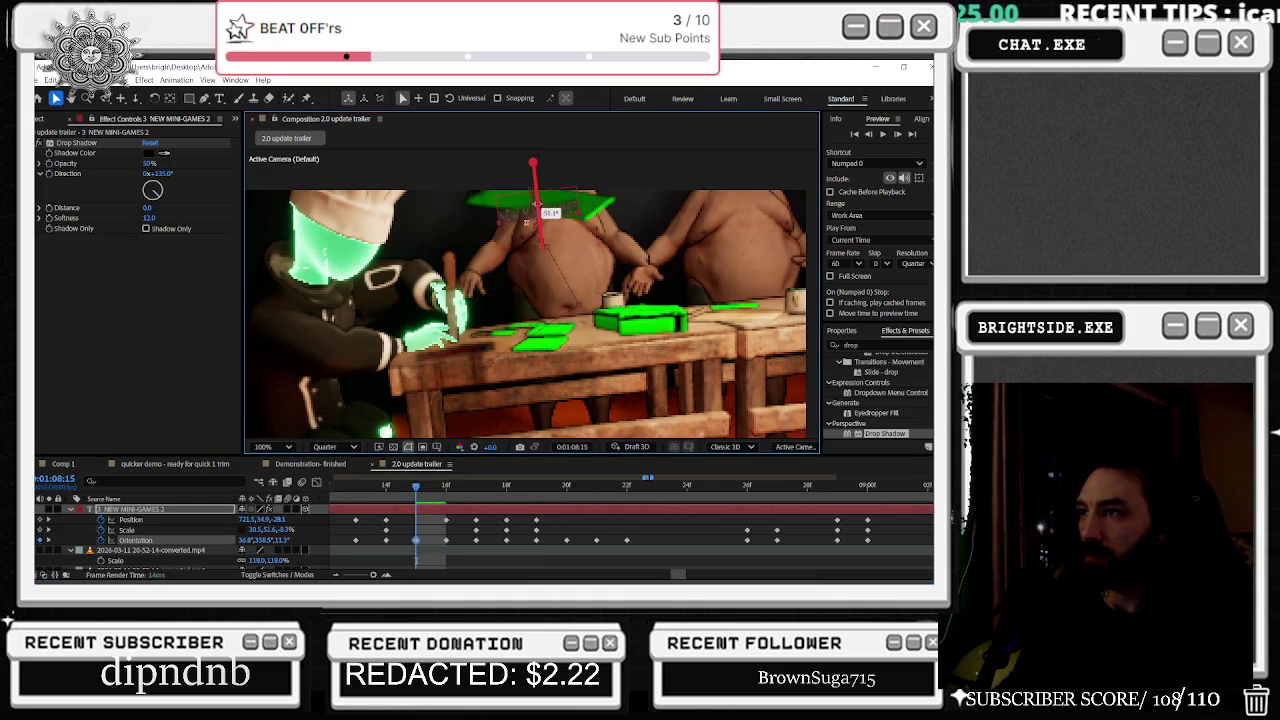
mouse_move(537, 204)
mouse_down()
mouse_move(580, 178)
mouse_move(554, 165)
mouse_move(581, 164)
mouse_move(548, 163)
mouse_up()
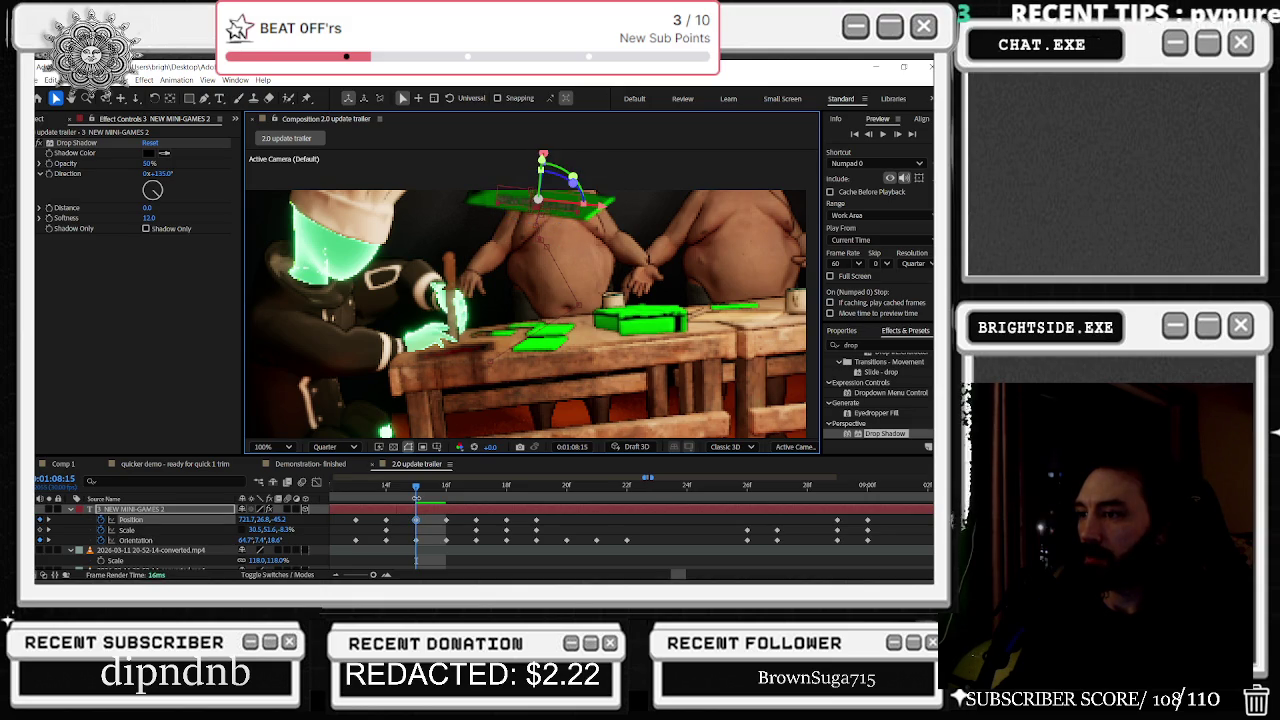
drag(406, 489, 396, 489)
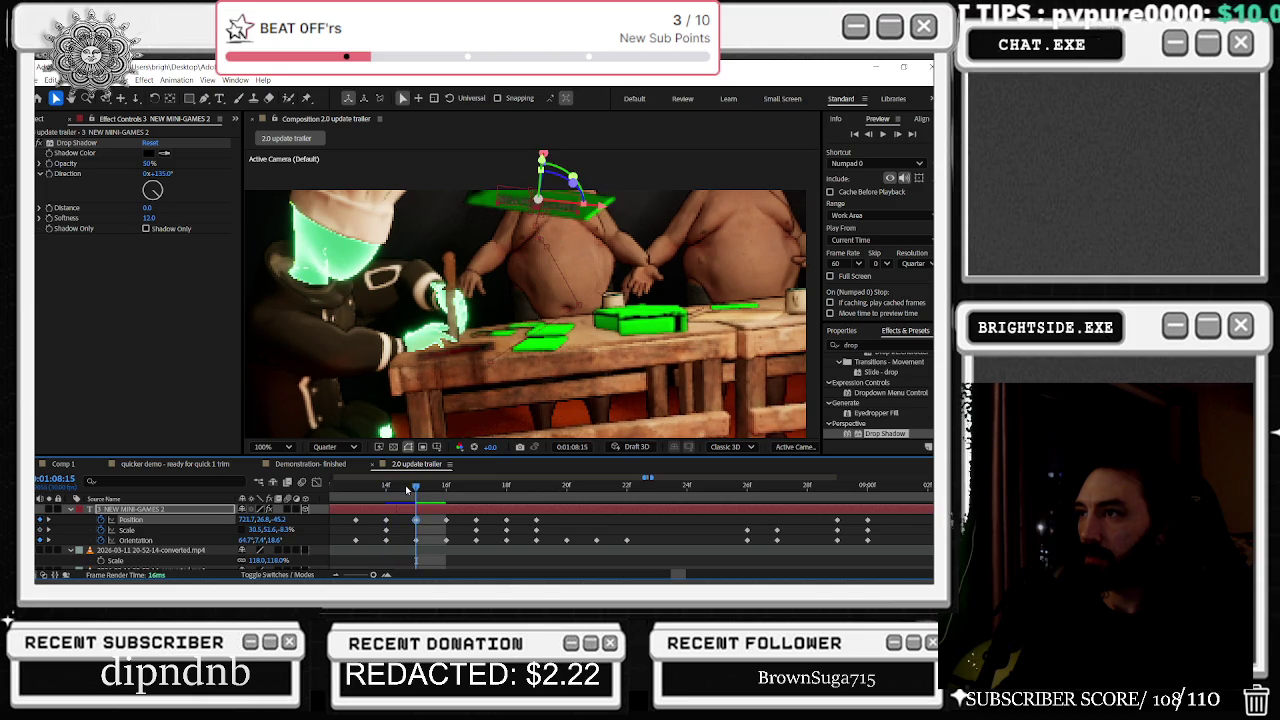
drag(574, 229, 535, 208)
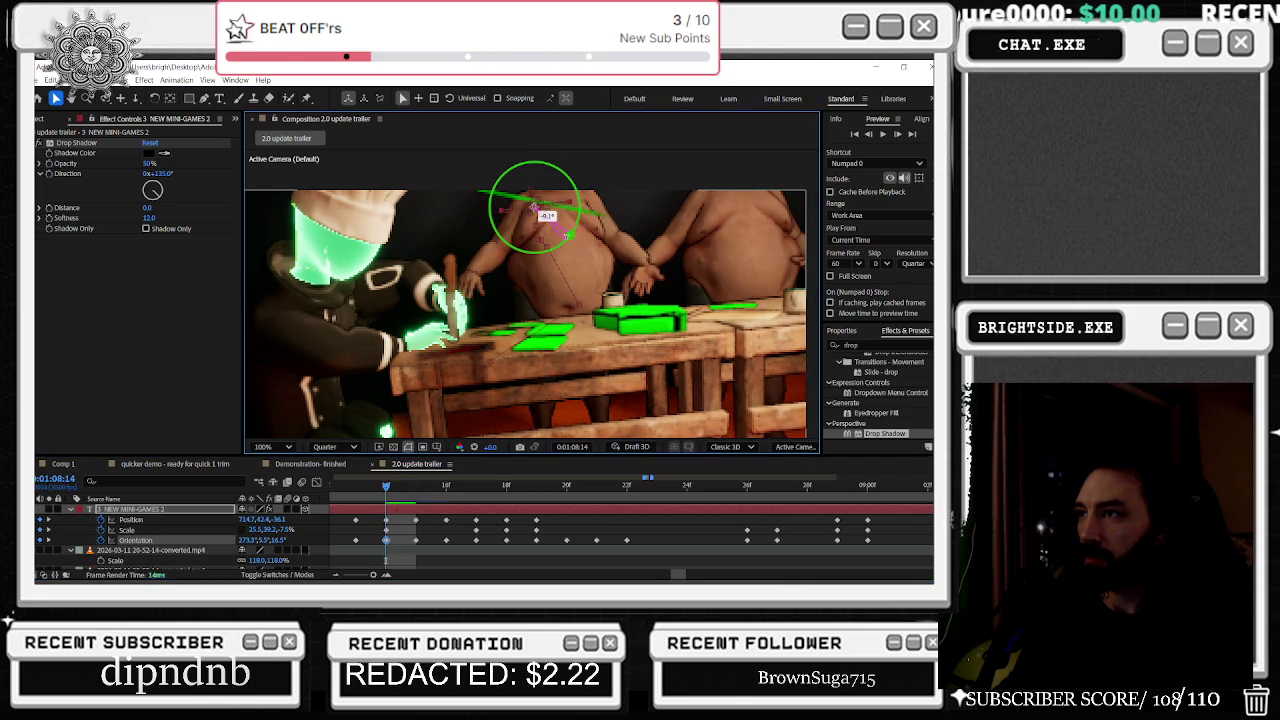
drag(535, 208, 536, 240)
Step: At frame 20, move the text left and re-rotate it to about 349°, 1°, 6°
drag(373, 489, 561, 494)
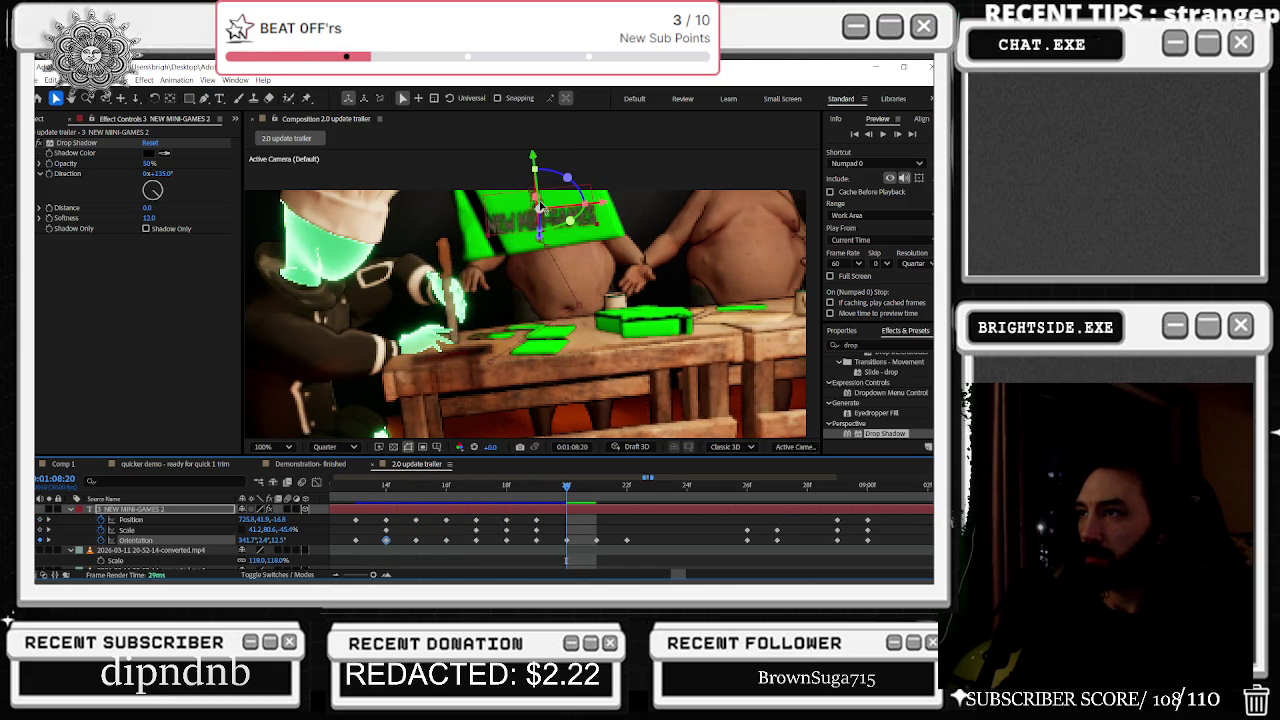
mouse_move(538, 205)
mouse_down()
mouse_move(536, 232)
mouse_move(533, 192)
mouse_move(544, 210)
mouse_up()
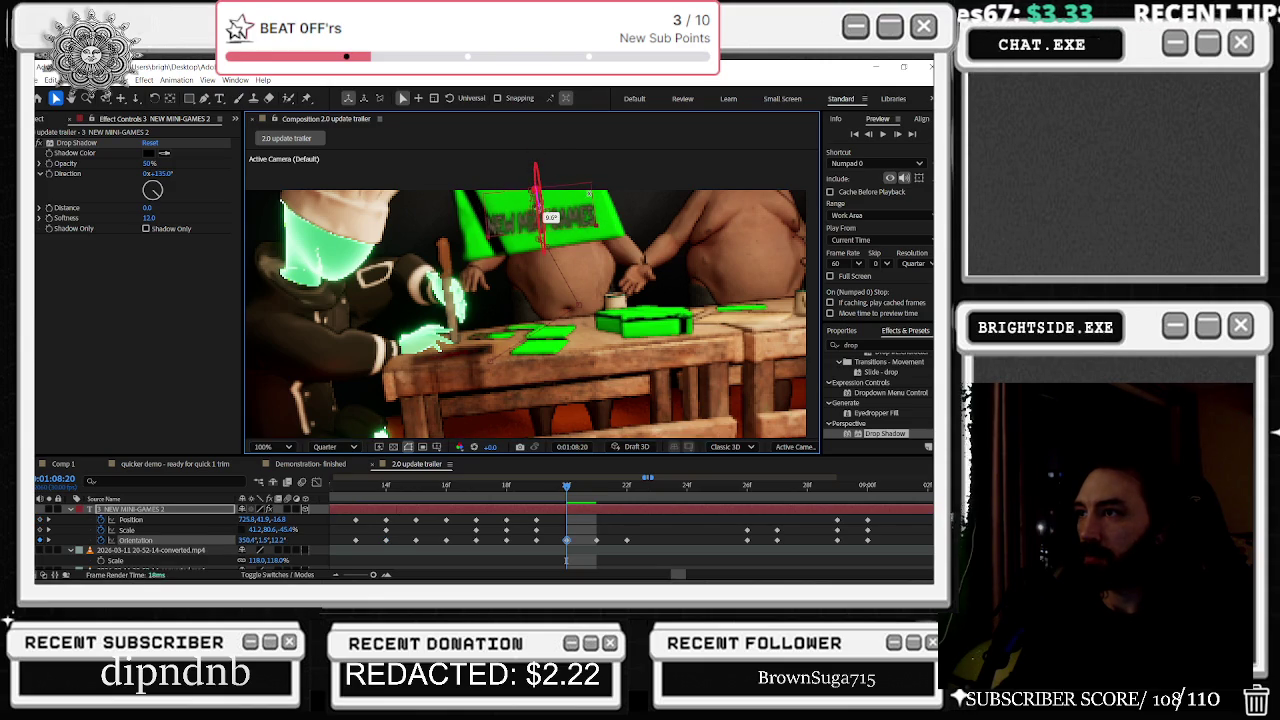
drag(548, 168, 576, 175)
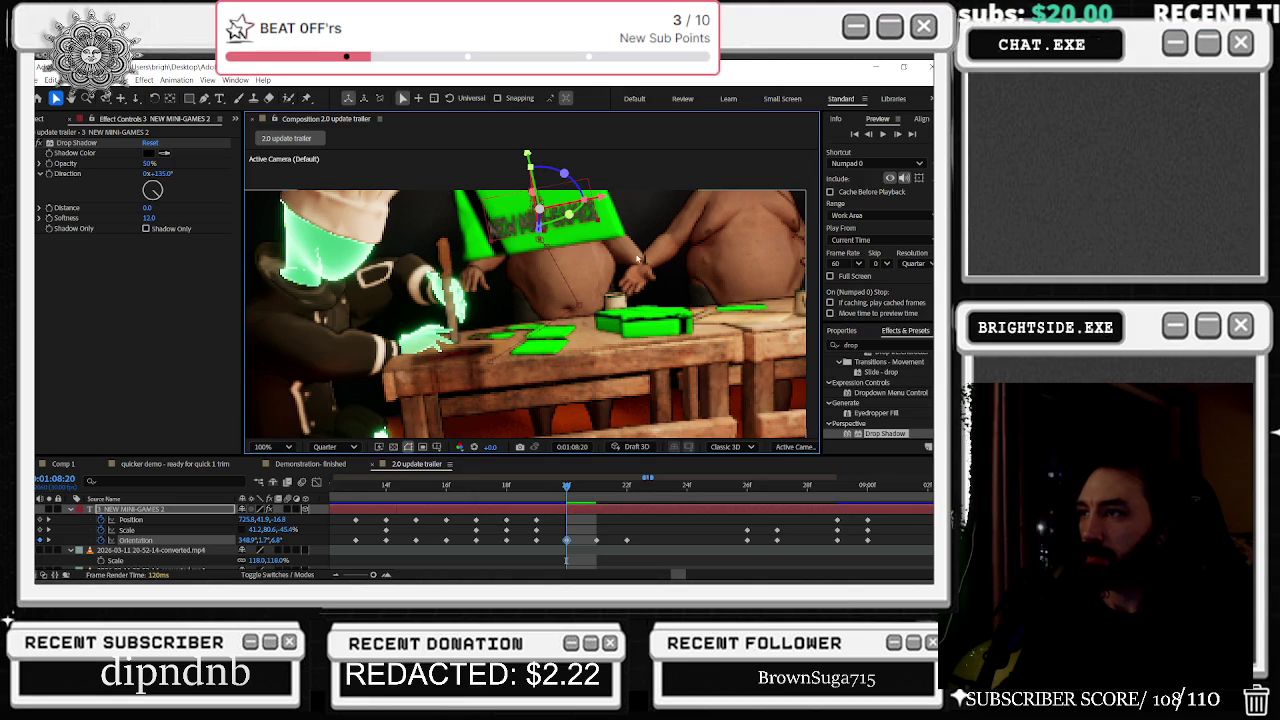
mouse_move(566, 486)
mouse_down()
mouse_move(881, 485)
mouse_move(900, 502)
mouse_up()
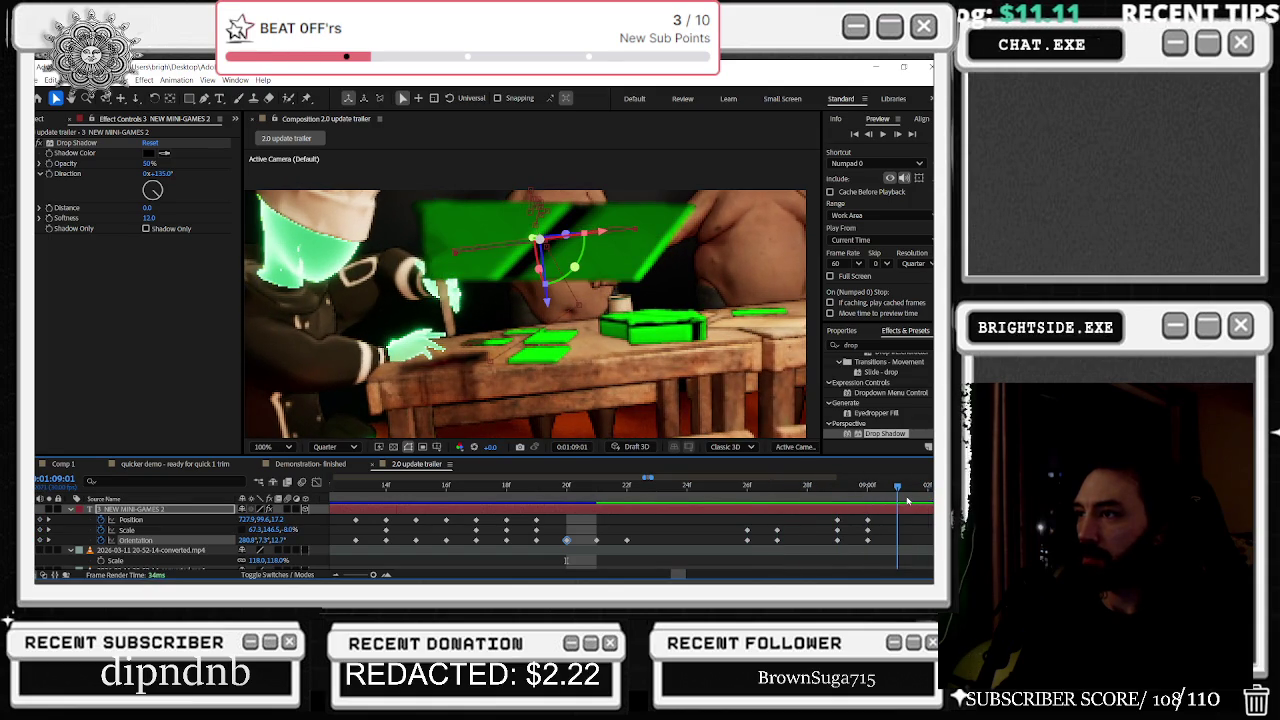
scroll(765, 524, right, 3)
scroll(765, 524, right, 1)
key(alt+Tab)
key(alt+Tab)
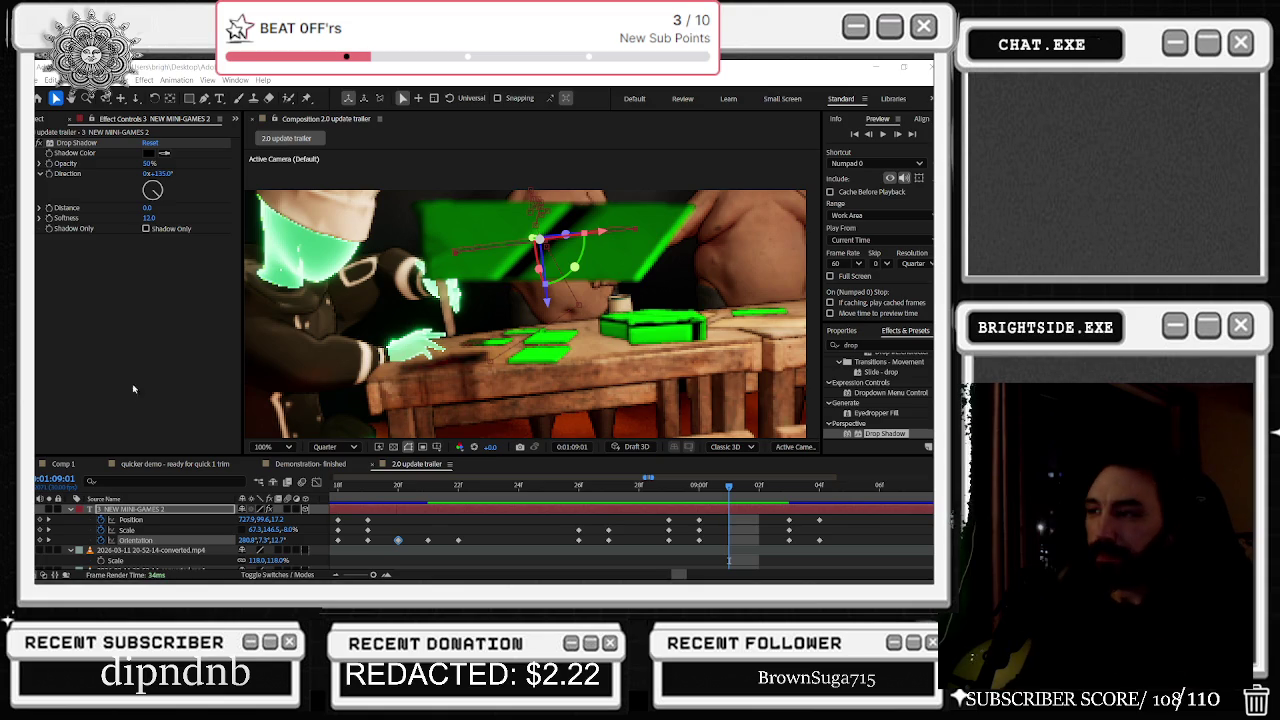
key(alt+Tab)
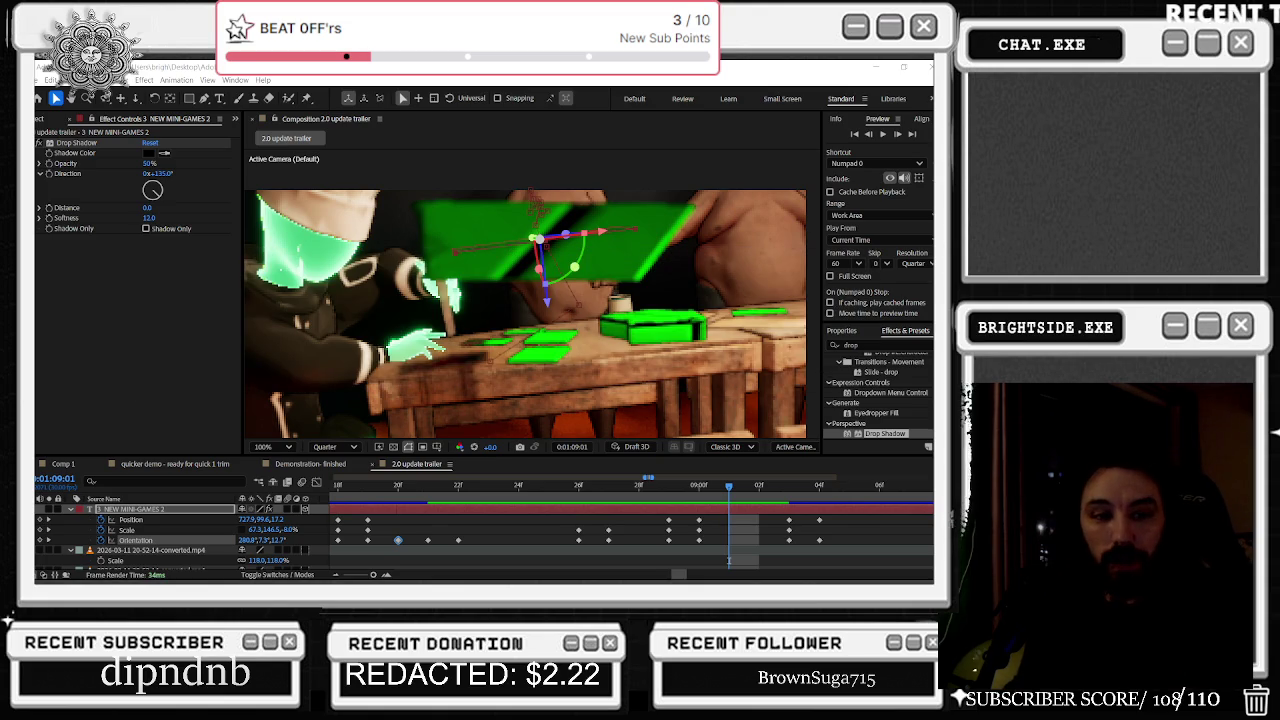
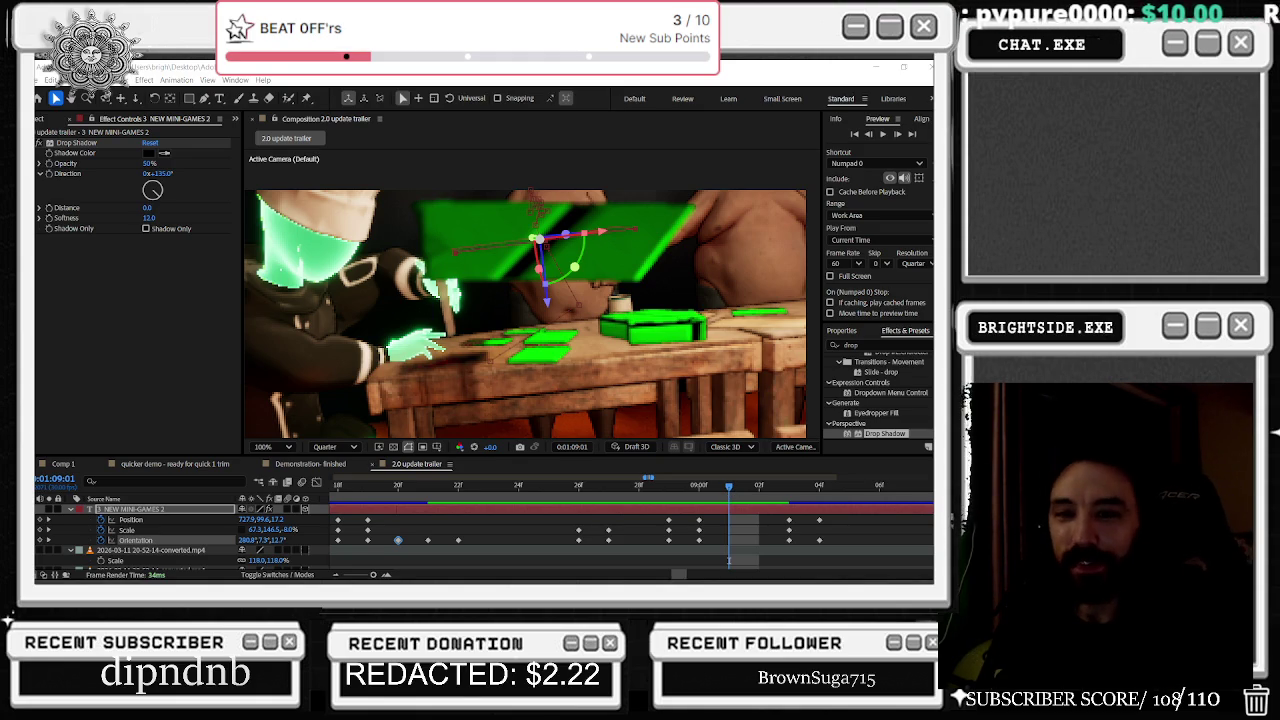
Step: At 1:09:00, tilt the NEW MINI-GAMES text to add an Orientation keyframe
key(j)
drag(578, 487, 726, 497)
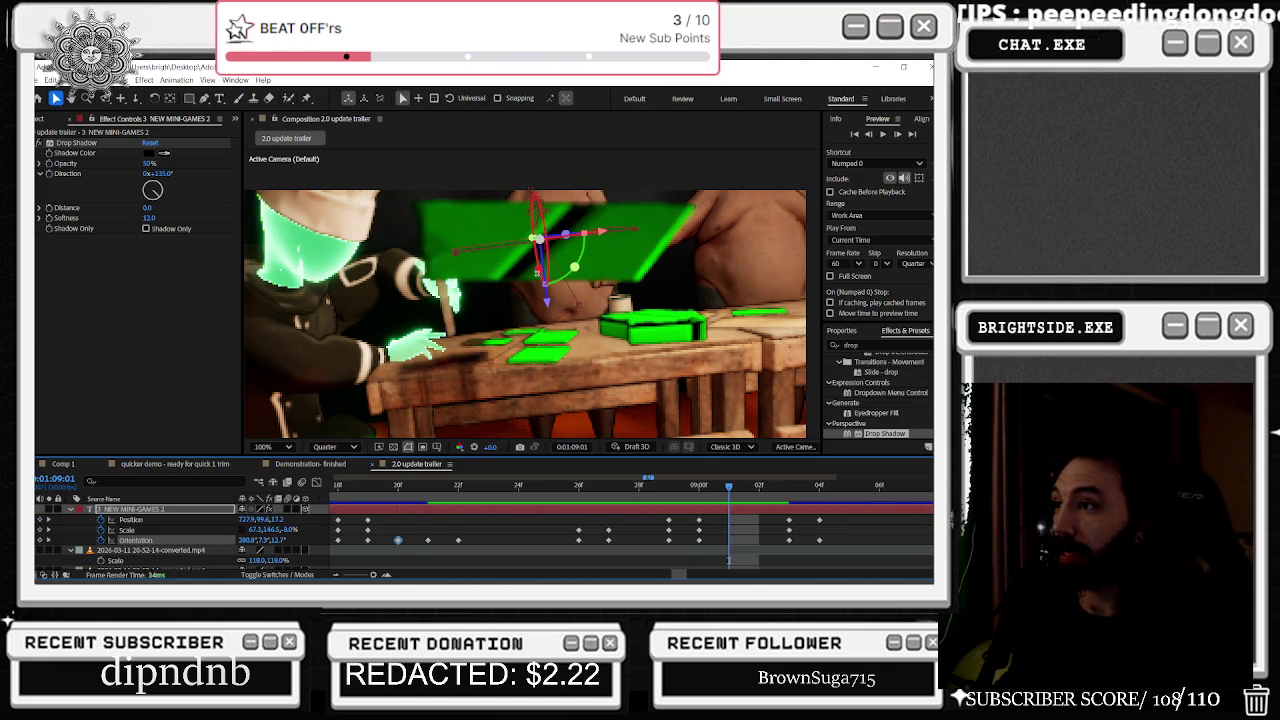
click(136, 540)
mouse_move(262, 541)
mouse_down()
mouse_move(252, 546)
mouse_move(283, 540)
mouse_up()
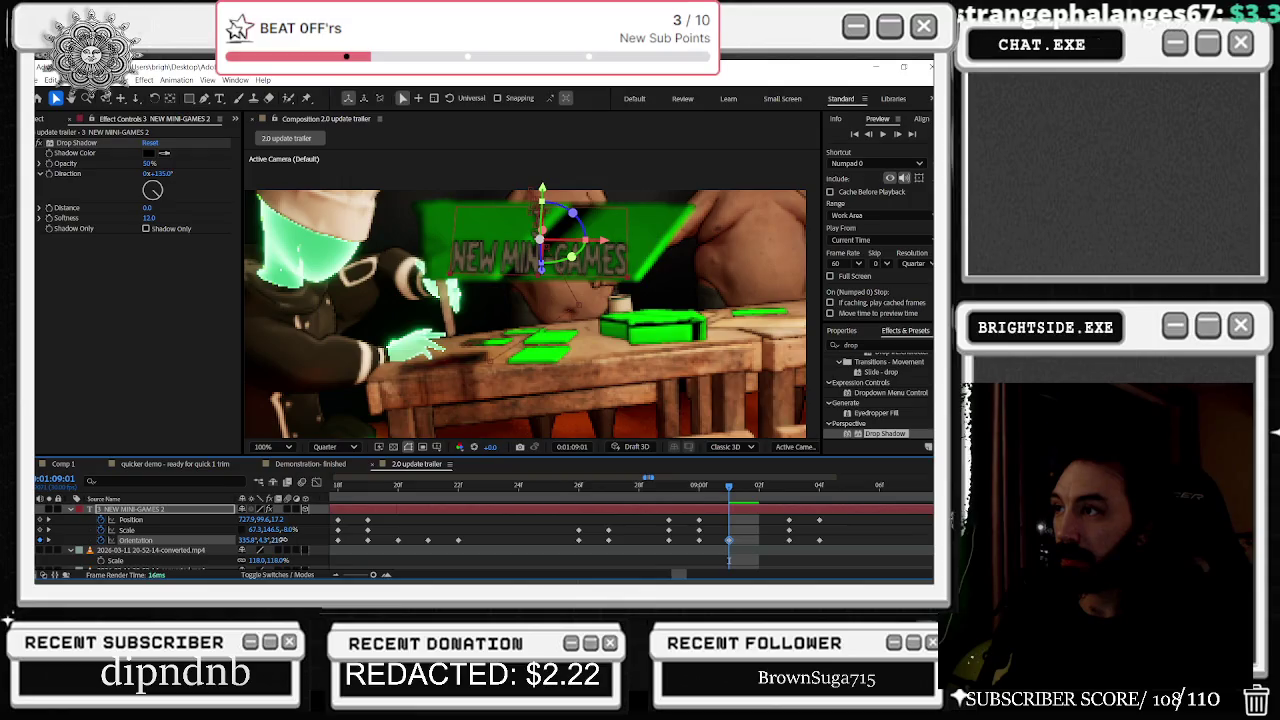
drag(283, 540, 281, 540)
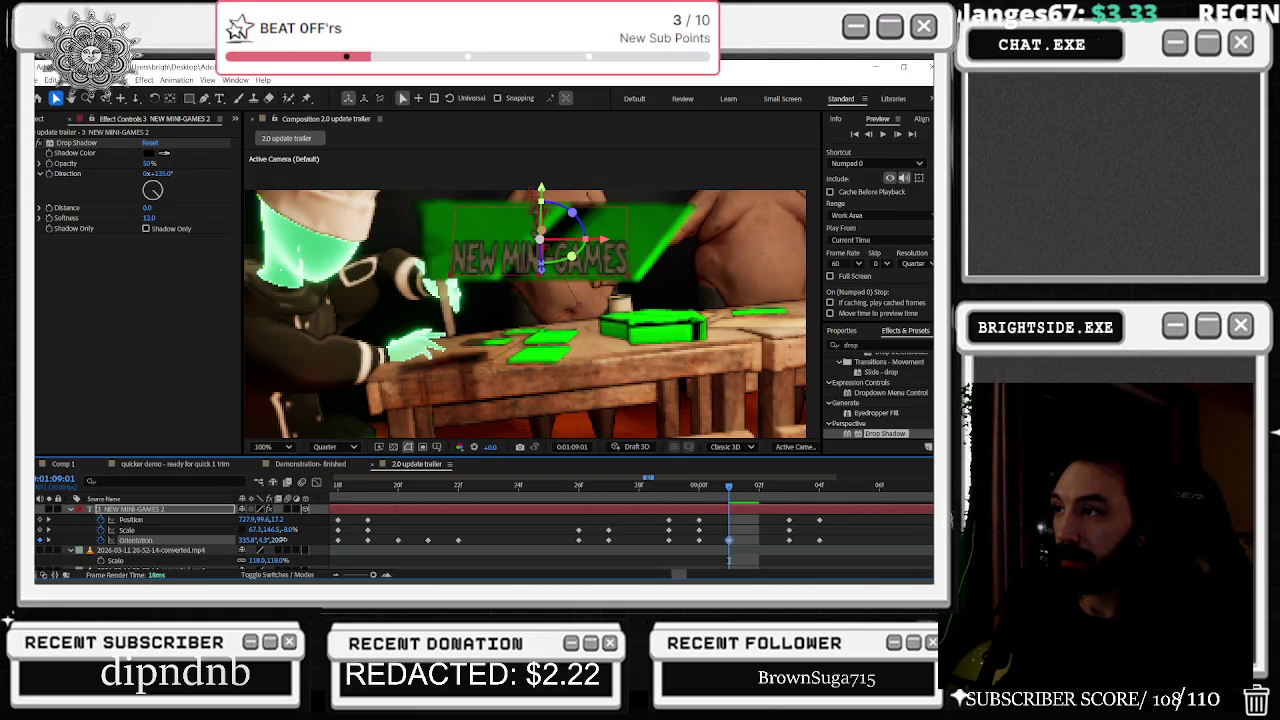
Step: Adjust the text's Orientation keyframes at 1:09:00 and 1:08:29
scroll(620, 500, right, 1)
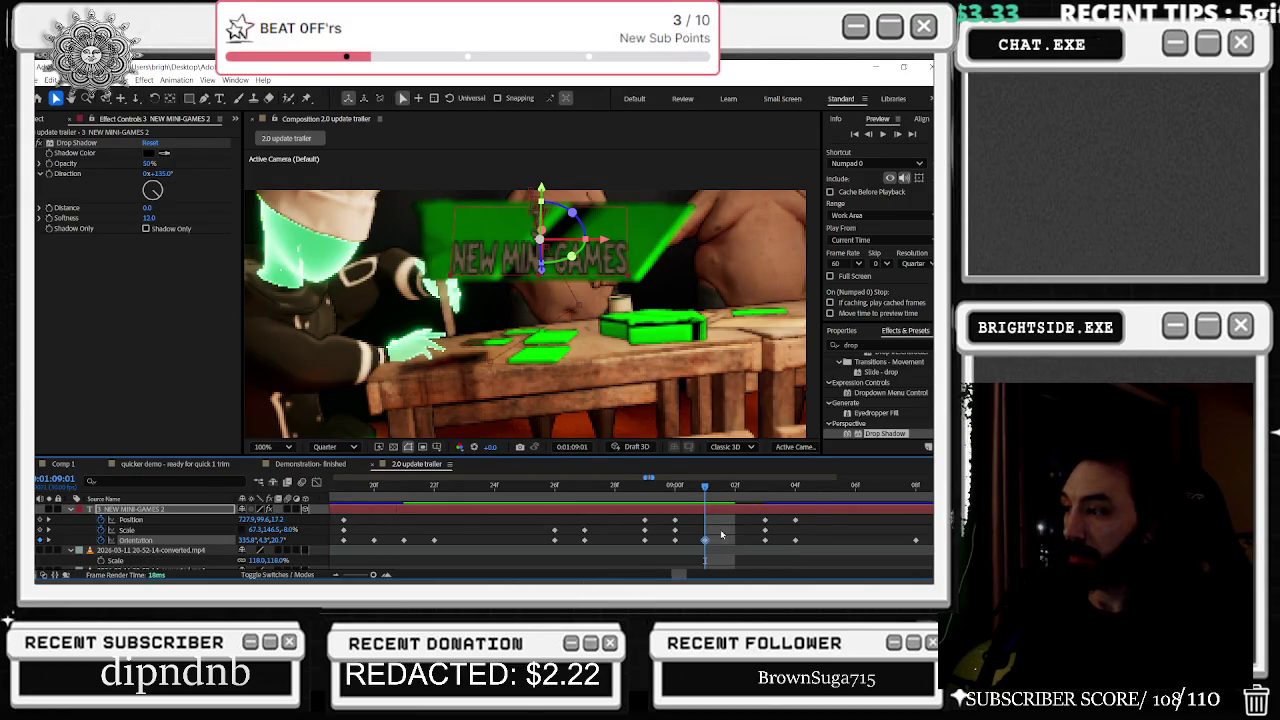
drag(704, 488, 679, 488)
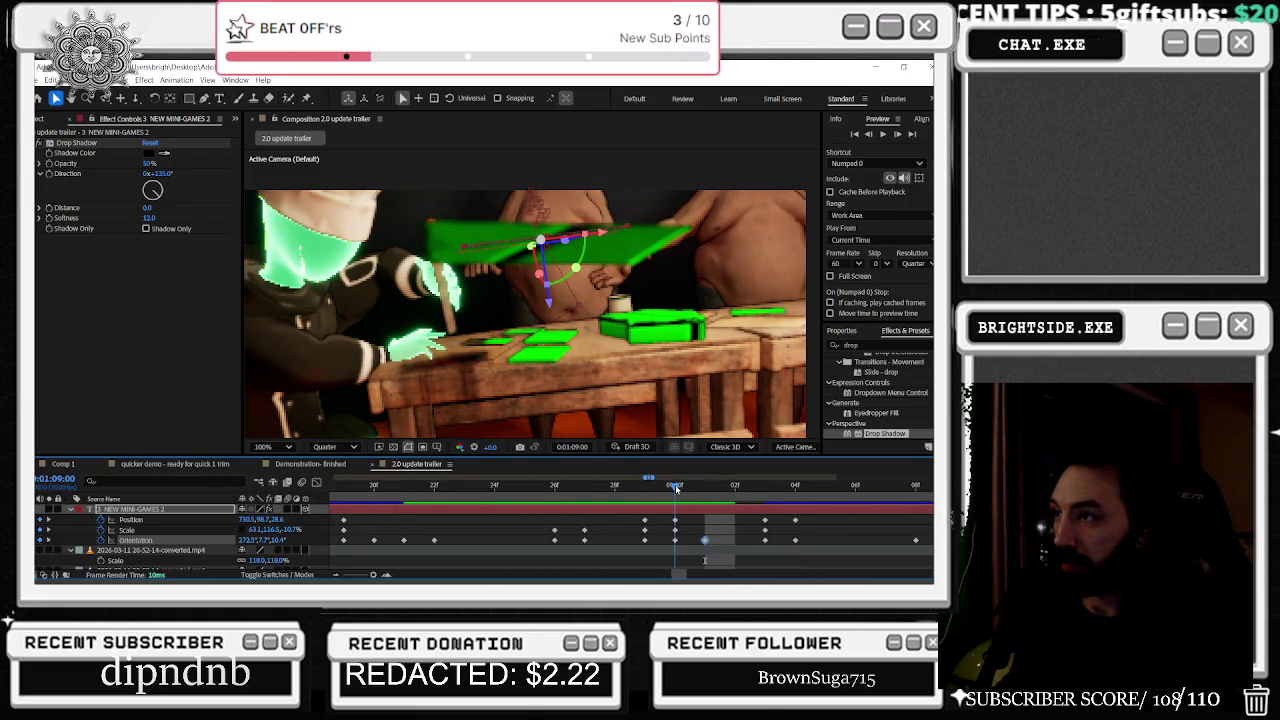
mouse_move(246, 540)
mouse_down()
mouse_move(272, 548)
mouse_move(260, 540)
mouse_up()
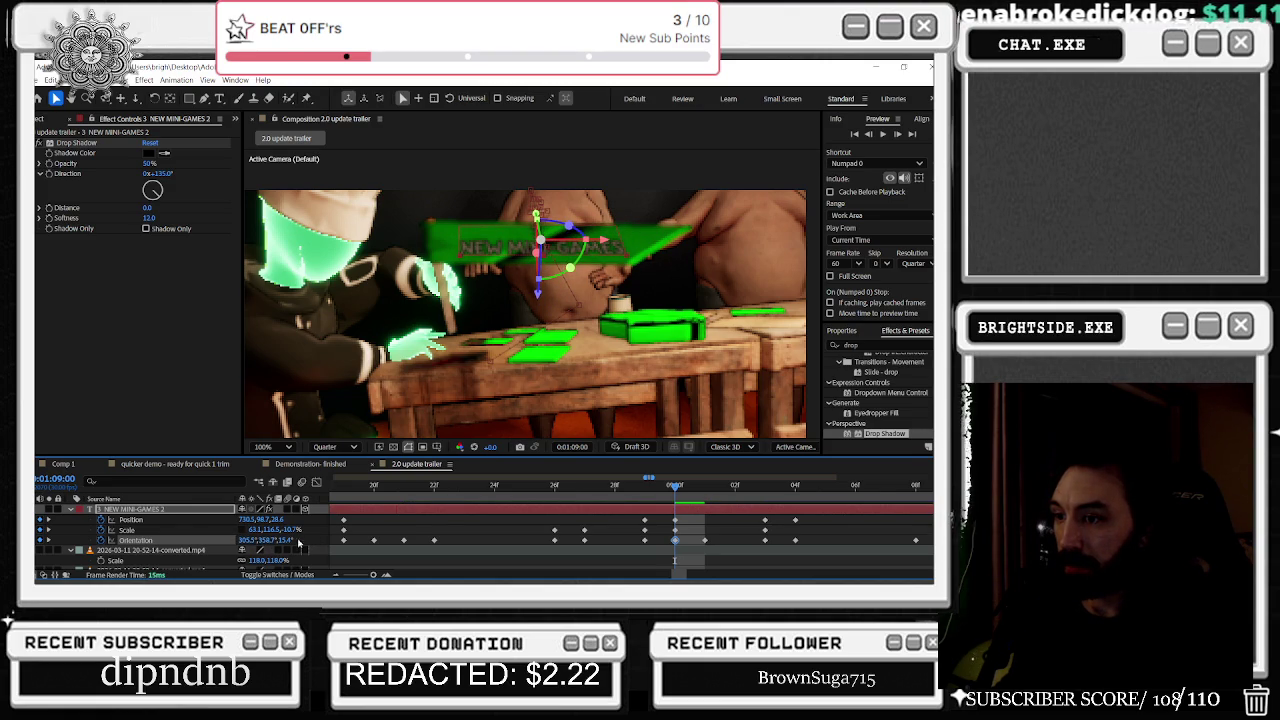
drag(287, 540, 289, 540)
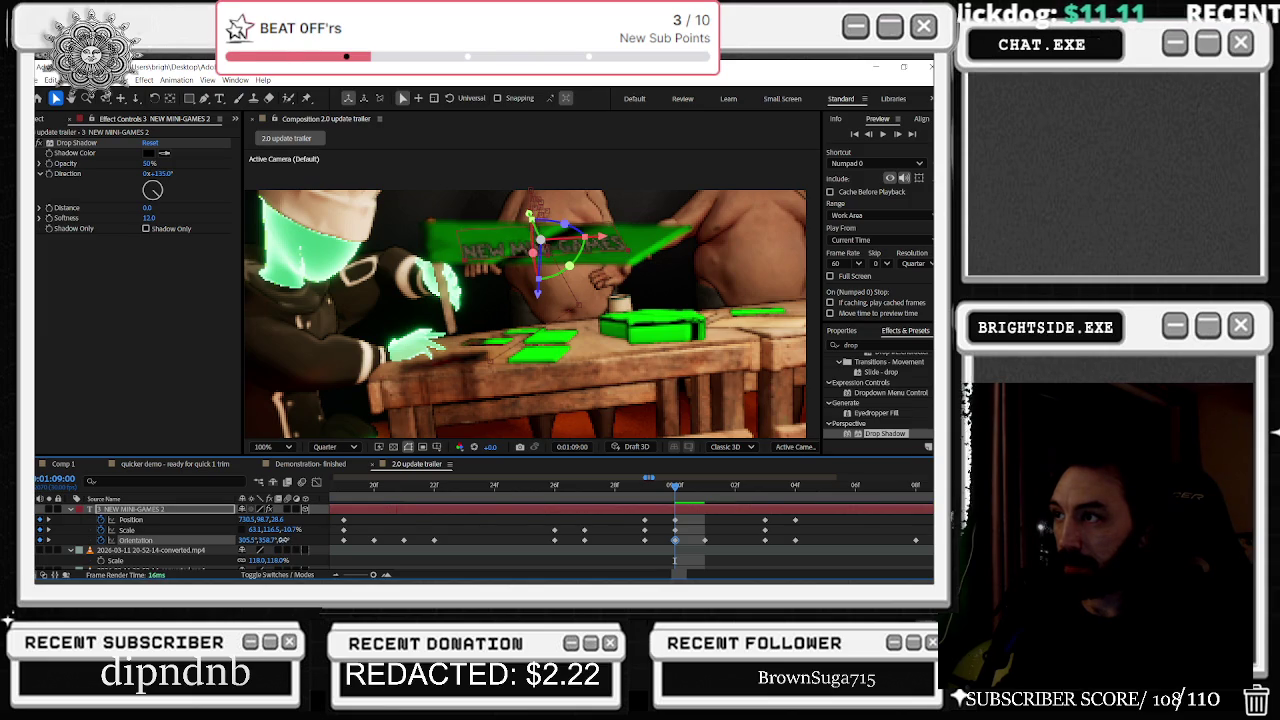
mouse_move(674, 489)
mouse_down()
mouse_move(647, 488)
mouse_move(737, 490)
mouse_up()
drag(250, 540, 258, 540)
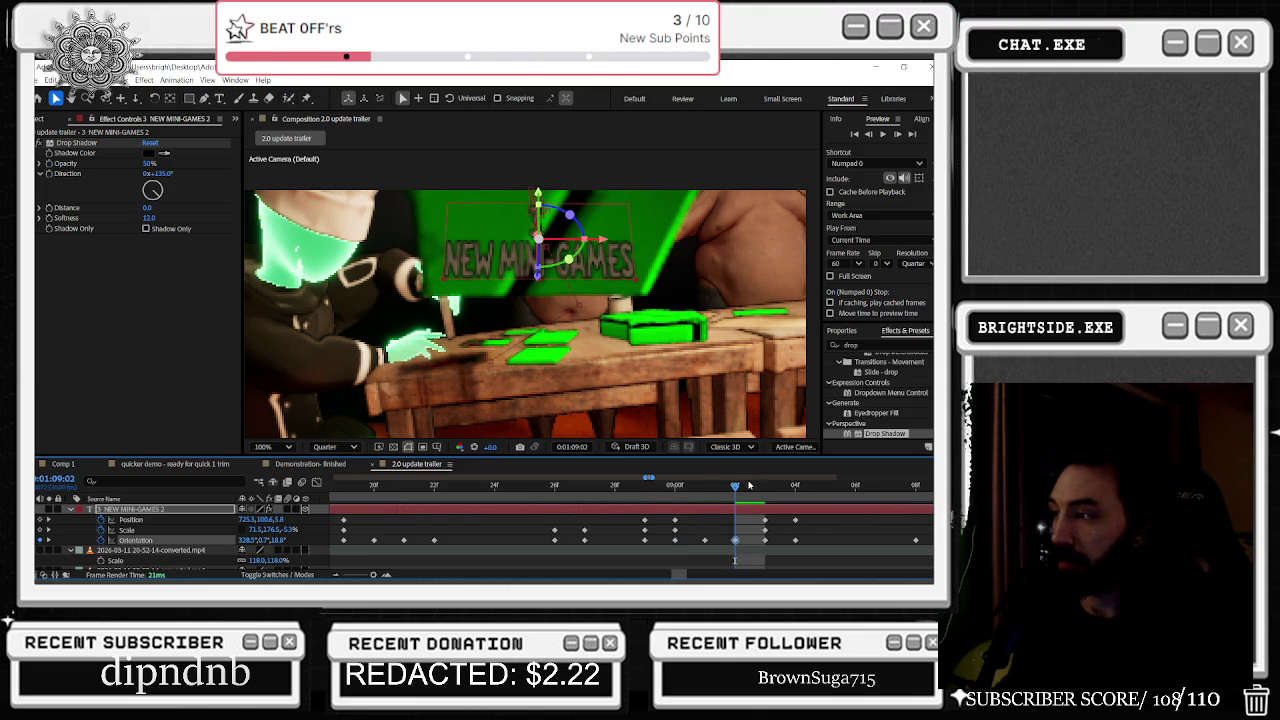
Step: Rotate the text at 1:09:03 and add Position, Scale and Orientation keyframes at 1:09:04
drag(735, 487, 763, 488)
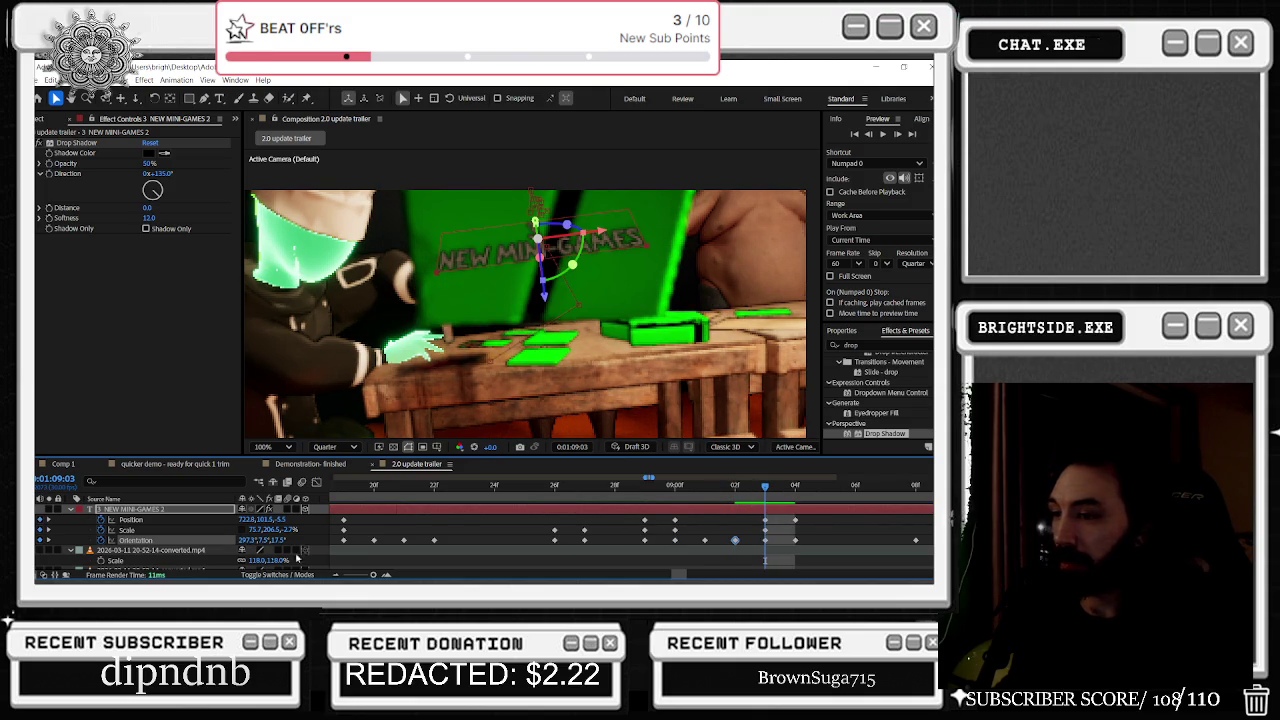
drag(248, 540, 286, 540)
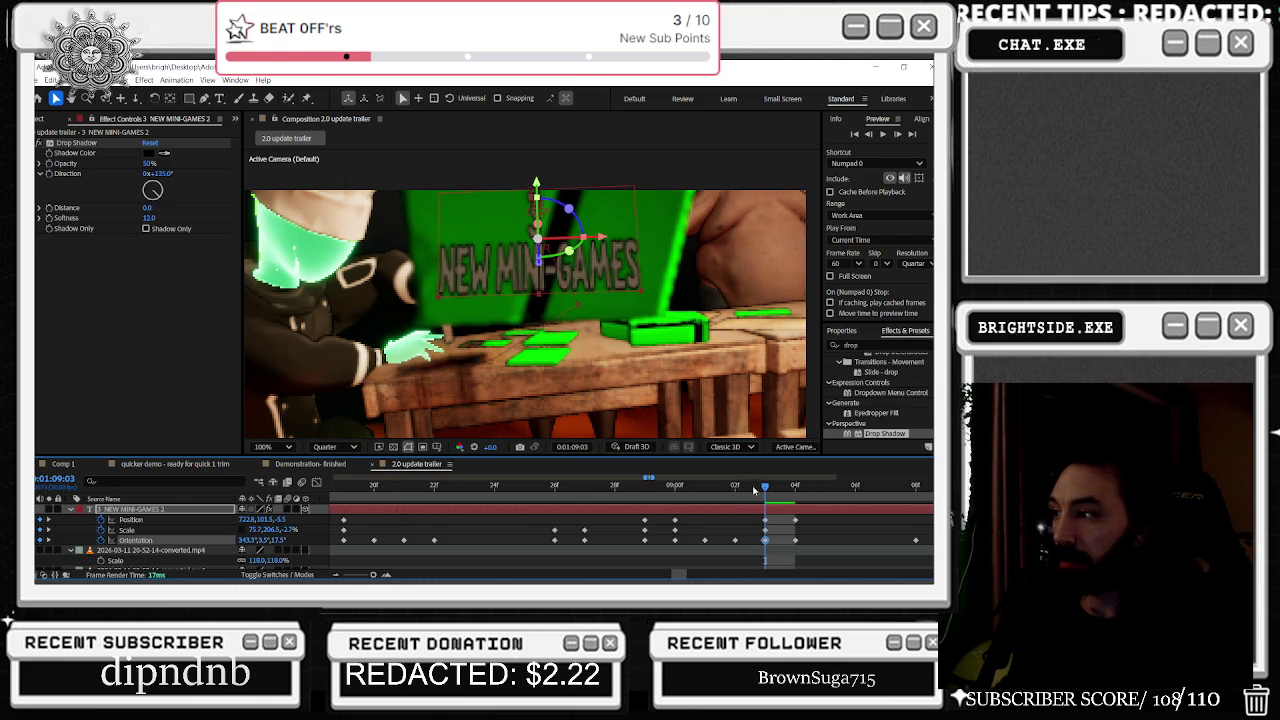
drag(768, 488, 793, 490)
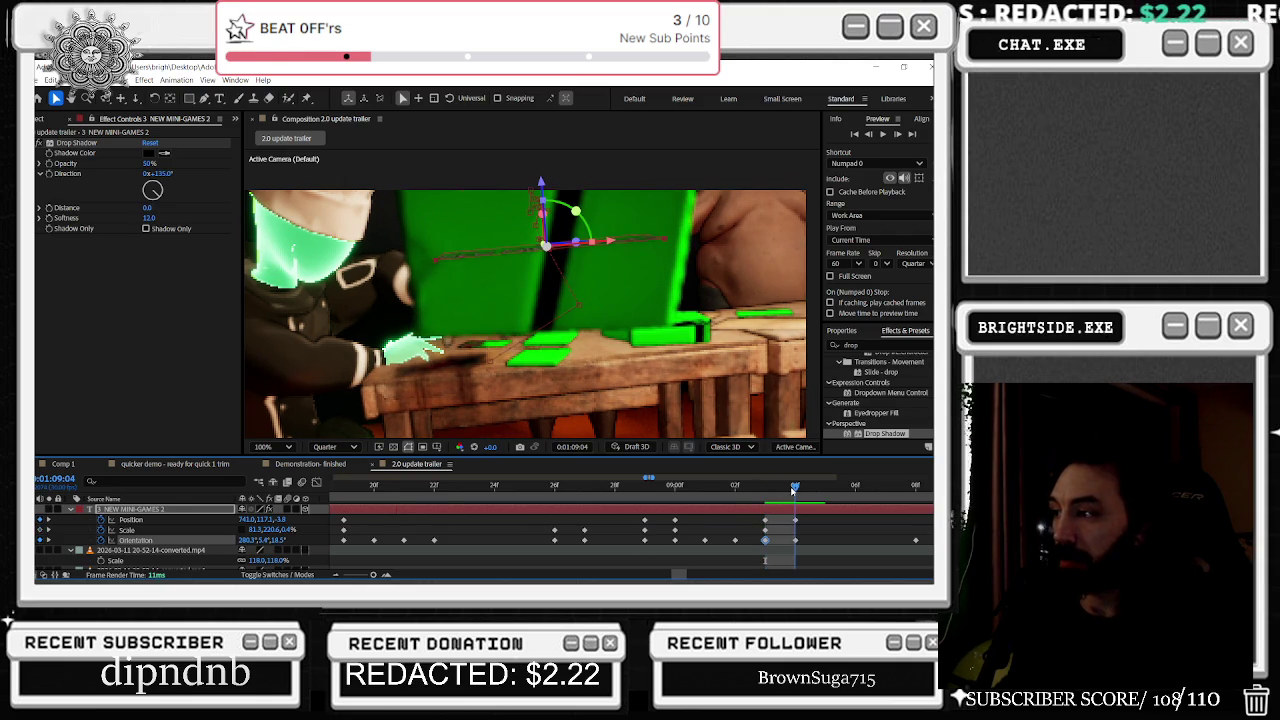
key(ctrl+v)
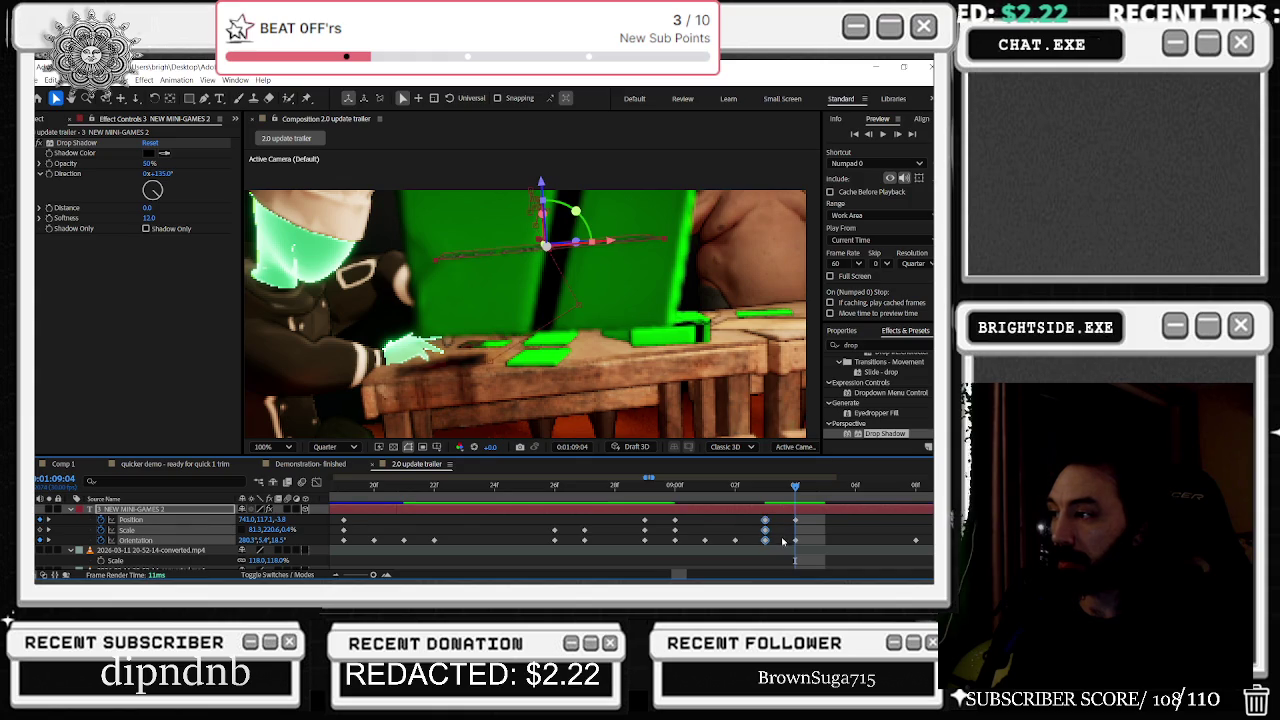
drag(795, 488, 748, 490)
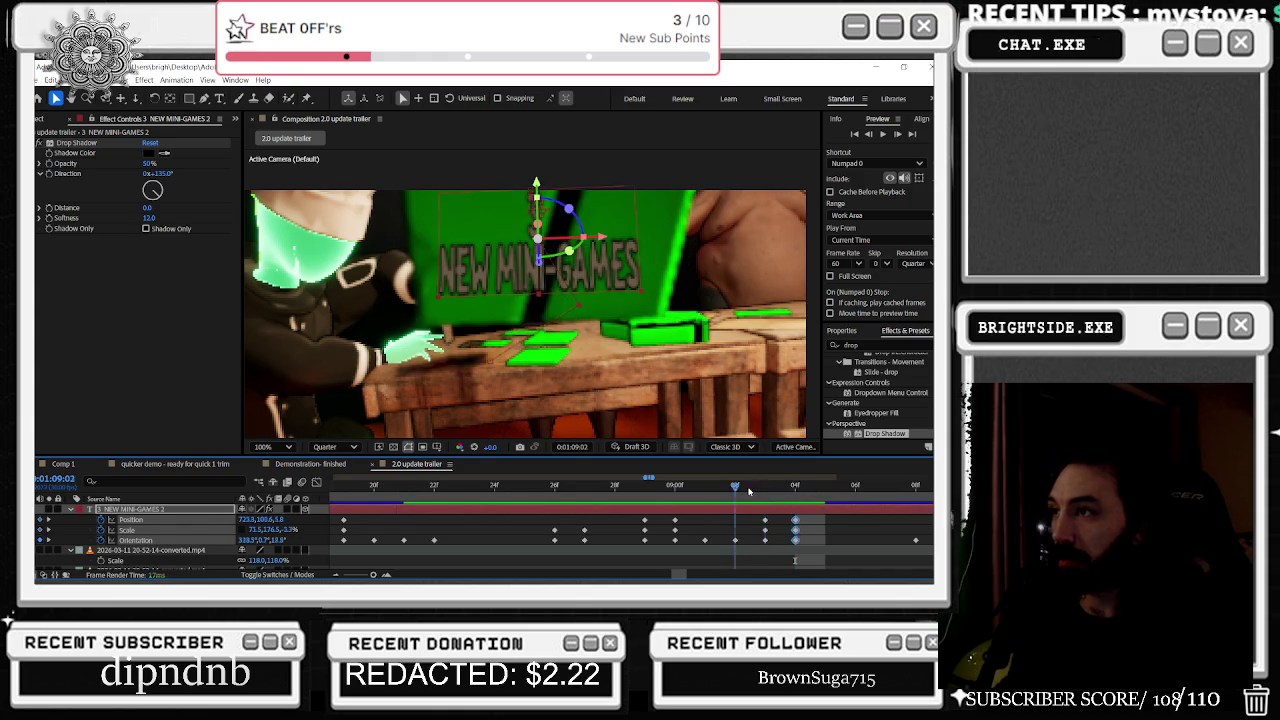
click(793, 487)
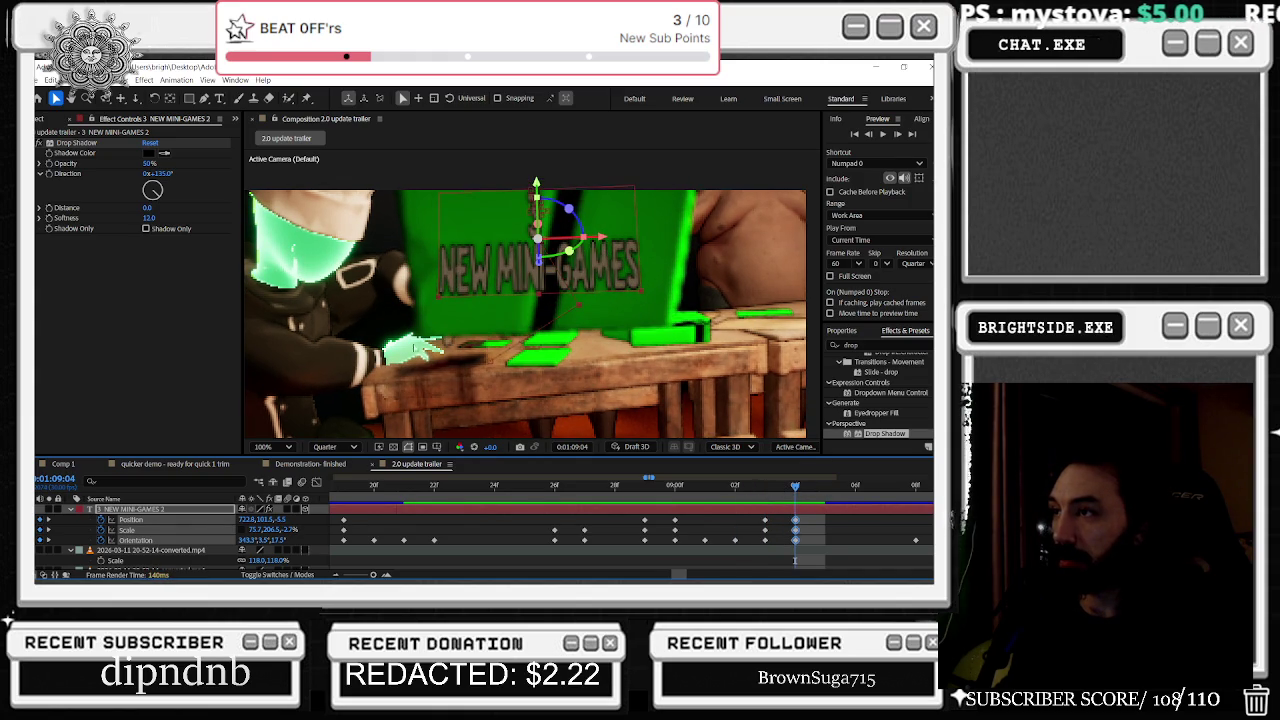
drag(261, 541, 243, 540)
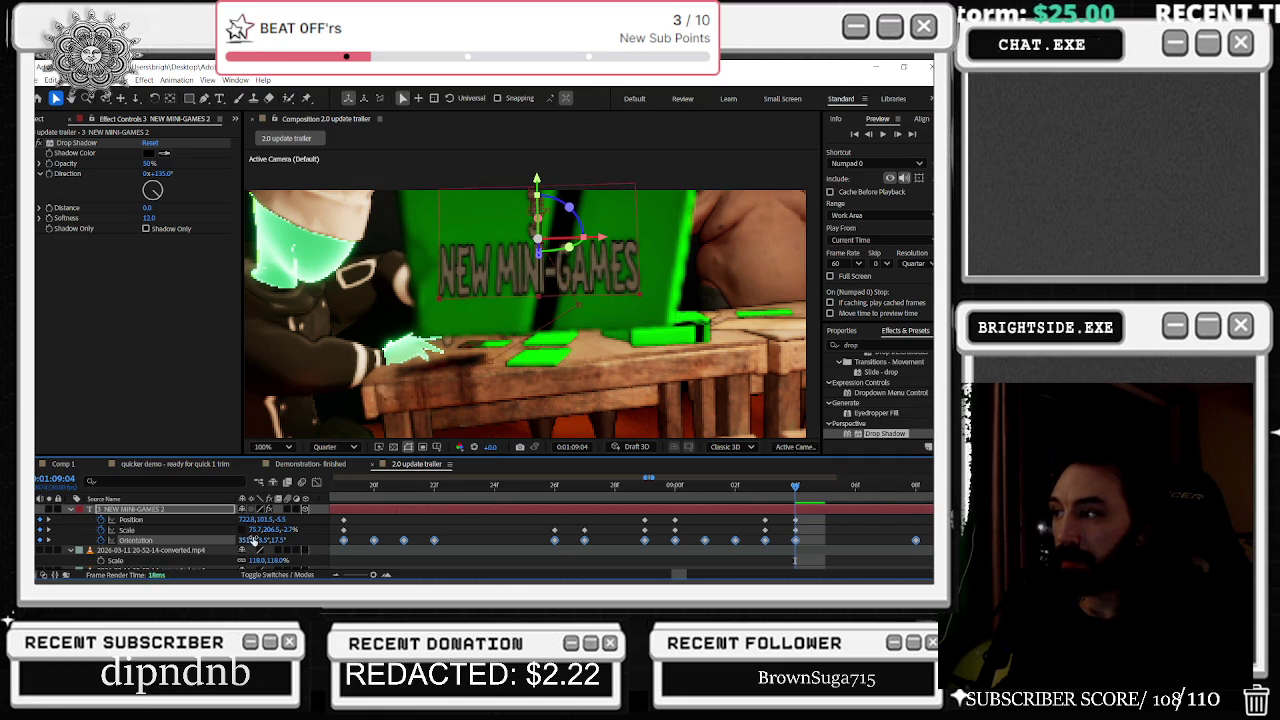
Step: Set the 1:09:02 Orientation keyframe to about 343° X with a slight Y tweak, then preview
click(765, 486)
mouse_move(752, 488)
mouse_down()
mouse_move(723, 495)
mouse_move(792, 499)
mouse_up()
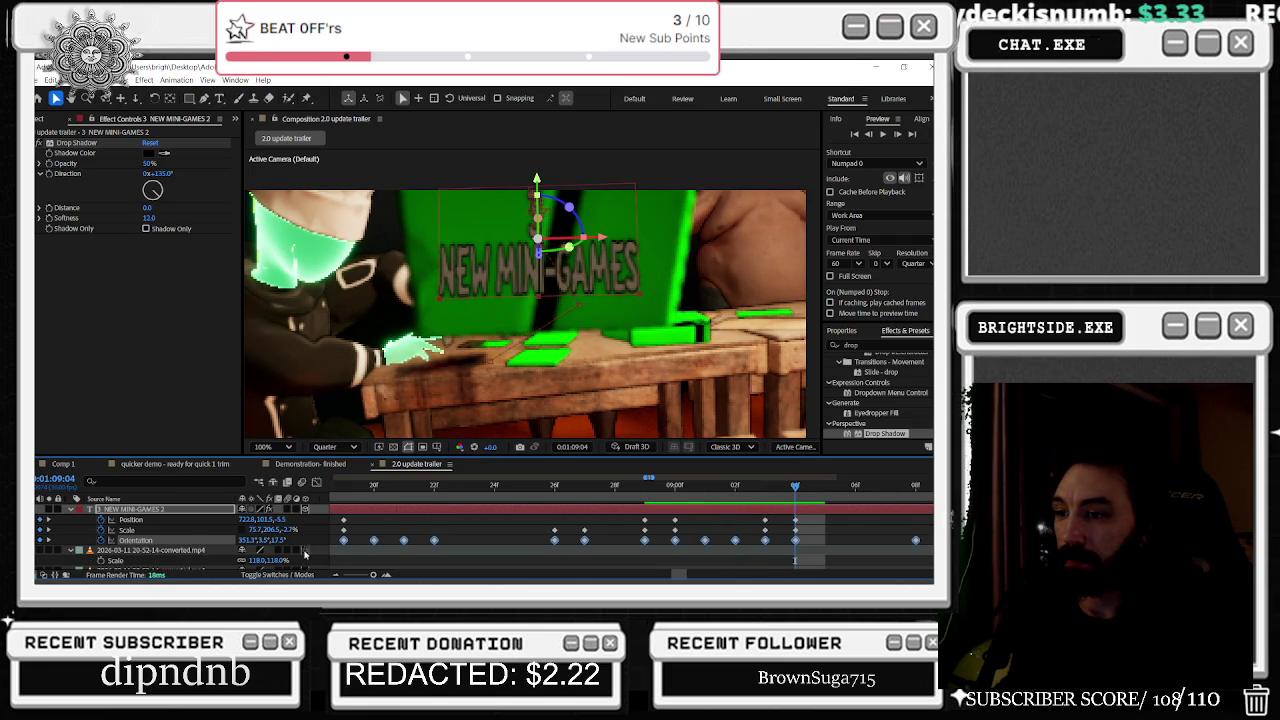
drag(243, 540, 268, 538)
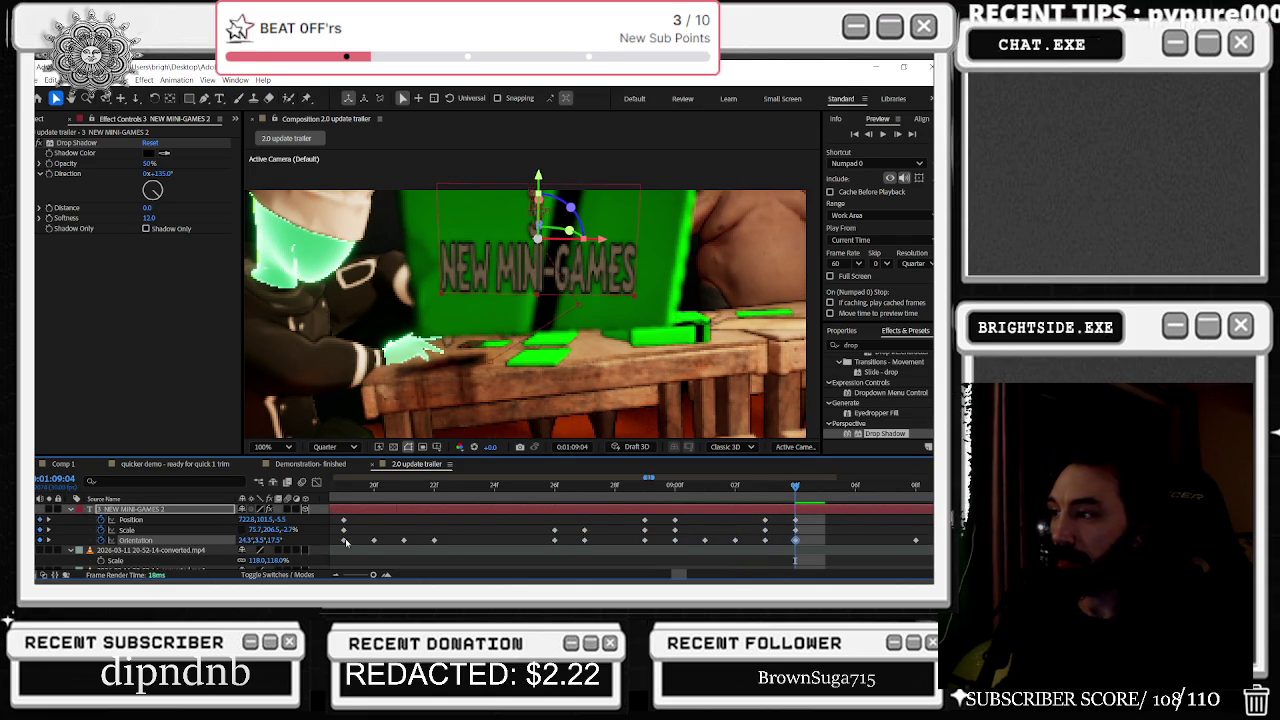
drag(685, 485, 793, 484)
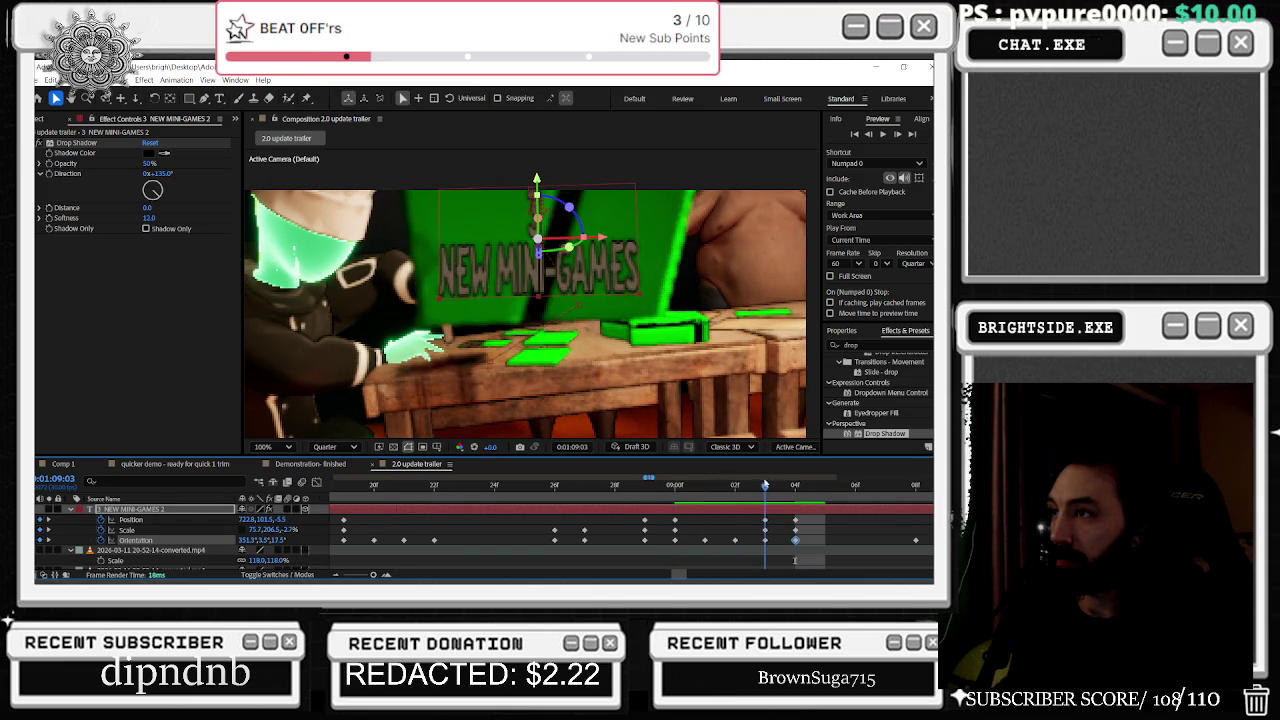
drag(243, 540, 230, 545)
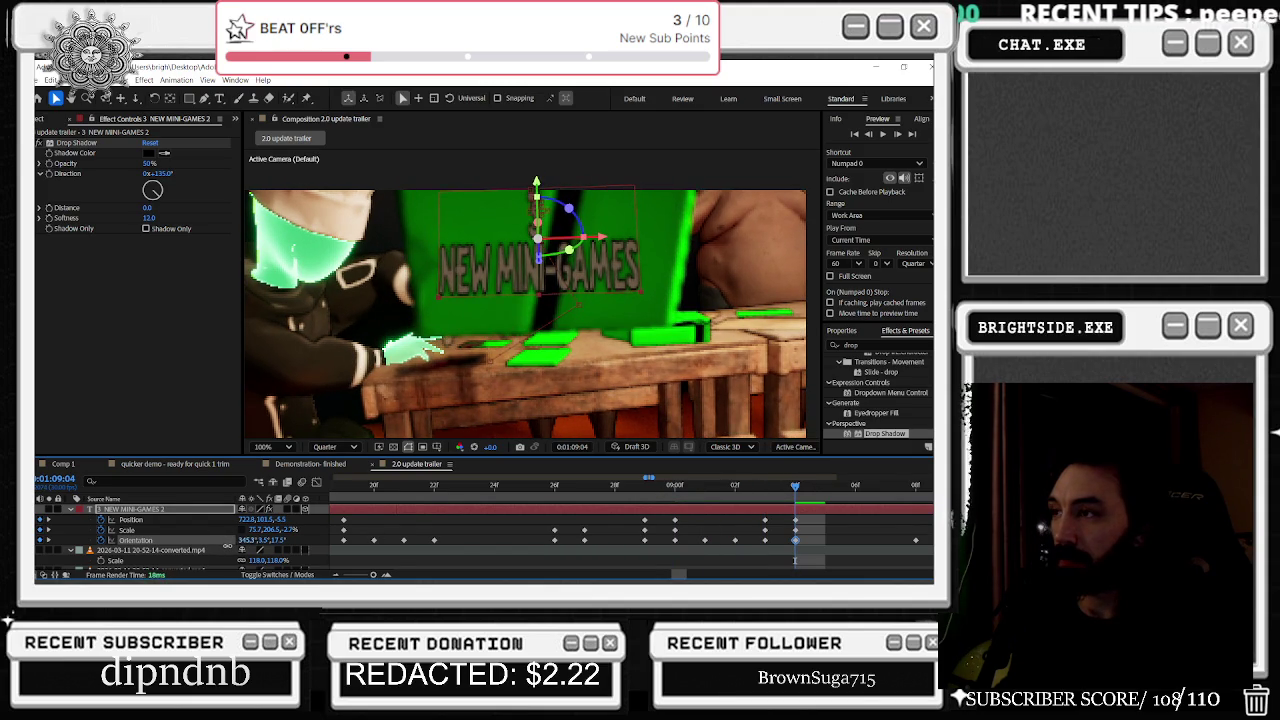
drag(262, 540, 259, 540)
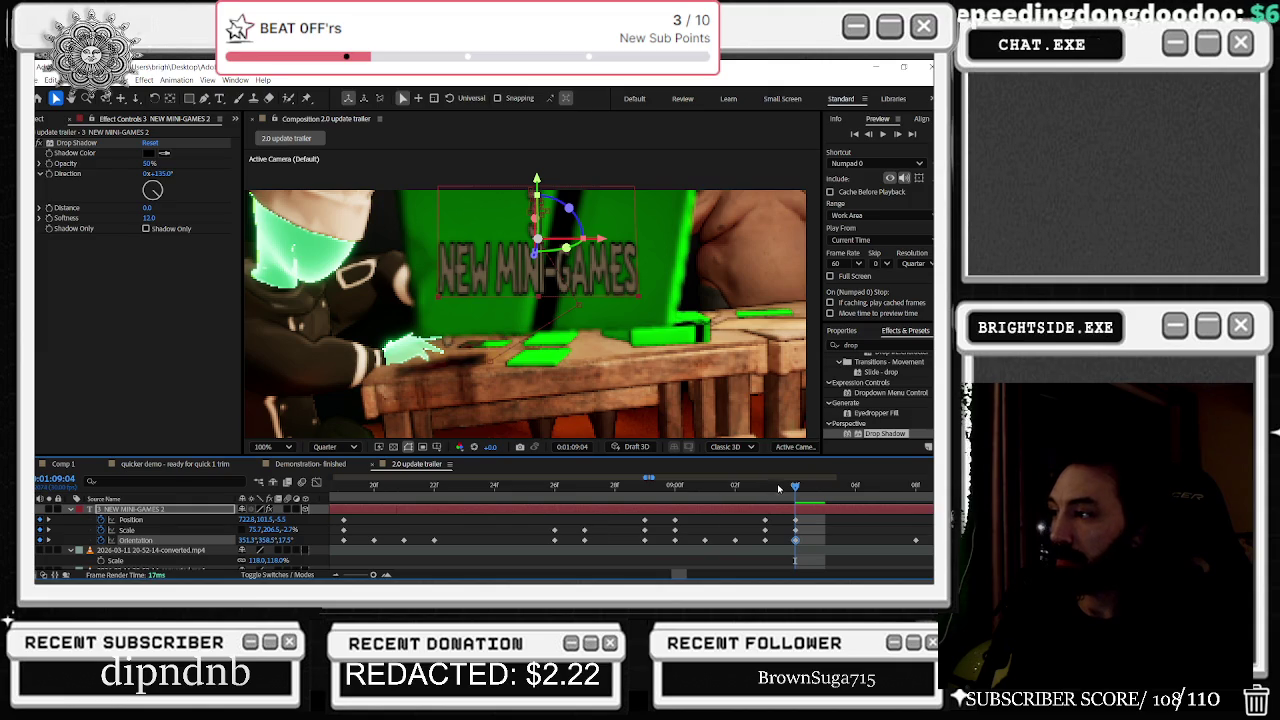
key(space)
key(space)
mouse_move(806, 487)
mouse_down()
mouse_move(925, 493)
mouse_move(652, 489)
mouse_move(801, 488)
mouse_up()
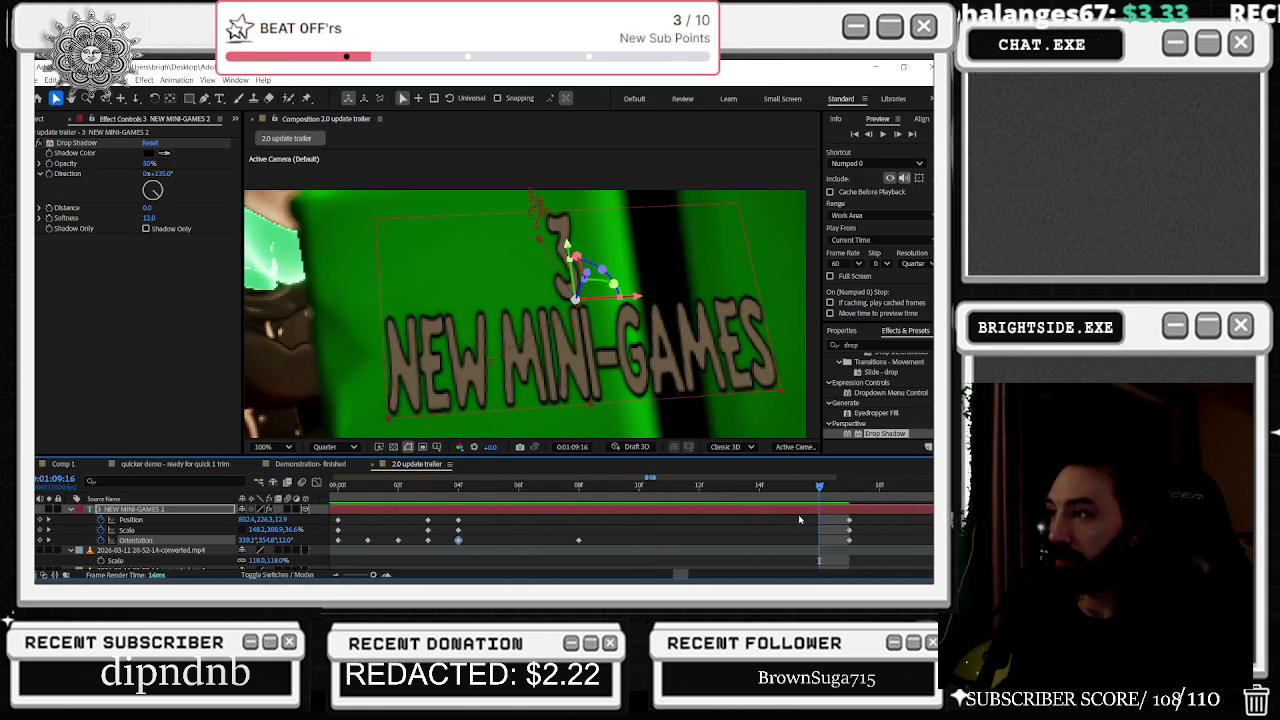
Step: At 1:09:24, move the title right with new Position and Orientation keyframes
mouse_move(826, 511)
mouse_down()
mouse_move(727, 489)
mouse_move(753, 489)
mouse_up()
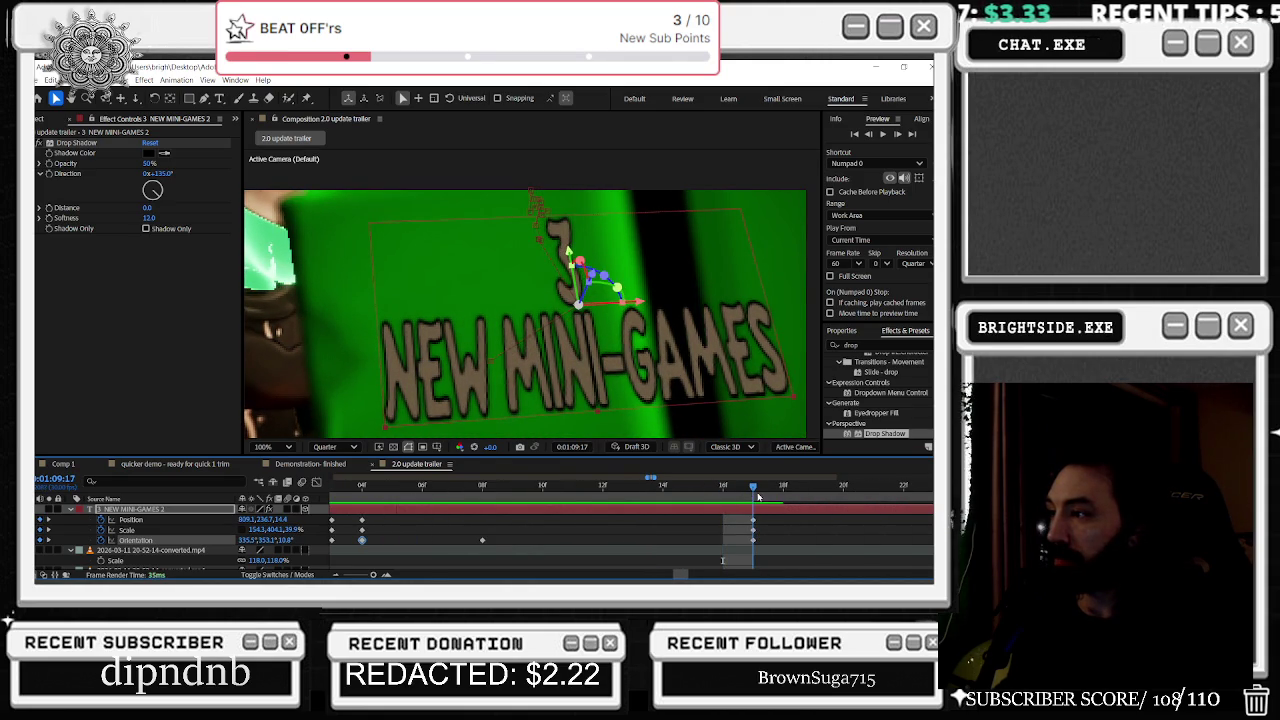
scroll(703, 530, down, 2)
mouse_move(706, 489)
mouse_down()
mouse_move(733, 489)
mouse_move(710, 513)
mouse_move(777, 521)
mouse_move(729, 489)
mouse_up()
mouse_move(581, 328)
mouse_down()
mouse_move(601, 324)
mouse_move(565, 300)
mouse_up()
click(715, 490)
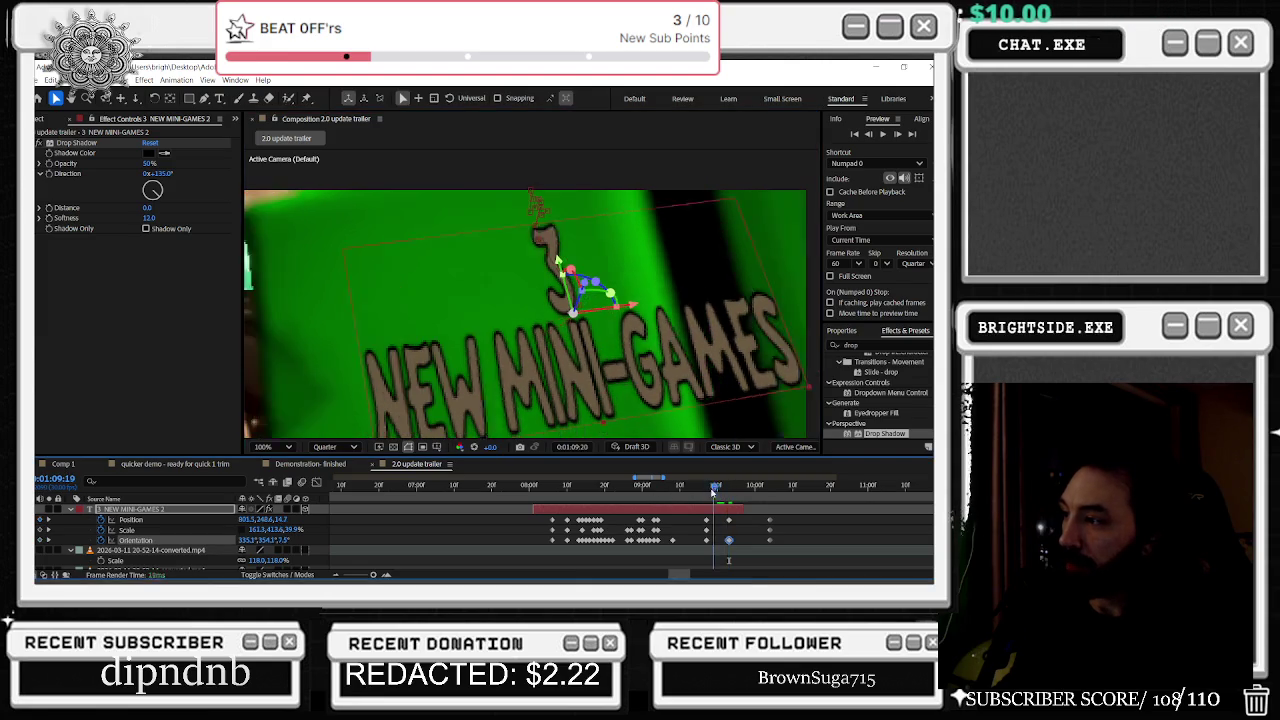
mouse_move(715, 490)
mouse_down()
mouse_move(758, 490)
mouse_move(686, 488)
mouse_move(714, 490)
mouse_up()
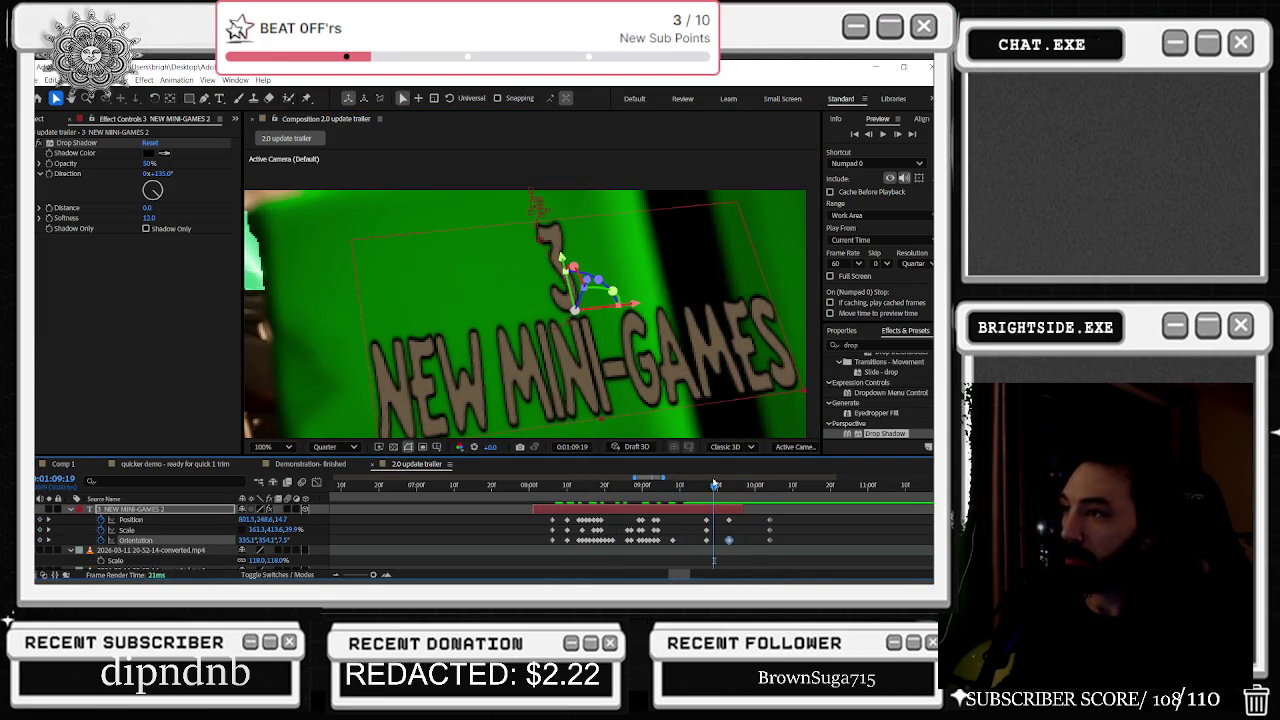
Step: Narrow the viewer to widen the right-hand panels and show the Tracker panel
click(848, 330)
scroll(870, 332, down, 1)
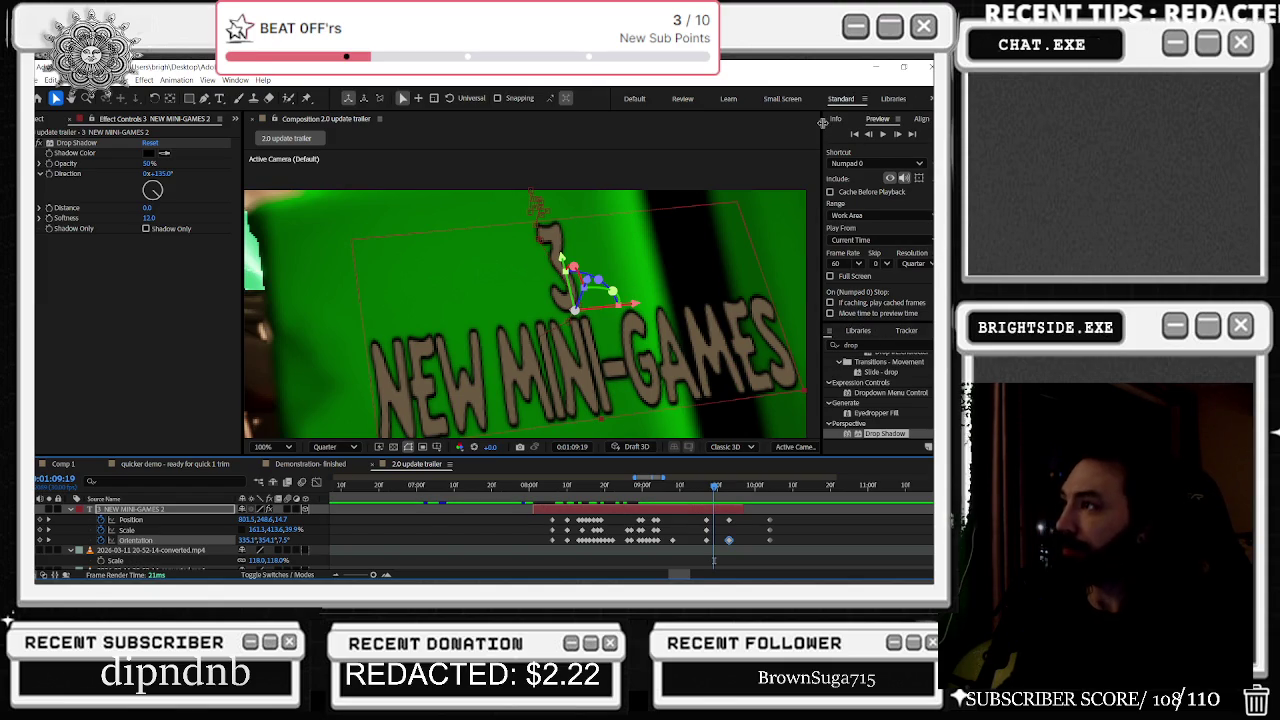
drag(822, 124, 755, 143)
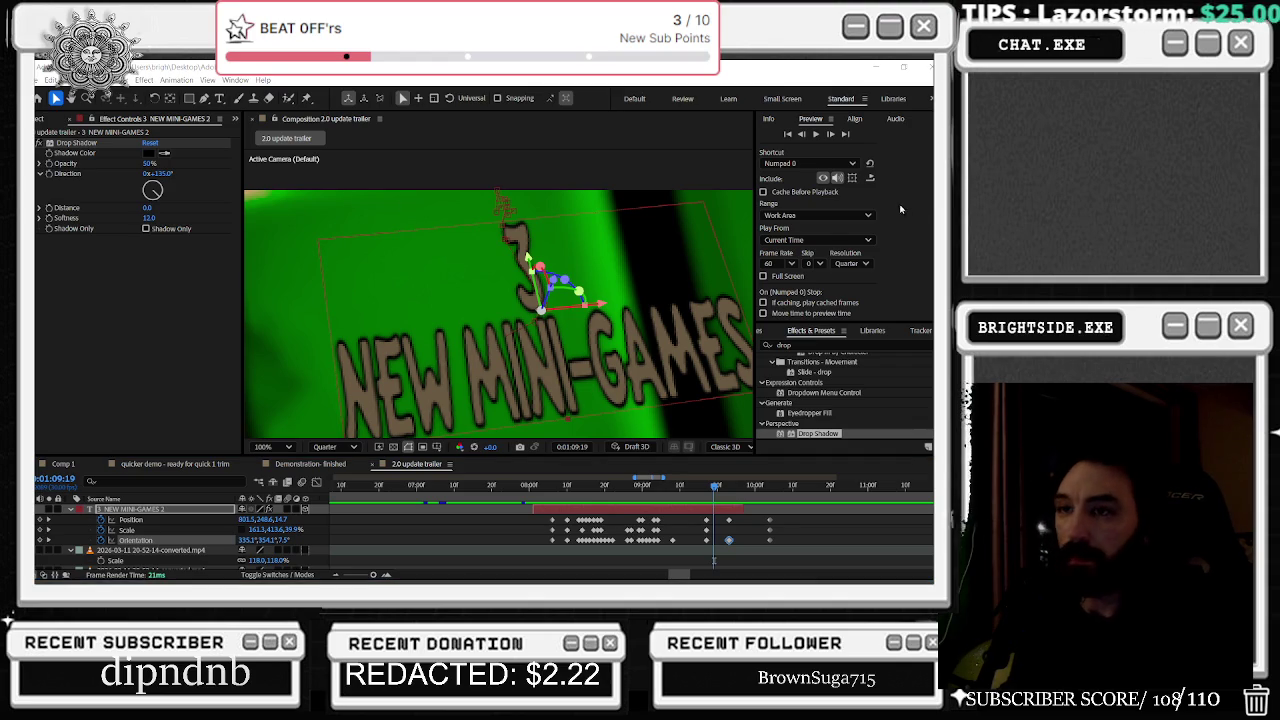
click(917, 331)
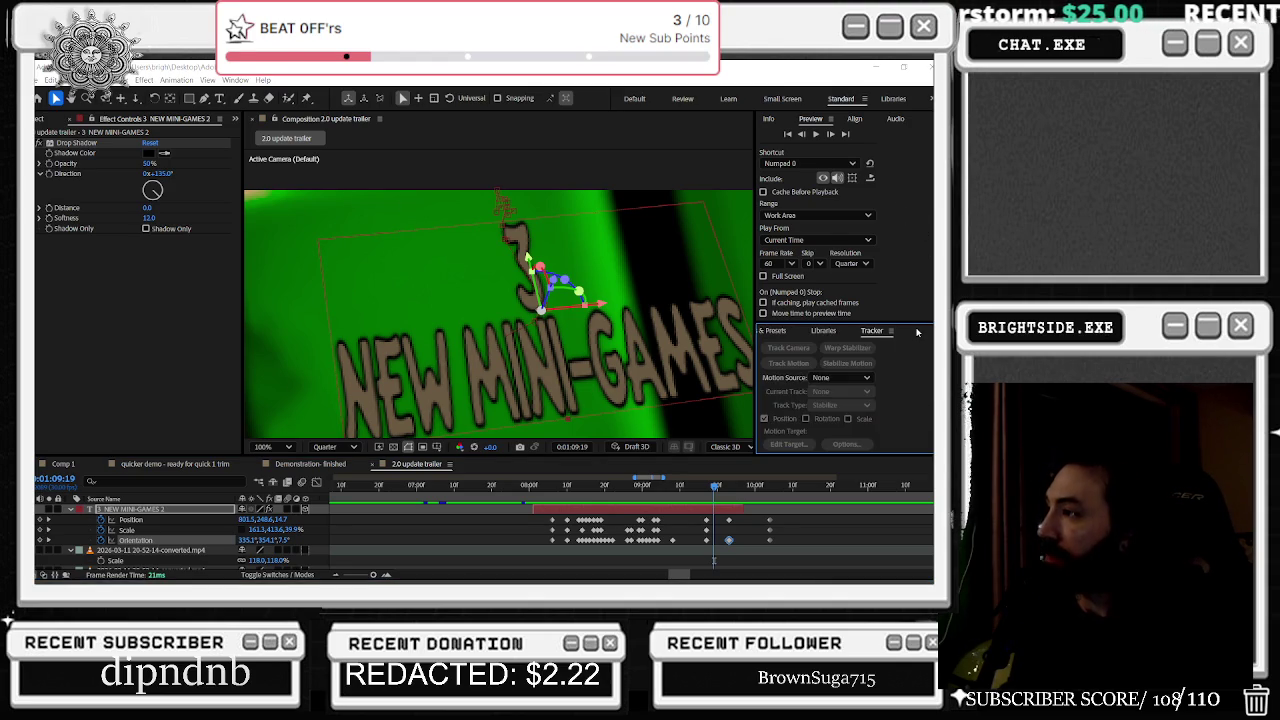
Step: Select the NEW MINI-GAMES title text with the Type tool for editing
click(913, 331)
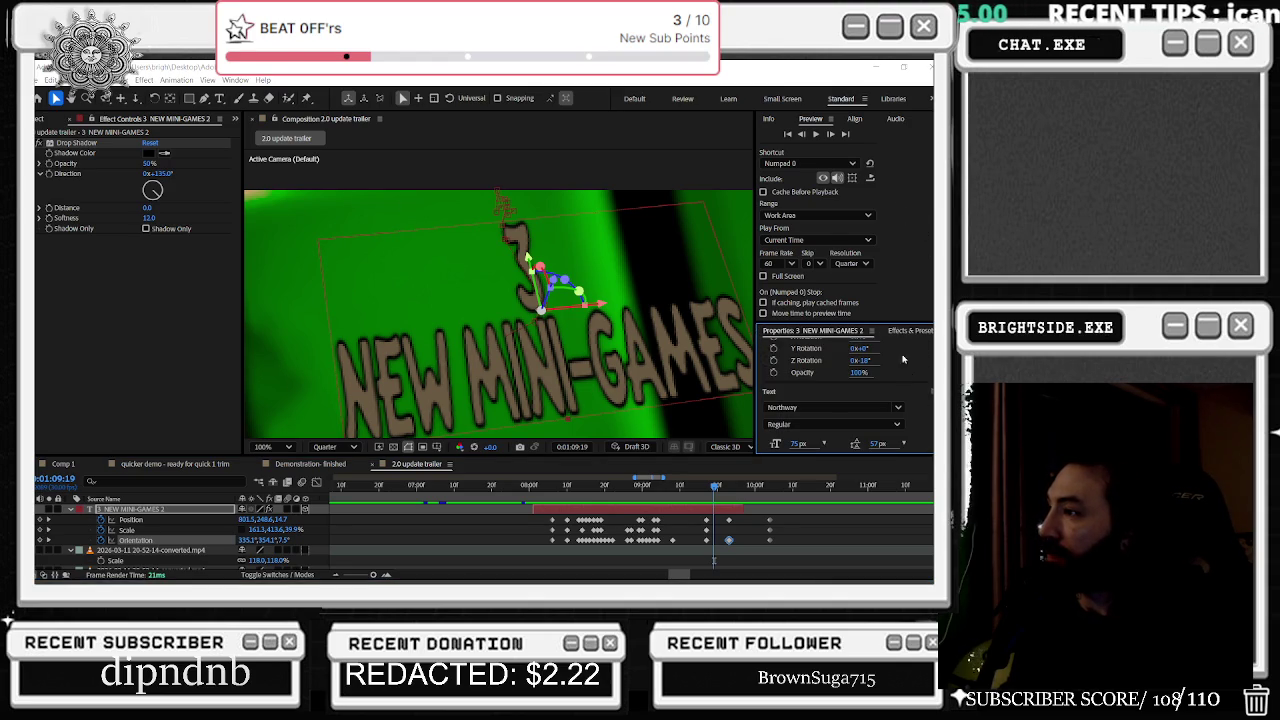
scroll(905, 360, up, 3)
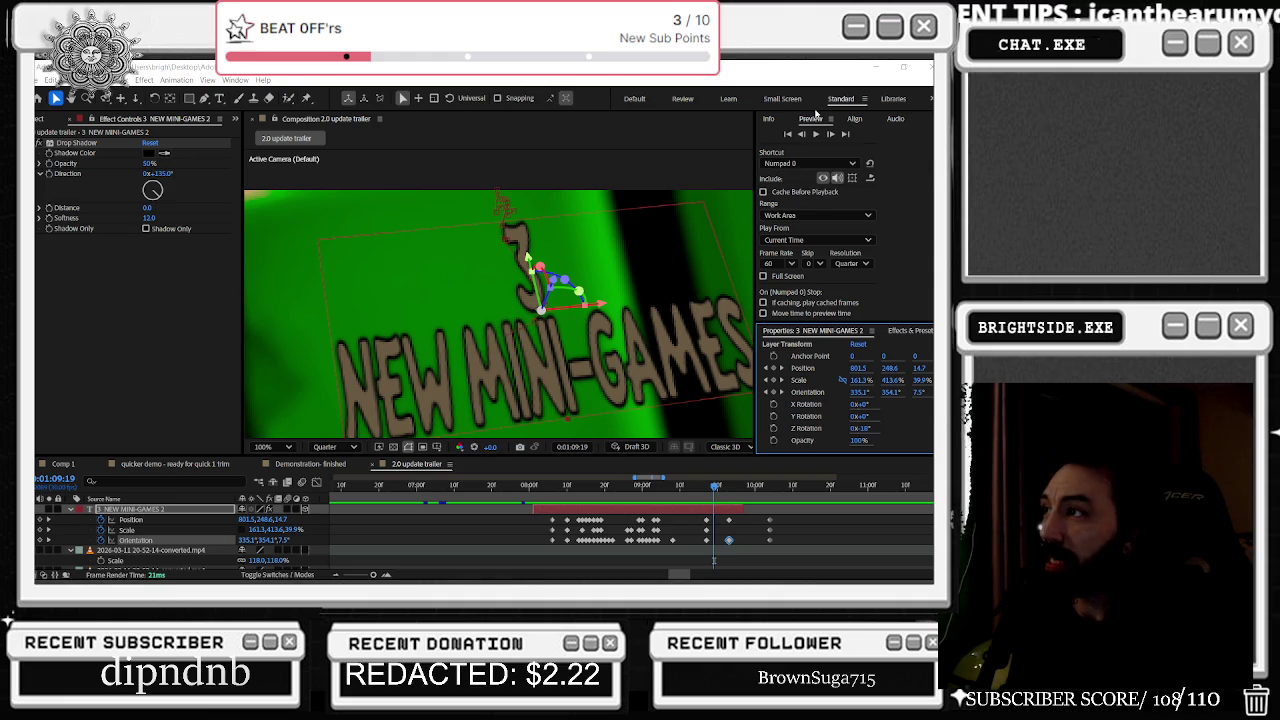
click(813, 121)
click(219, 97)
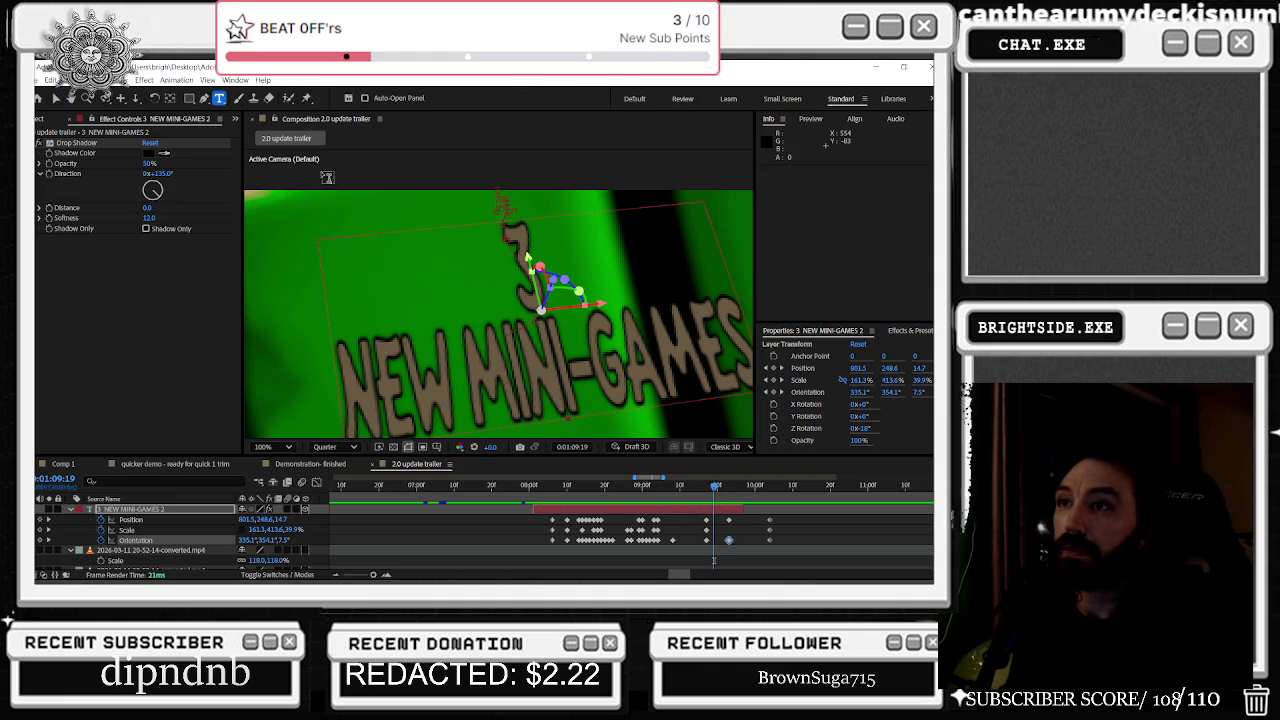
double_click(678, 364)
scroll(786, 377, down, 5)
Step: Fill the text with green sampled by eyedropper from the gameplay footage
click(795, 385)
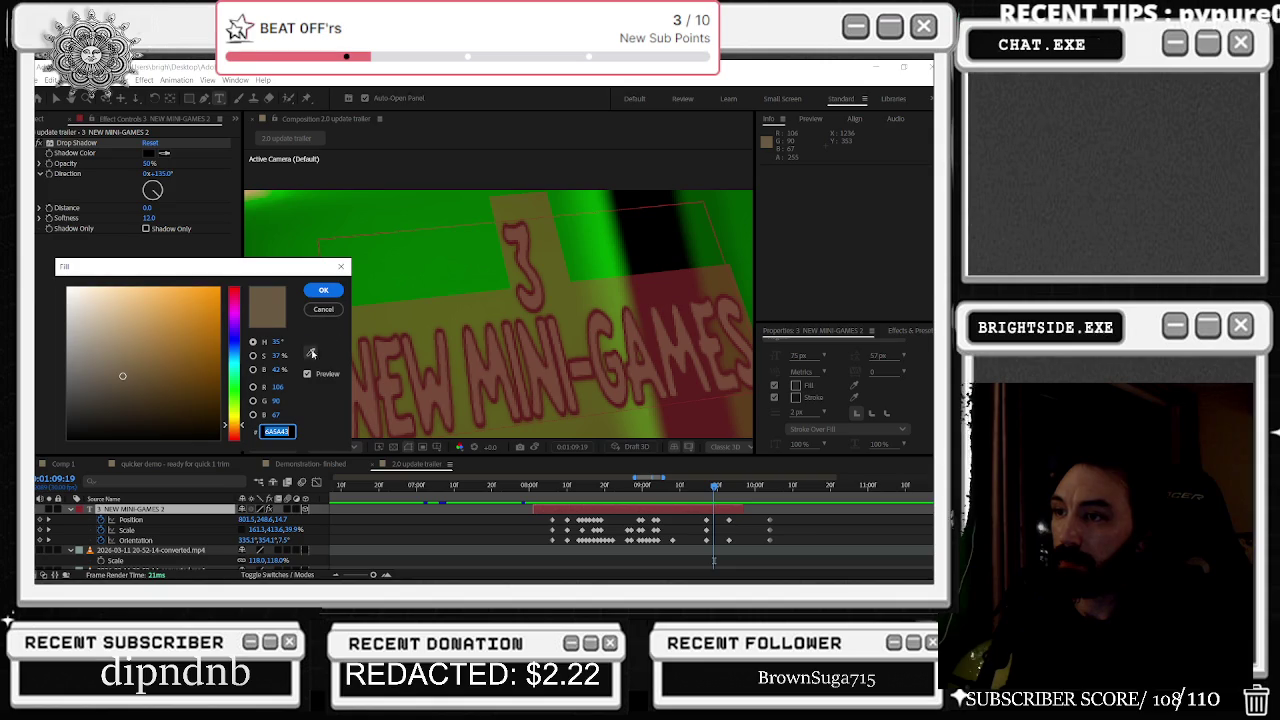
click(312, 352)
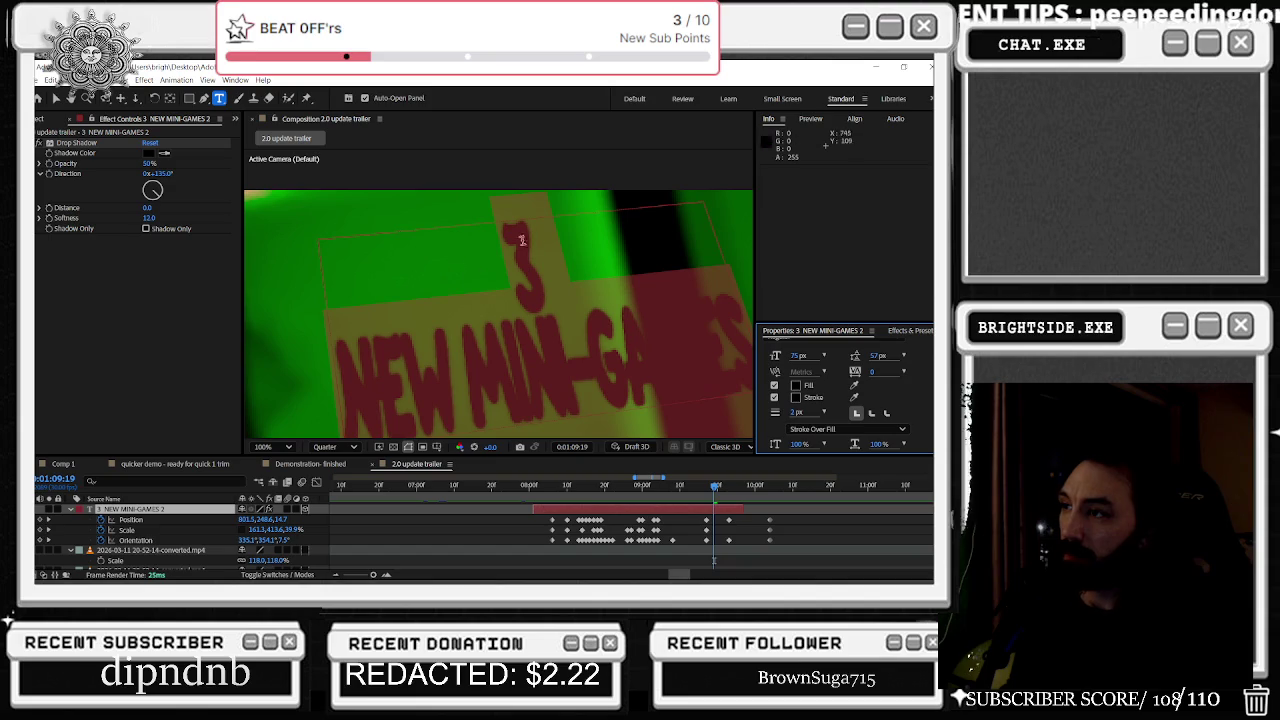
click(548, 264)
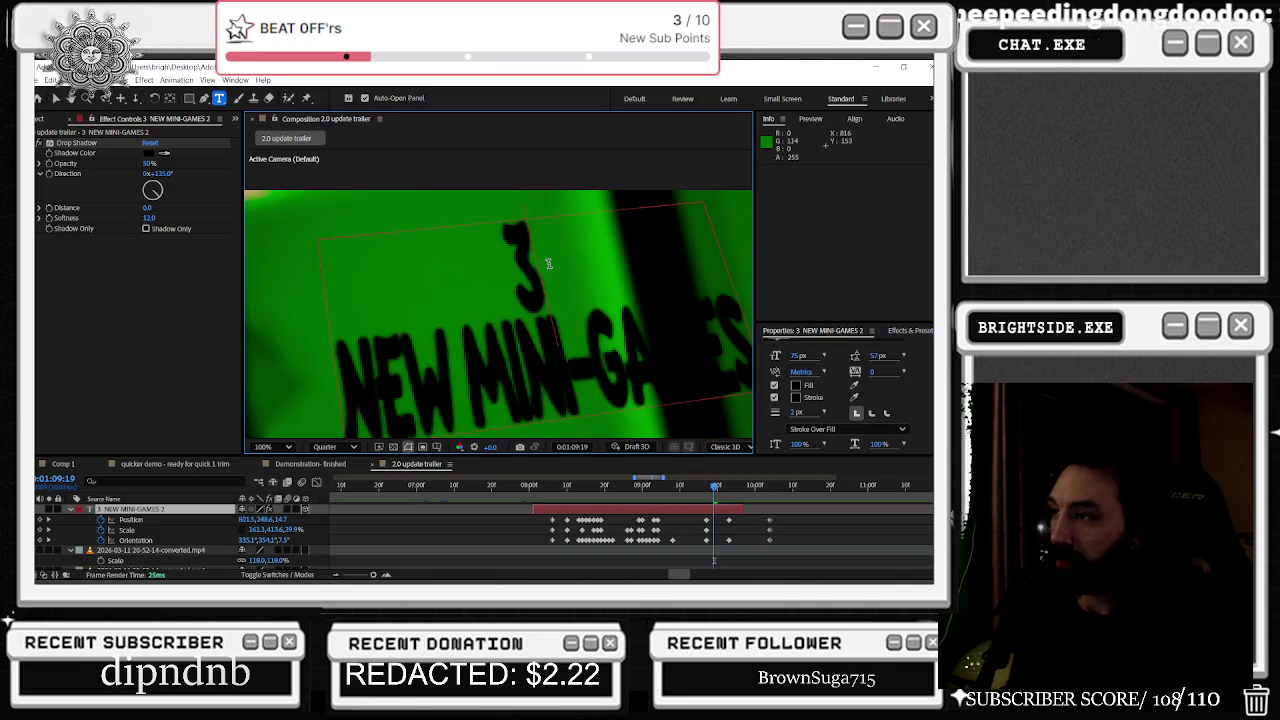
click(796, 389)
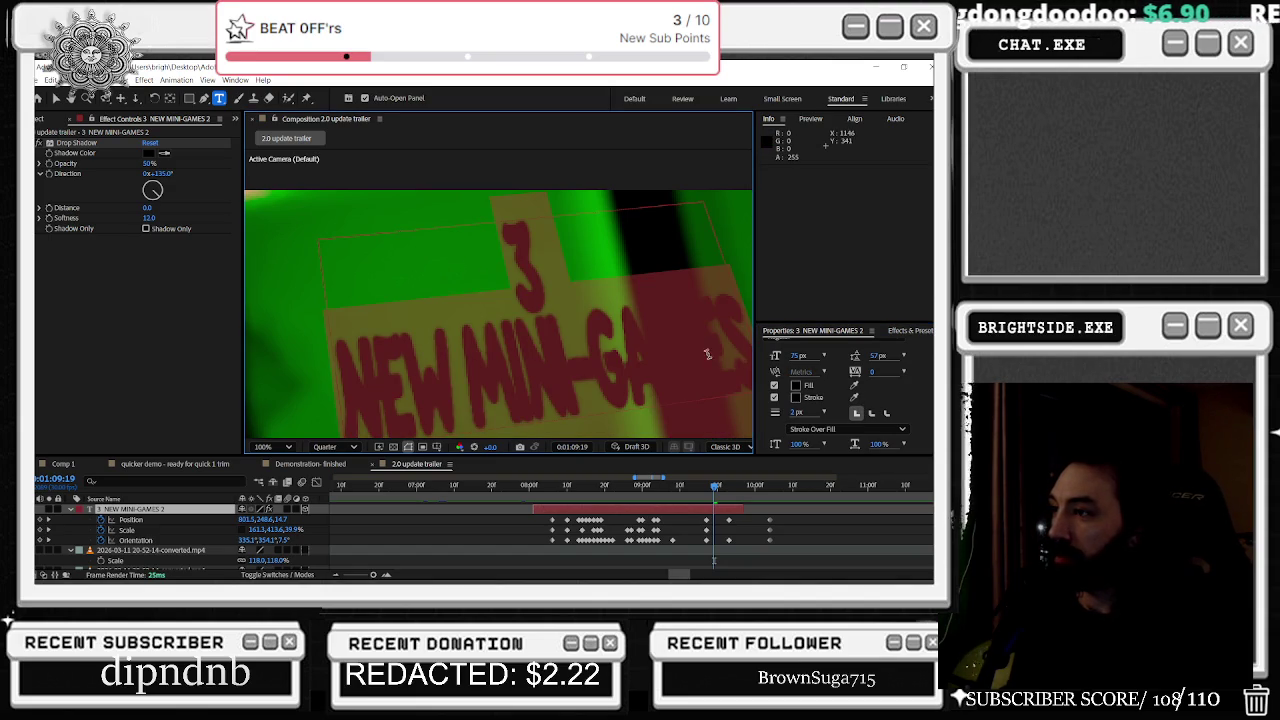
click(310, 352)
click(323, 289)
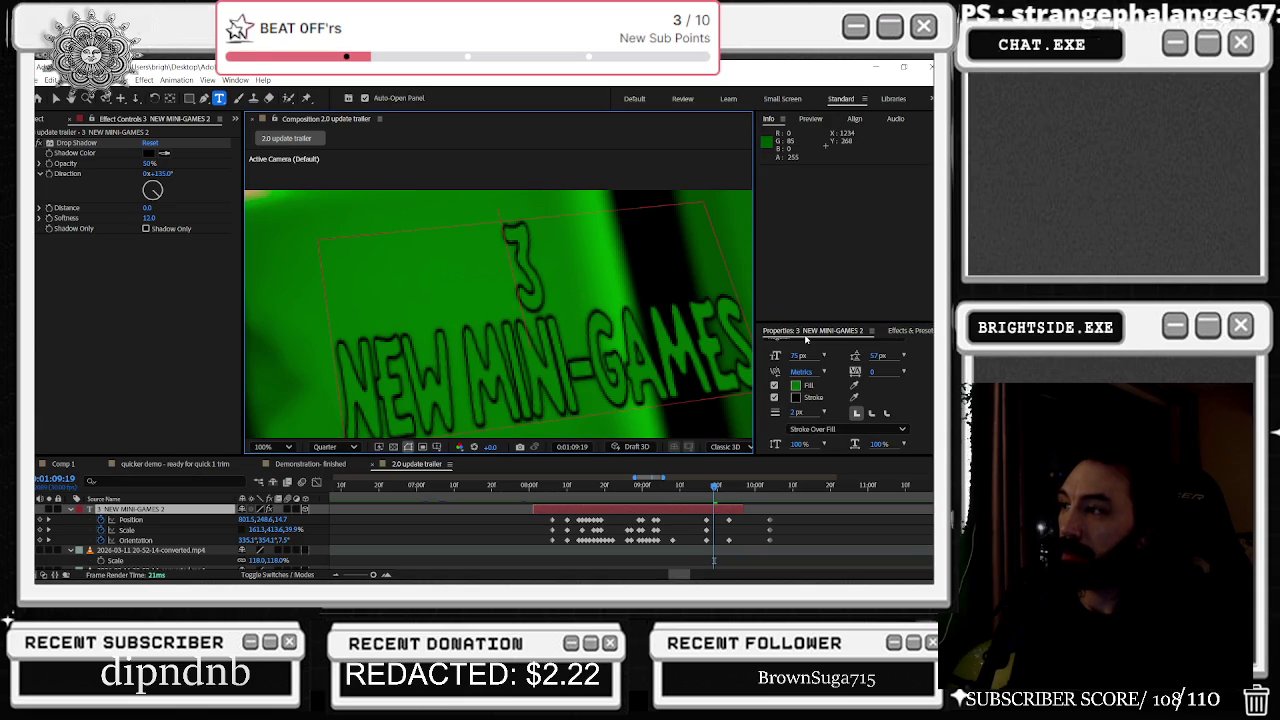
click(898, 334)
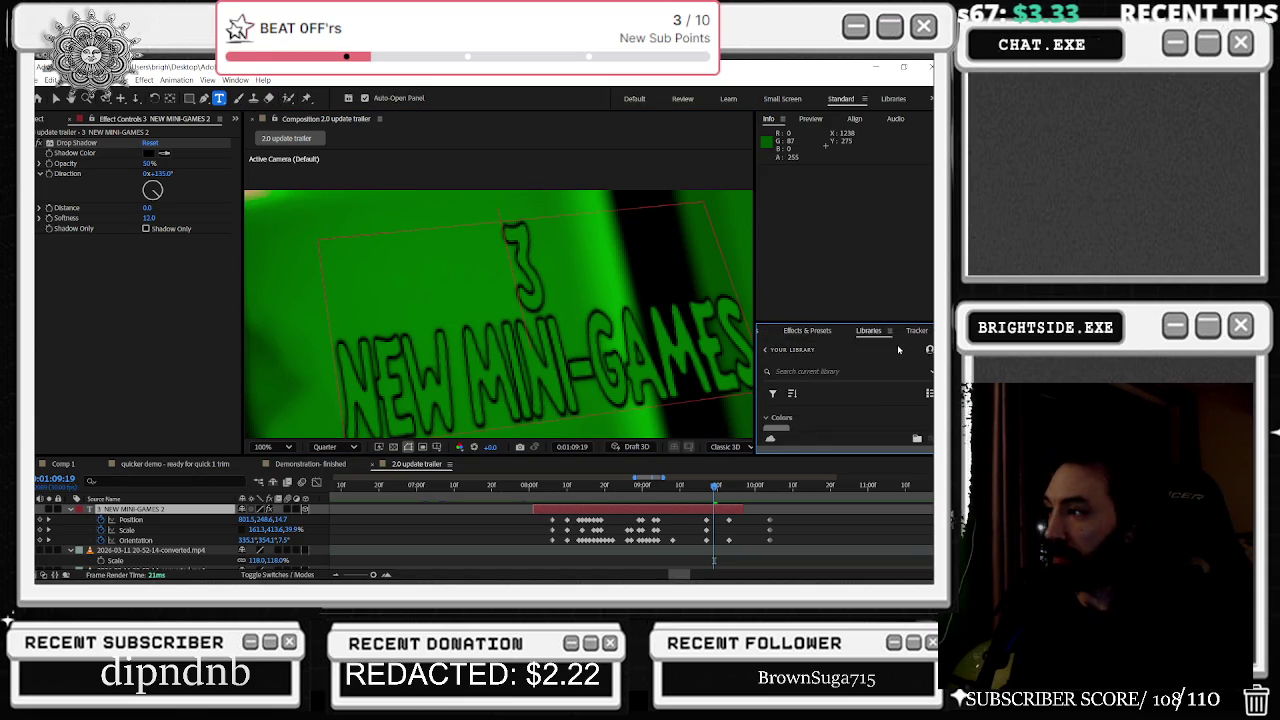
Step: Search effects for 'shadow', apply Dimension - bevel+shadow, then undo it
click(809, 331)
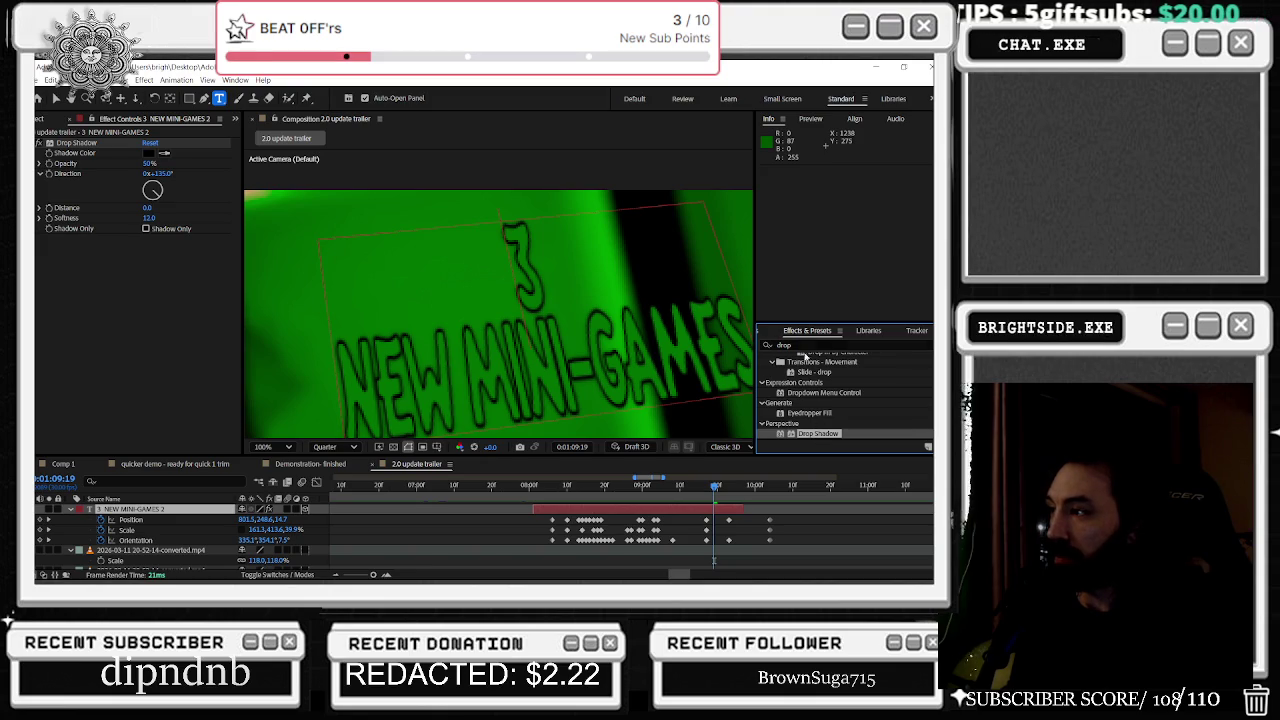
click(784, 345)
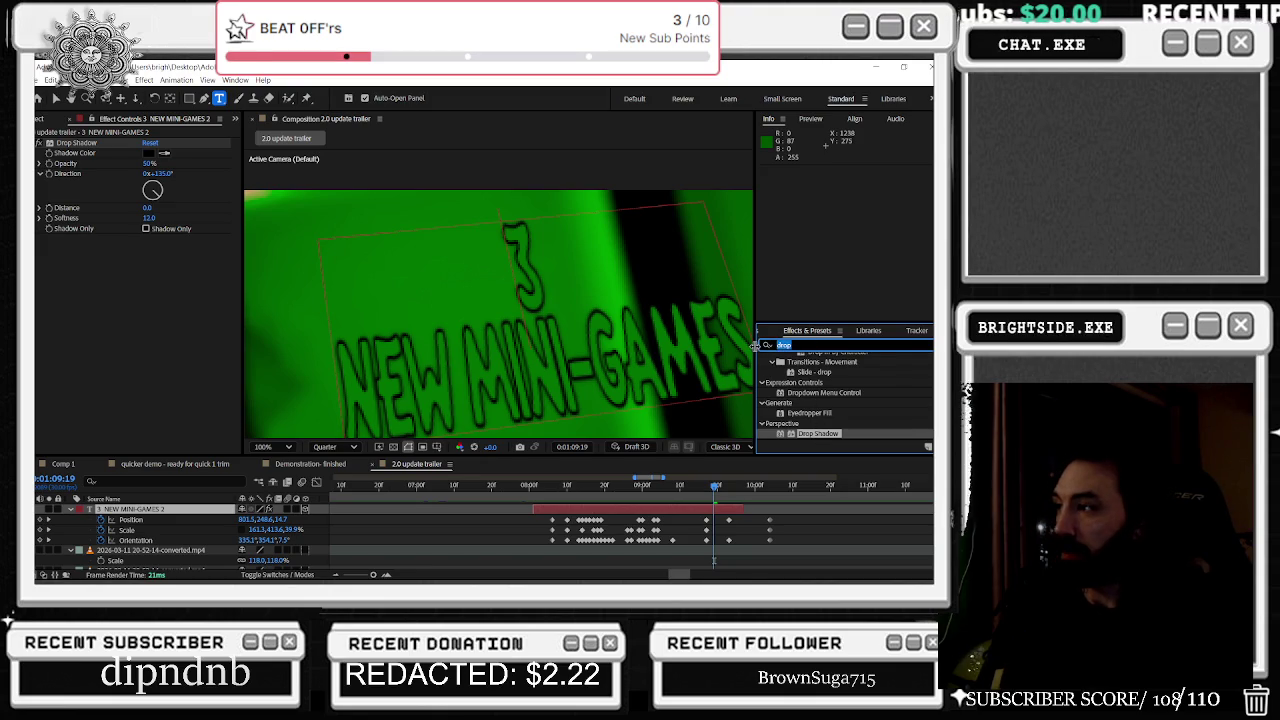
text(Inner)
key(BackSpace)
key(BackSpace)
key(BackSpace)
text(shadow)
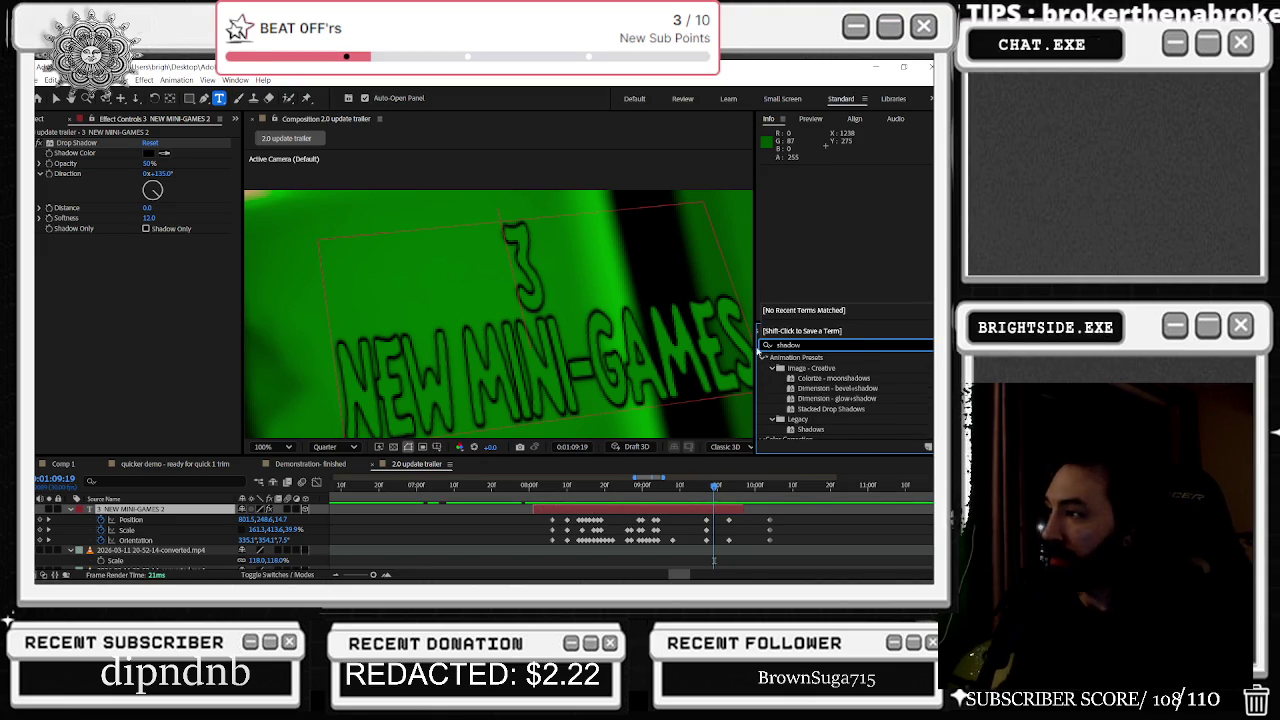
double_click(838, 388)
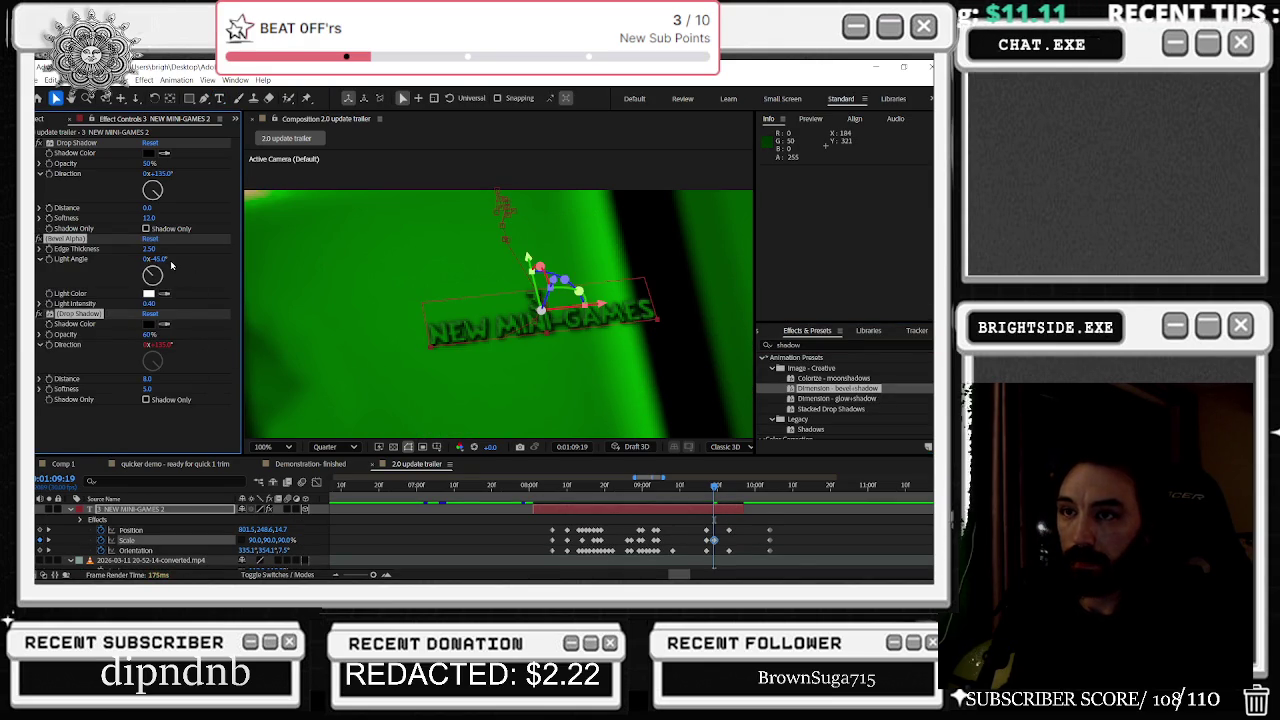
key(ctrl+z)
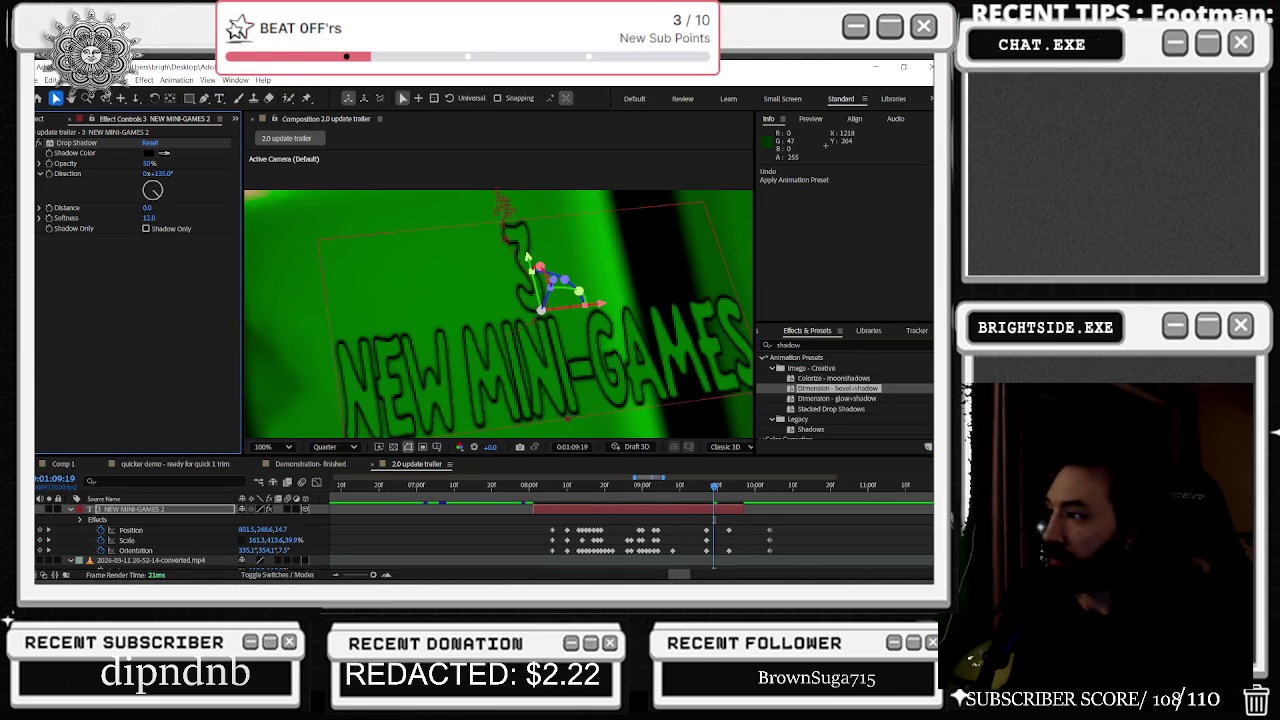
Step: Clear the effects search, try 'innerglow', and clear it again
scroll(830, 414, down, 1)
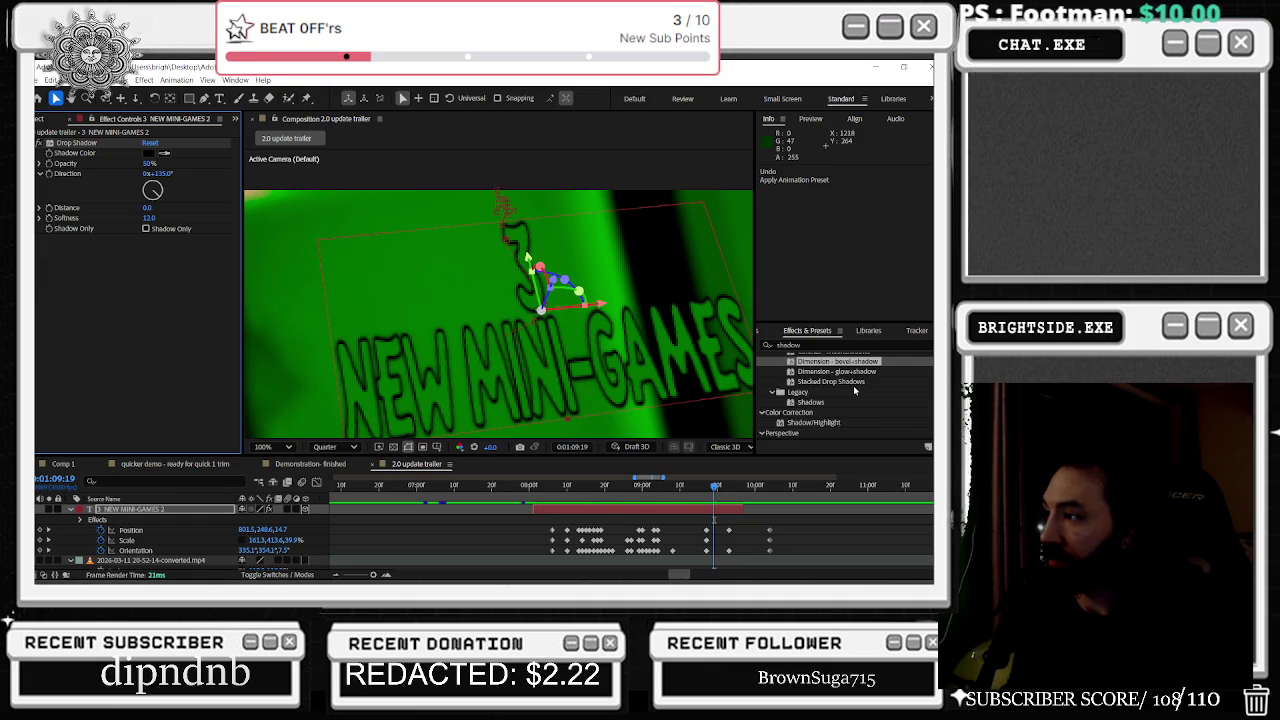
scroll(855, 391, down, 1)
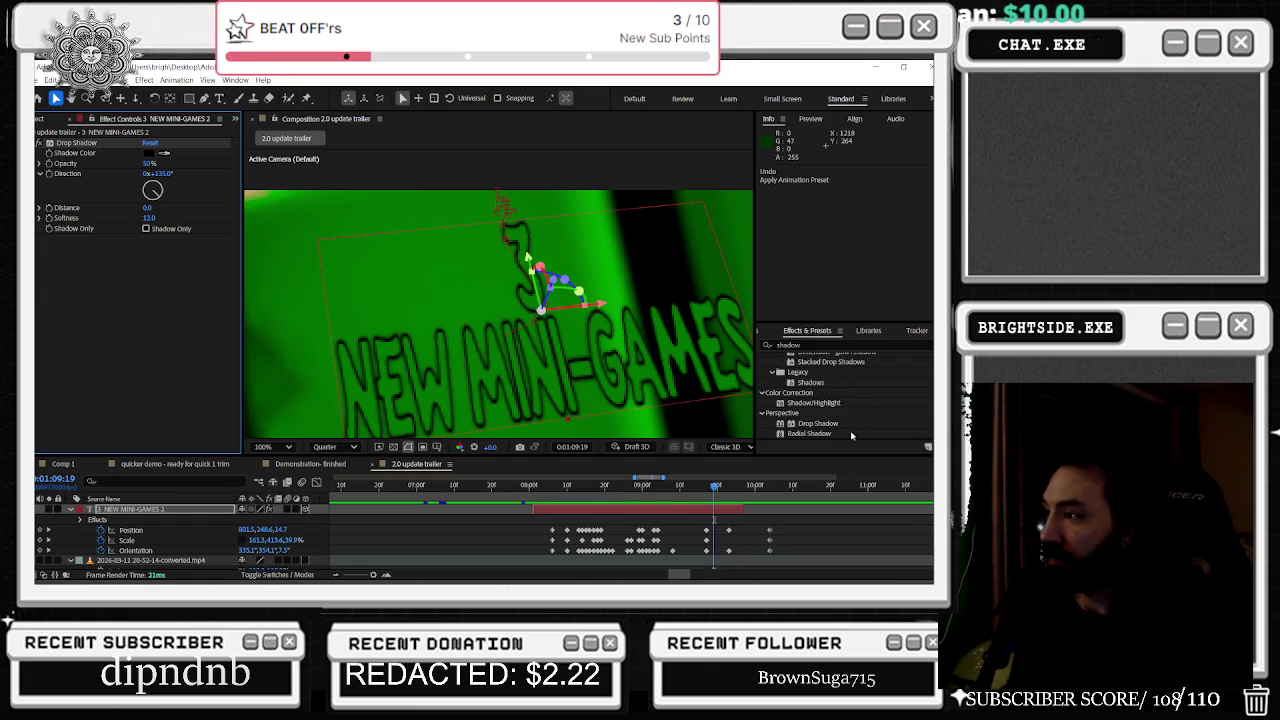
scroll(852, 436, up, 2)
double_click(785, 344)
key(BackSpace)
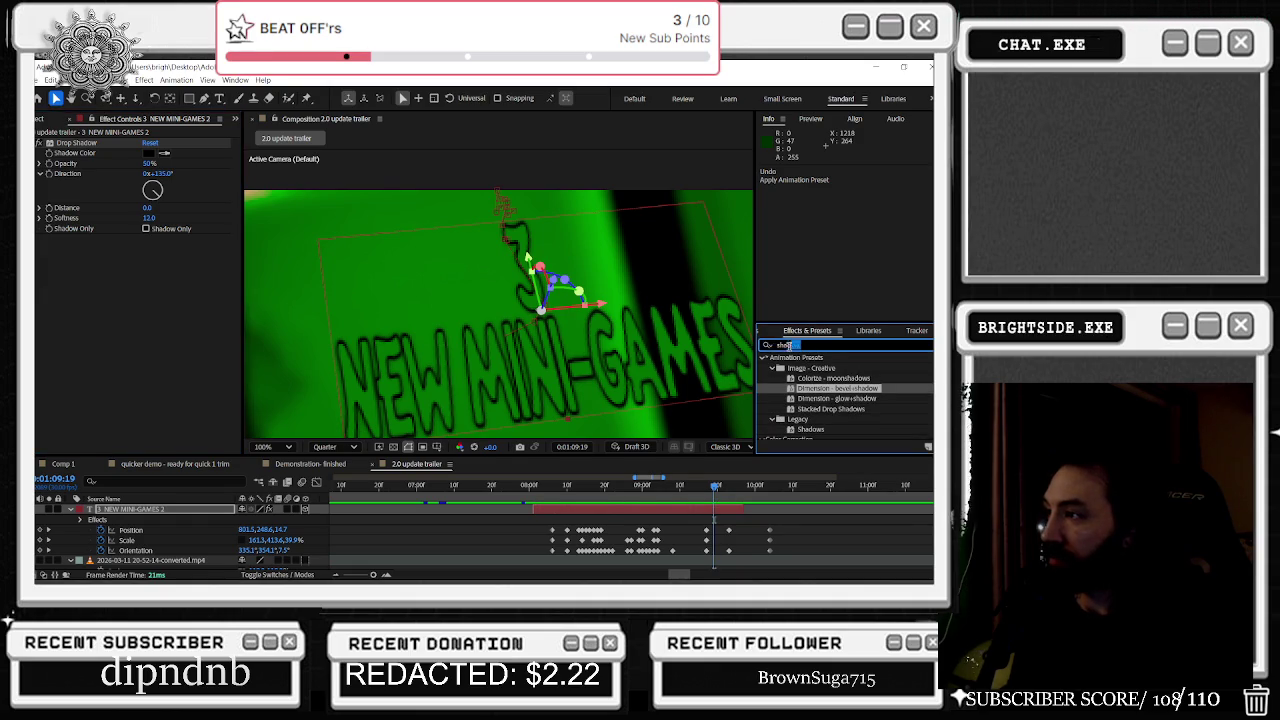
click(766, 344)
text(inner)
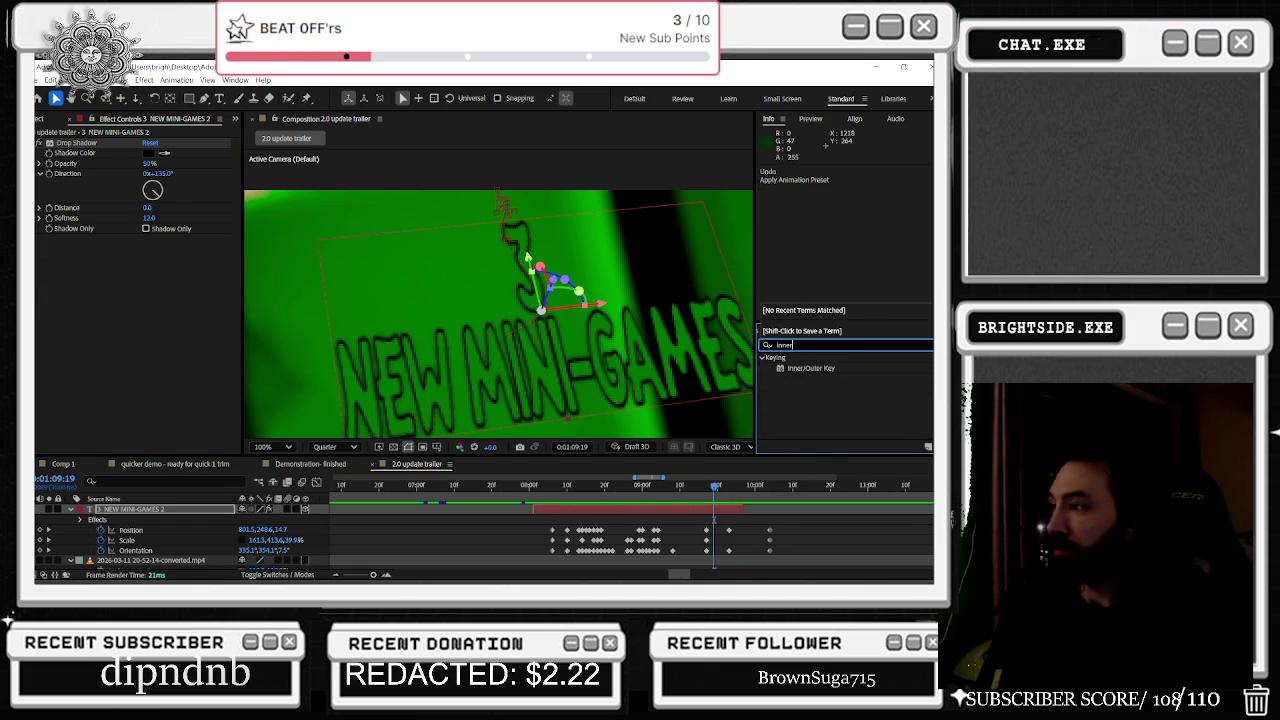
text(glow)
key(BackSpace)
key(BackSpace)
key(BackSpace)
click(766, 344)
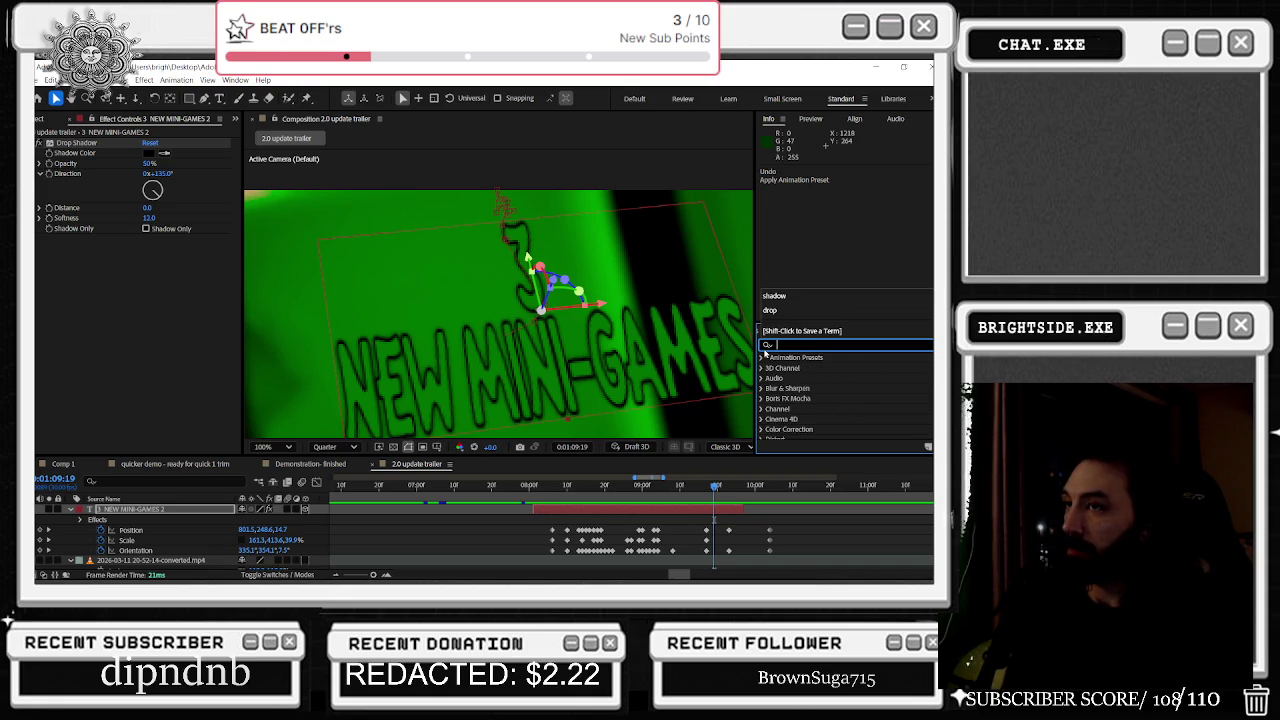
Step: Zoom the composition to 50% and expand the Color Correction effects list
scroll(788, 400, down, 2)
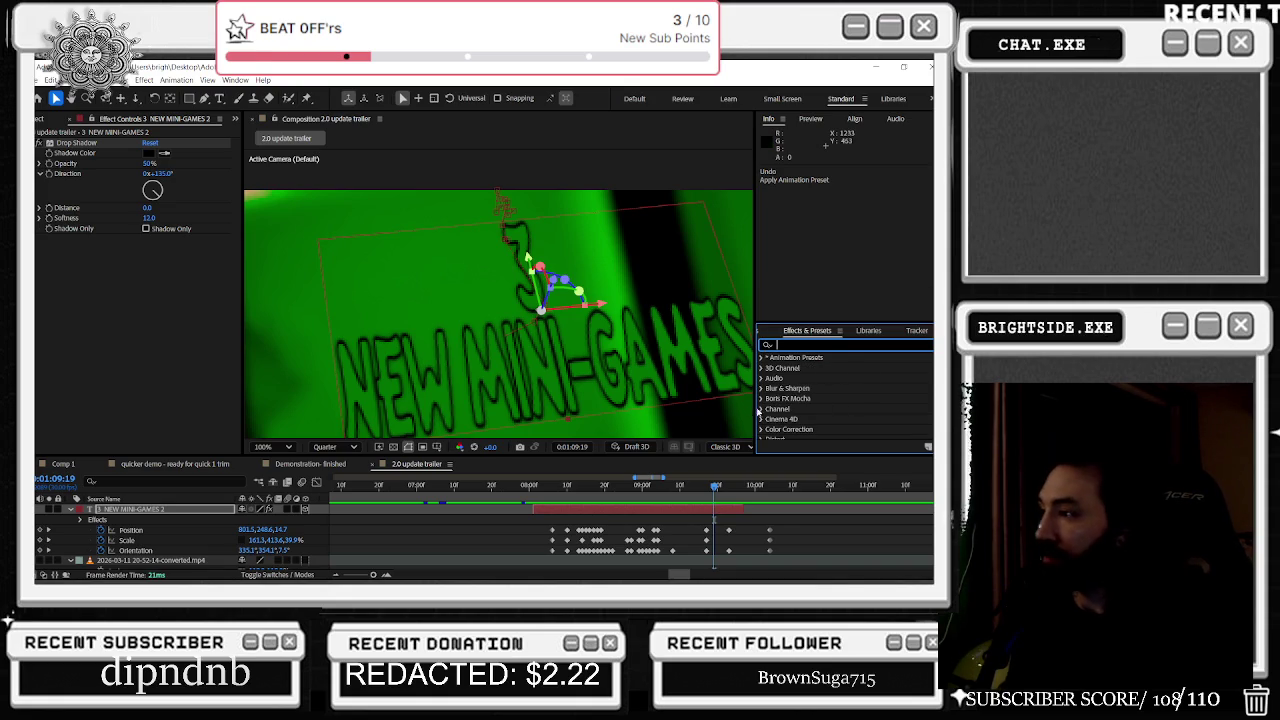
key(comma)
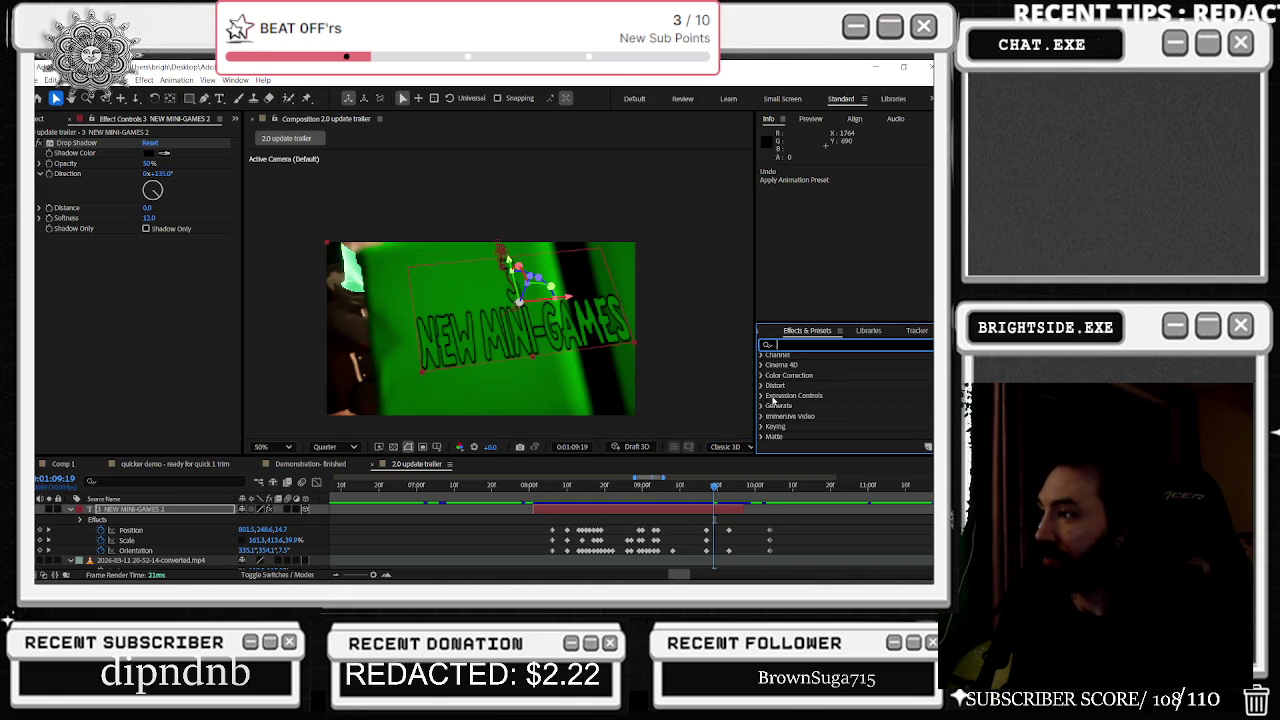
scroll(773, 400, up, 1)
click(760, 402)
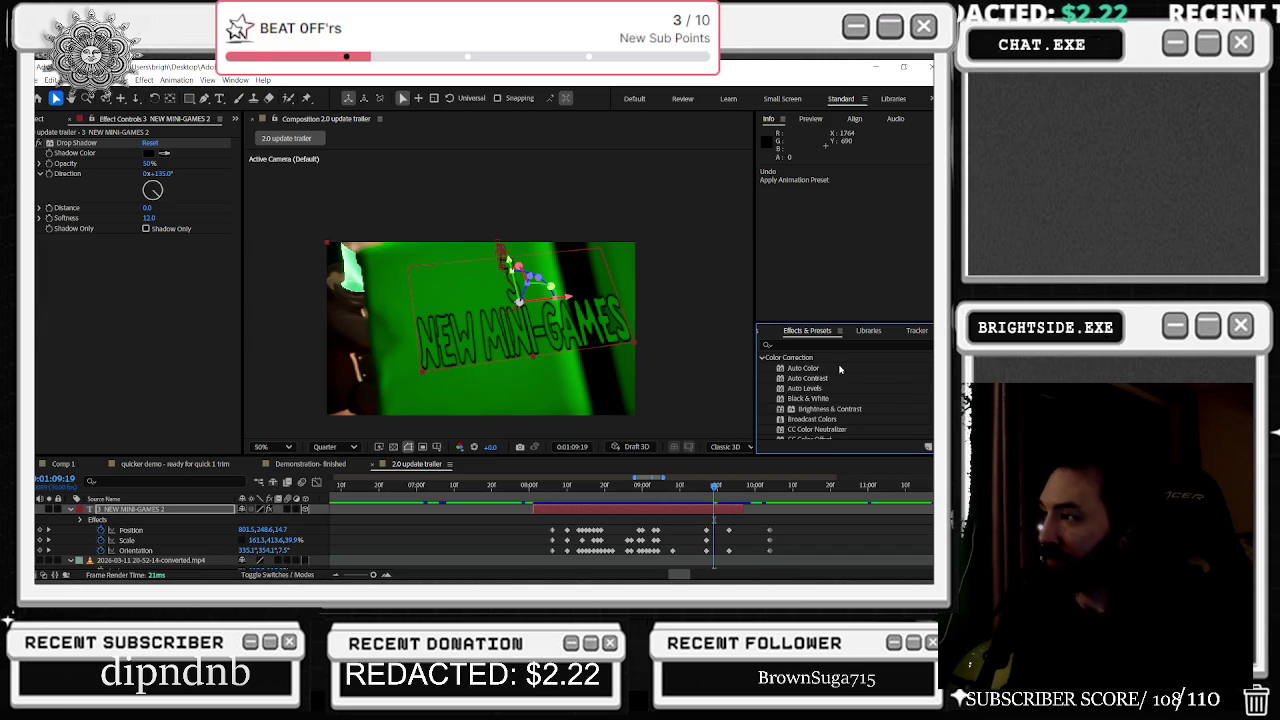
scroll(846, 382, down, 1)
scroll(850, 392, down, 1)
scroll(852, 399, down, 1)
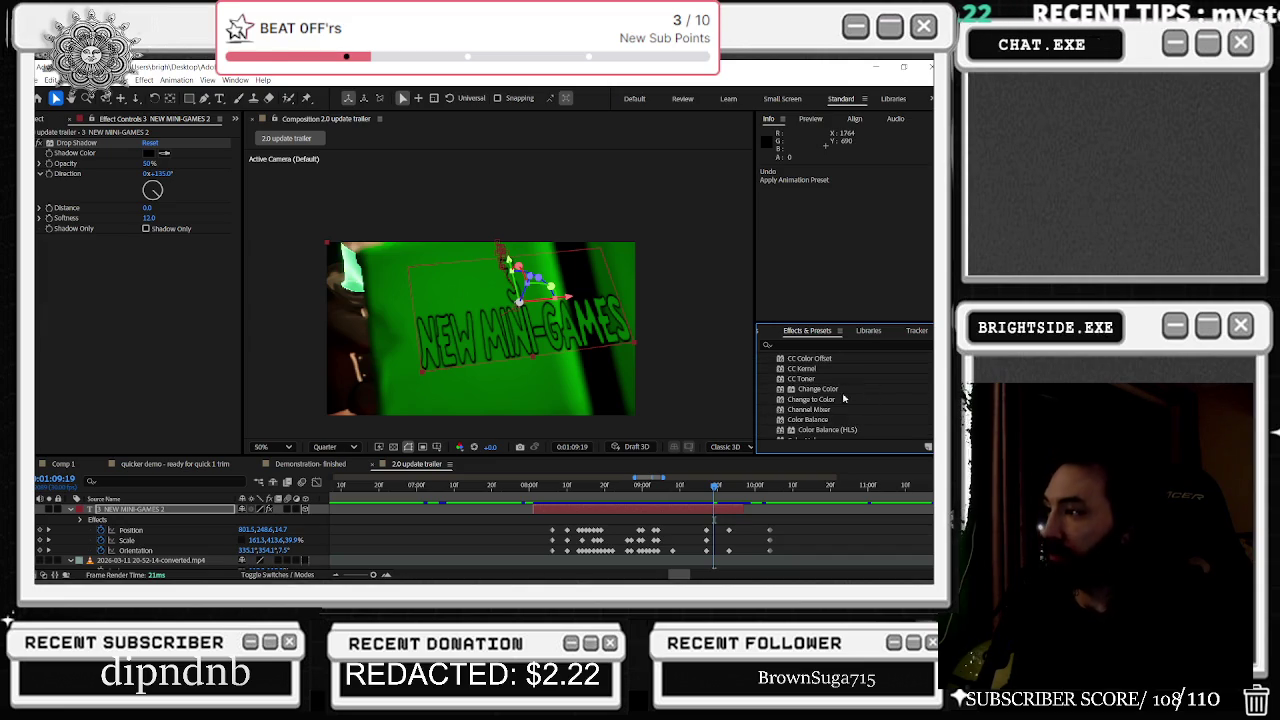
scroll(843, 406, down, 1)
scroll(847, 410, down, 1)
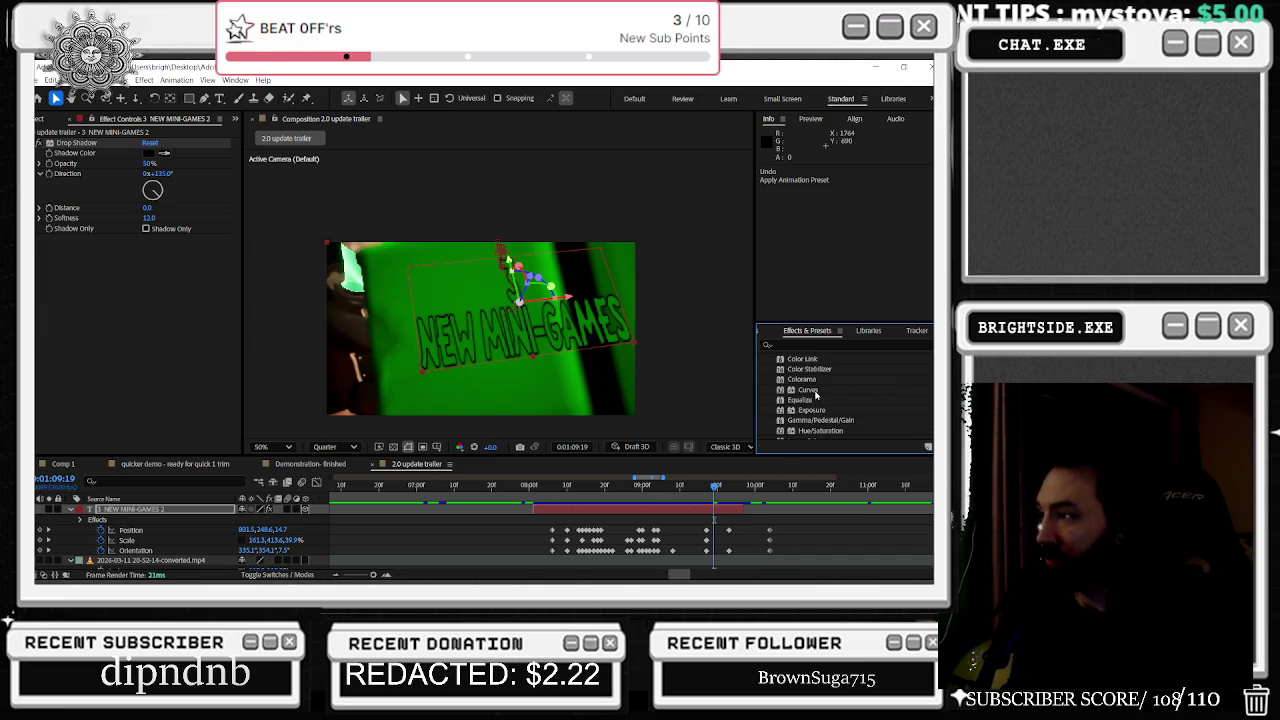
scroll(826, 390, down, 1)
scroll(832, 386, down, 1)
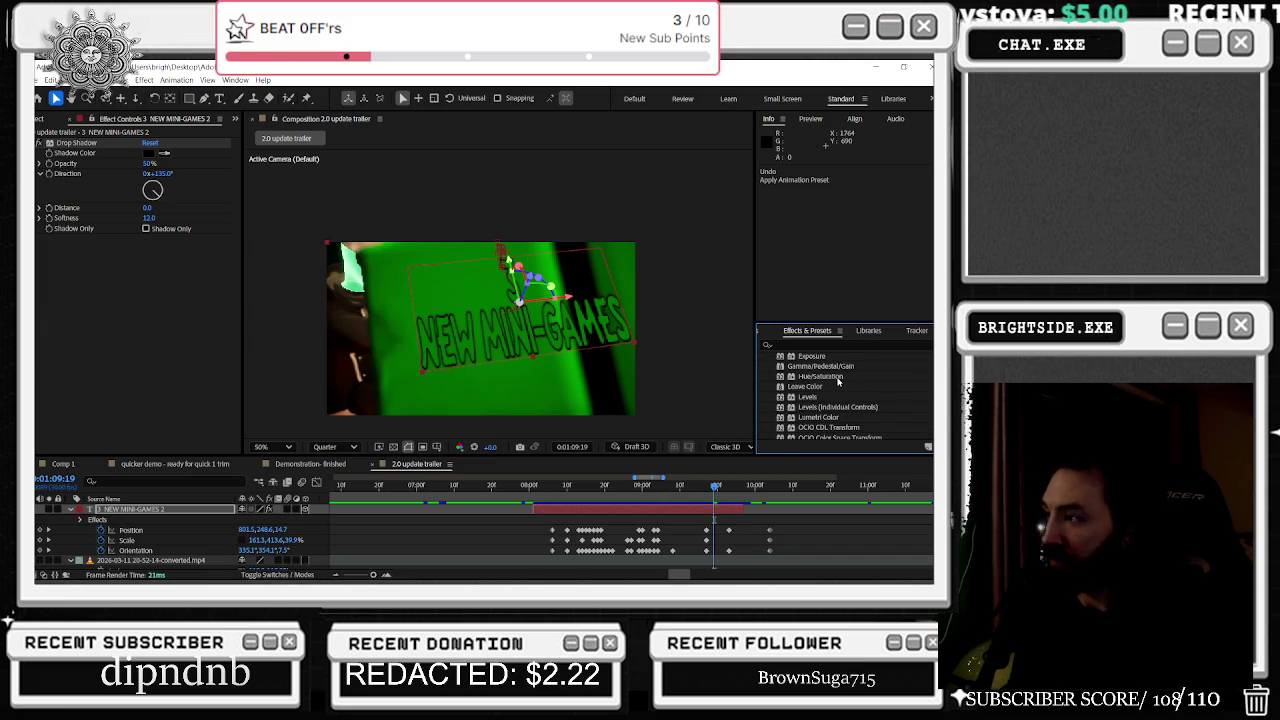
Step: Add Hue/Saturation with master hue 41°, saturation 51, lightness 4, then return to 1:08:00
double_click(838, 379)
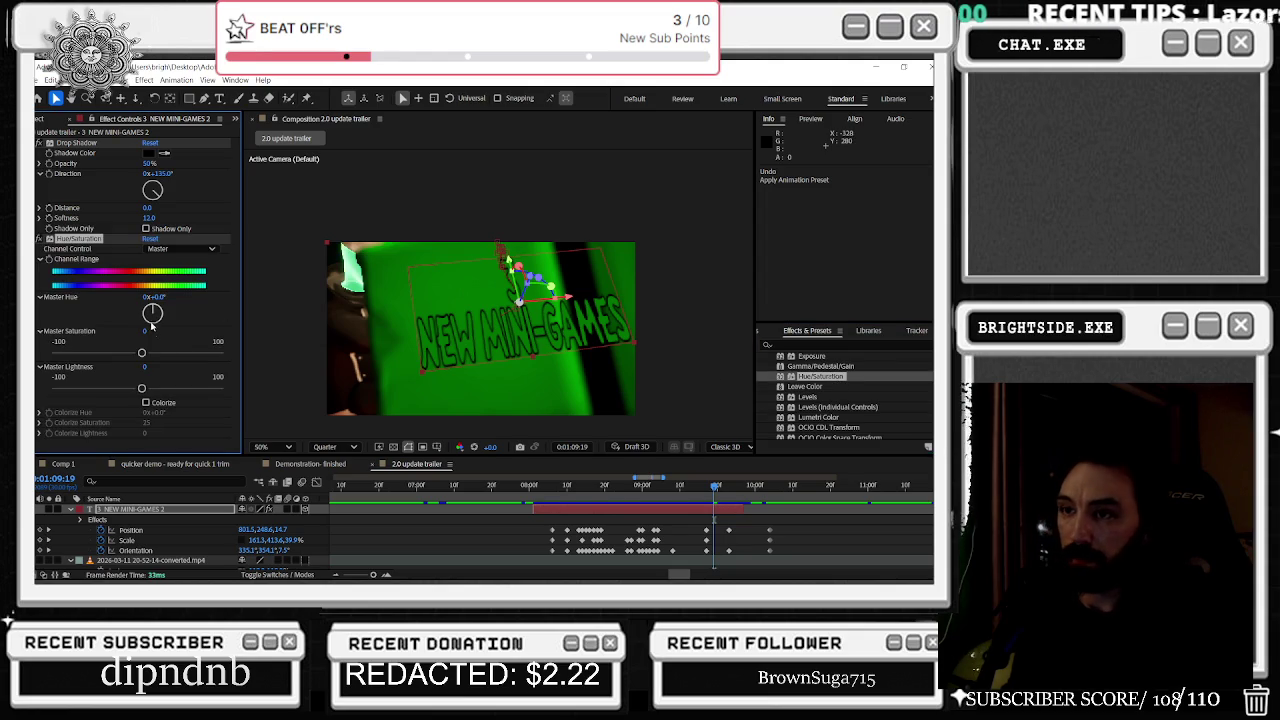
mouse_move(152, 314)
mouse_down()
mouse_move(185, 353)
mouse_move(145, 390)
mouse_up()
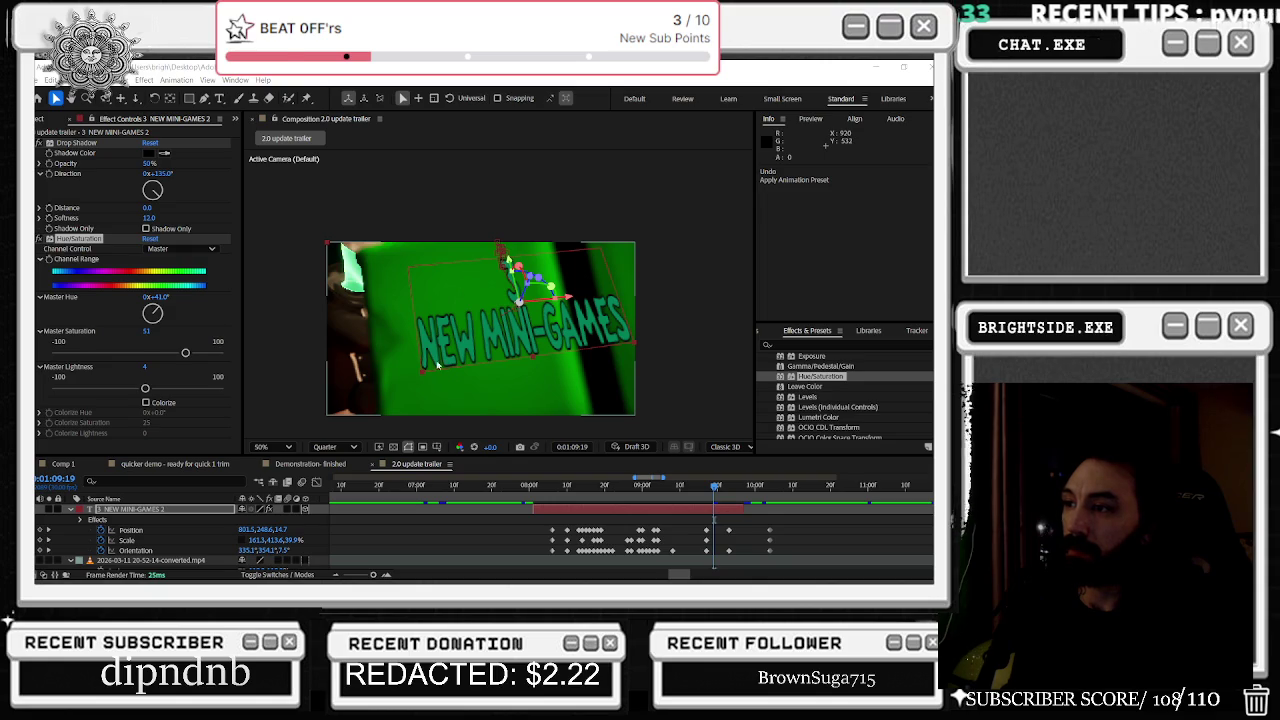
click(530, 353)
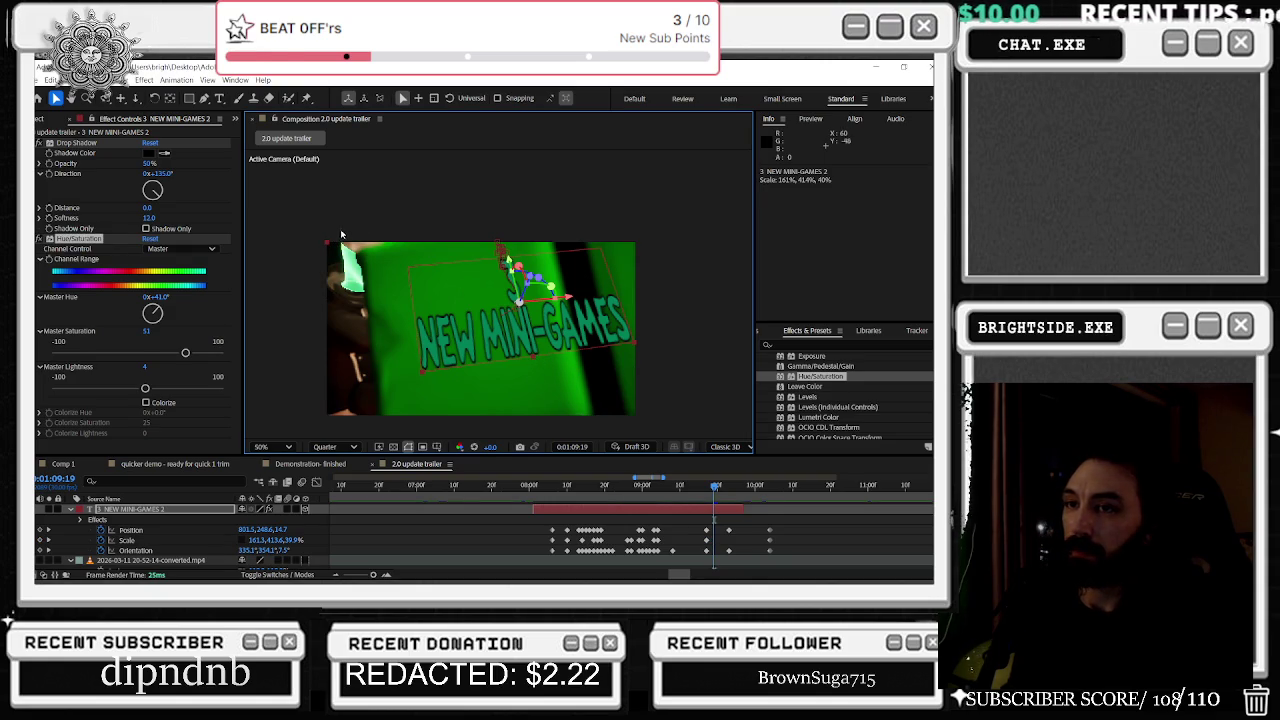
key(alt+Tab)
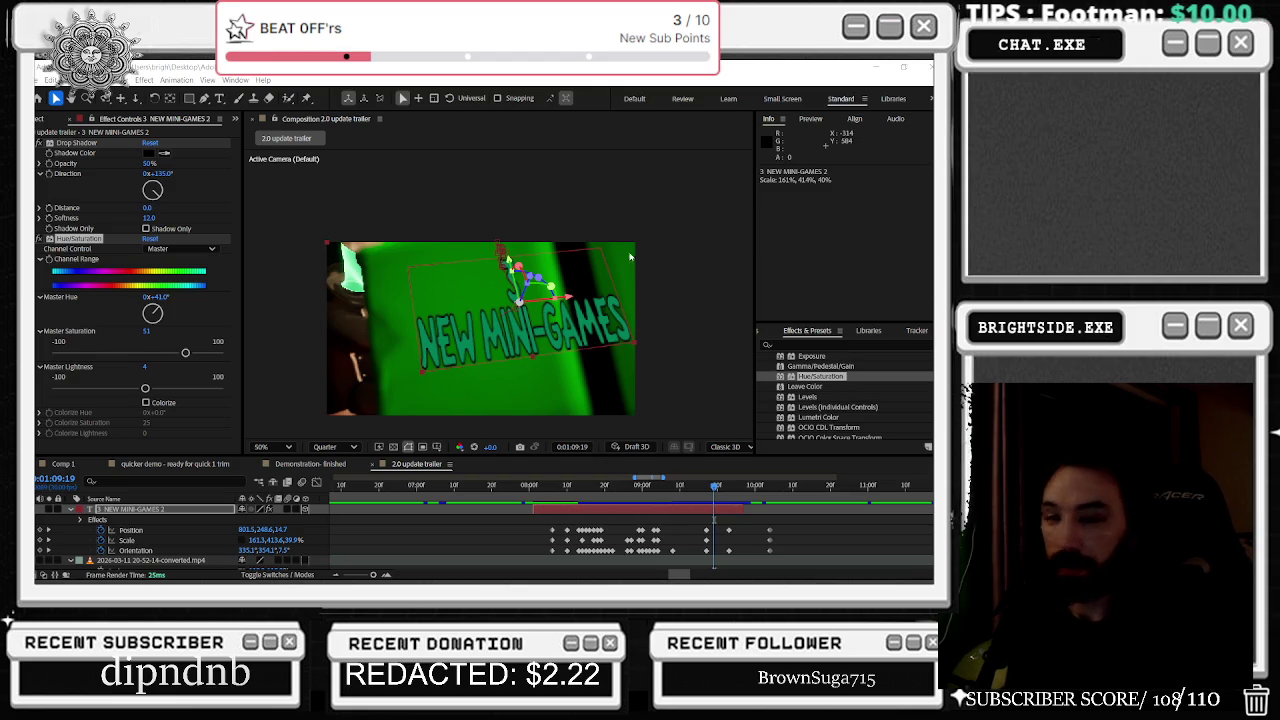
click(528, 487)
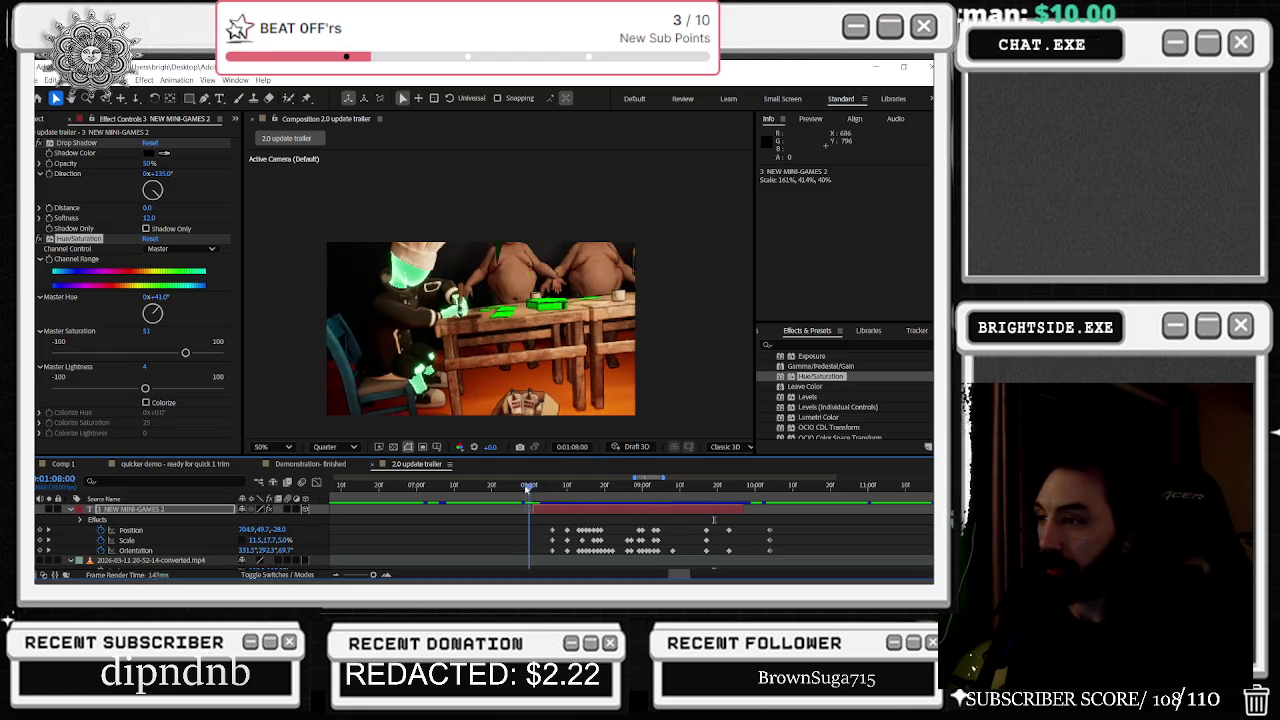
Step: Set the viewer to 100% and zoom the timeline to frames around 1:08:24
mouse_move(528, 487)
mouse_down()
mouse_move(656, 485)
mouse_move(646, 489)
mouse_up()
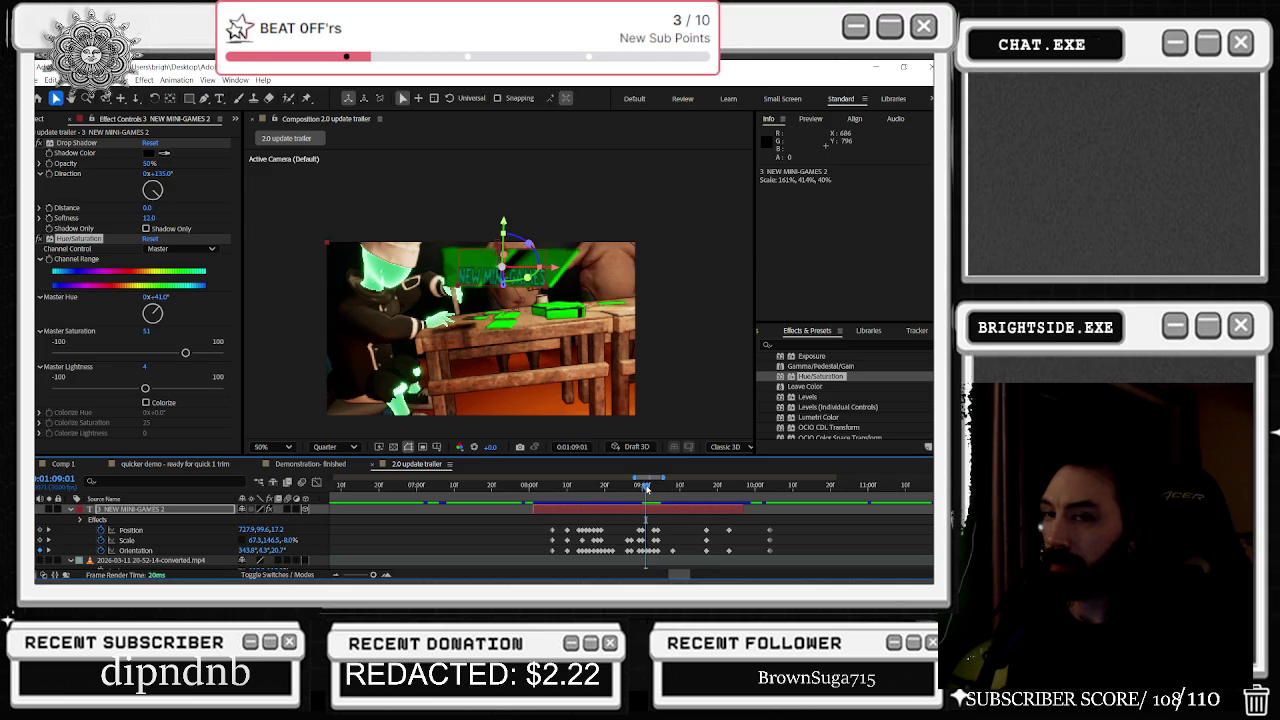
key(slash)
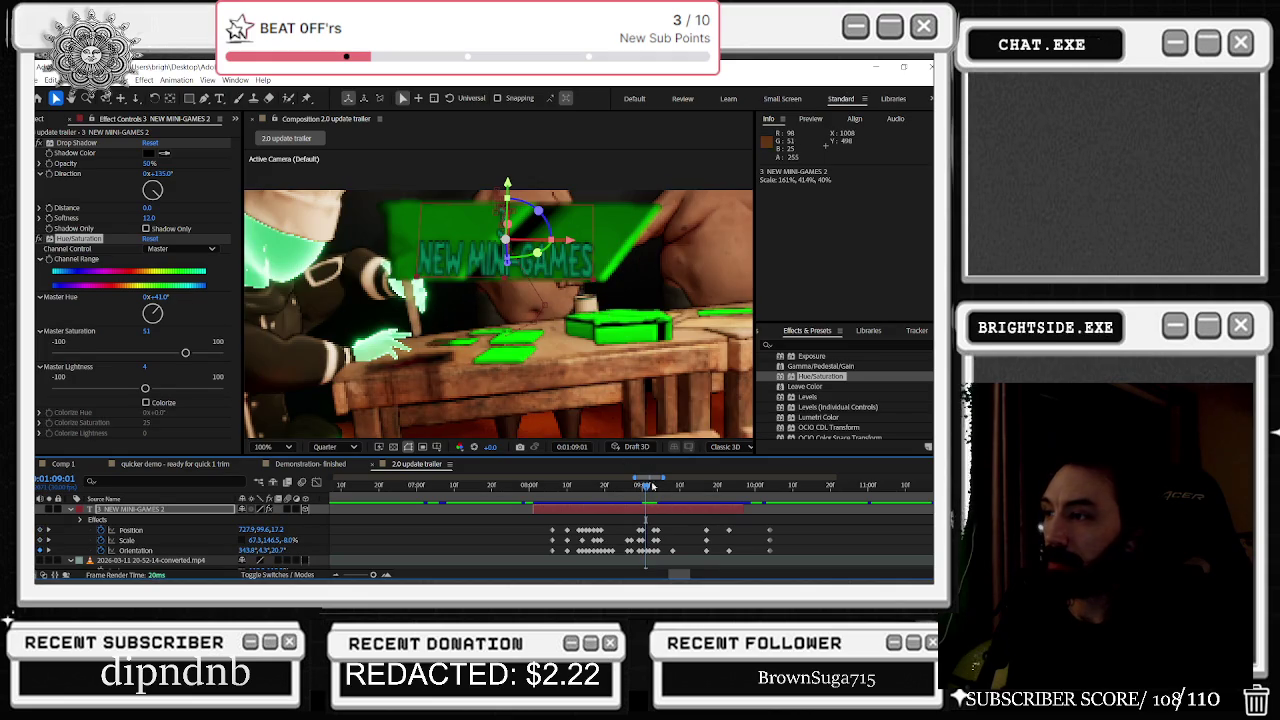
key(semicolon)
mouse_move(677, 490)
mouse_down()
mouse_move(482, 495)
mouse_move(659, 489)
mouse_up()
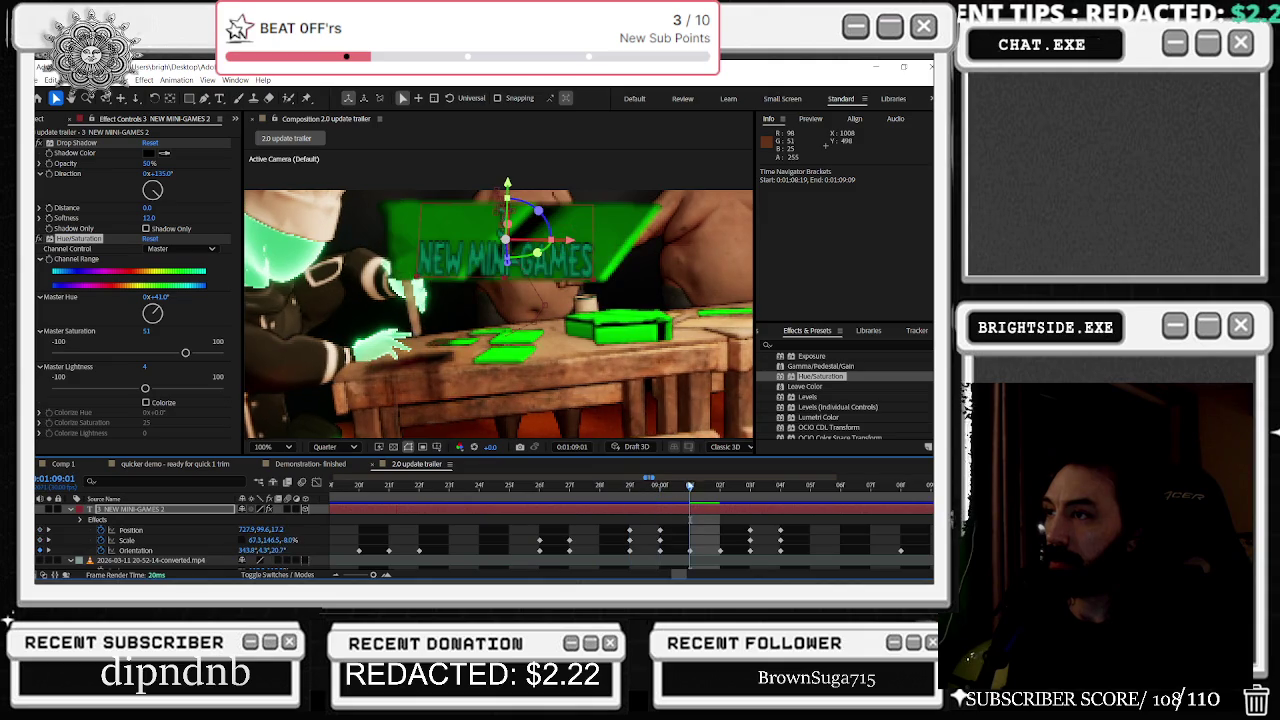
key(Page_Up)
key(Page_Up)
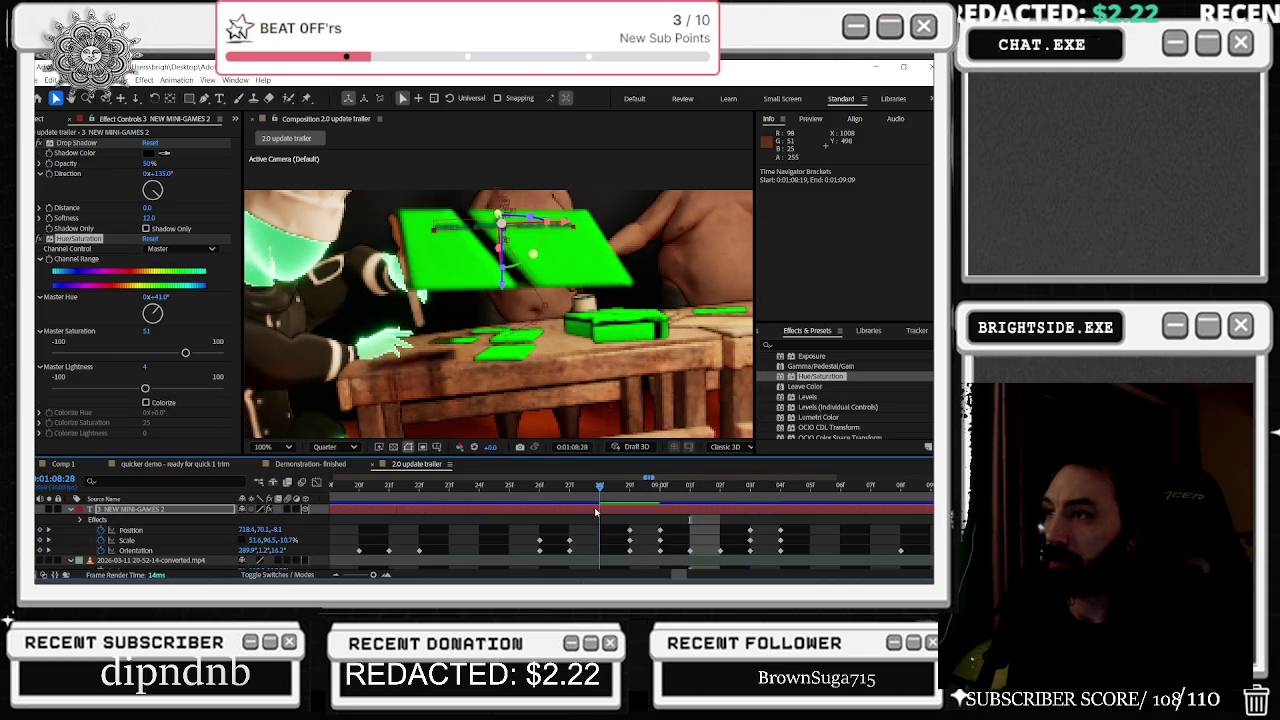
key(Page_Down)
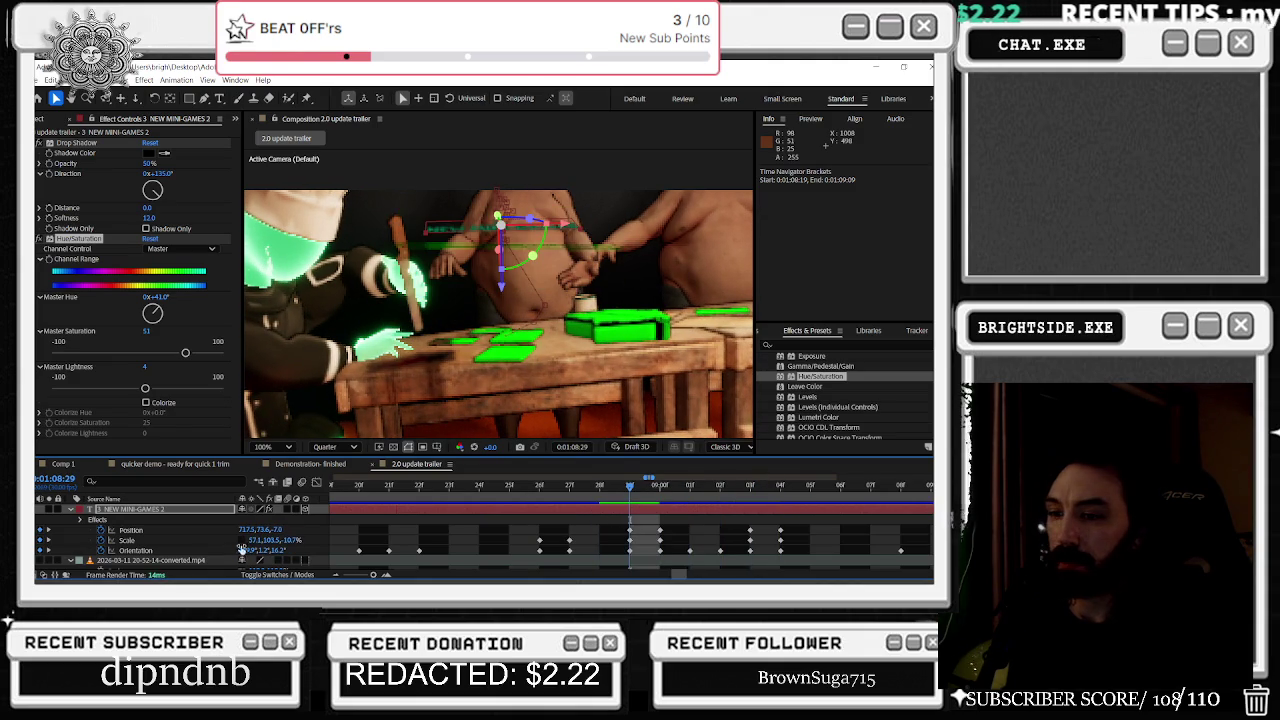
Step: Change the text's Orientation near 1:08:29 and scrub back to review the flip
click(140, 551)
drag(500, 215, 505, 211)
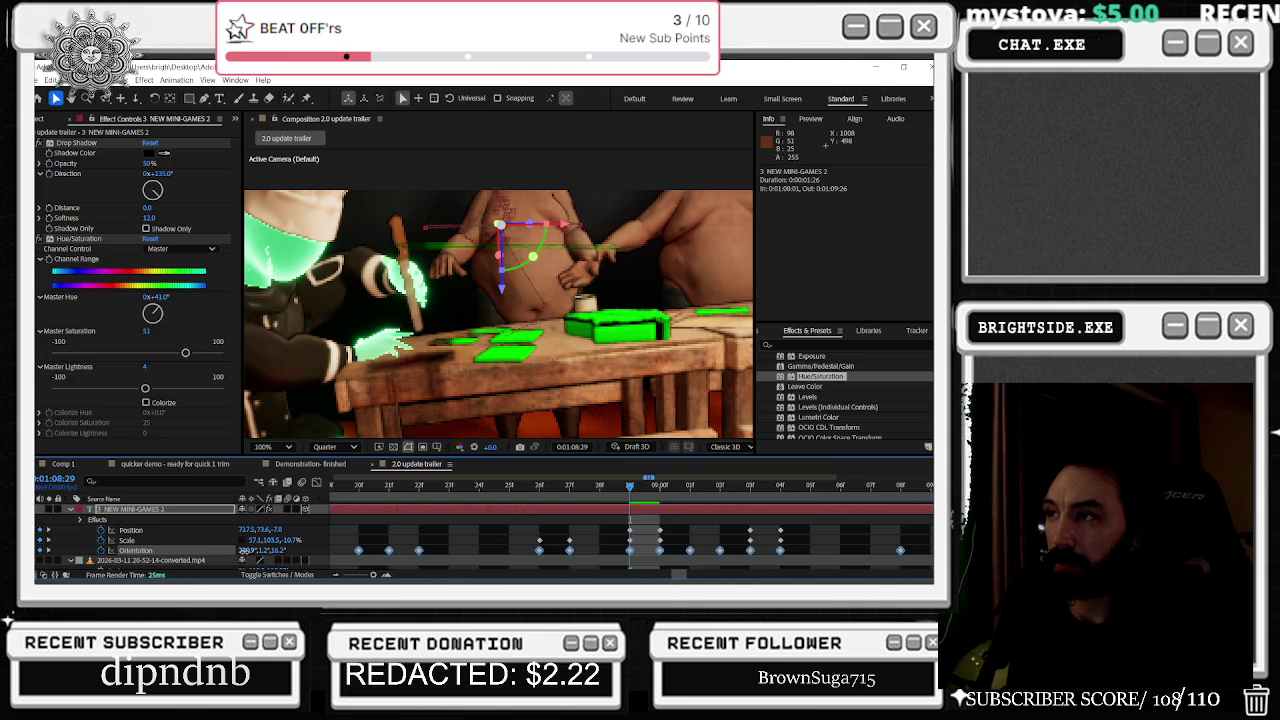
click(609, 485)
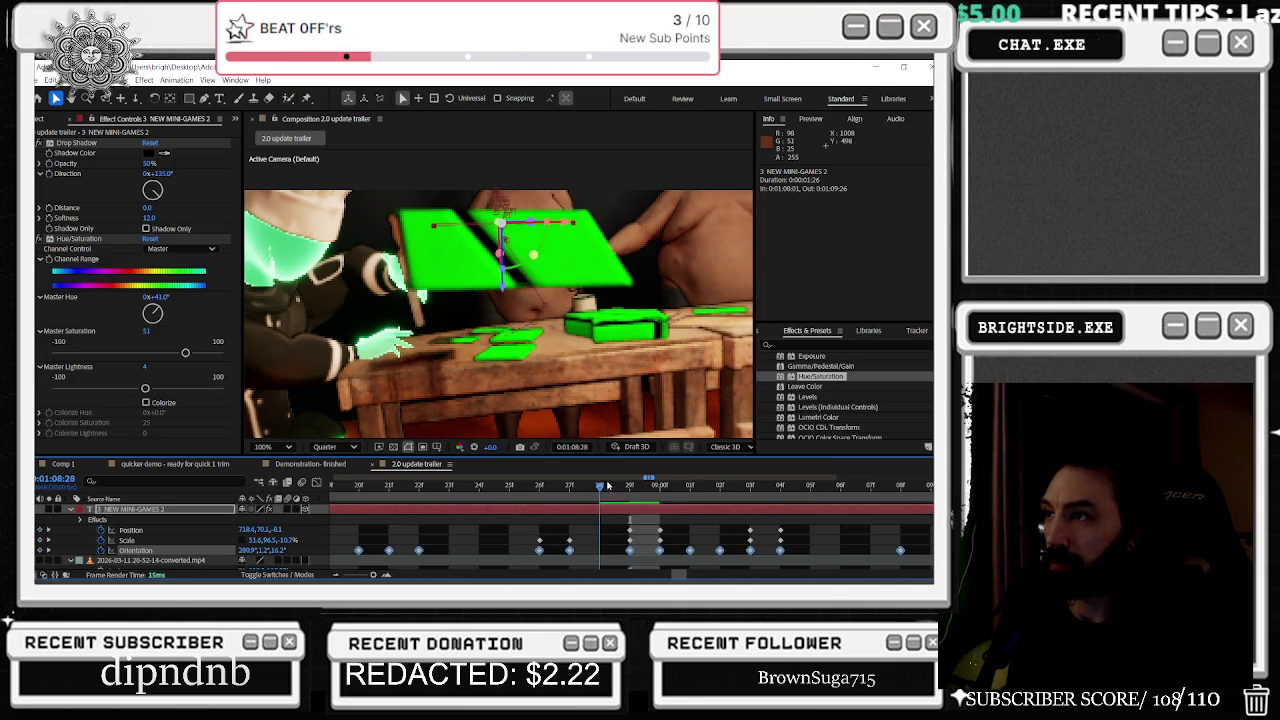
drag(598, 486, 309, 508)
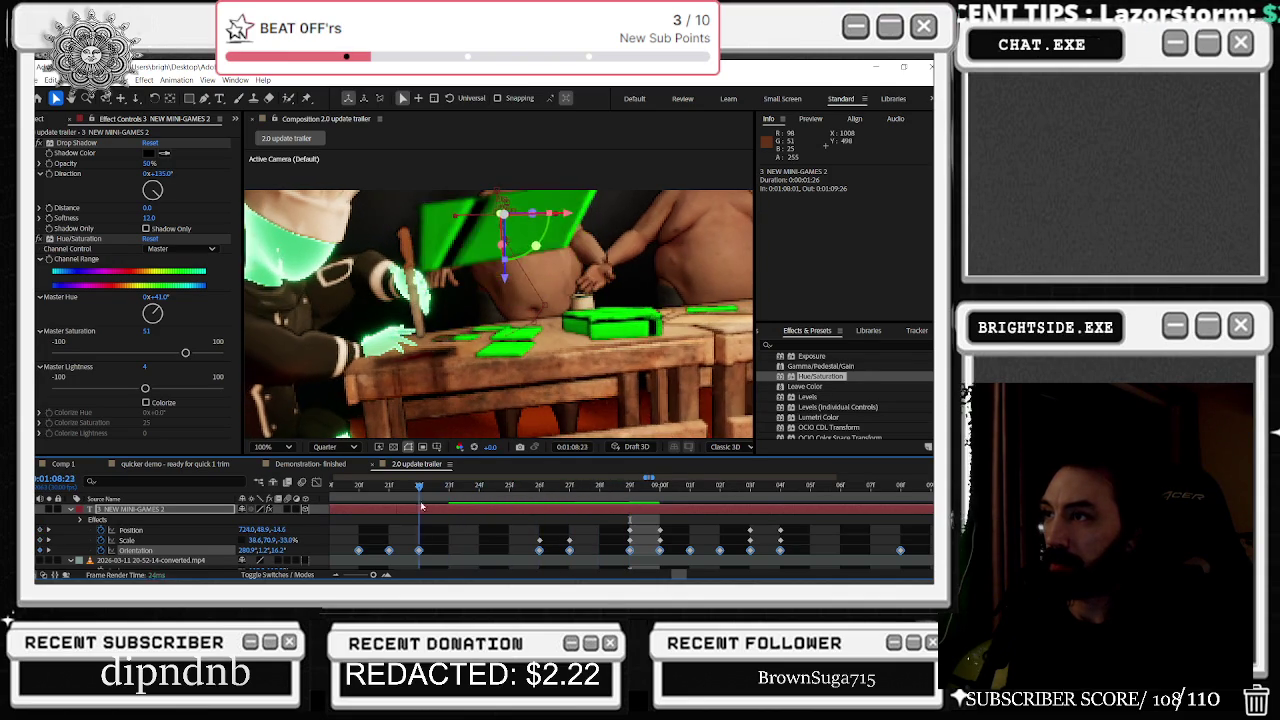
mouse_move(309, 504)
mouse_down()
mouse_move(645, 485)
mouse_move(497, 489)
mouse_move(902, 495)
mouse_move(813, 492)
mouse_up()
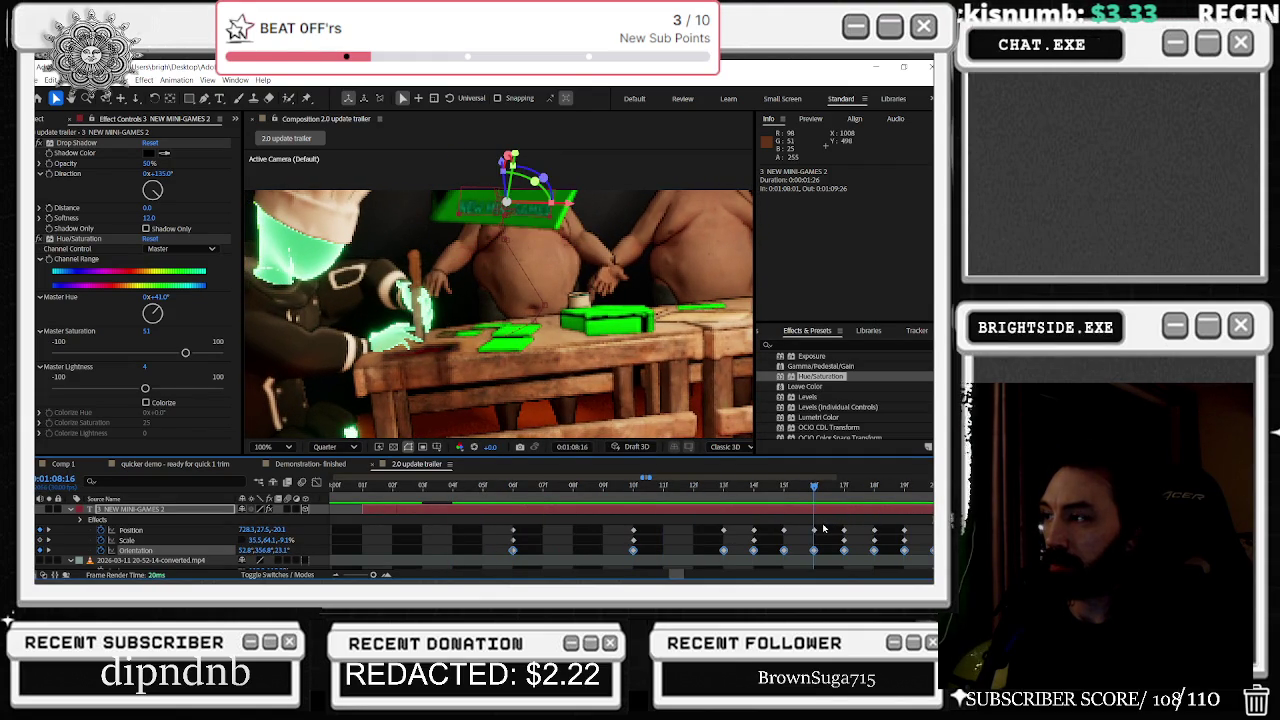
Step: Adjust the Orientation keyframe at frame 08:17
key(Page_Up)
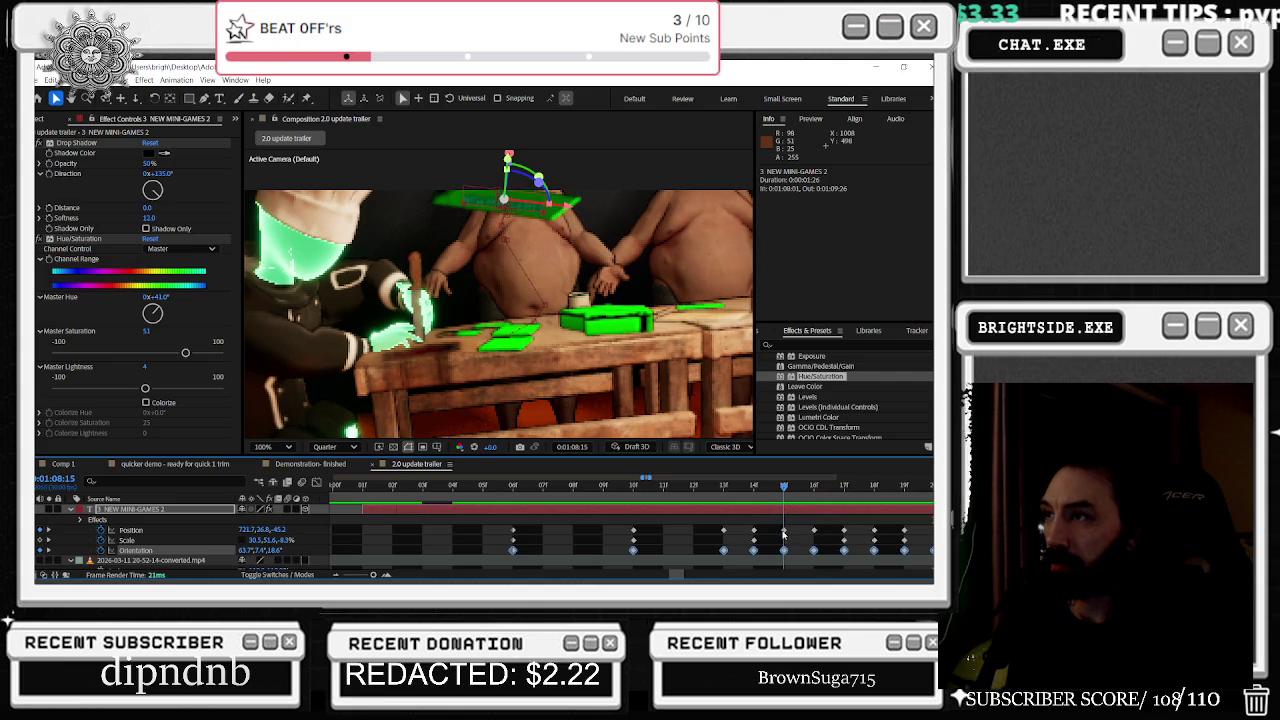
key(Page_Down)
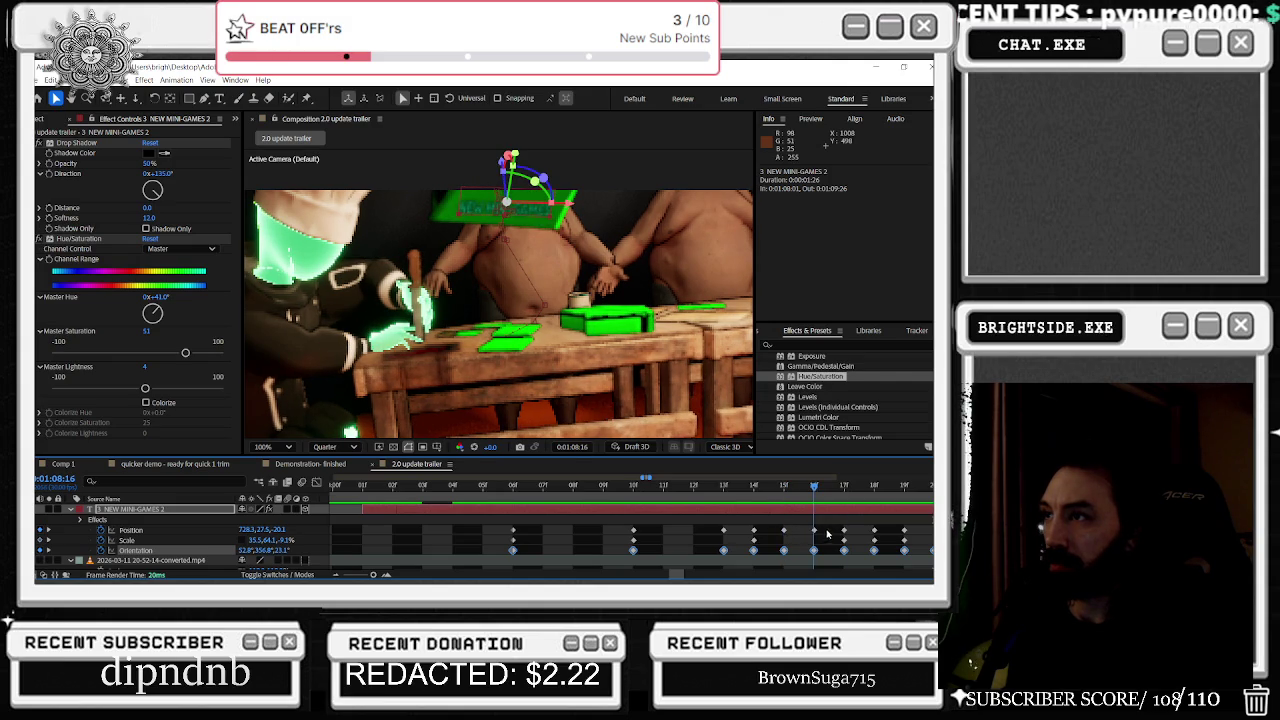
key(Page_Down)
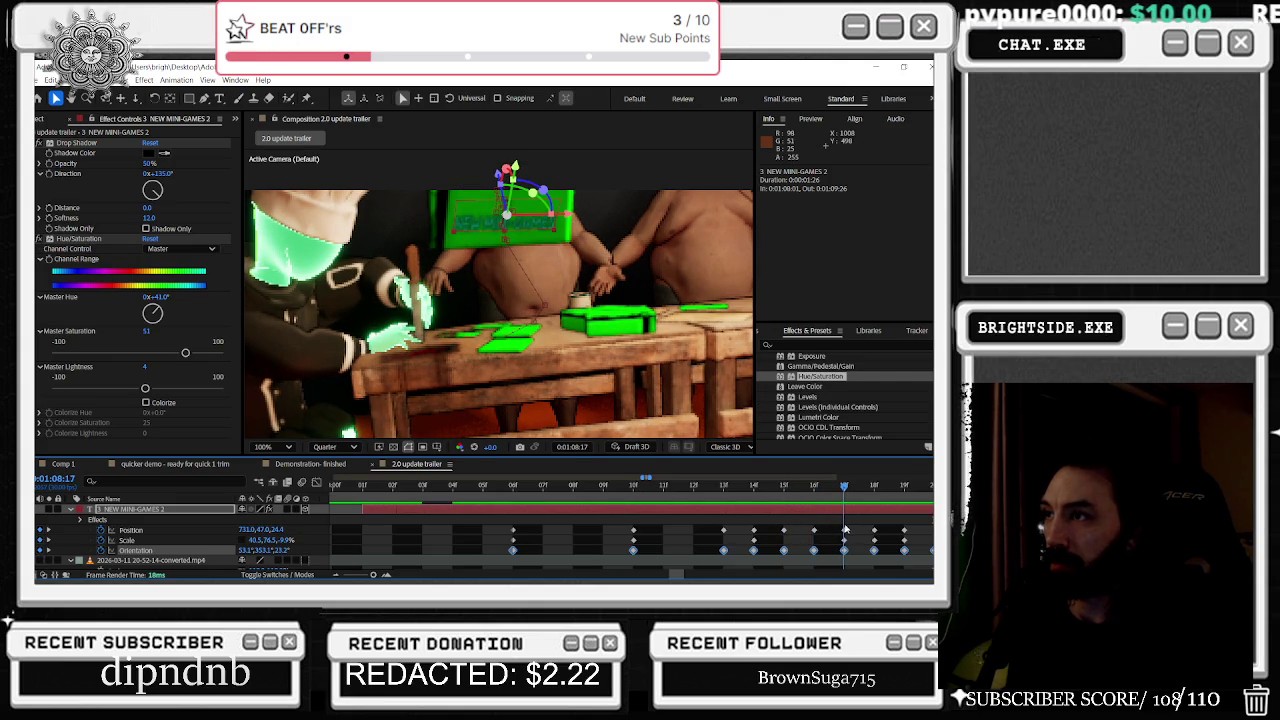
key(Page_Up)
key(Page_Down)
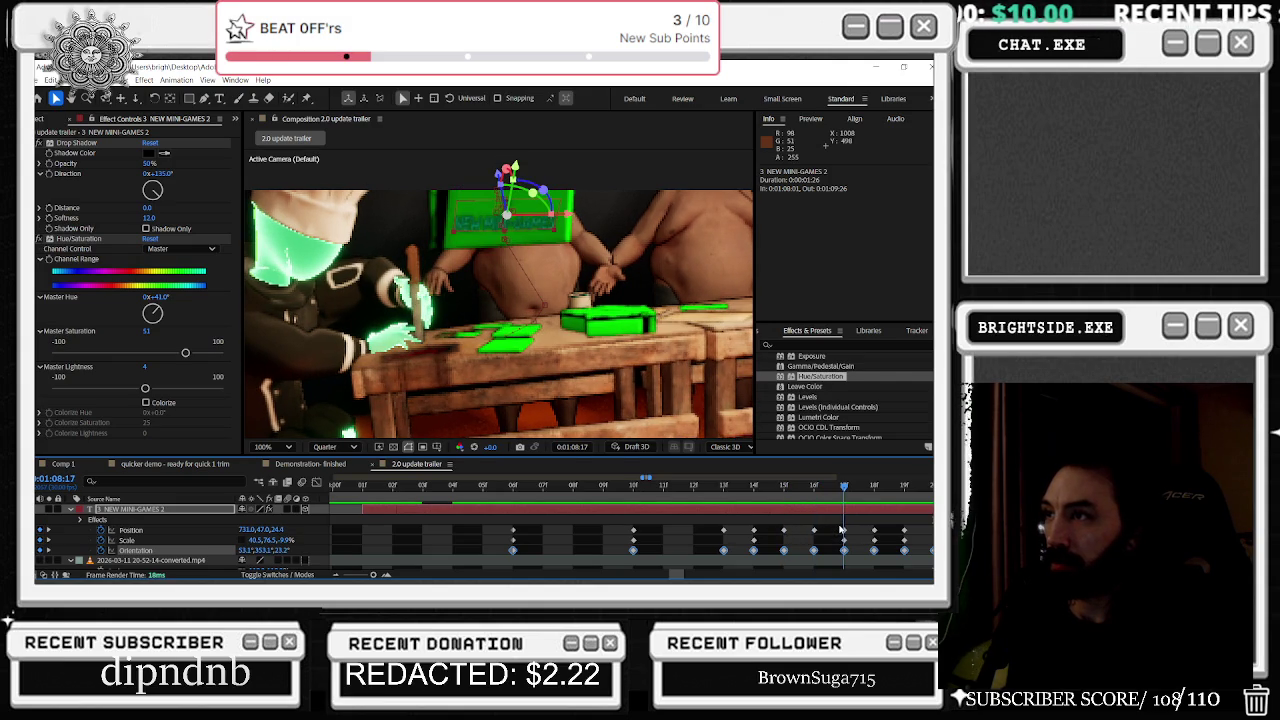
click(845, 551)
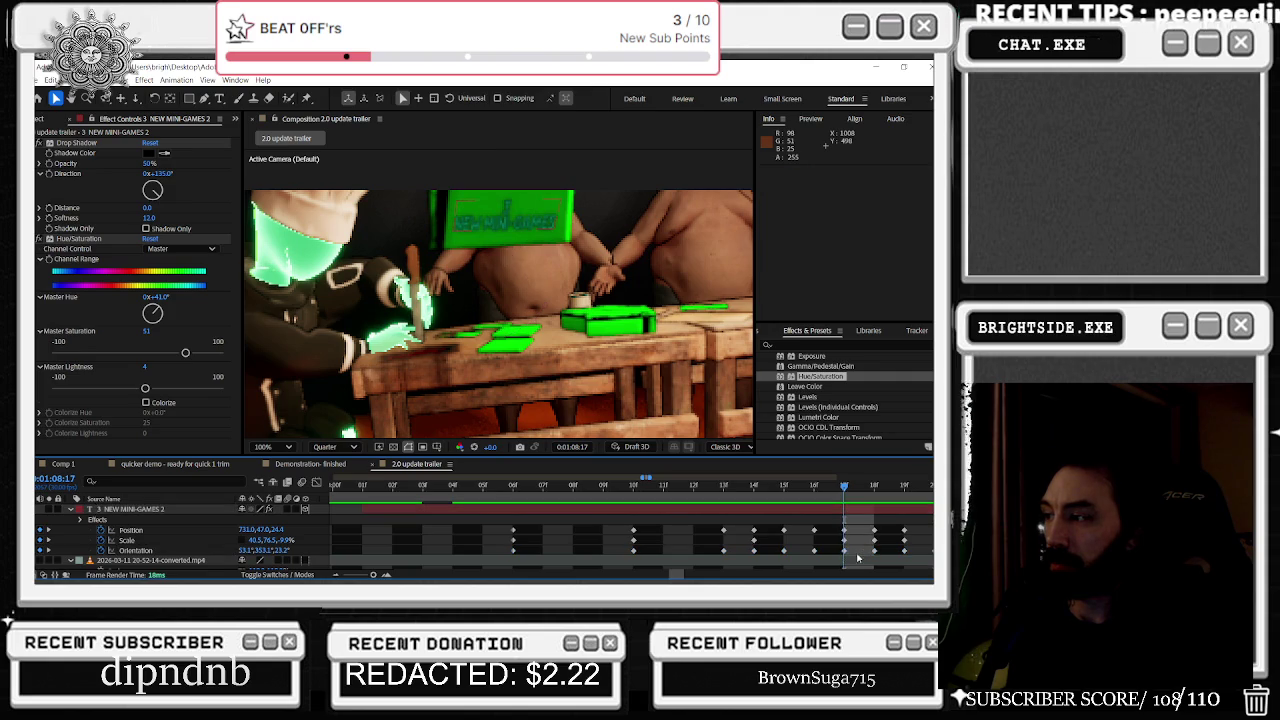
drag(244, 550, 236, 550)
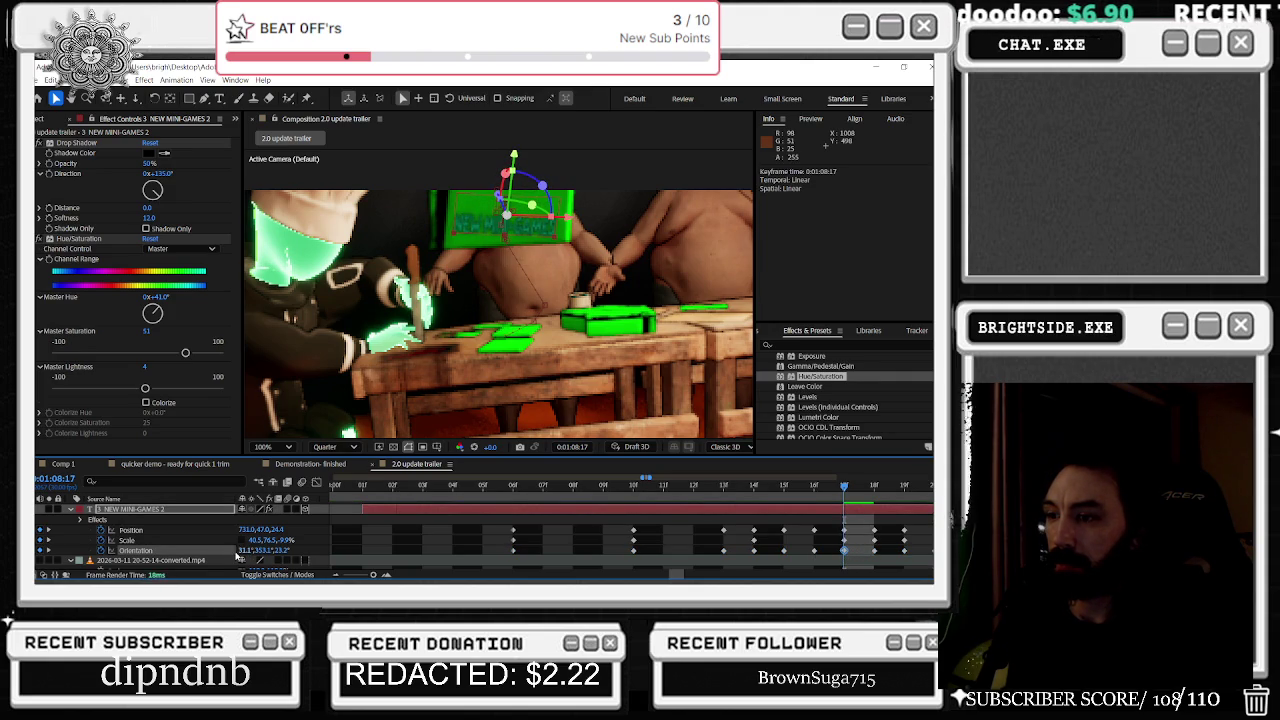
Step: Revert the frame 18 Orientation change and delete the frame-19 Orientation keyframe
click(827, 488)
click(875, 486)
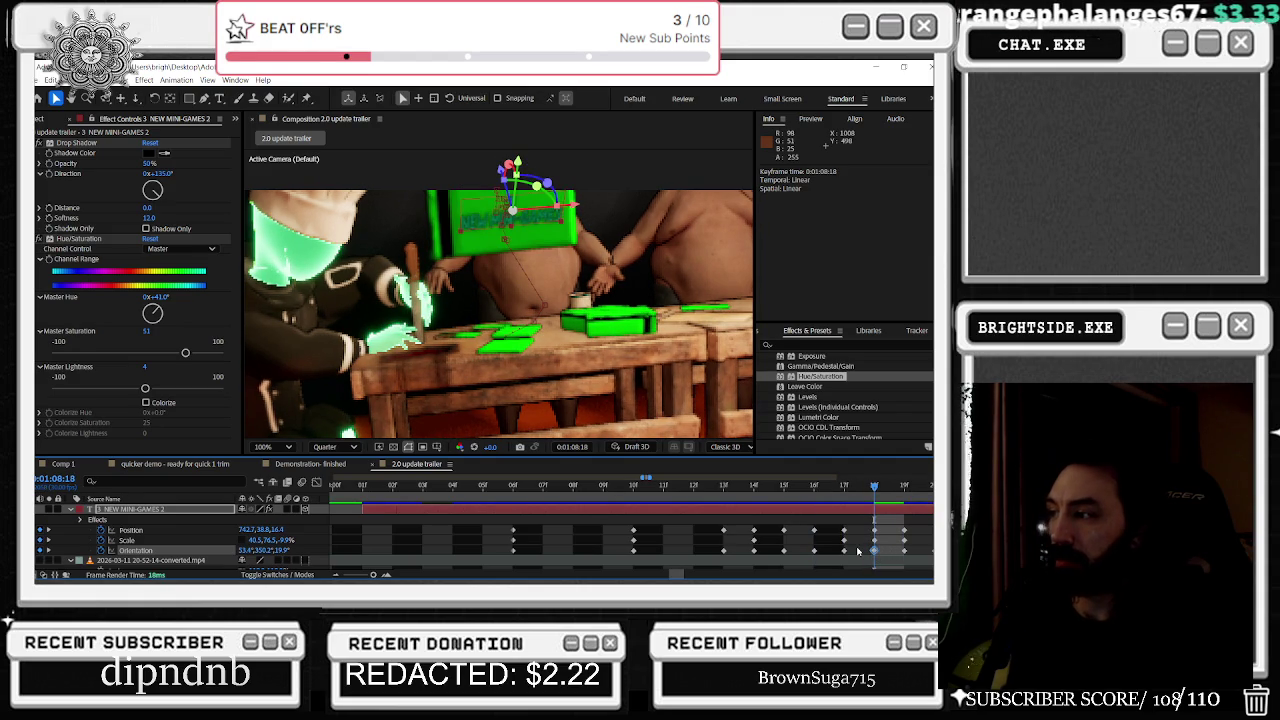
key(ctrl+z)
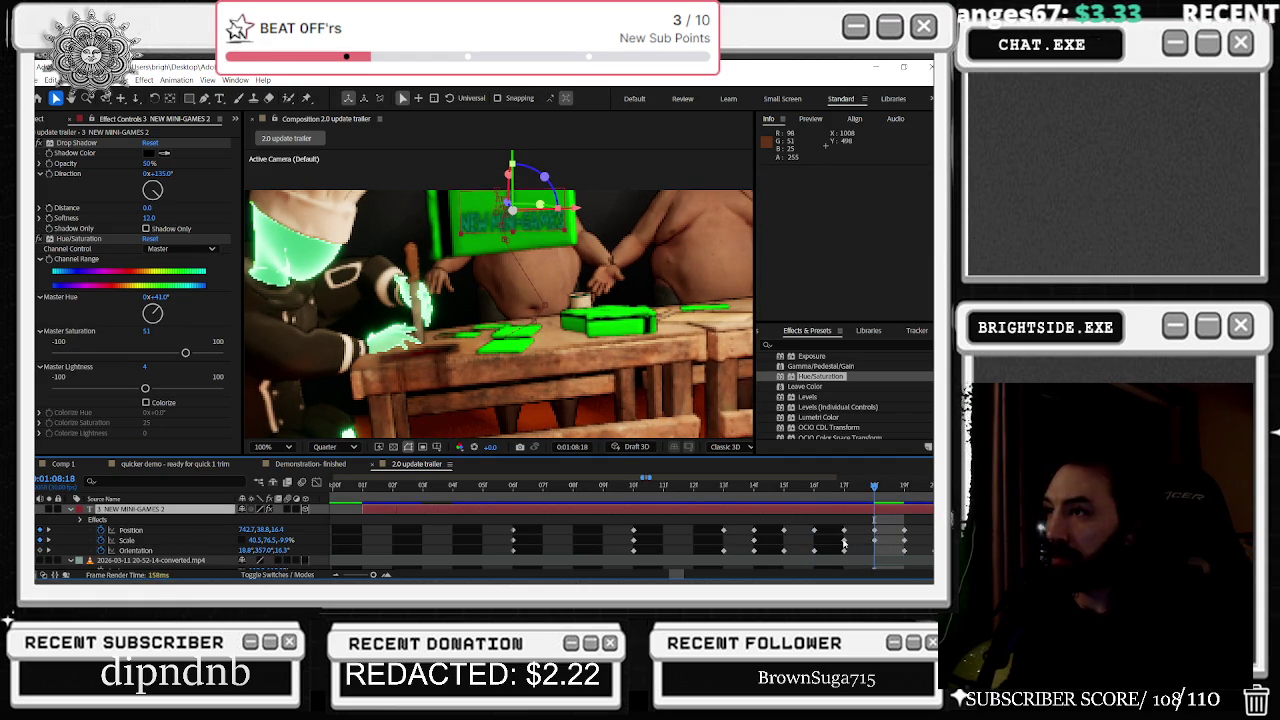
scroll(845, 551, right, 2)
click(832, 551)
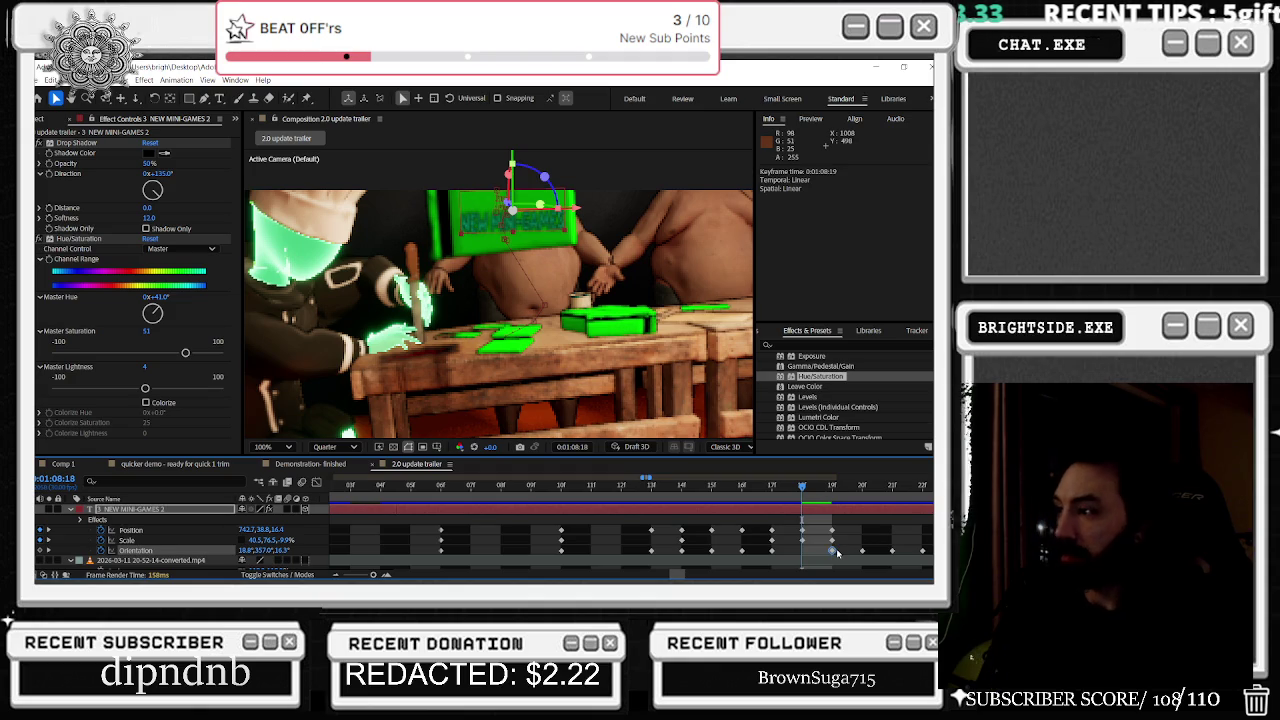
key(Delete)
Step: Step through frames 08:17 to 08:20 to check the rotation
drag(784, 485, 894, 505)
key(Page_Up)
key(Page_Up)
key(Page_Up)
key(Page_Up)
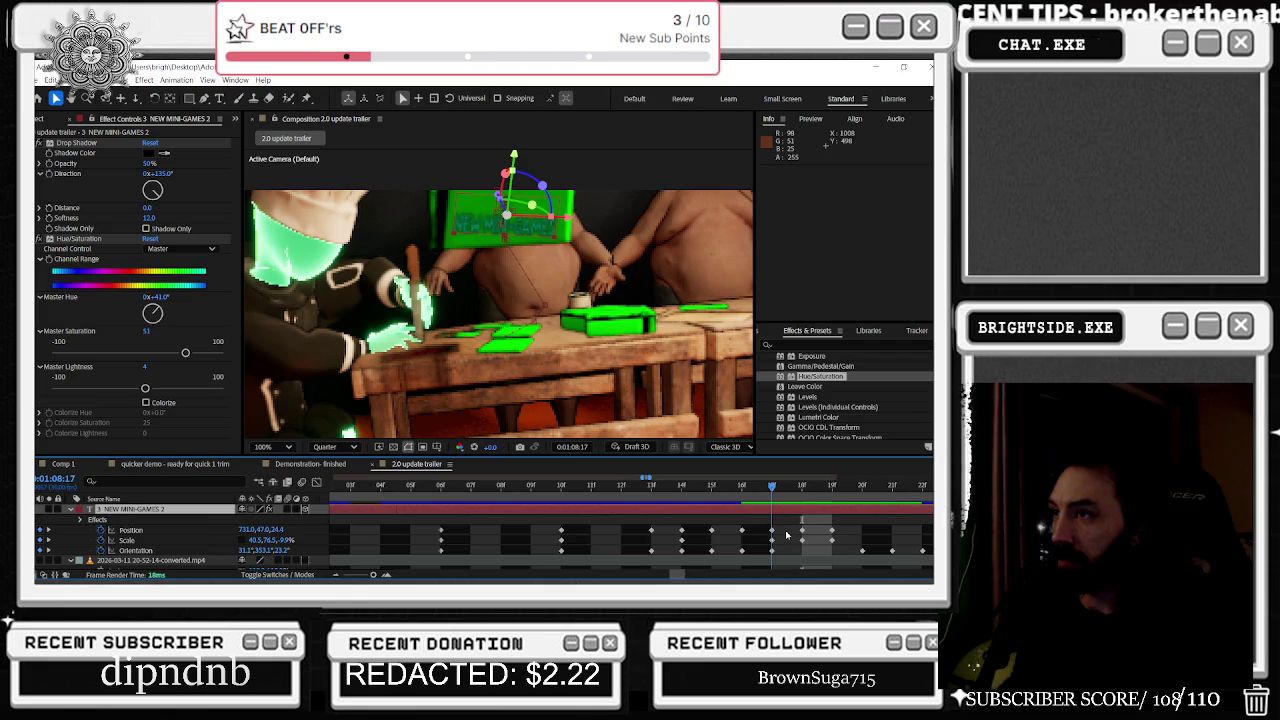
key(Page_Down)
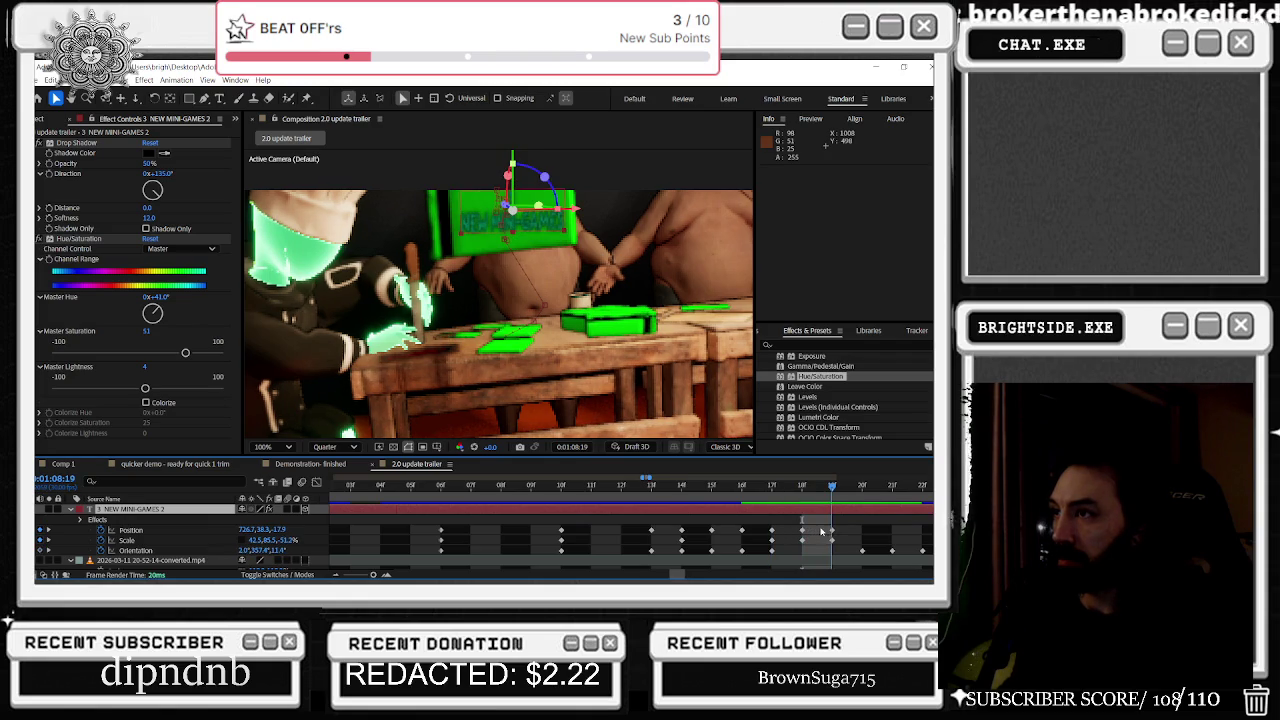
key(Page_Down)
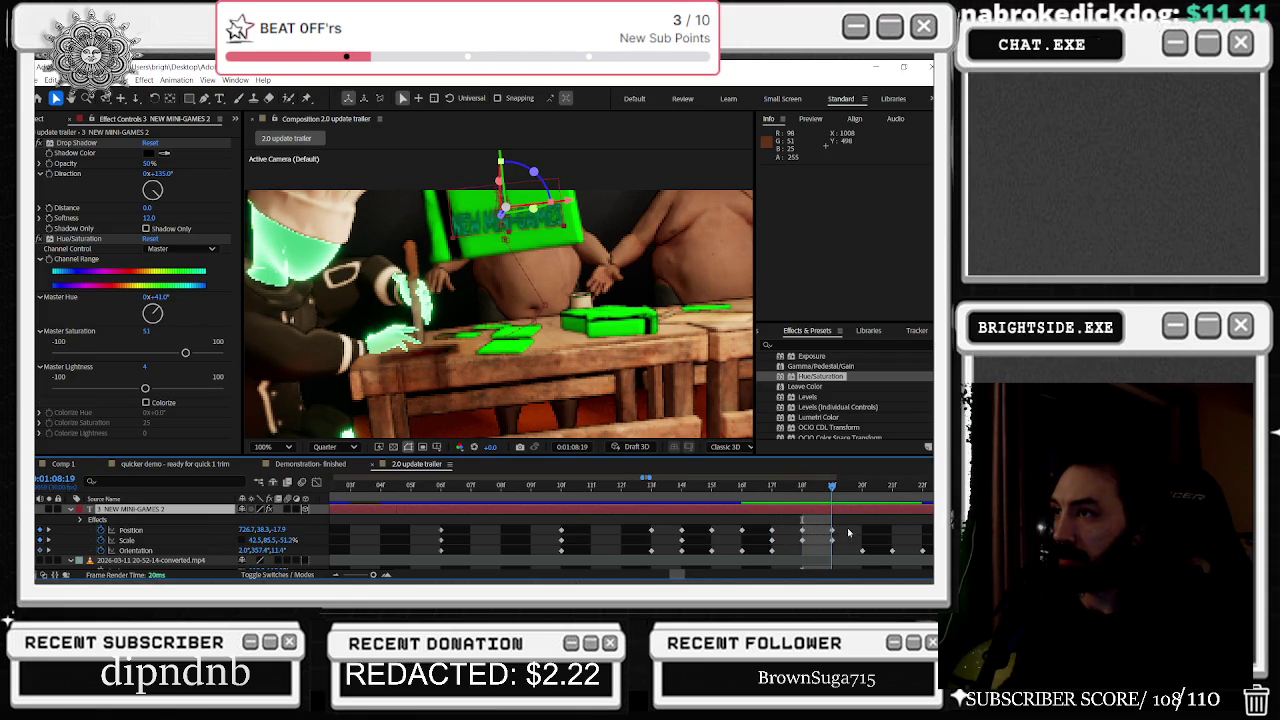
key(Page_Down)
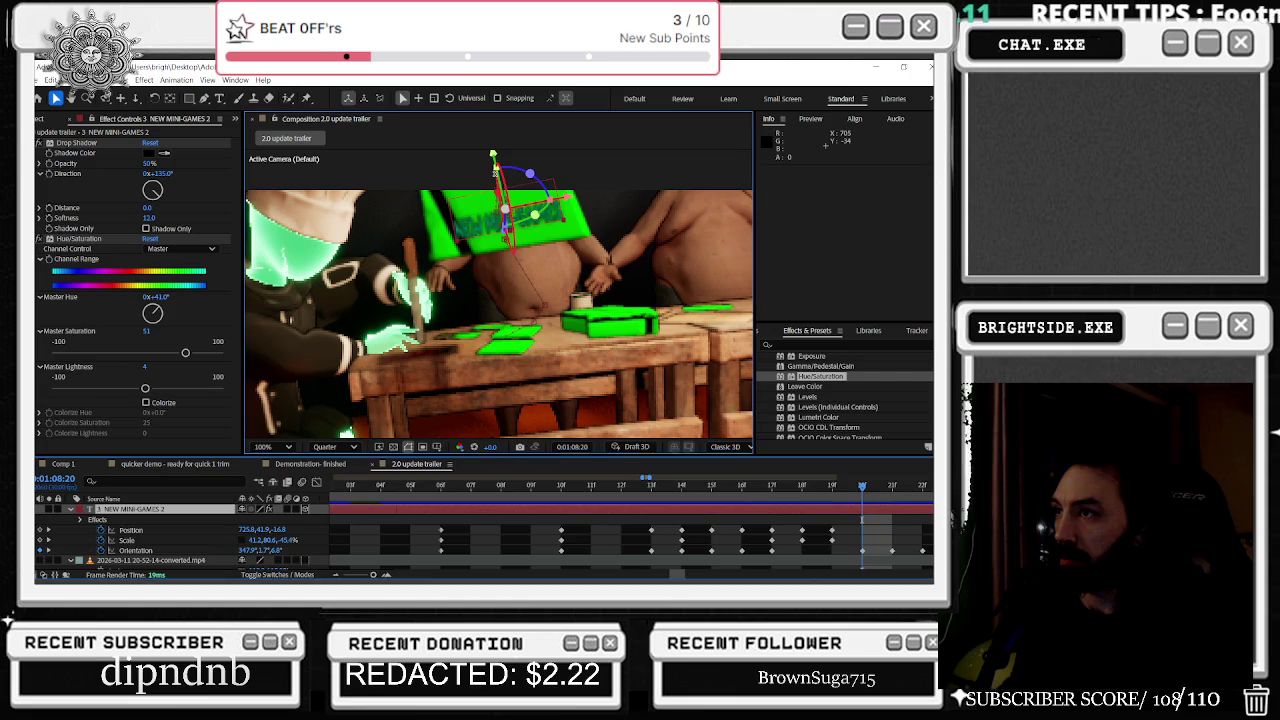
Step: Tilt, spin and raise the text in 3D, then rotate it again at frame 08:17
drag(498, 178, 506, 203)
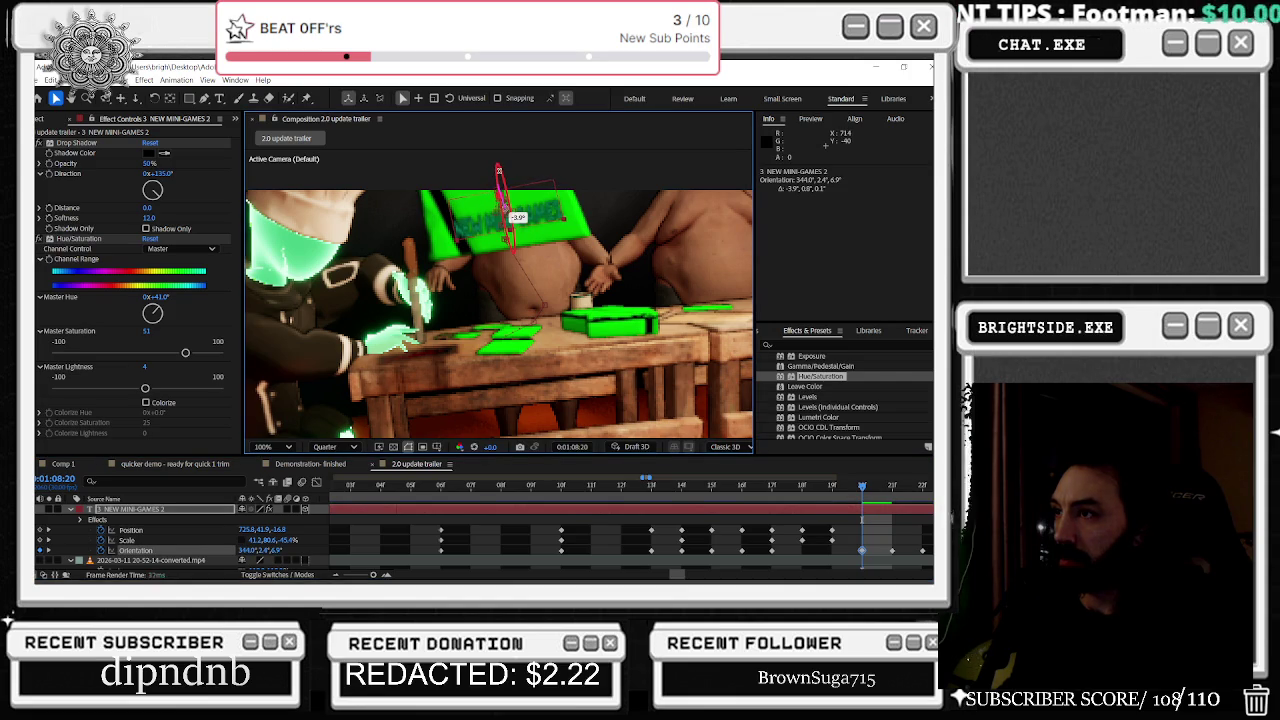
drag(505, 213, 505, 214)
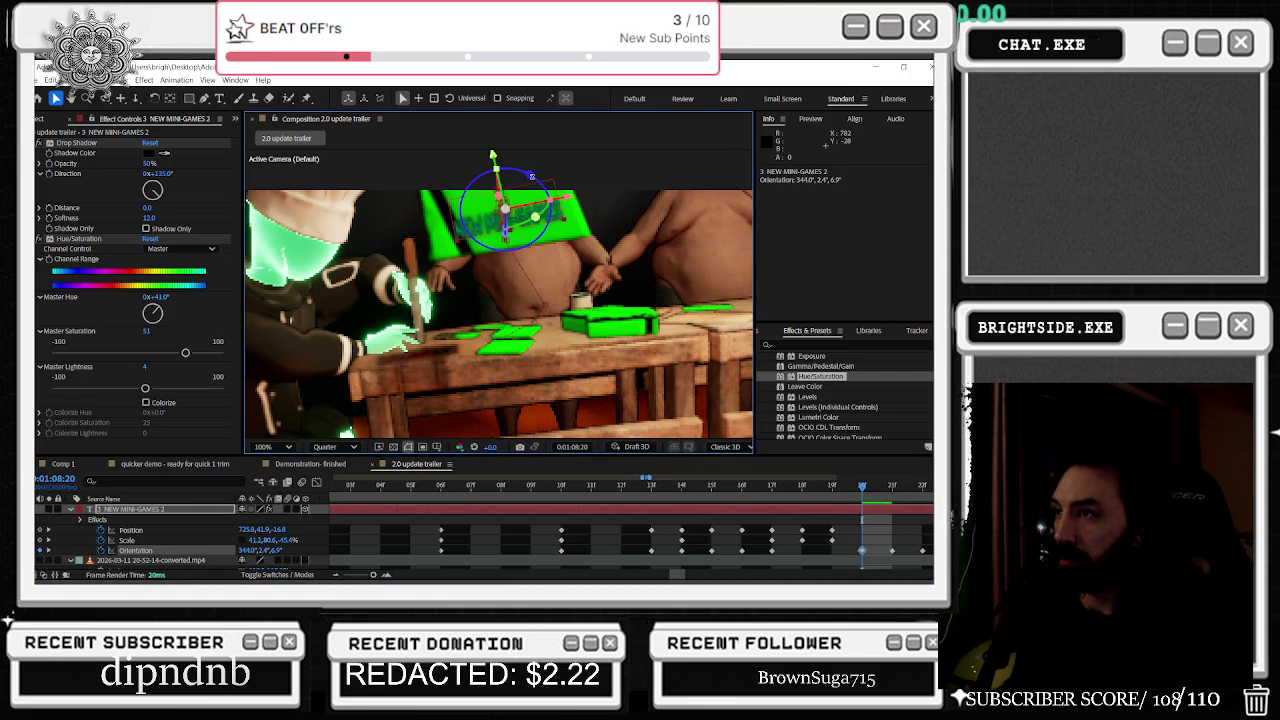
drag(492, 157, 493, 153)
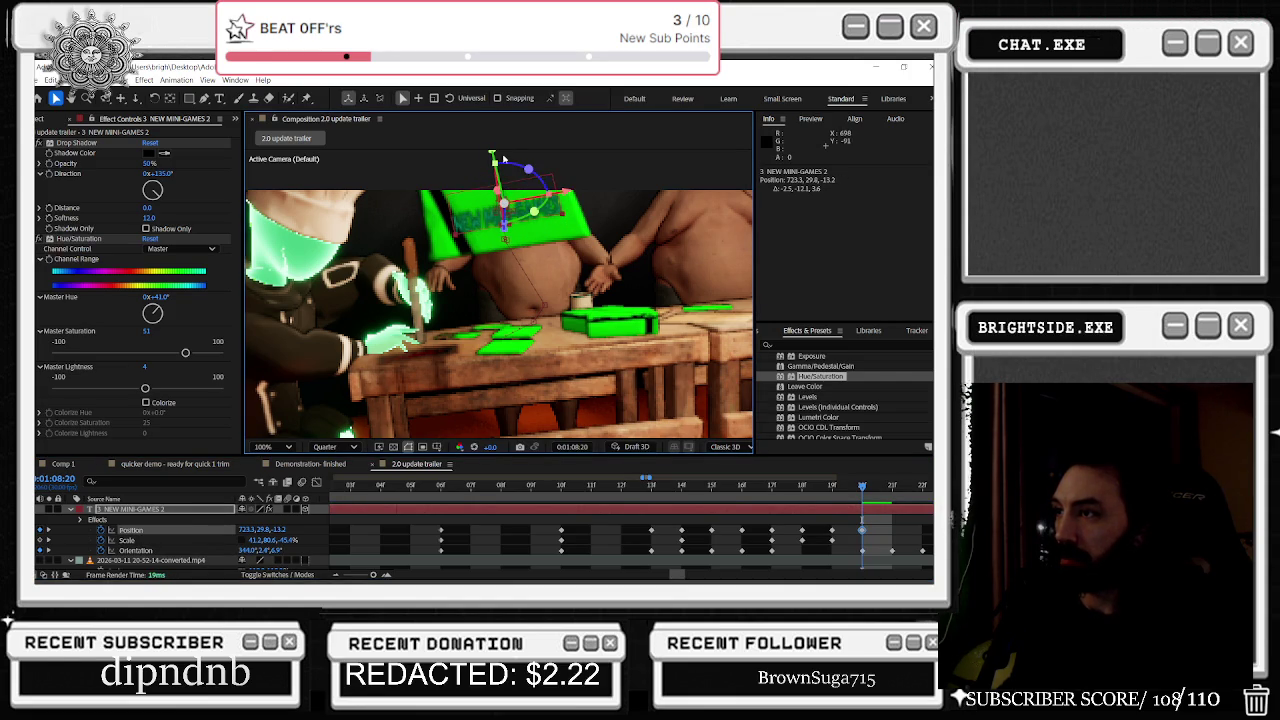
drag(862, 486, 771, 490)
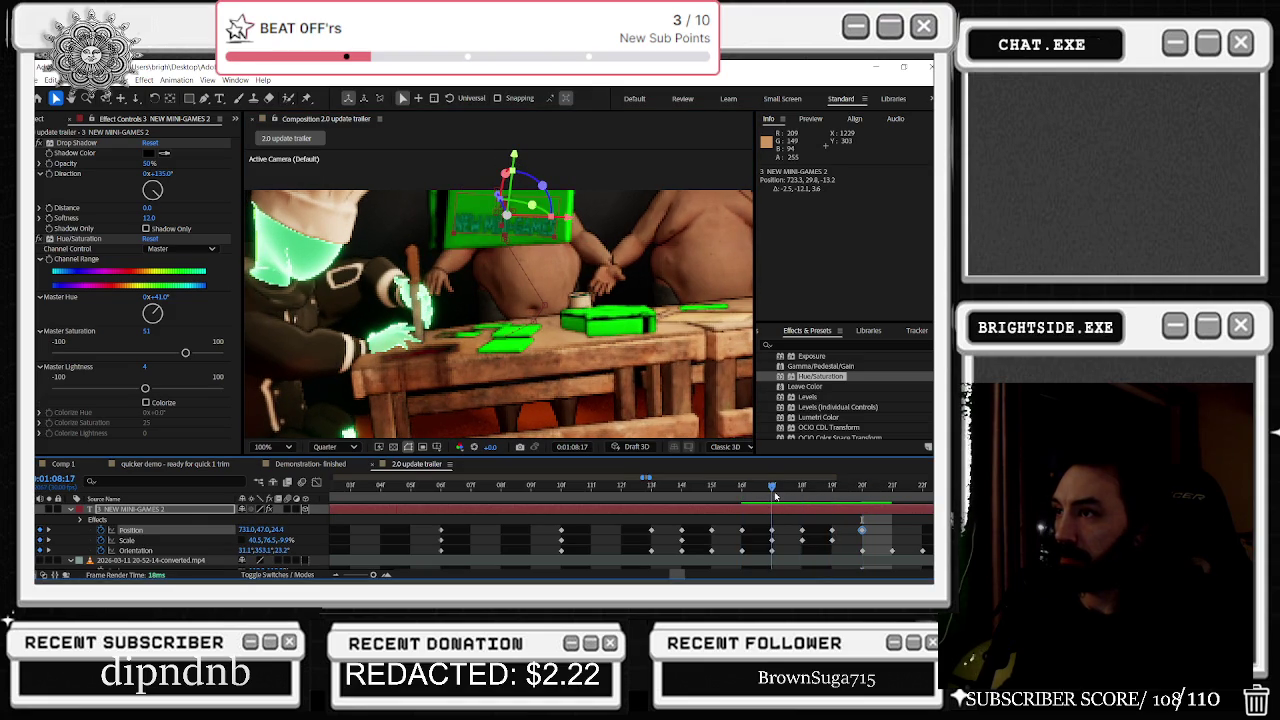
drag(542, 185, 539, 186)
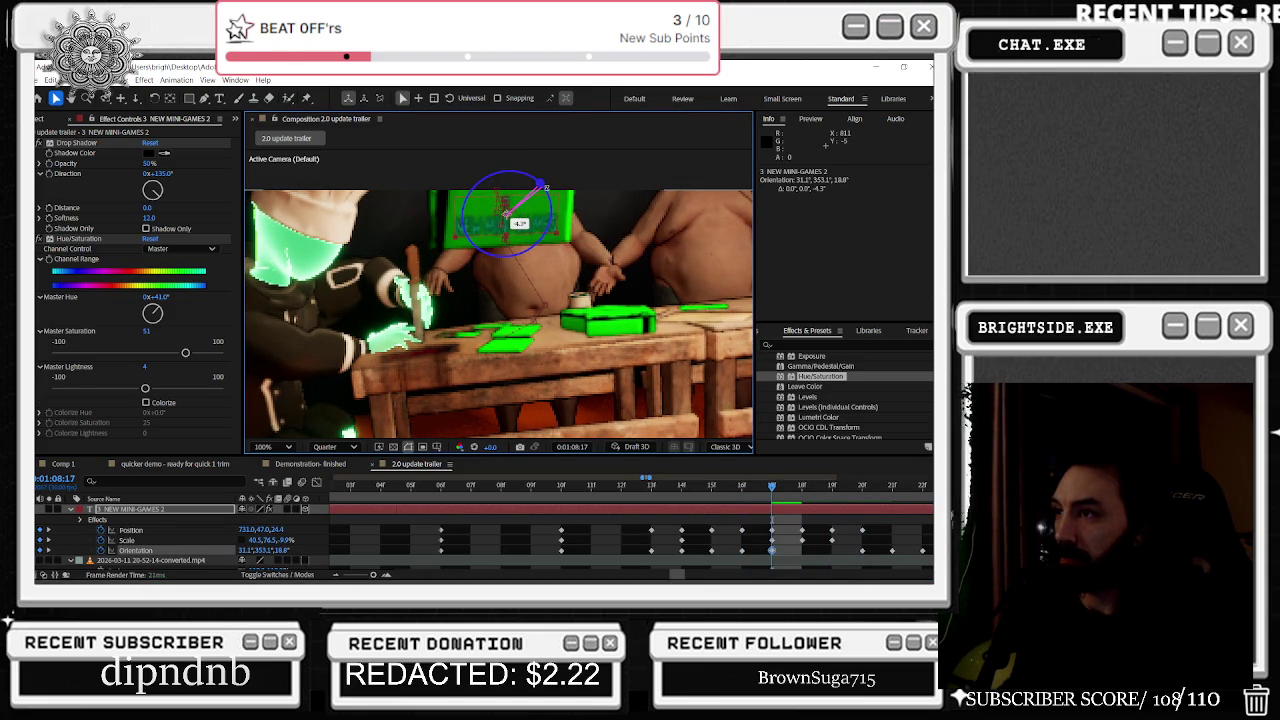
Step: At 08:19, shift the text along X and delete the Position keyframe there
drag(772, 487, 801, 486)
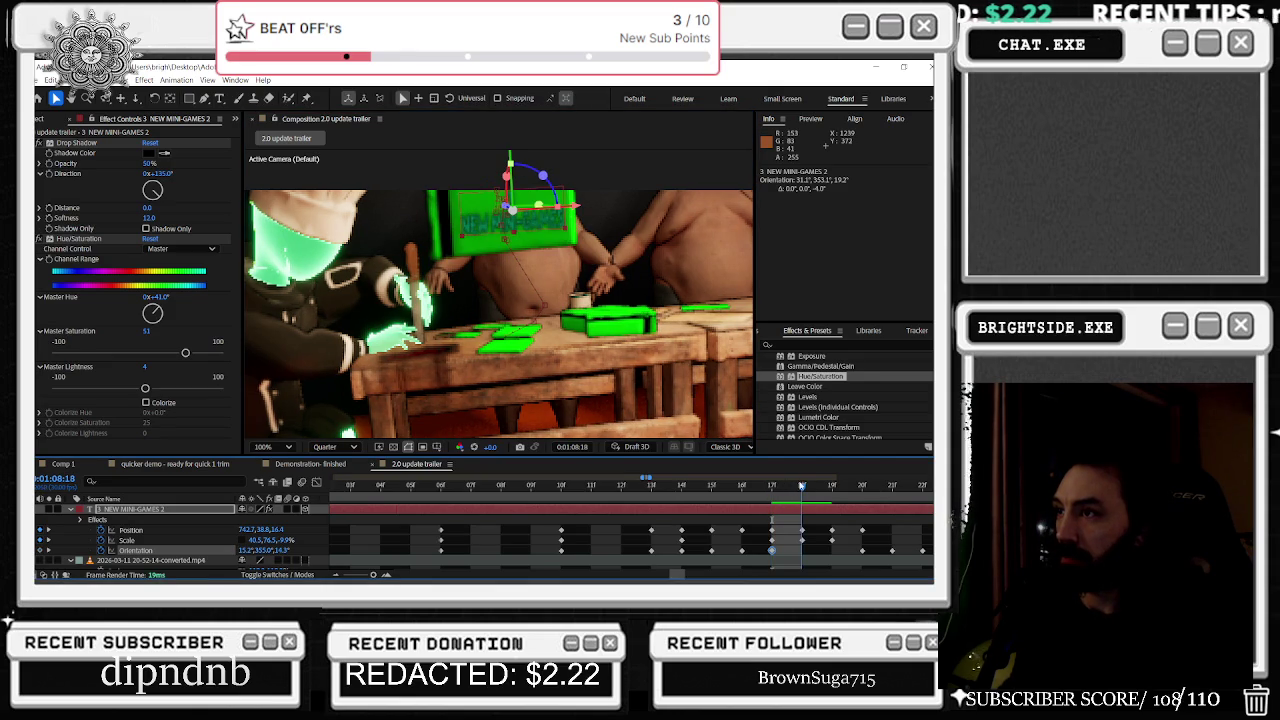
drag(800, 486, 830, 484)
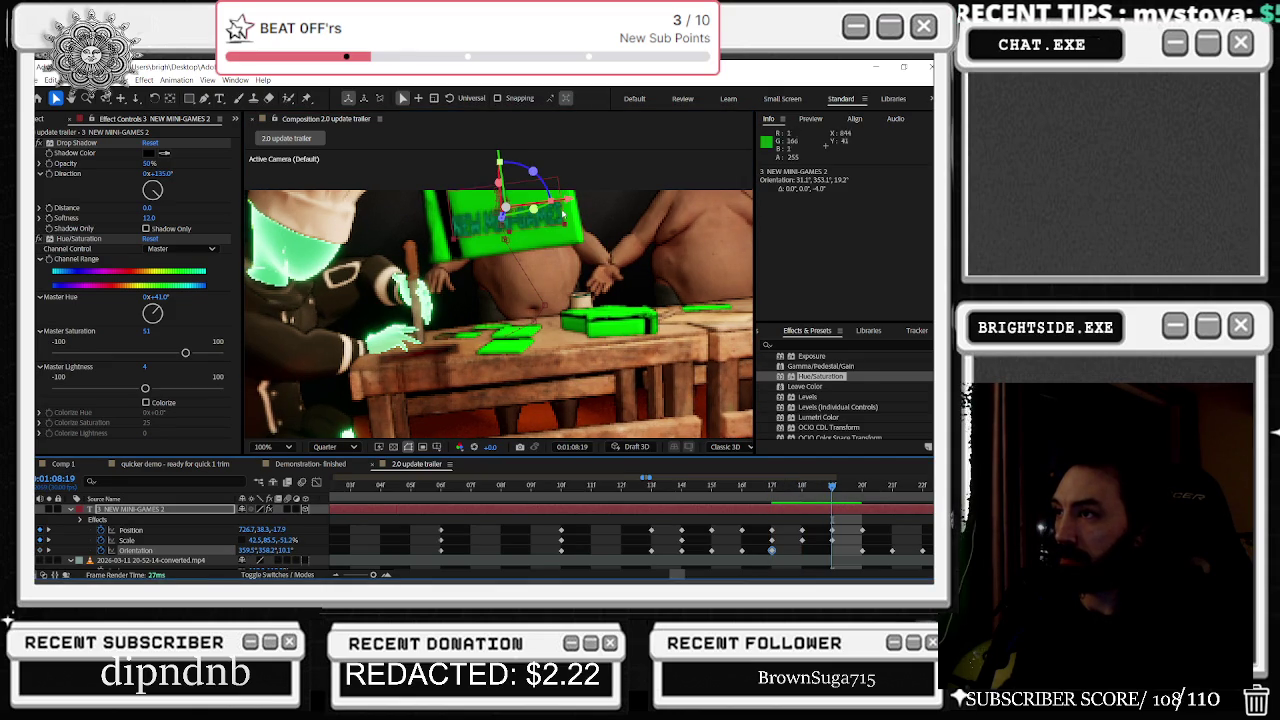
drag(557, 205, 573, 205)
key(Delete)
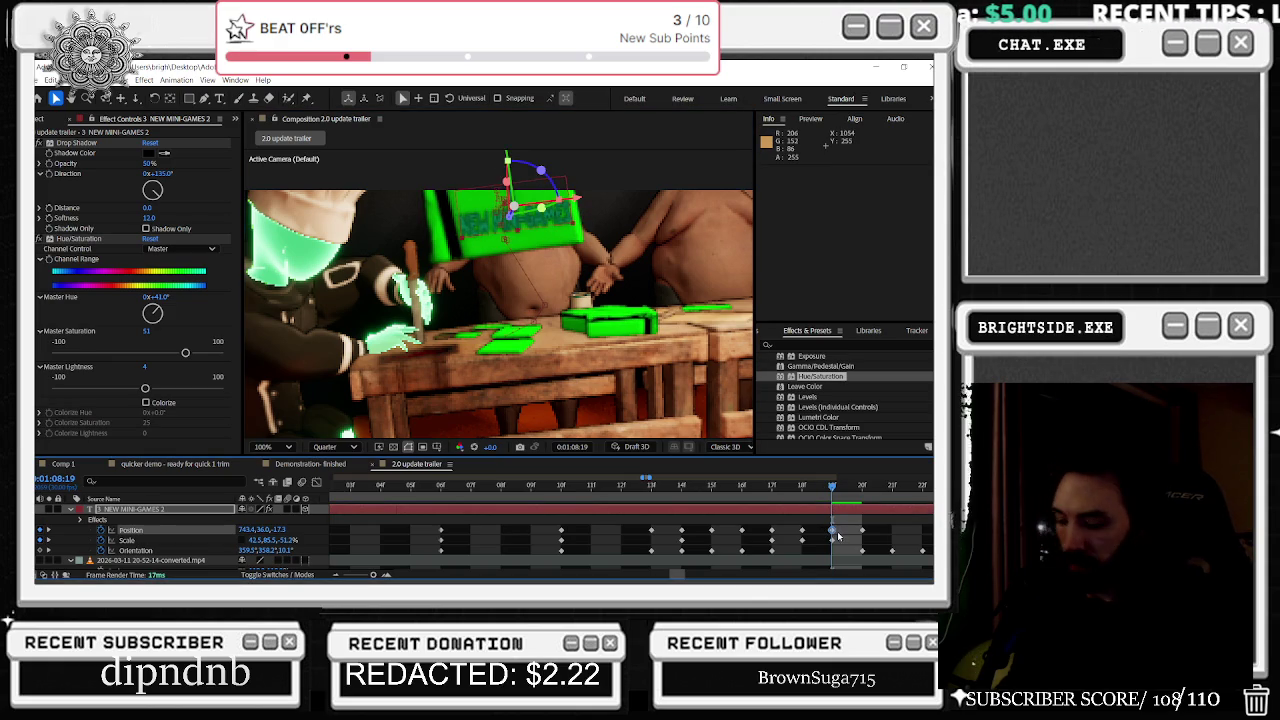
mouse_move(831, 494)
mouse_down()
mouse_move(777, 493)
mouse_move(855, 486)
mouse_up()
Step: Preview the animation and zoom the timeline out to the full trailer duration
key(space)
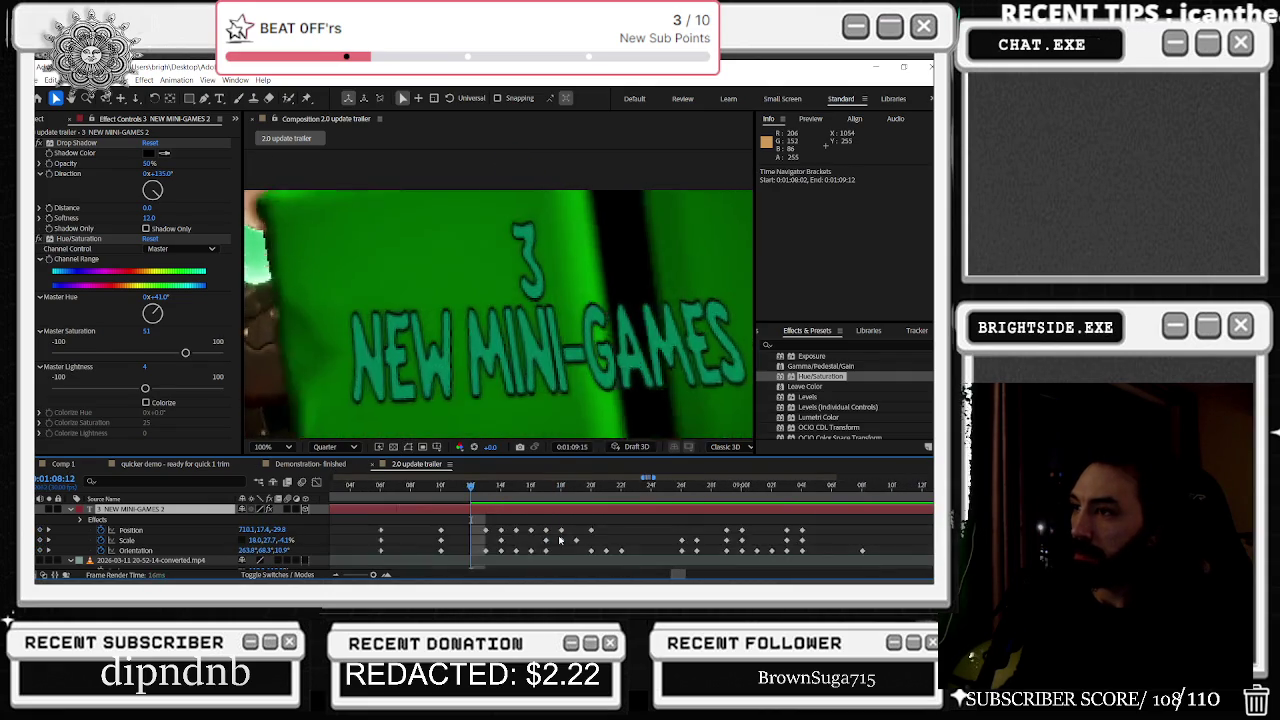
key(semicolon)
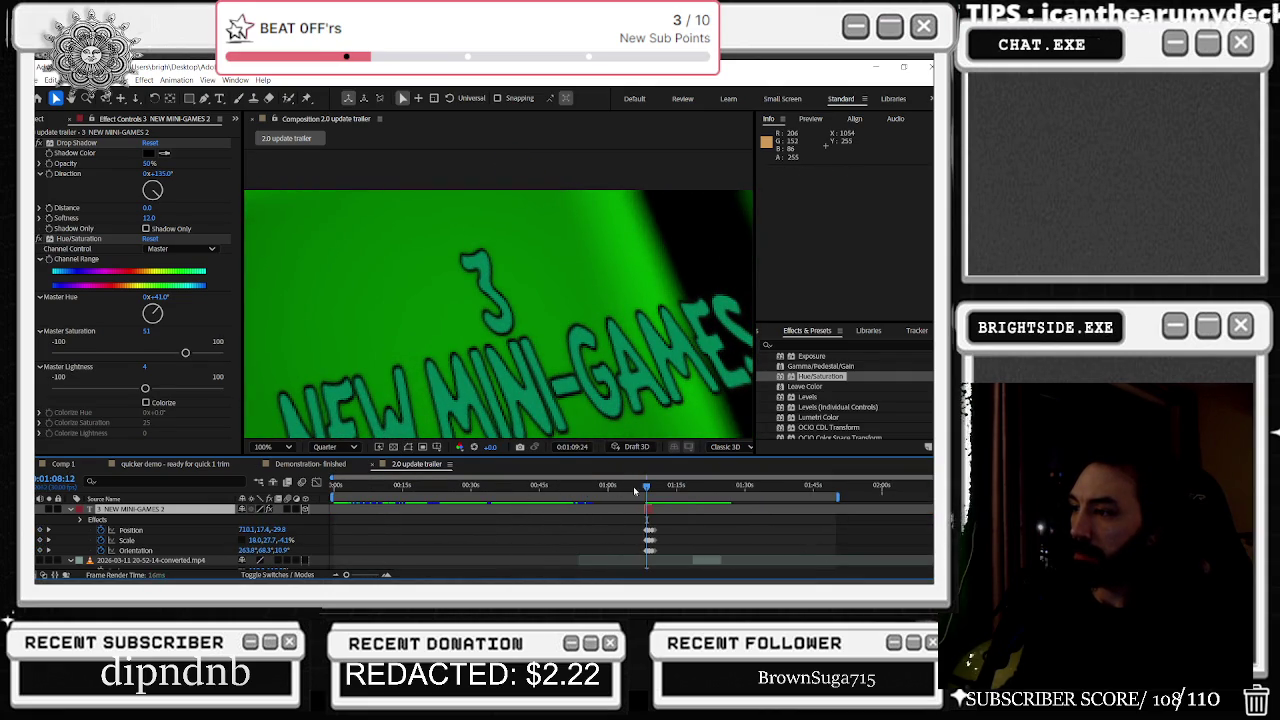
drag(642, 489, 540, 488)
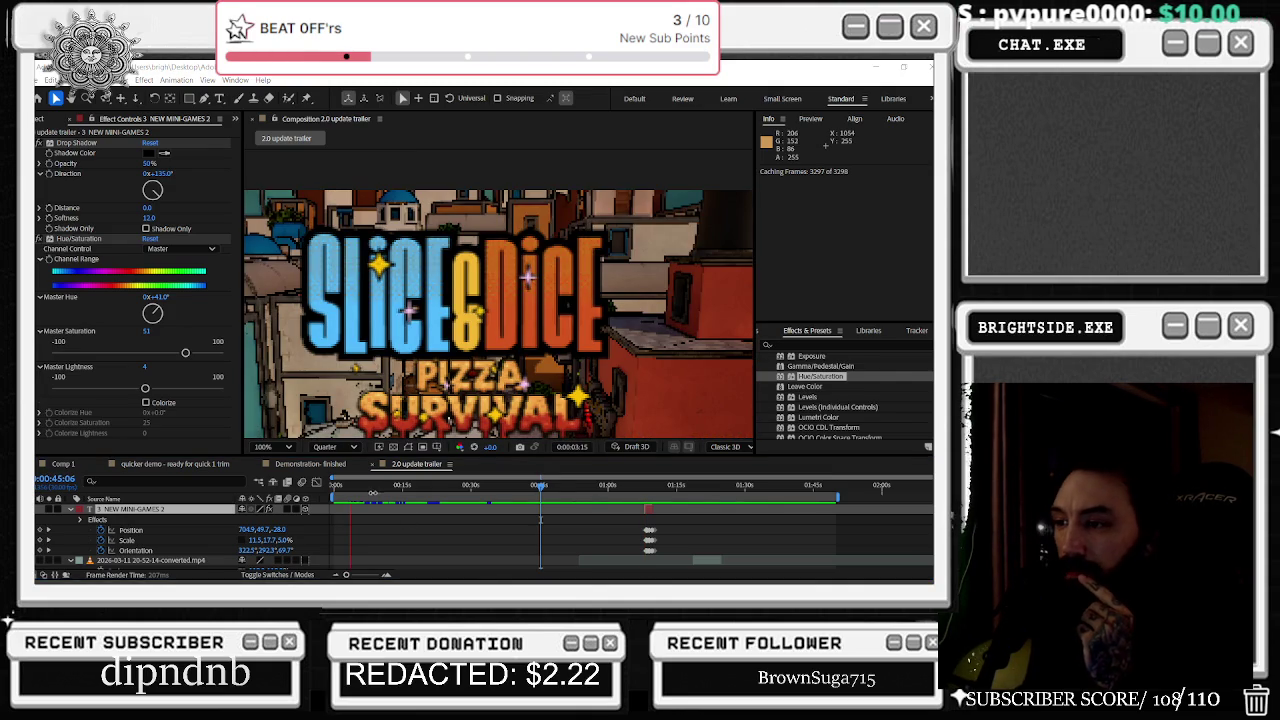
key(Home)
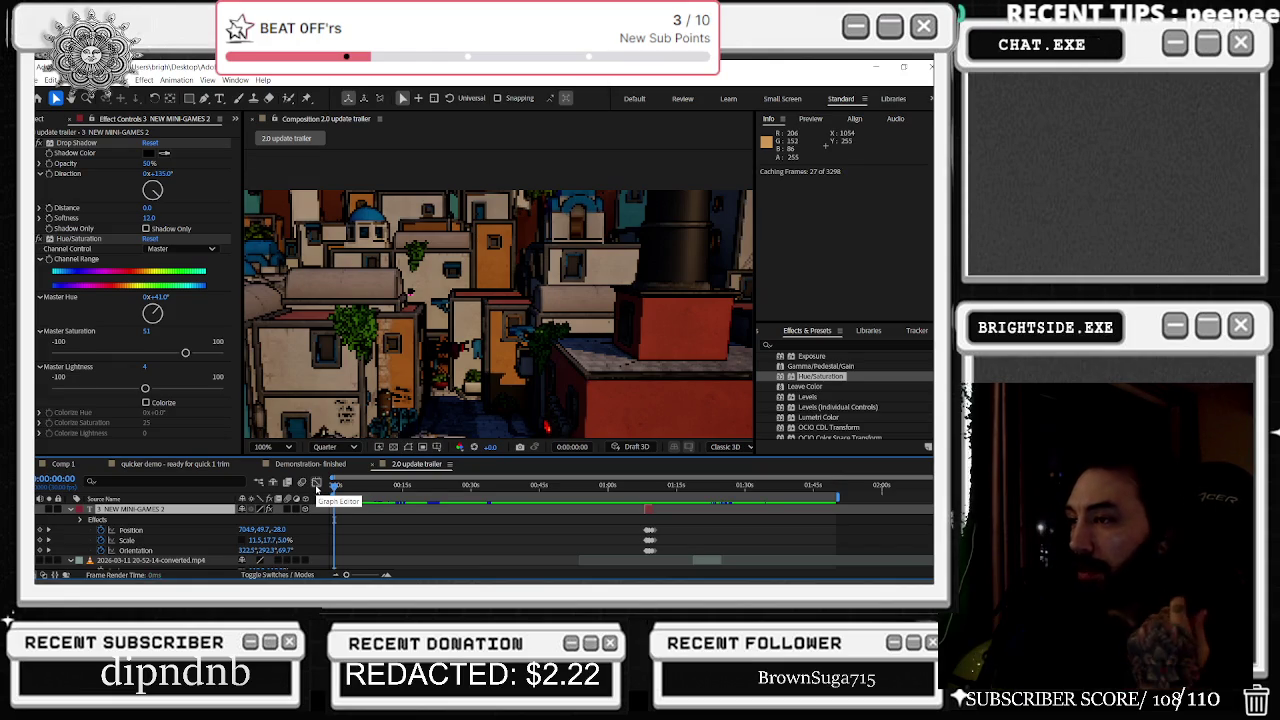
Step: Scrub through the 43–49 second range and park the playhead around one minute in
scroll(427, 533, down, 2)
click(556, 488)
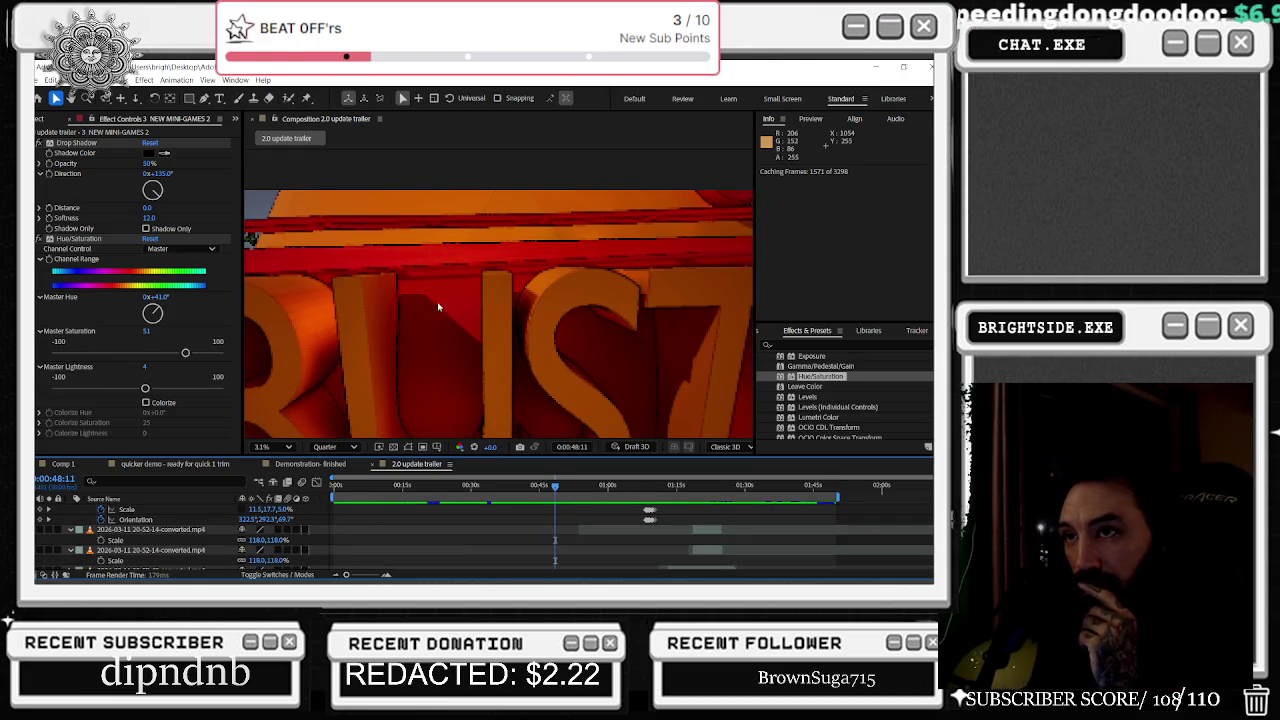
click(532, 487)
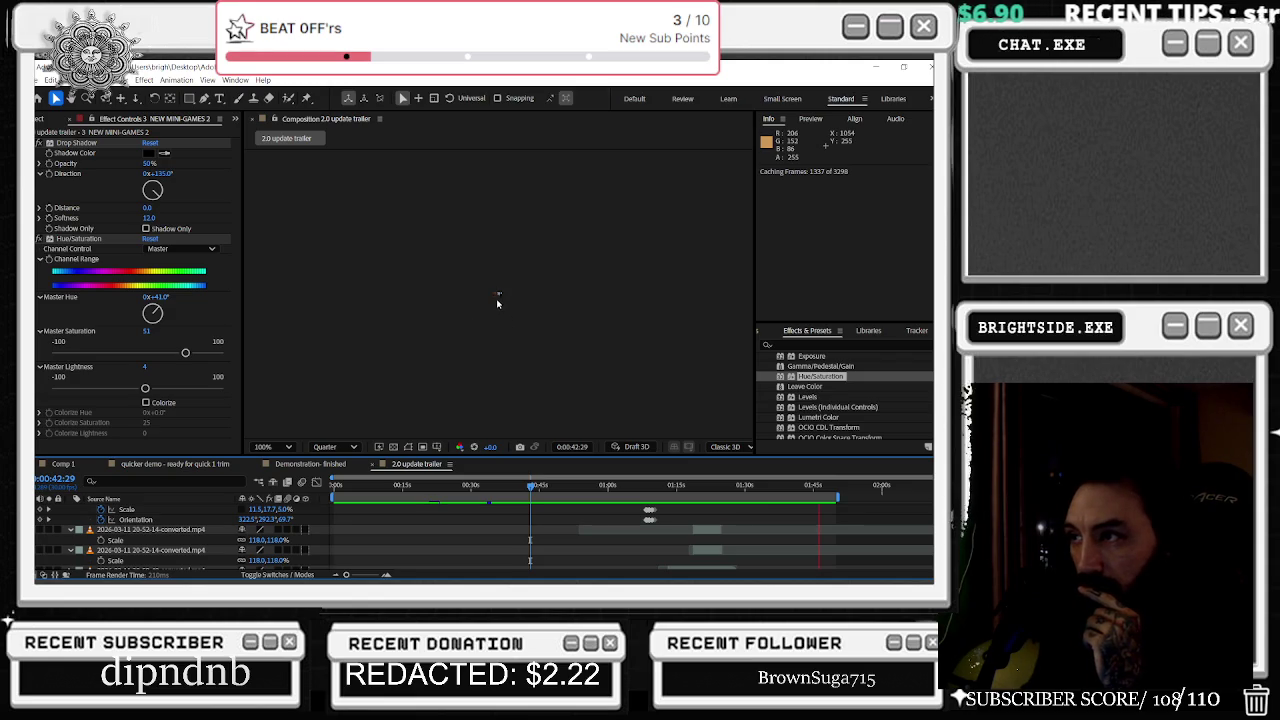
scroll(505, 303, up, 1)
click(558, 488)
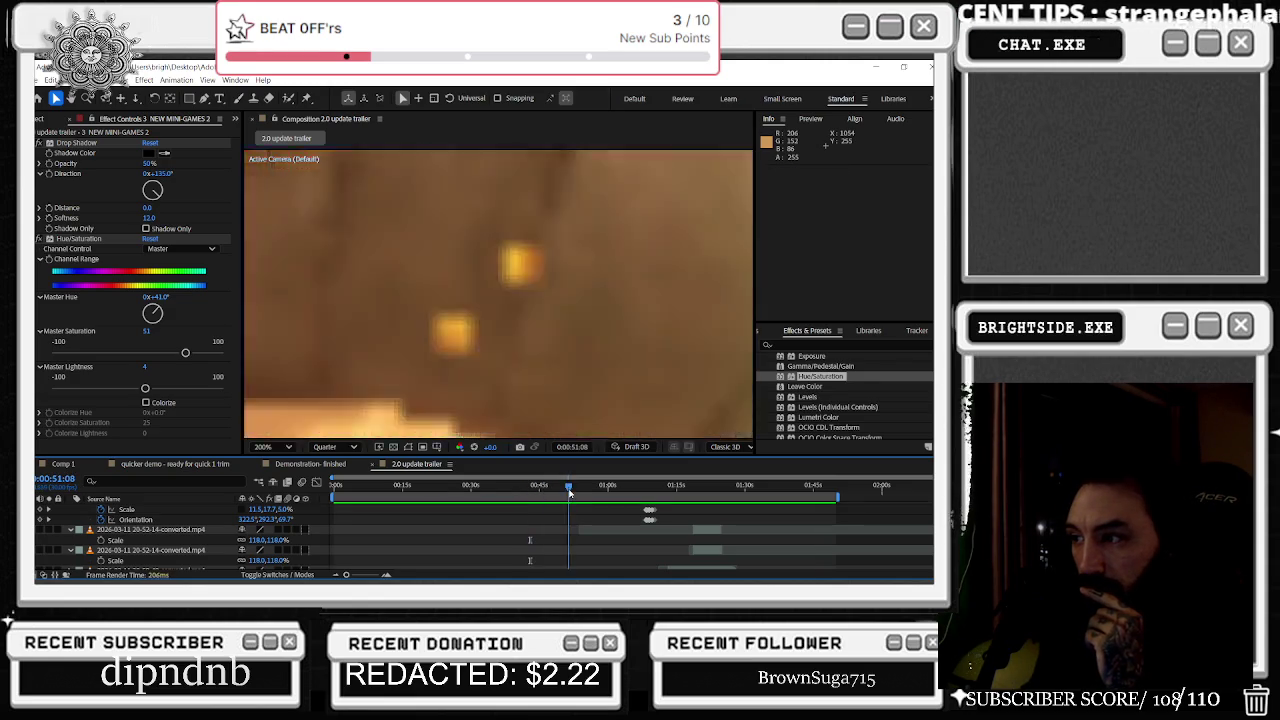
scroll(505, 369, down, 3)
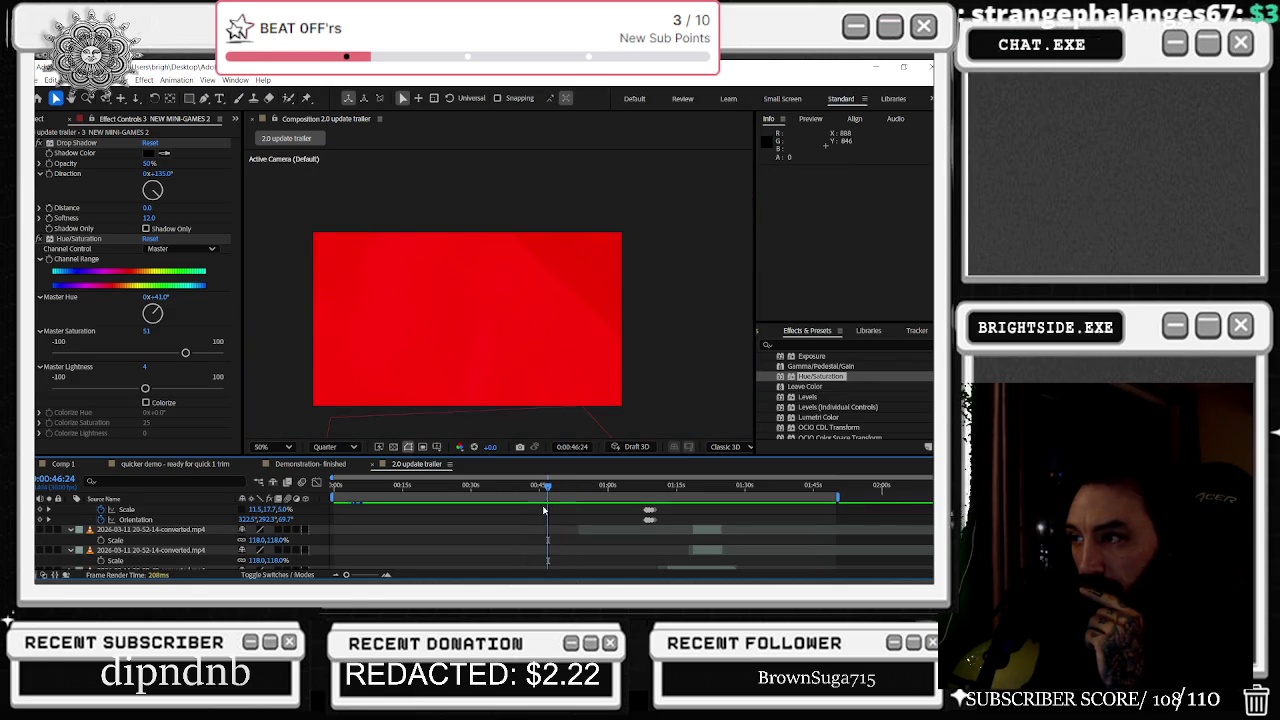
drag(548, 487, 627, 487)
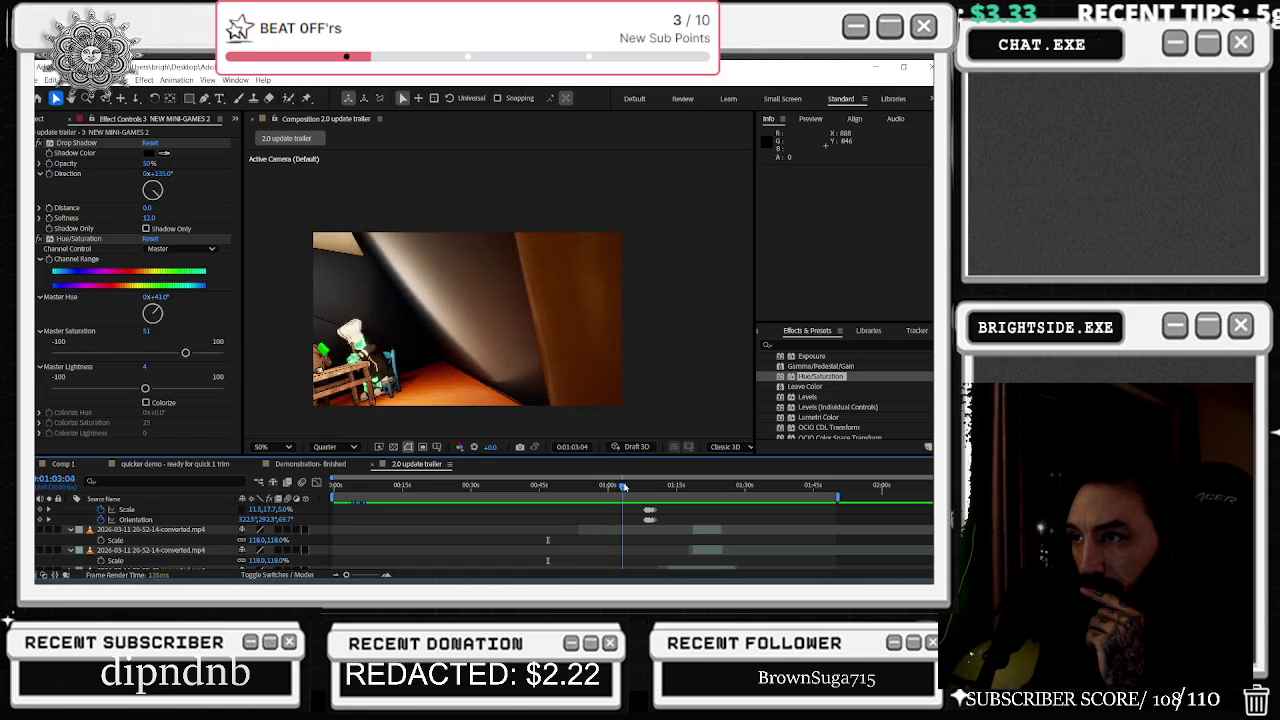
drag(627, 487, 640, 488)
click(611, 487)
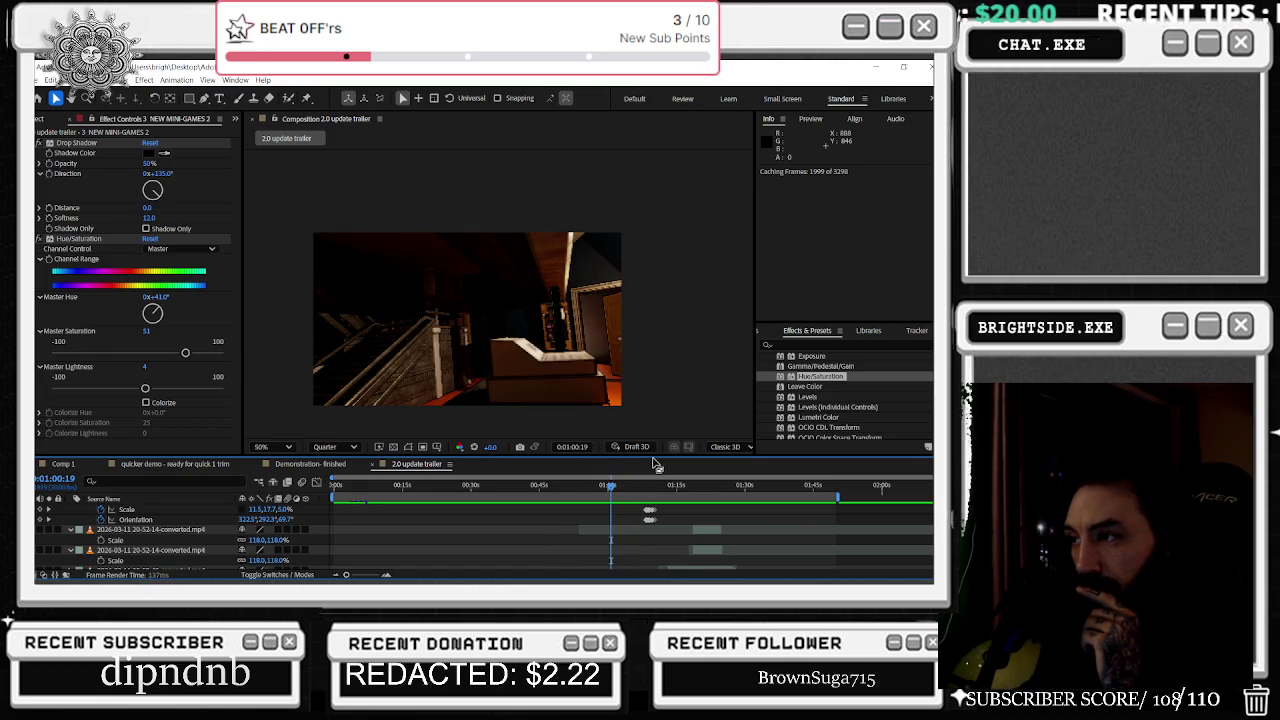
key(space)
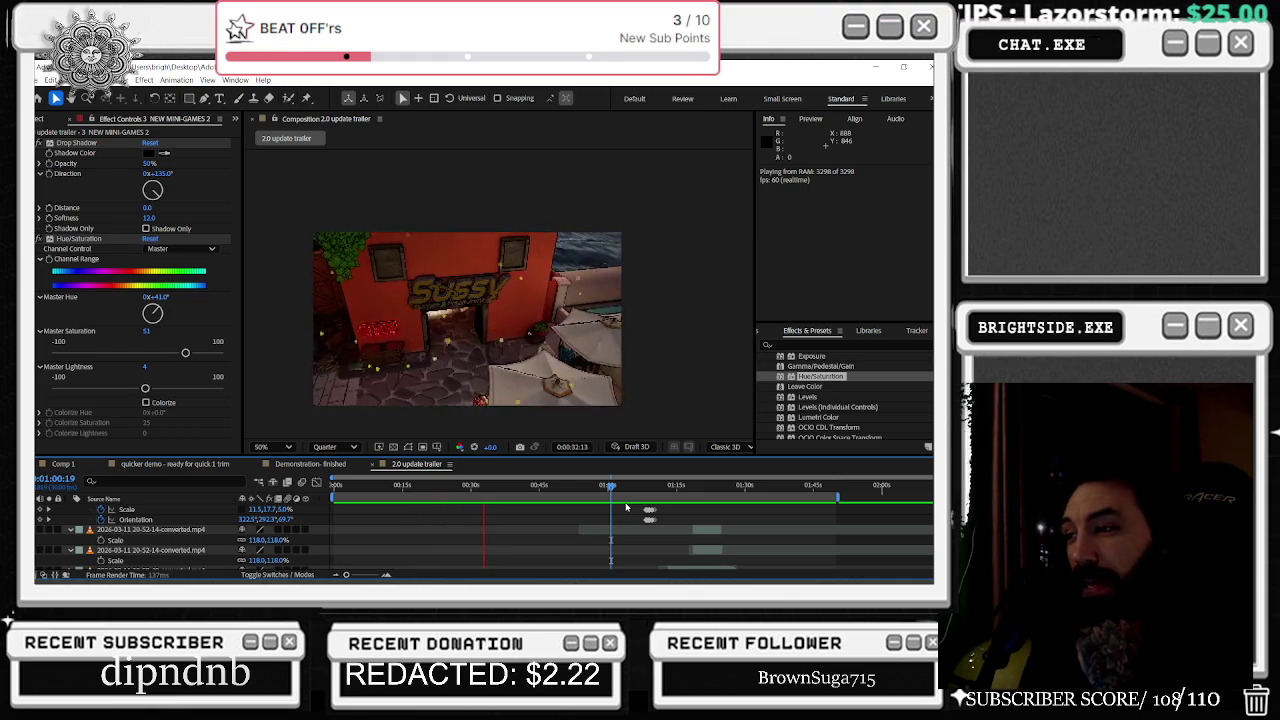
scroll(468, 518, down, 5)
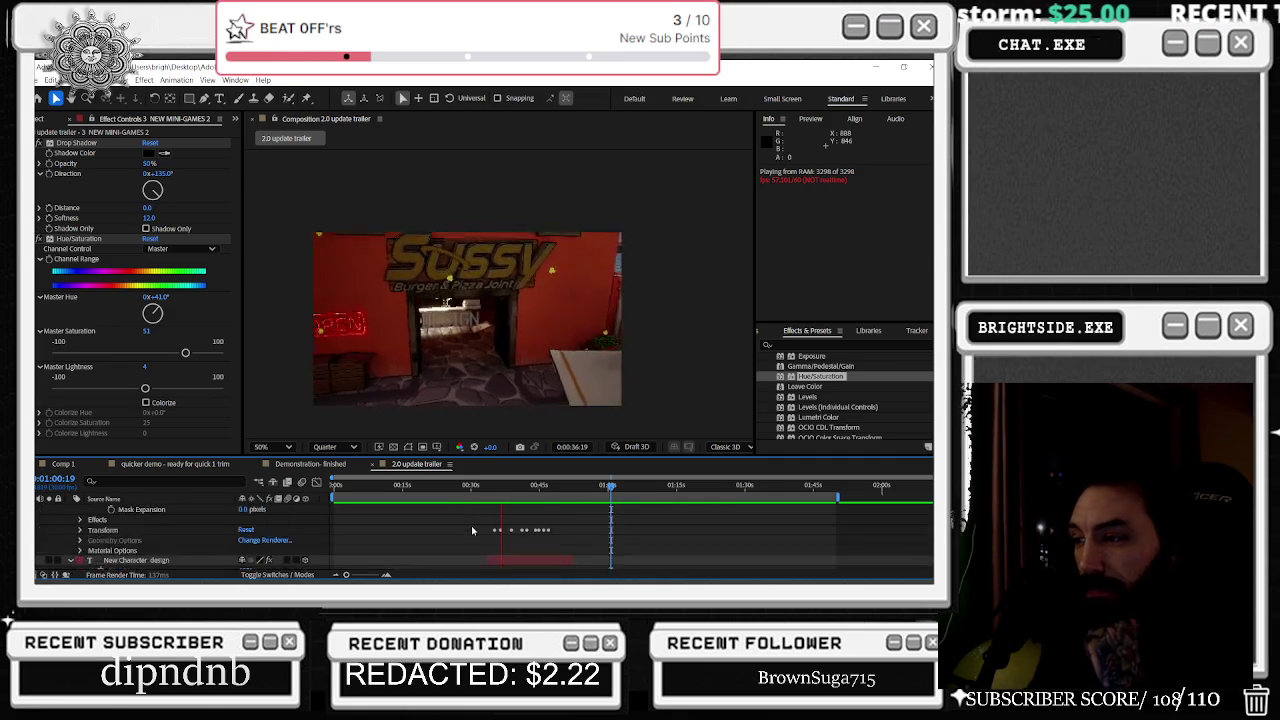
Step: Time-stretch the 21-11-16-converted.mp4 clip to 12% and return the playhead to 0:23:14
scroll(471, 525, down, 5)
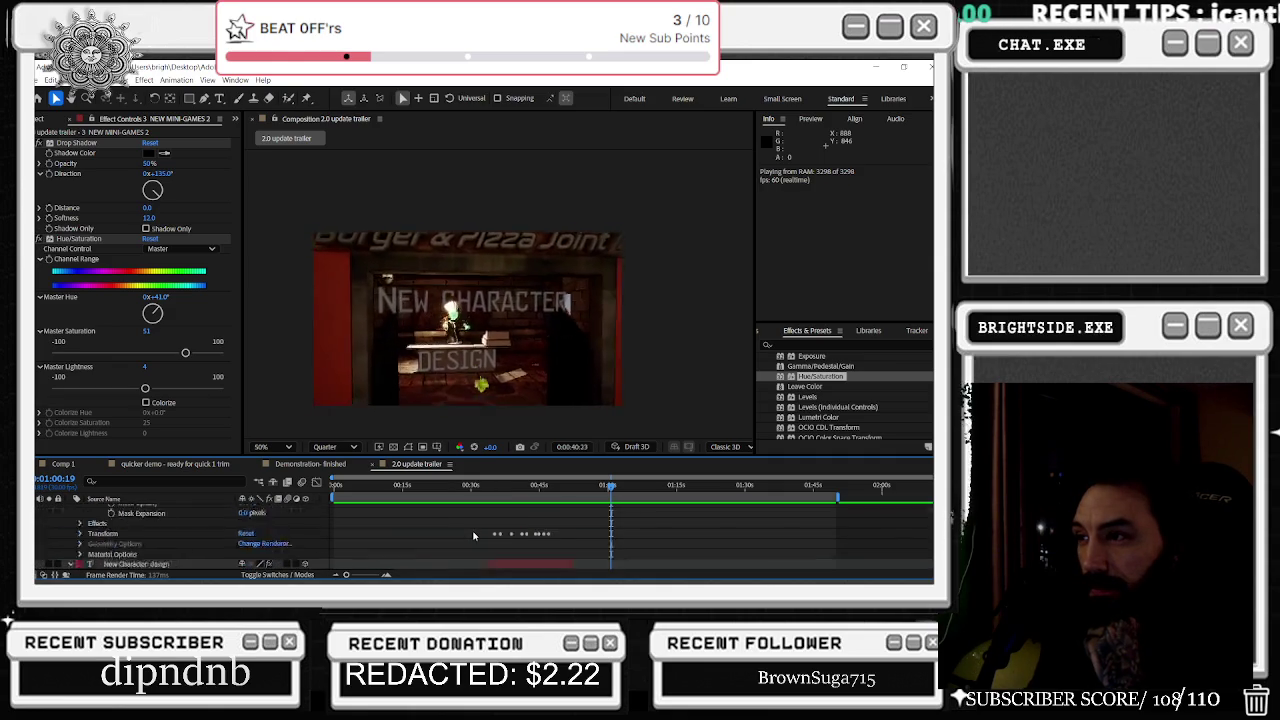
scroll(474, 536, up, 5)
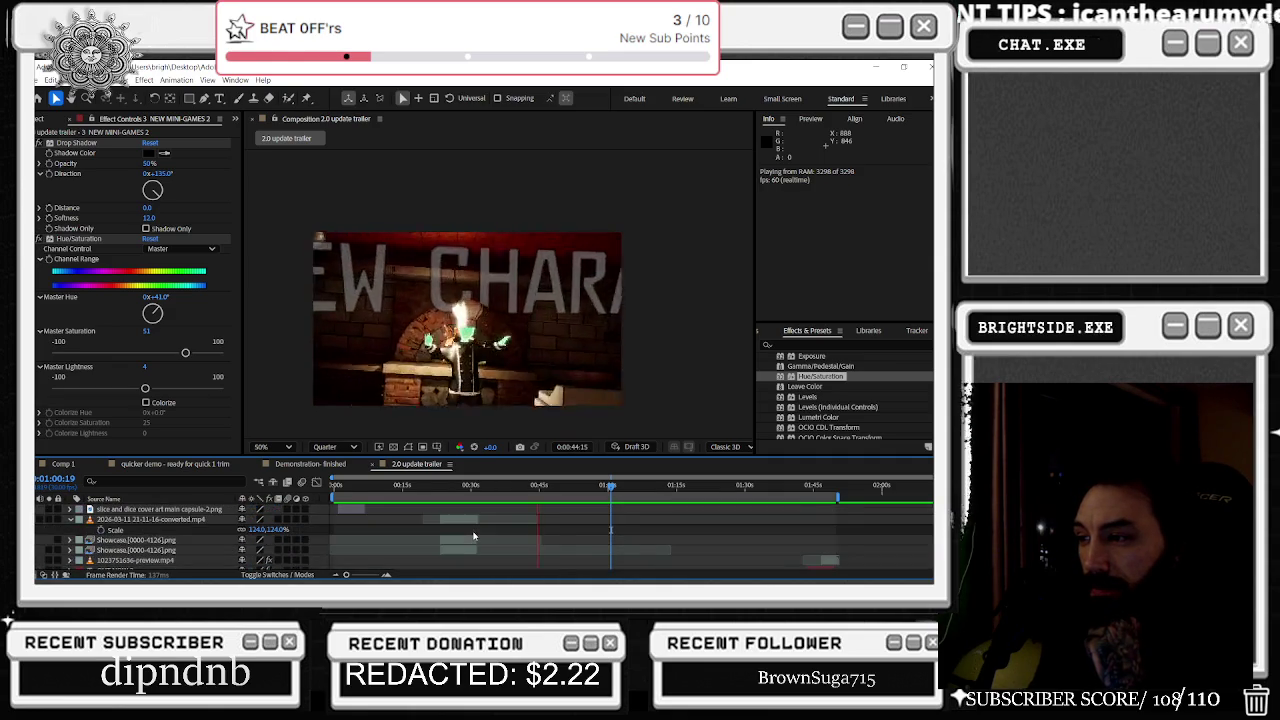
click(461, 487)
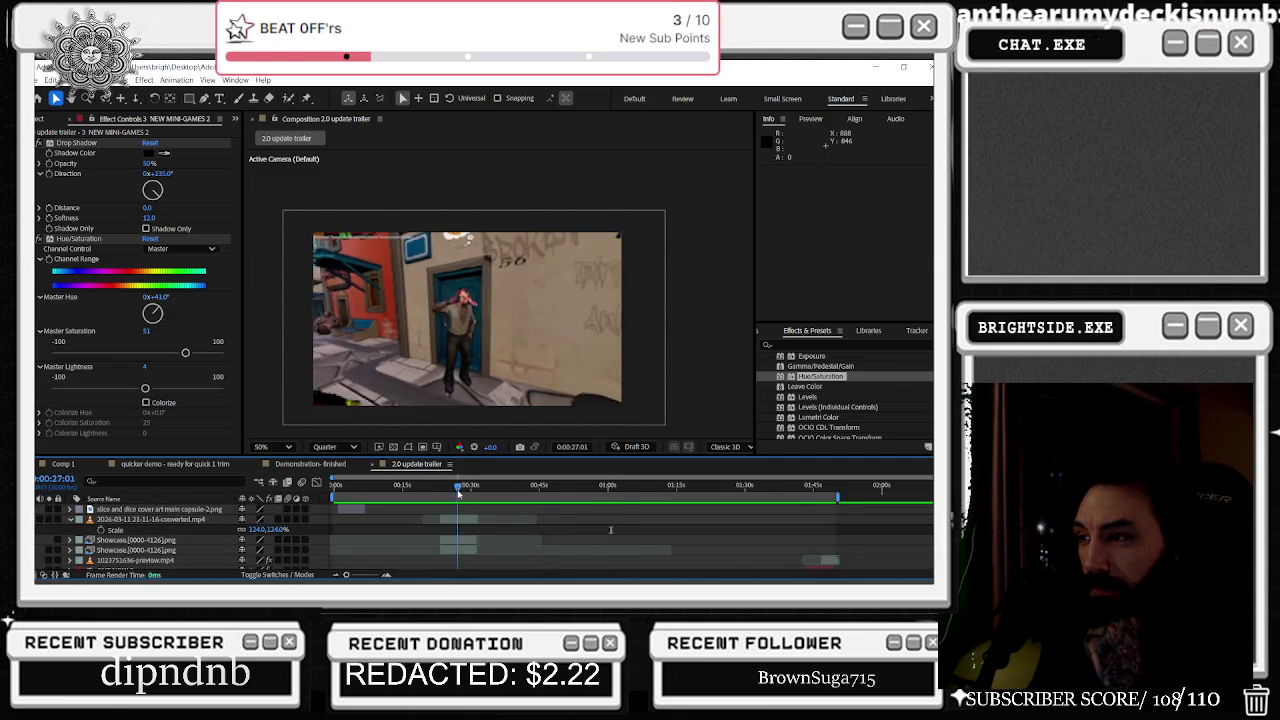
click(457, 525)
right_click(457, 525)
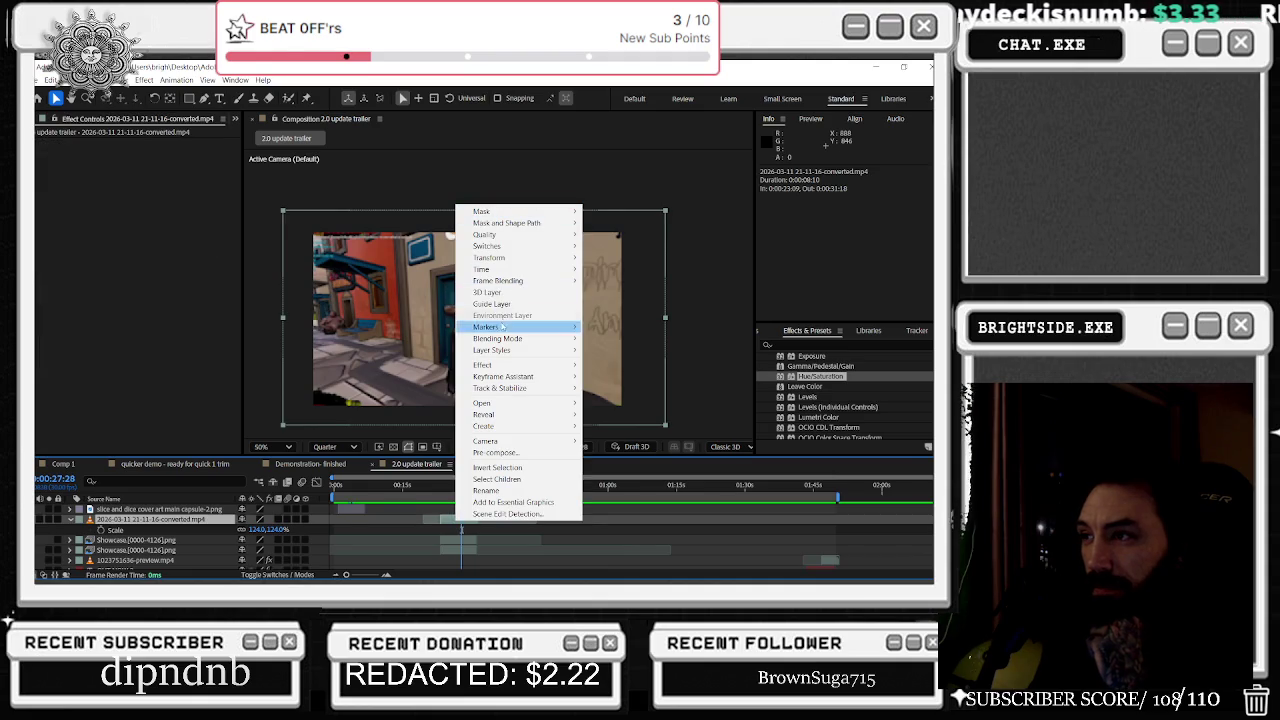
click(620, 286)
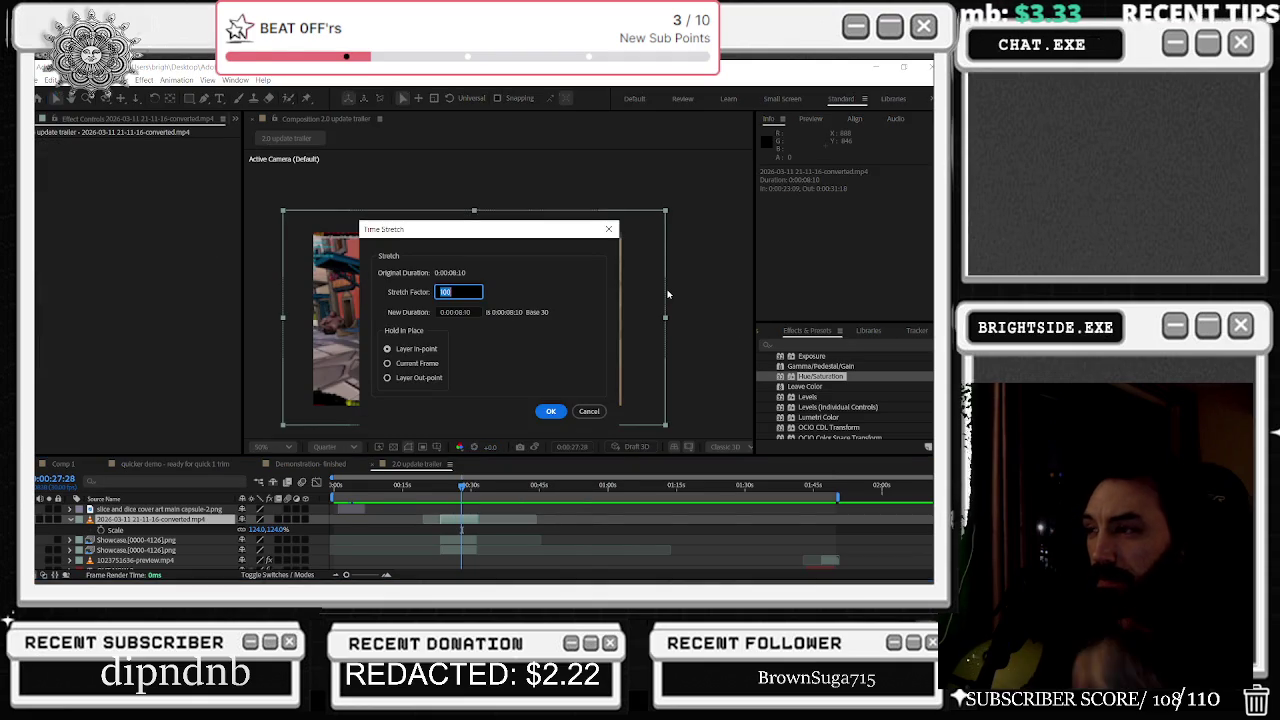
text(12)
key(Return)
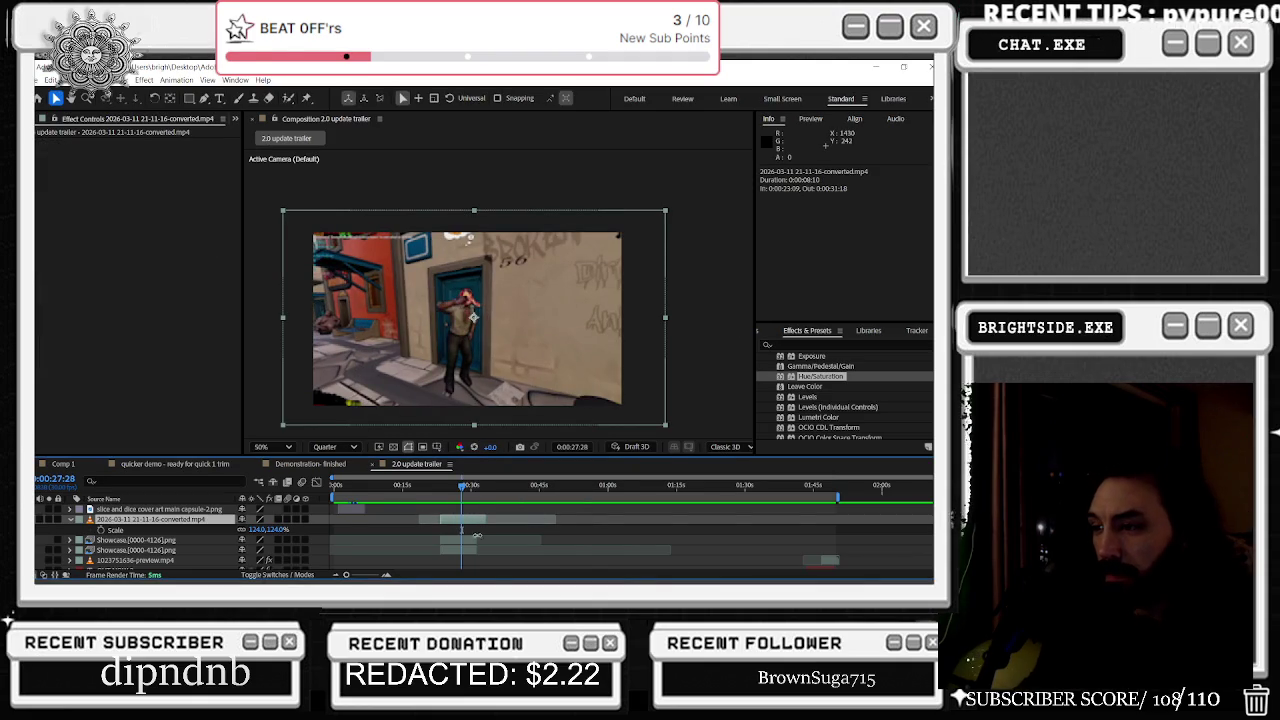
click(441, 486)
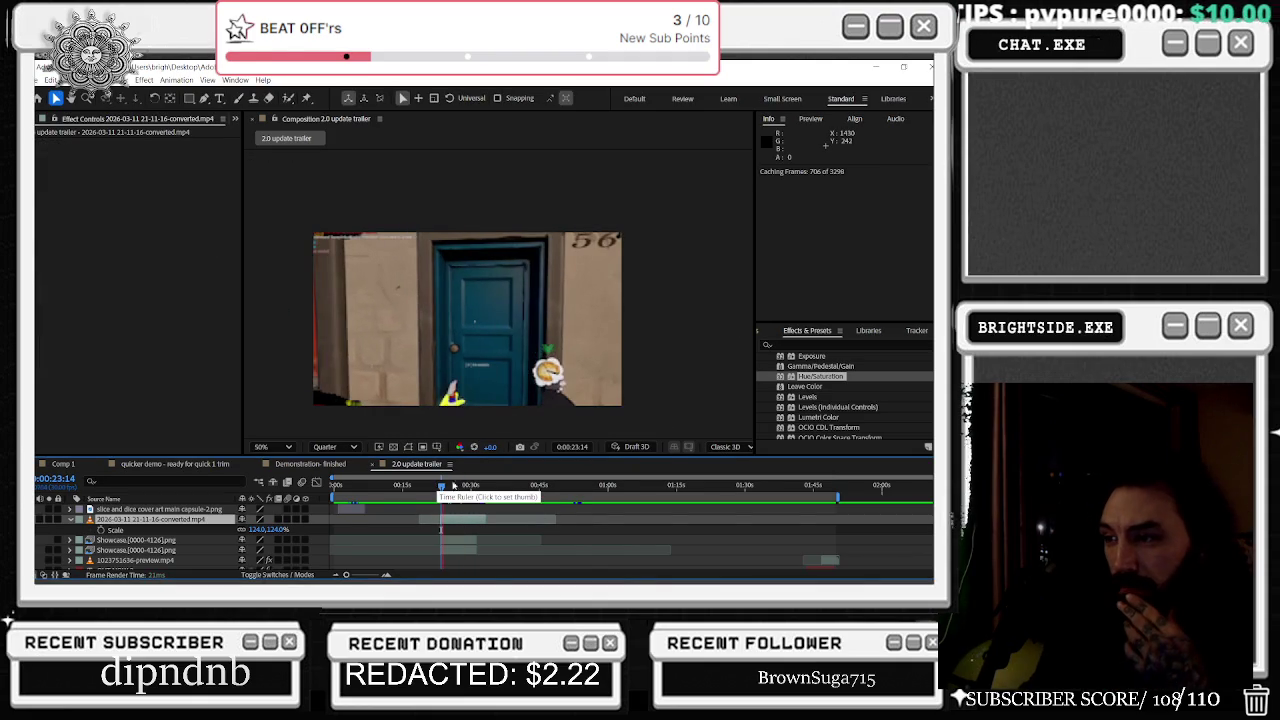
Step: Play the RAM preview from 0:23:14 on to about 1:23, reaching the slot machine scene
key(space)
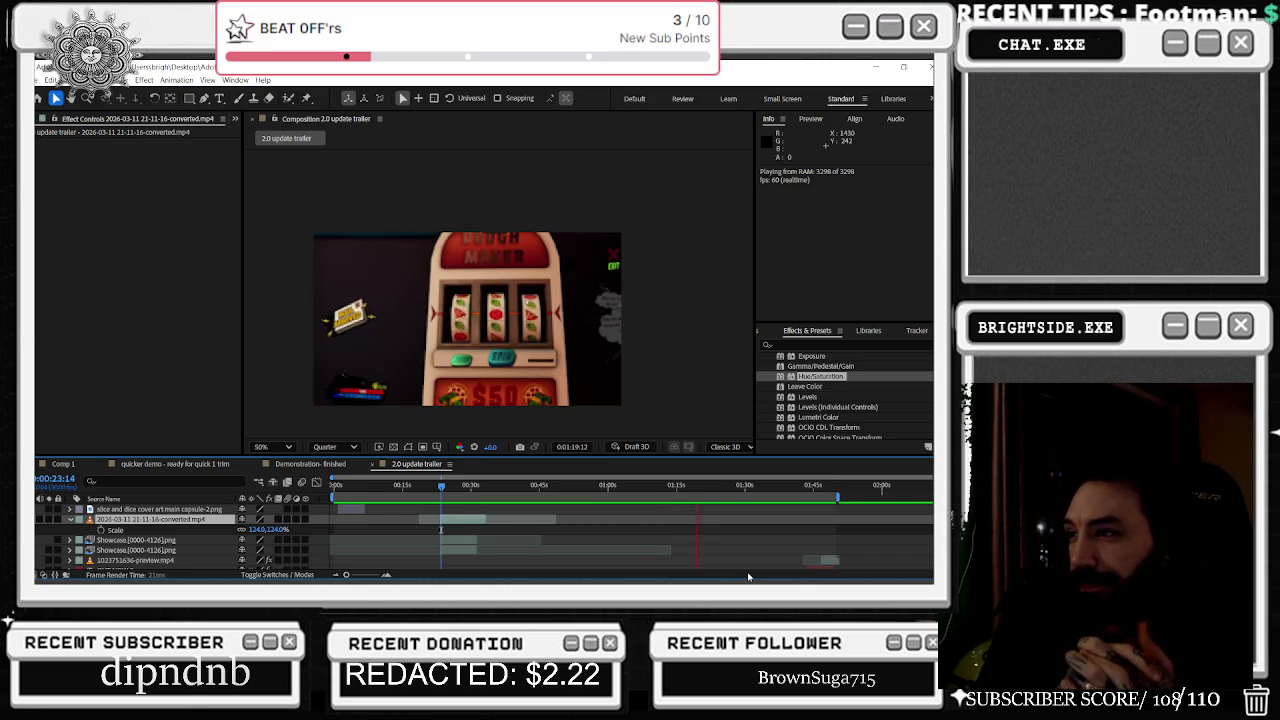
scroll(484, 540, down, 3)
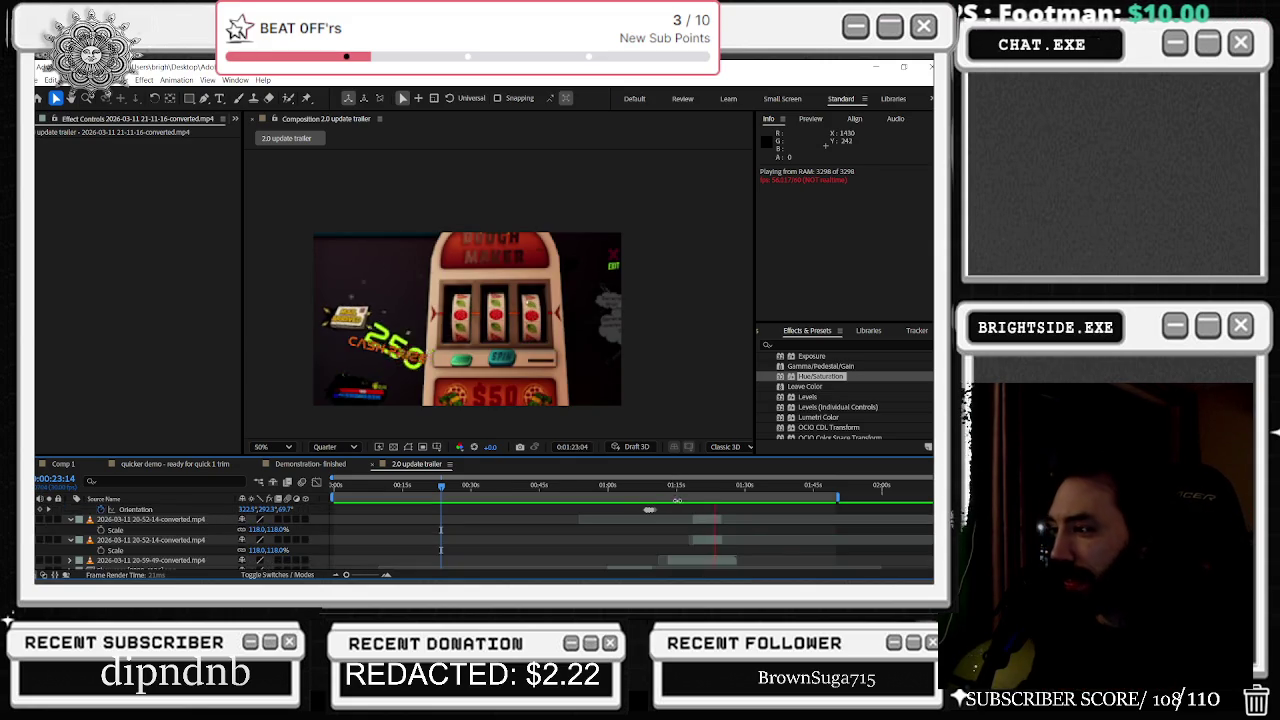
Step: Duplicate the 20-52-14 clip layer and preview the playback around 1:13
scroll(689, 543, up, 3)
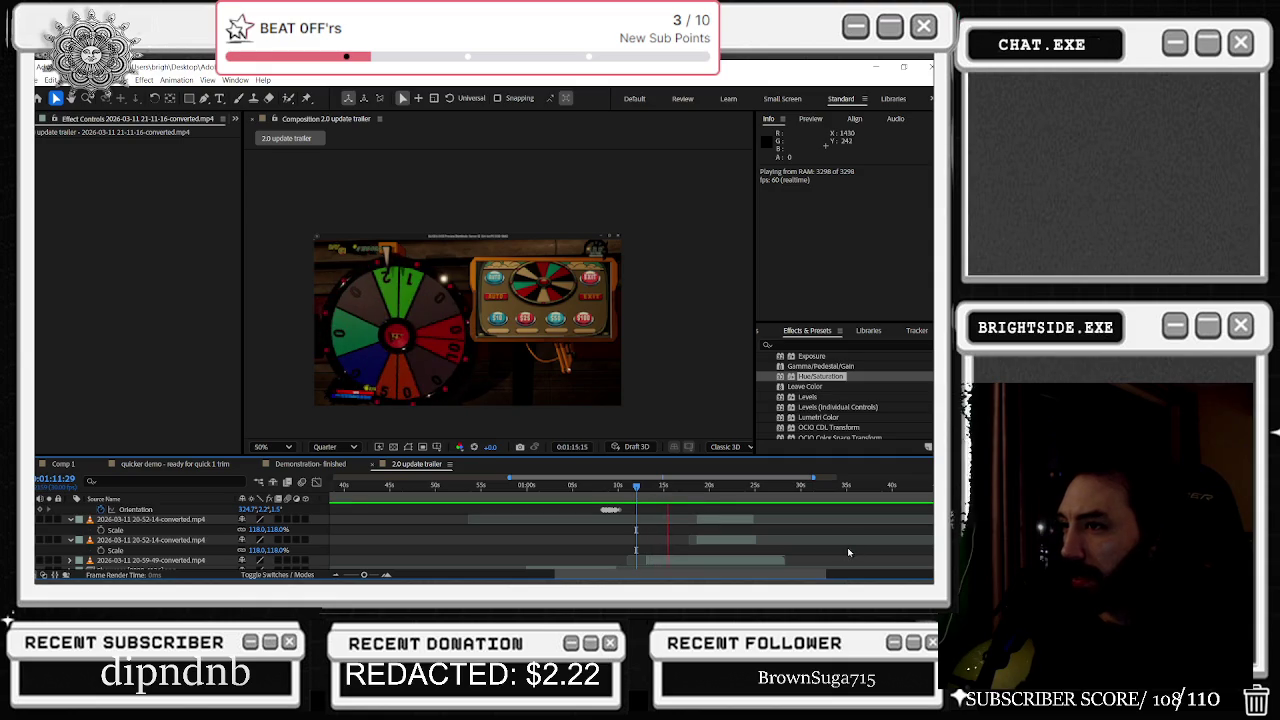
key(space)
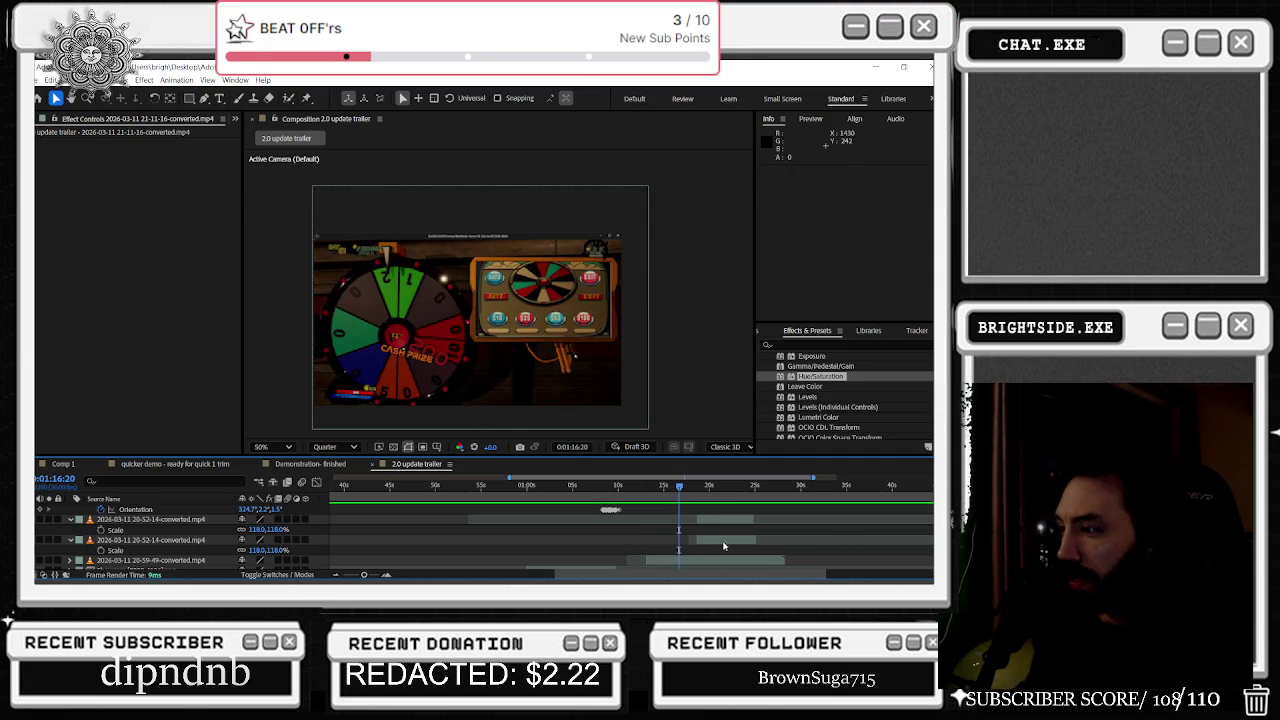
click(720, 545)
key(u)
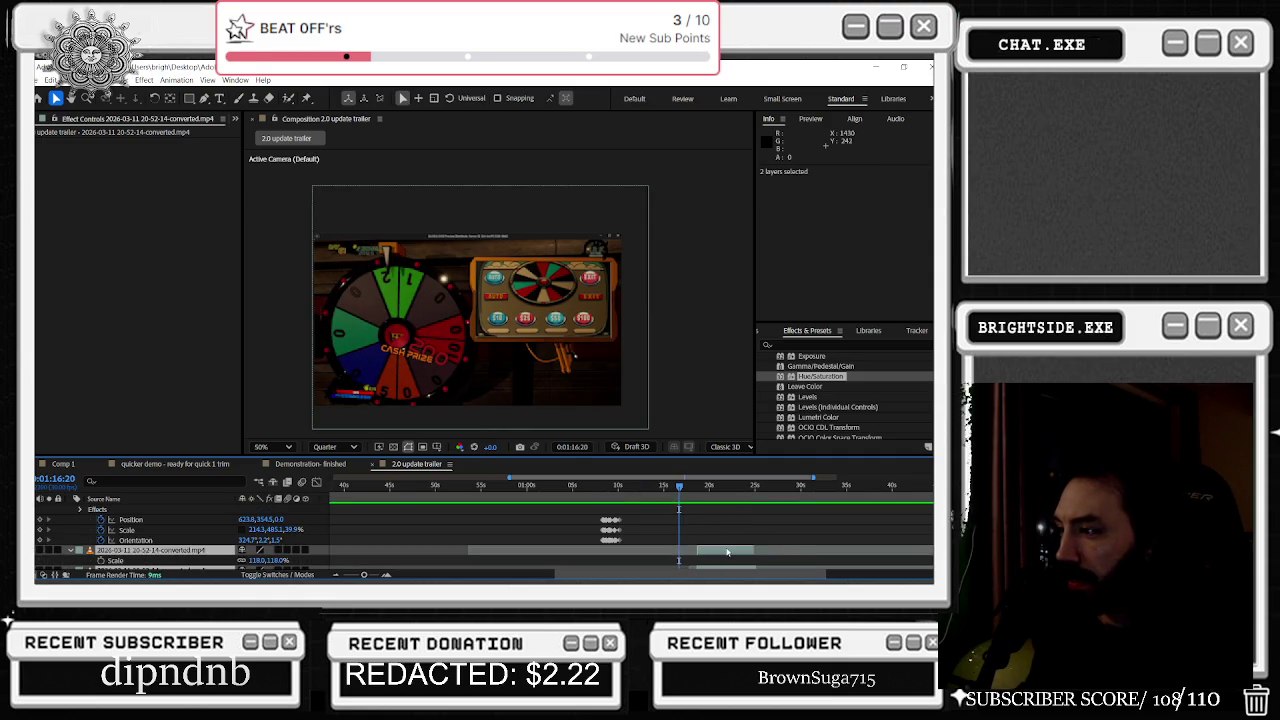
key(ctrl+d)
key(space)
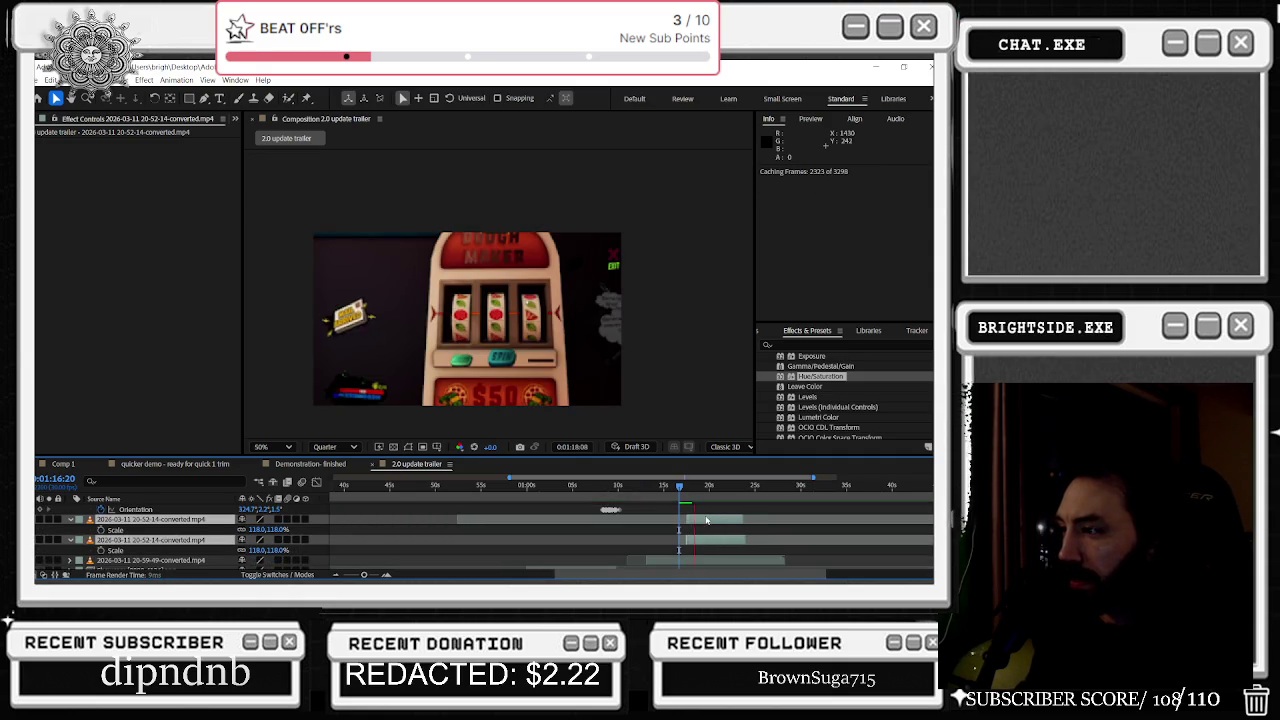
click(651, 486)
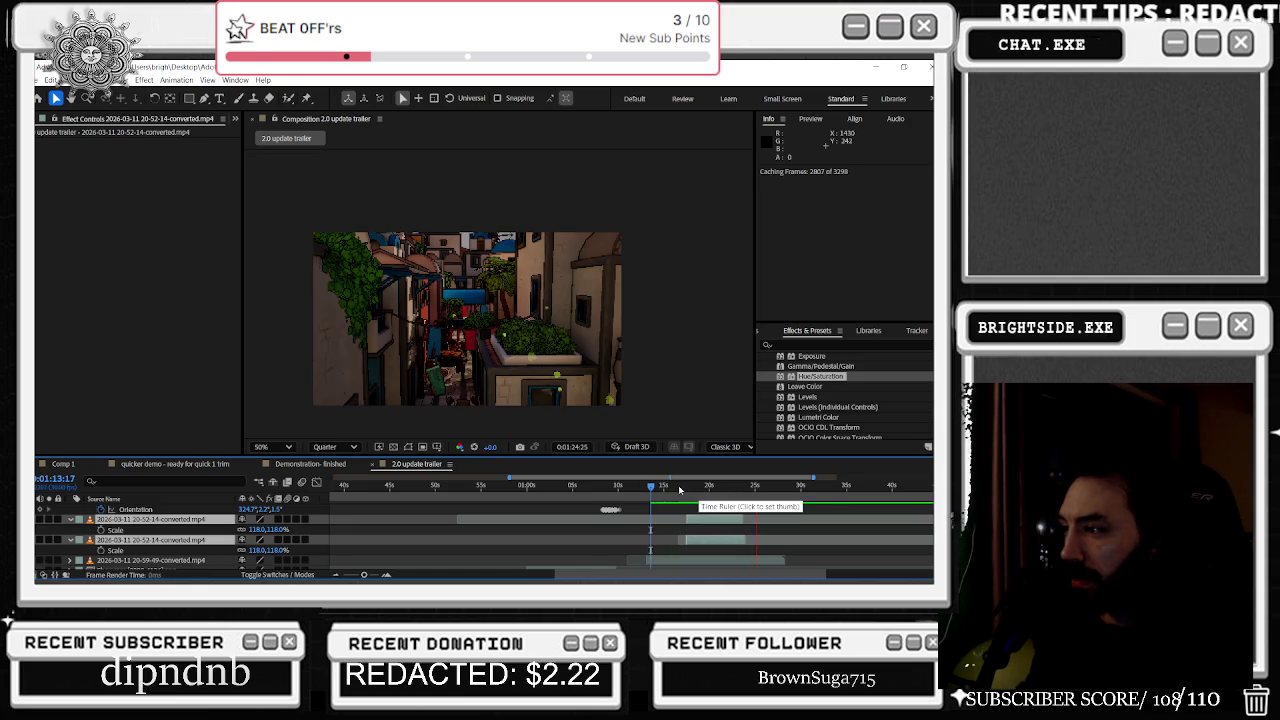
key(space)
key(space)
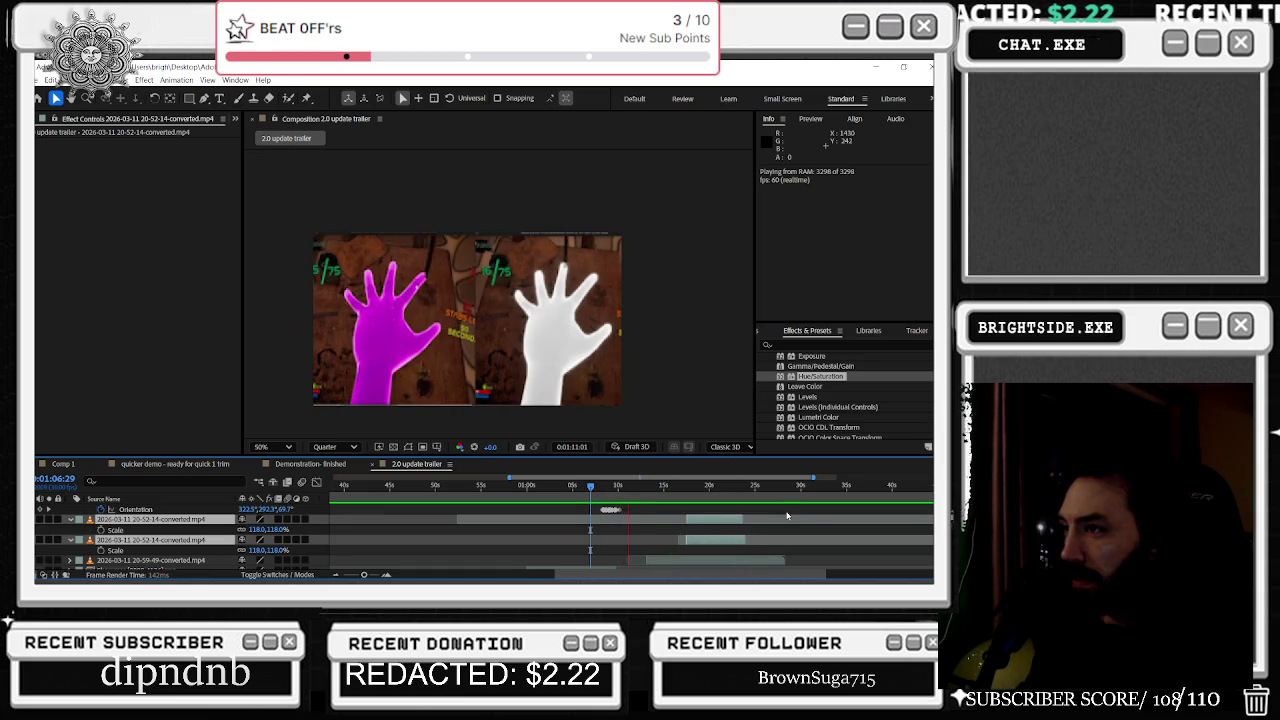
Step: Park the playhead on the 0:01:09:26 NEW MINI-GAMES title frame
scroll(665, 531, down, 3)
scroll(665, 531, down, 2)
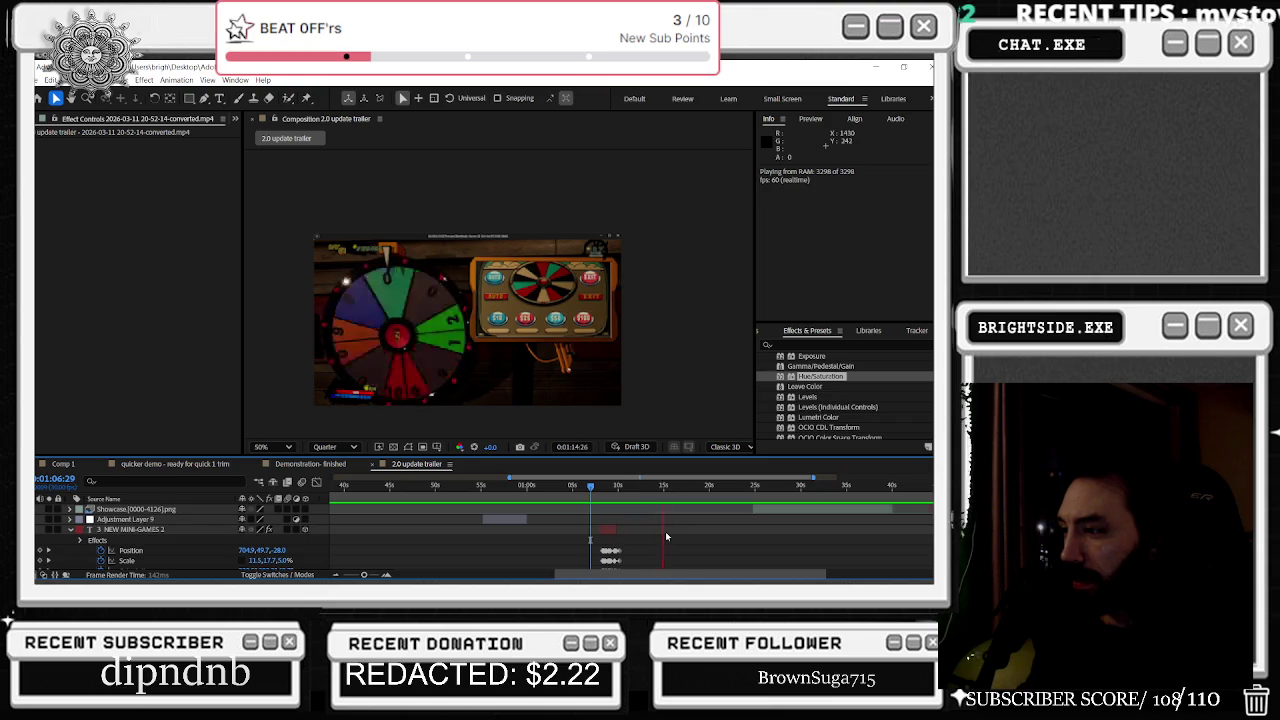
scroll(665, 531, down, 2)
click(617, 486)
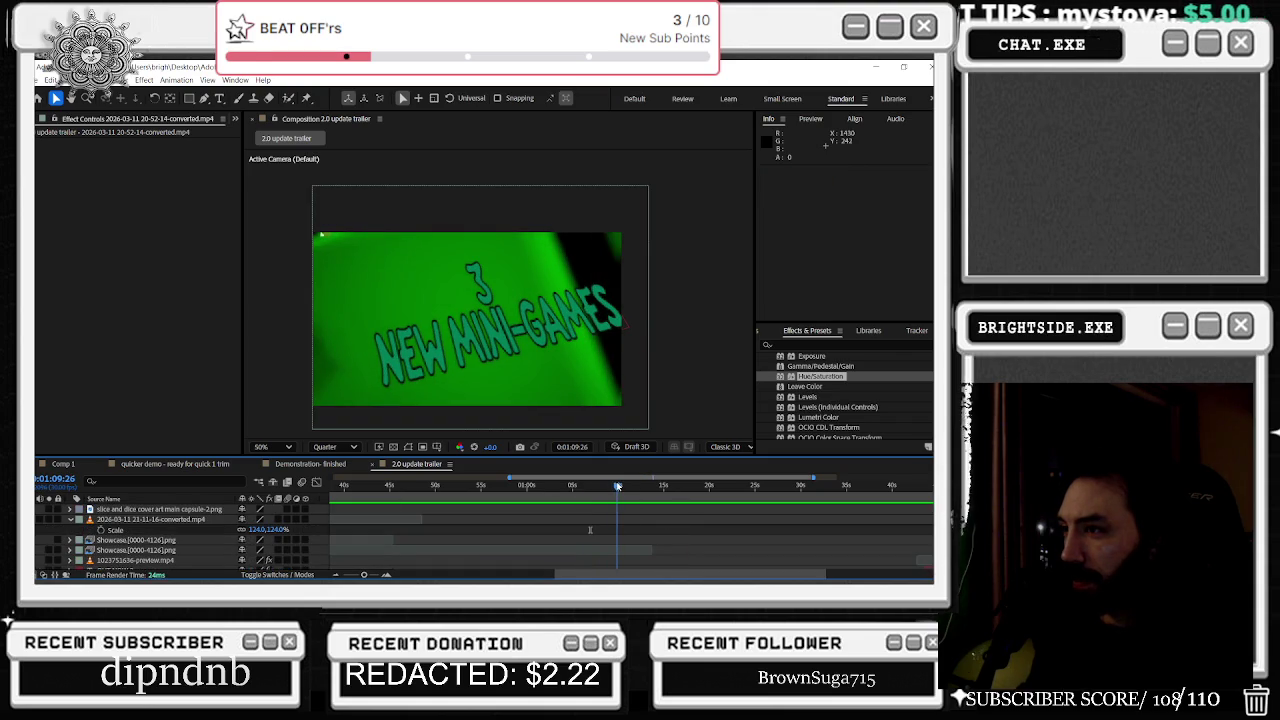
click(618, 486)
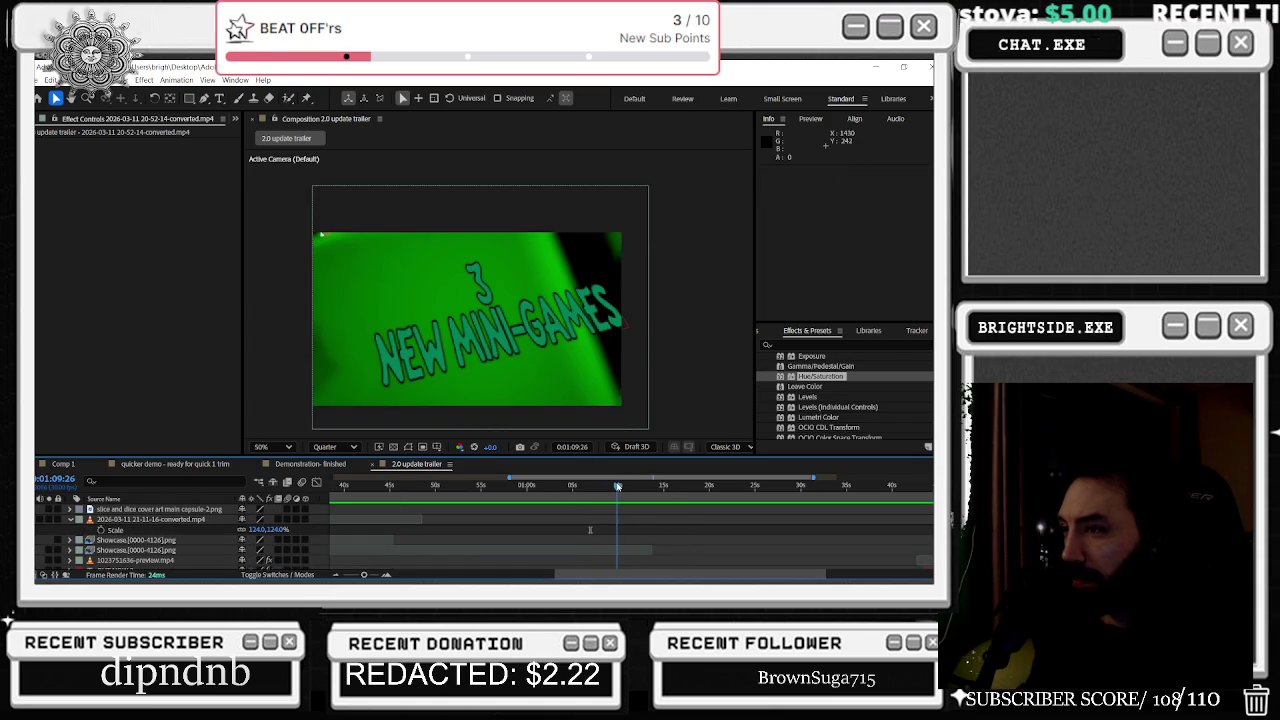
scroll(652, 531, down, 2)
scroll(652, 531, down, 1)
scroll(652, 531, down, 1)
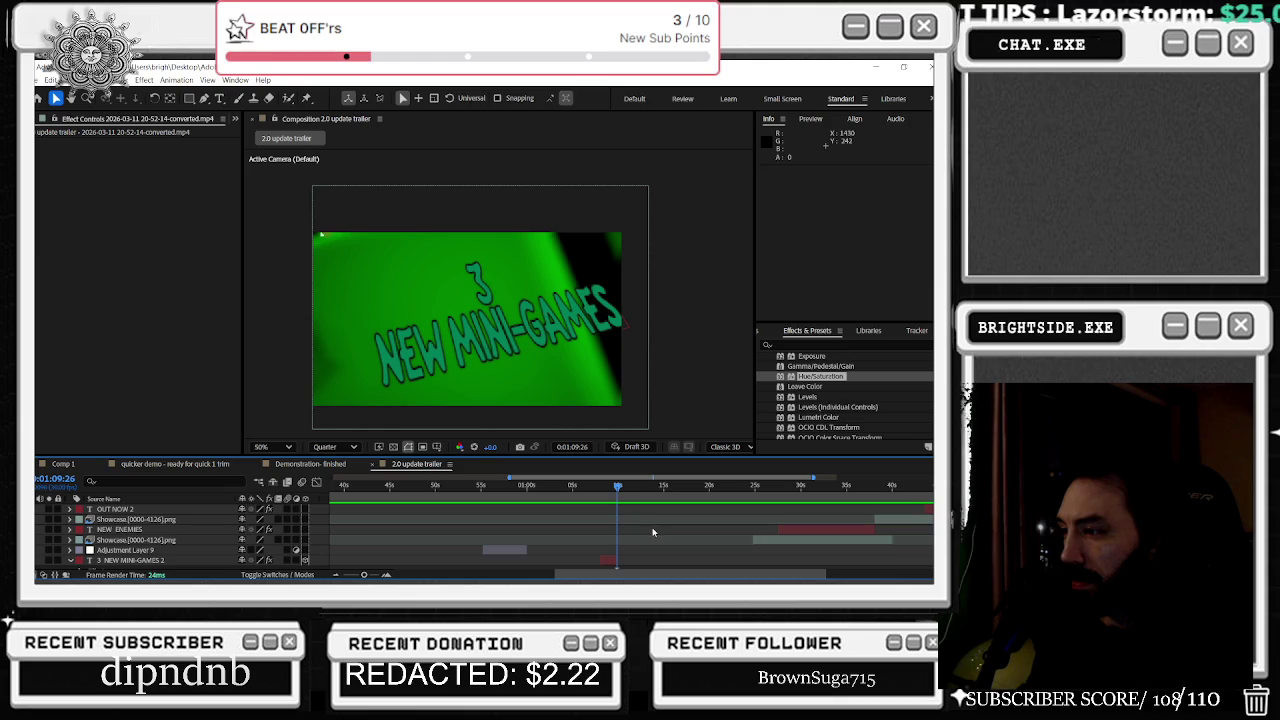
scroll(621, 561, up, 5)
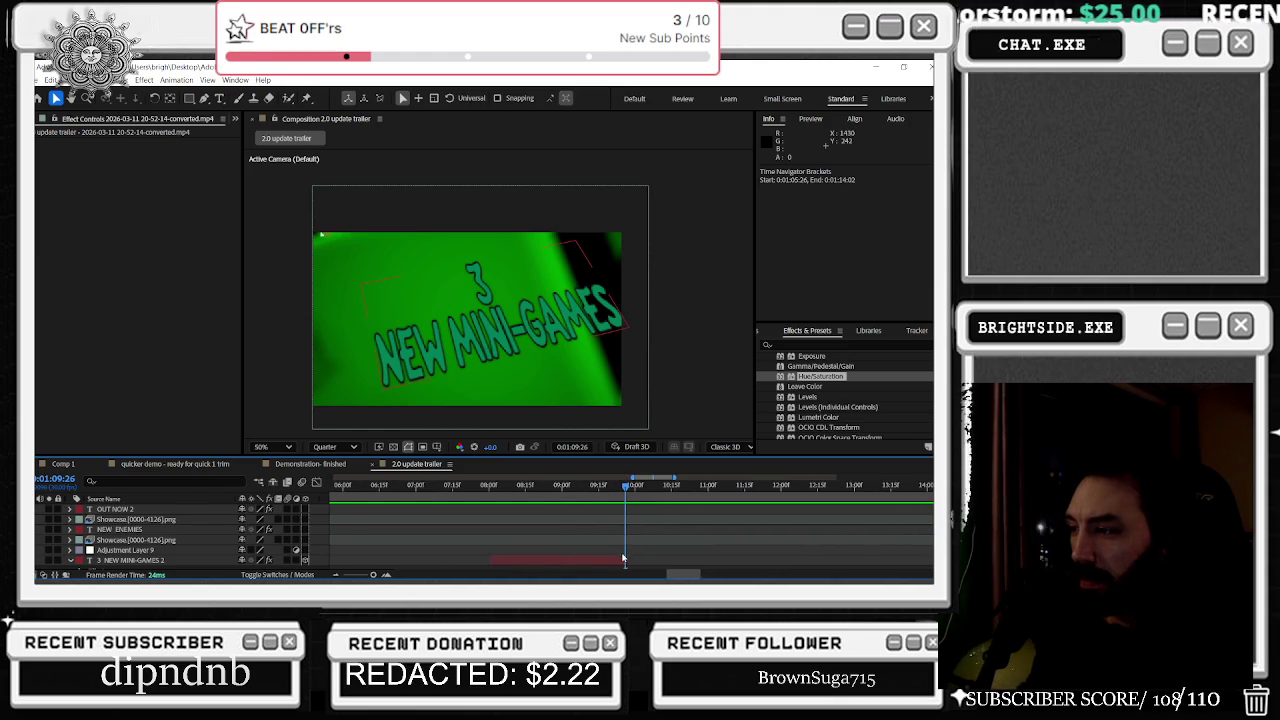
Step: Extend the 3 NEW MINI-GAMES 2 title layer's out point to 0:01:10:08
click(621, 561)
key(u)
scroll(623, 545, up, 3)
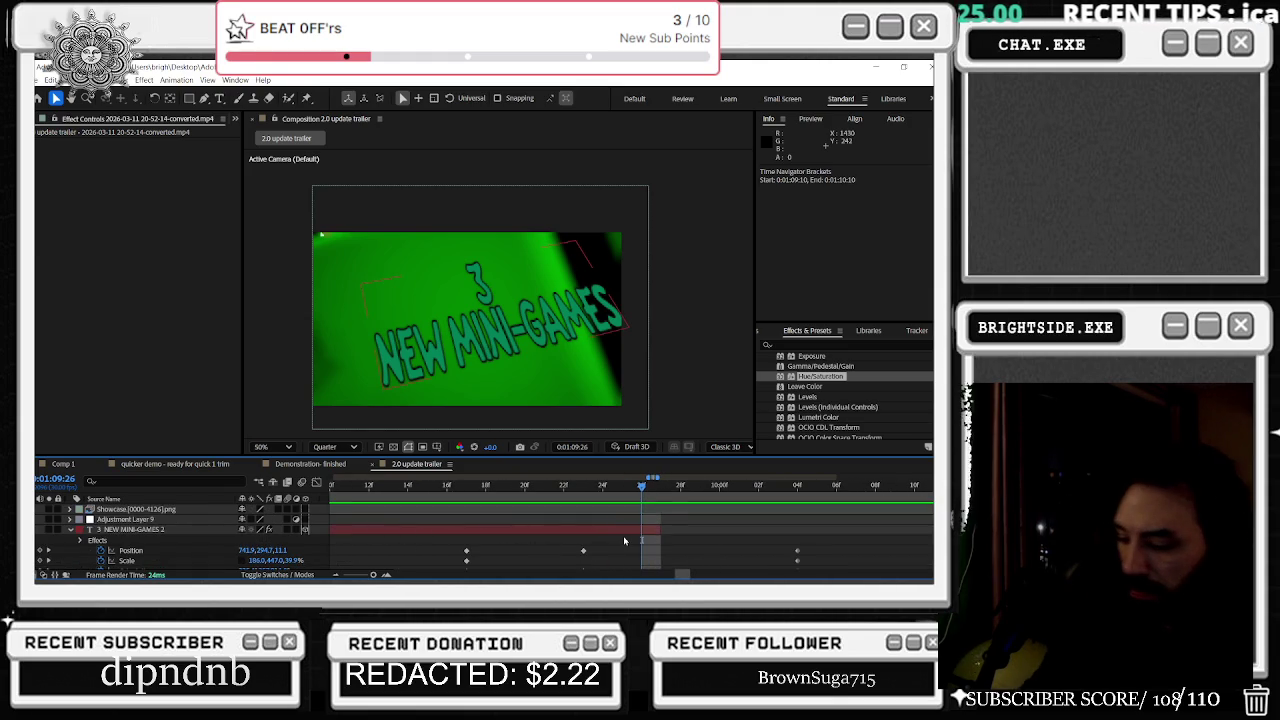
key(Page_Down)
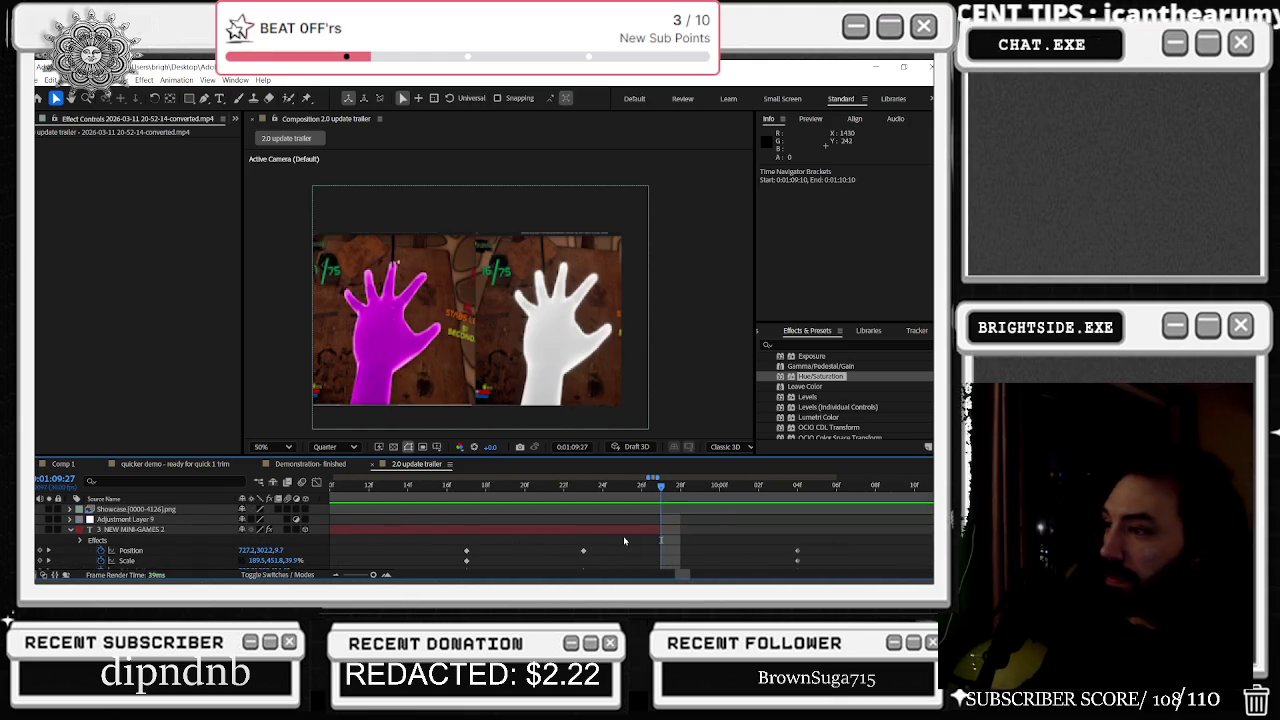
key(Page_Up)
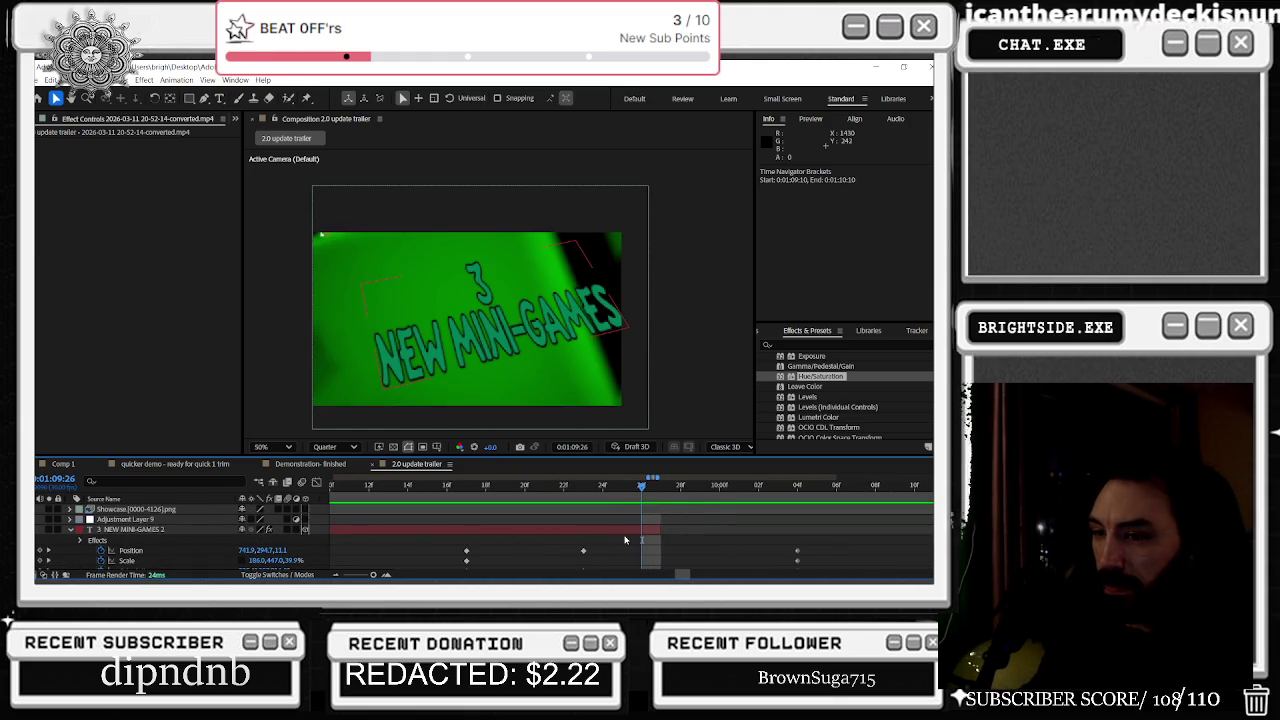
click(632, 526)
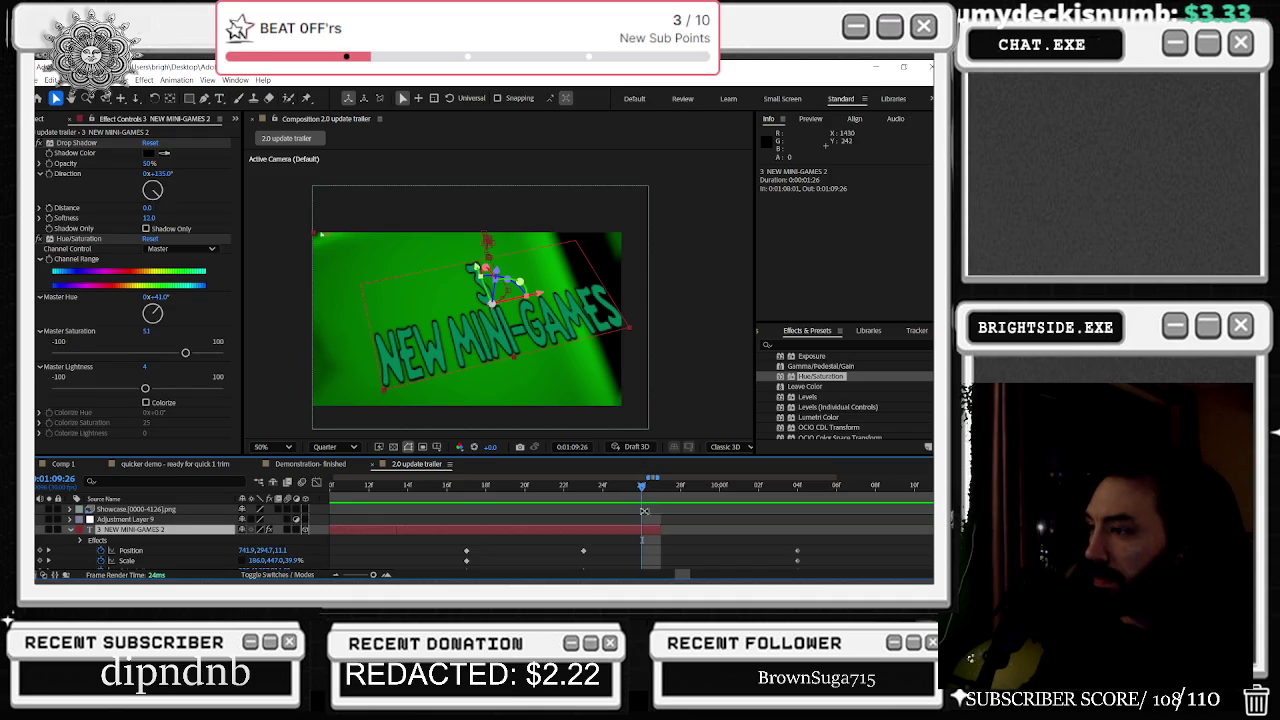
right_click(645, 531)
mouse_move(670, 274)
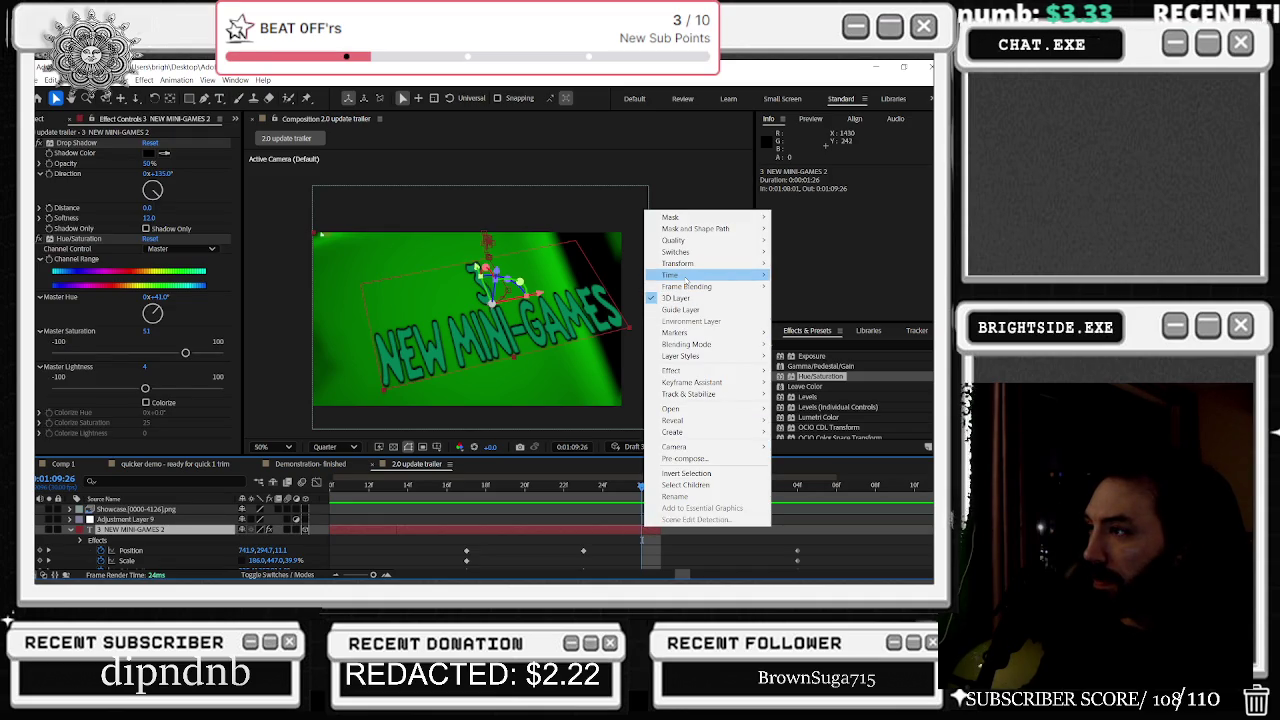
click(641, 531)
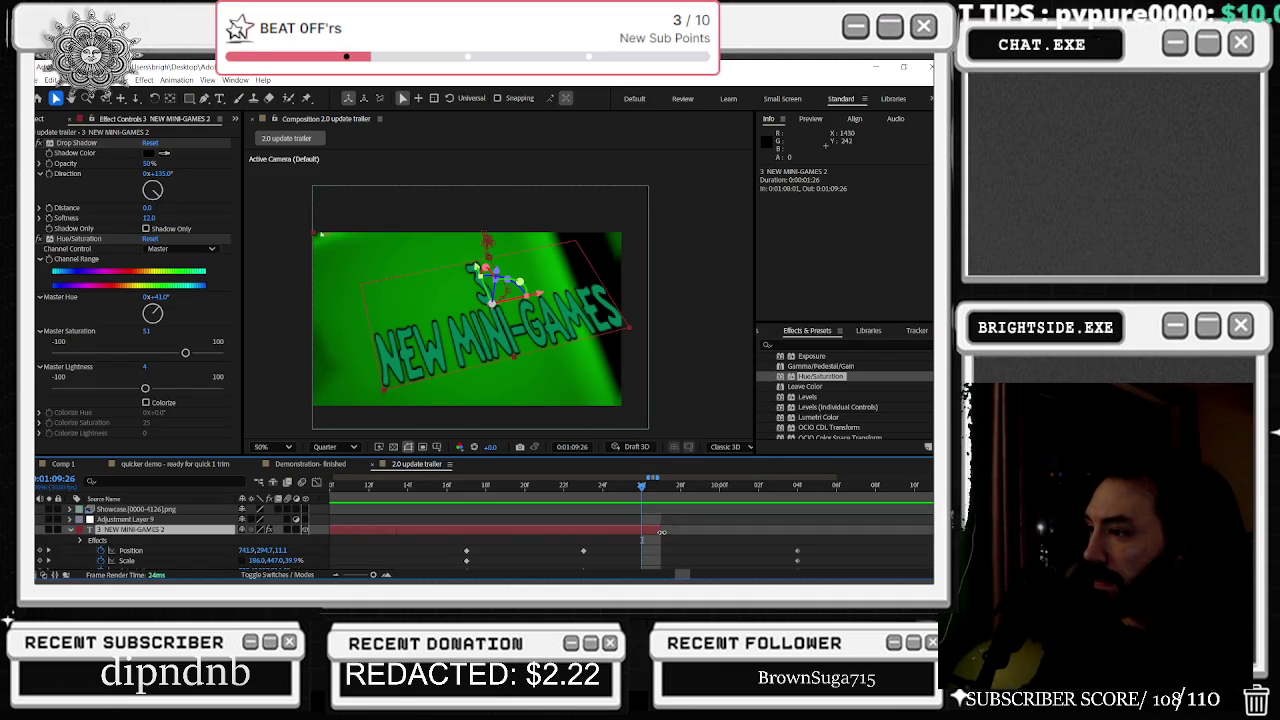
drag(689, 534, 893, 533)
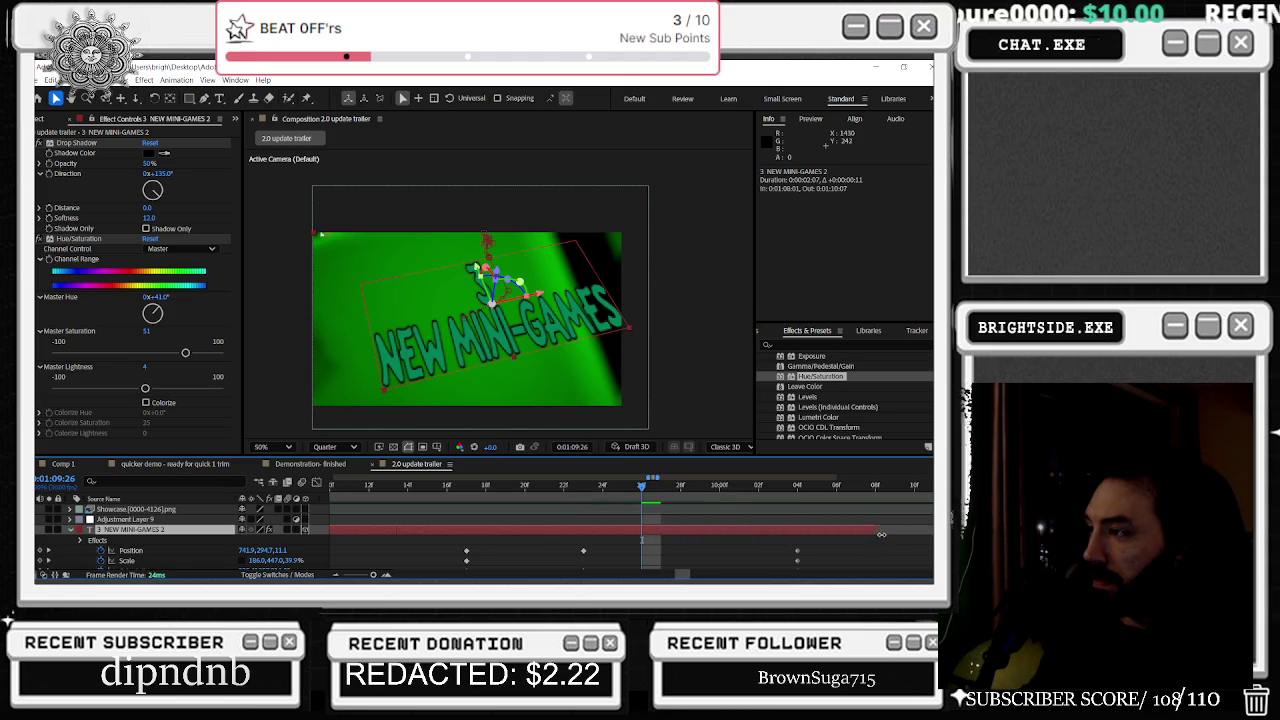
scroll(677, 553, down, 2)
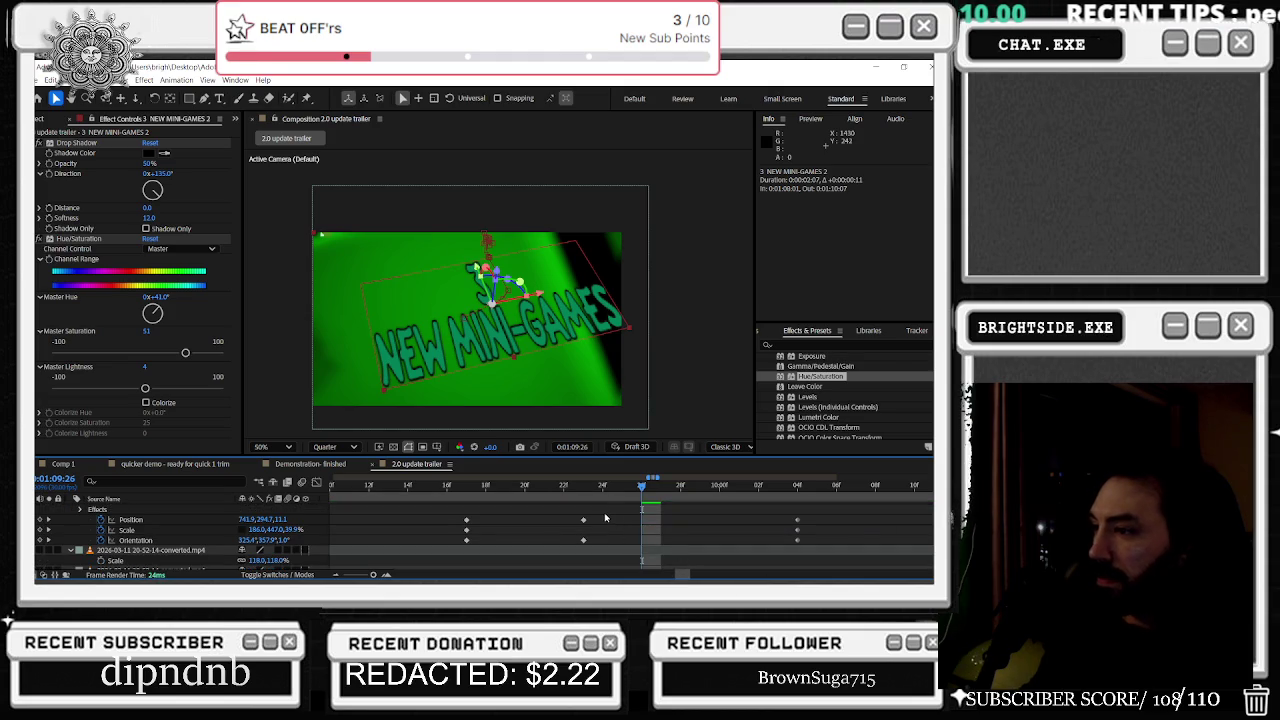
Step: Copy the title's Position and Orientation keyframes and paste them at 0:01:10:02
drag(605, 518, 576, 546)
key(ctrl+c)
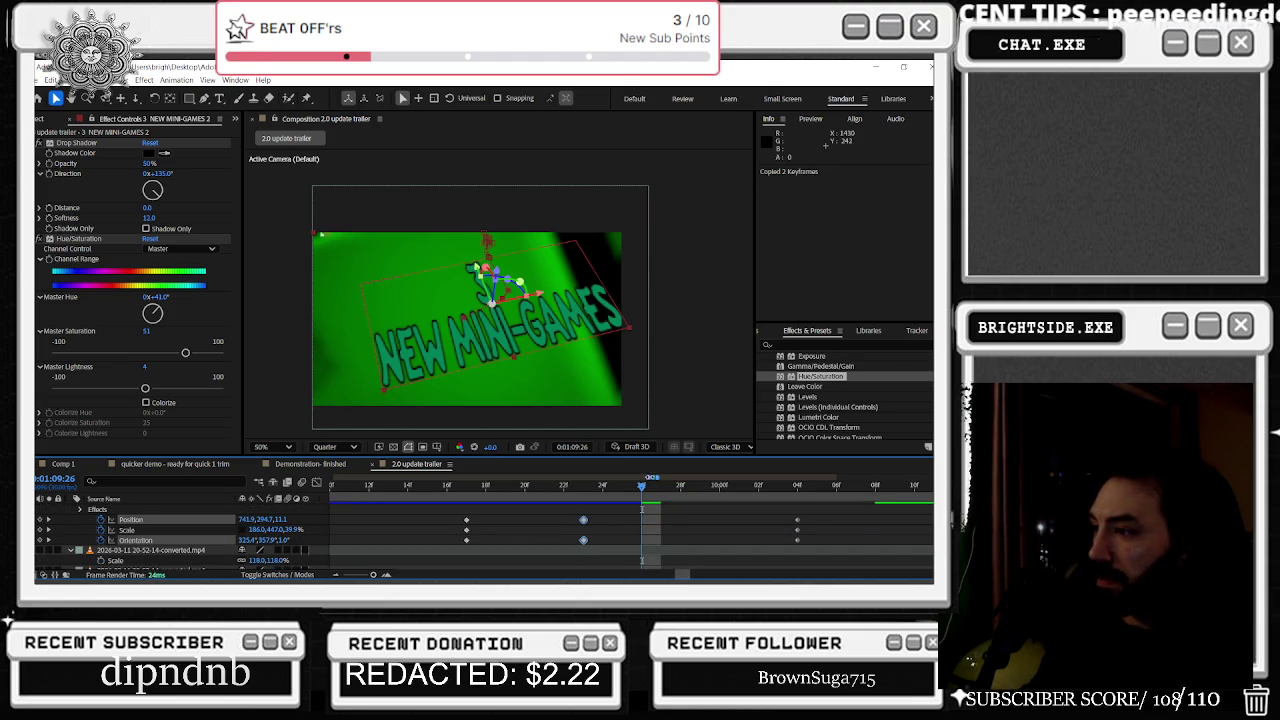
key(ctrl+v)
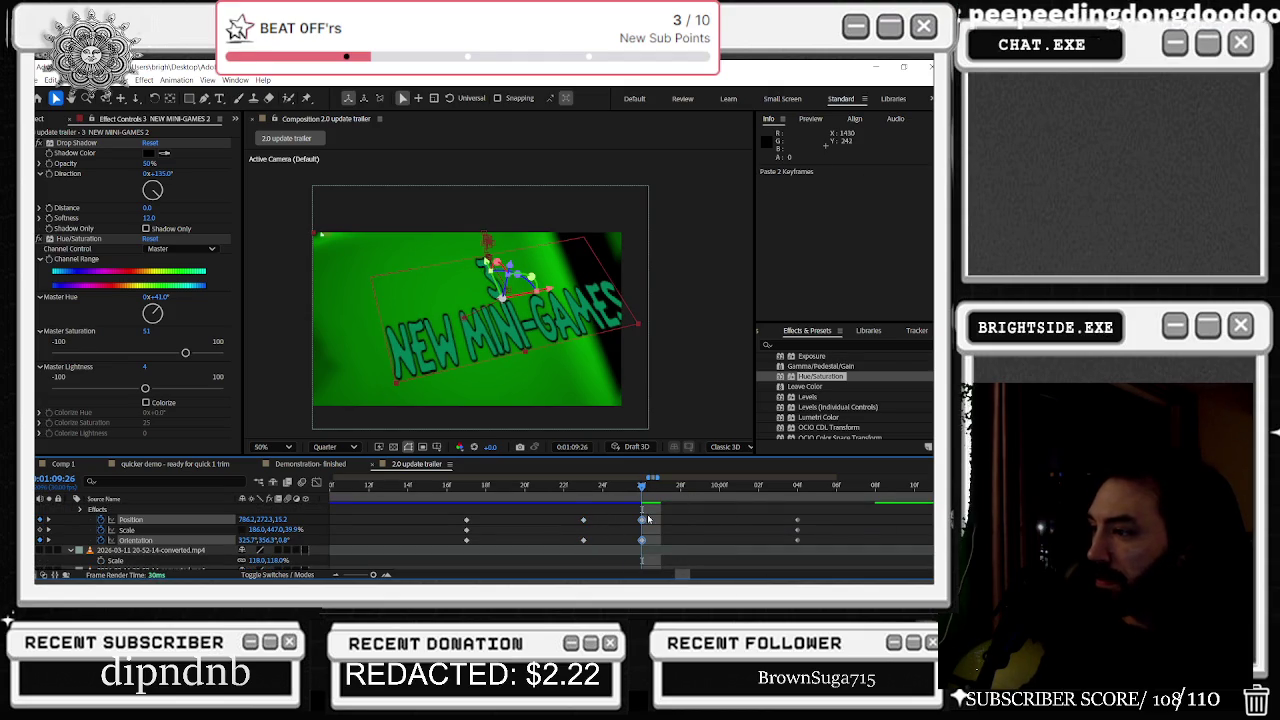
key(ctrl+z)
mouse_move(754, 489)
mouse_down()
mouse_move(680, 490)
mouse_move(758, 489)
mouse_up()
key(ctrl+v)
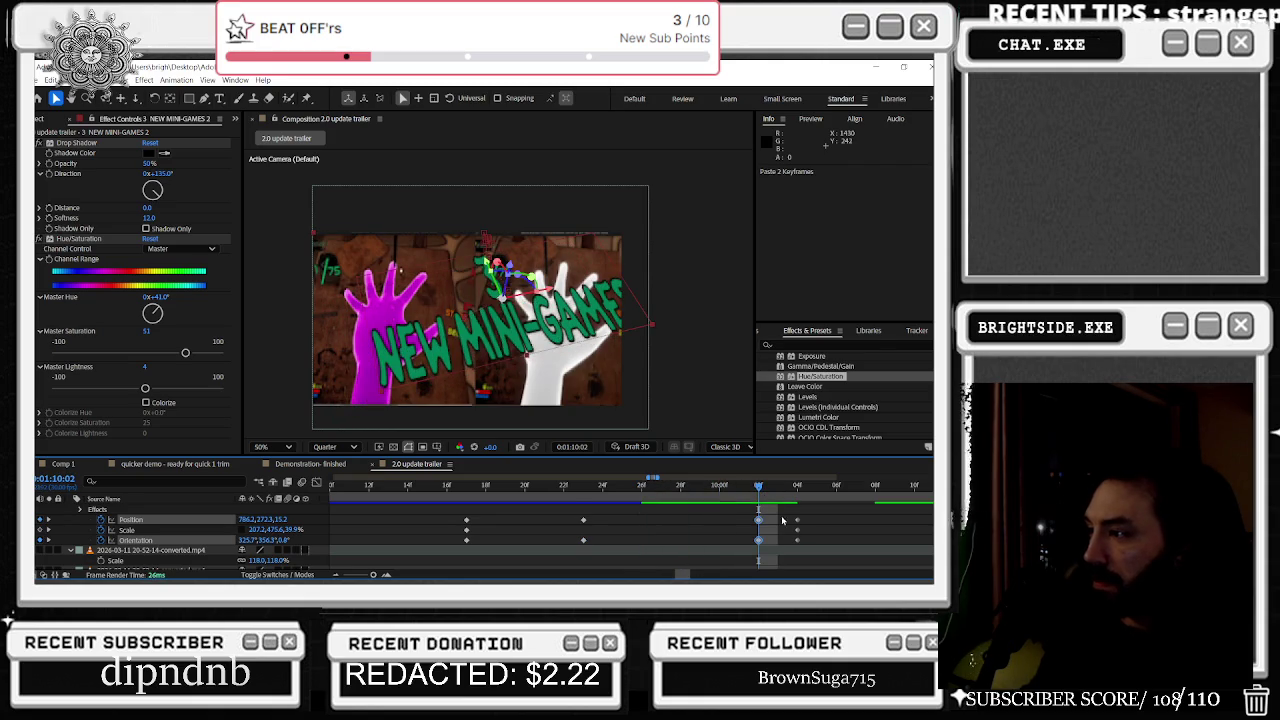
click(786, 521)
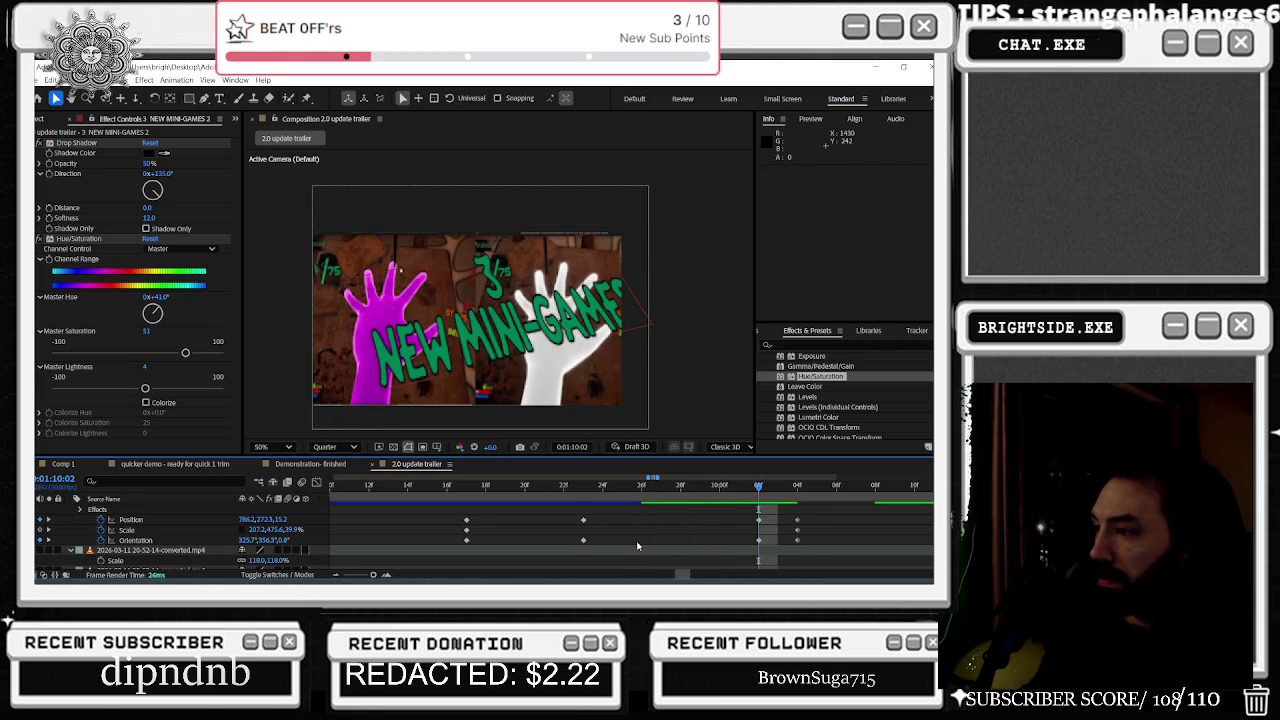
Step: Freeze the Showcase clip on its current frame
key(u)
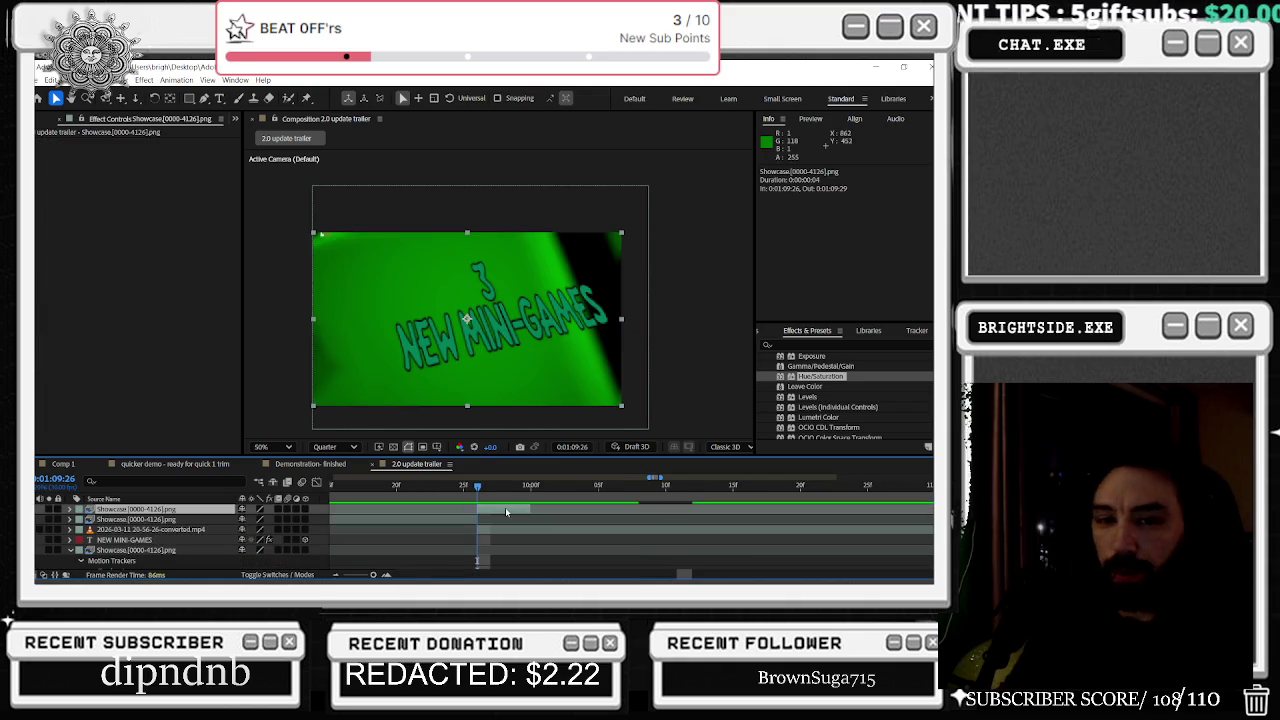
scroll(505, 507, up, 2)
right_click(464, 510)
mouse_move(489, 253)
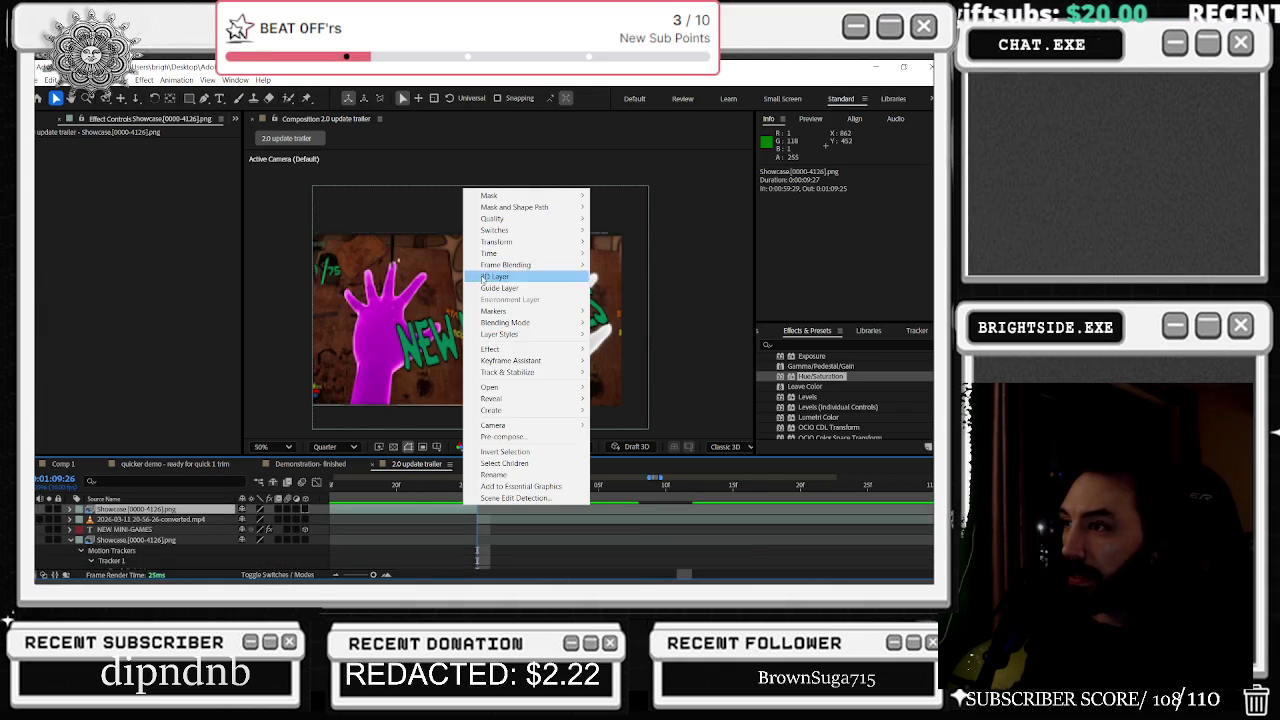
click(630, 289)
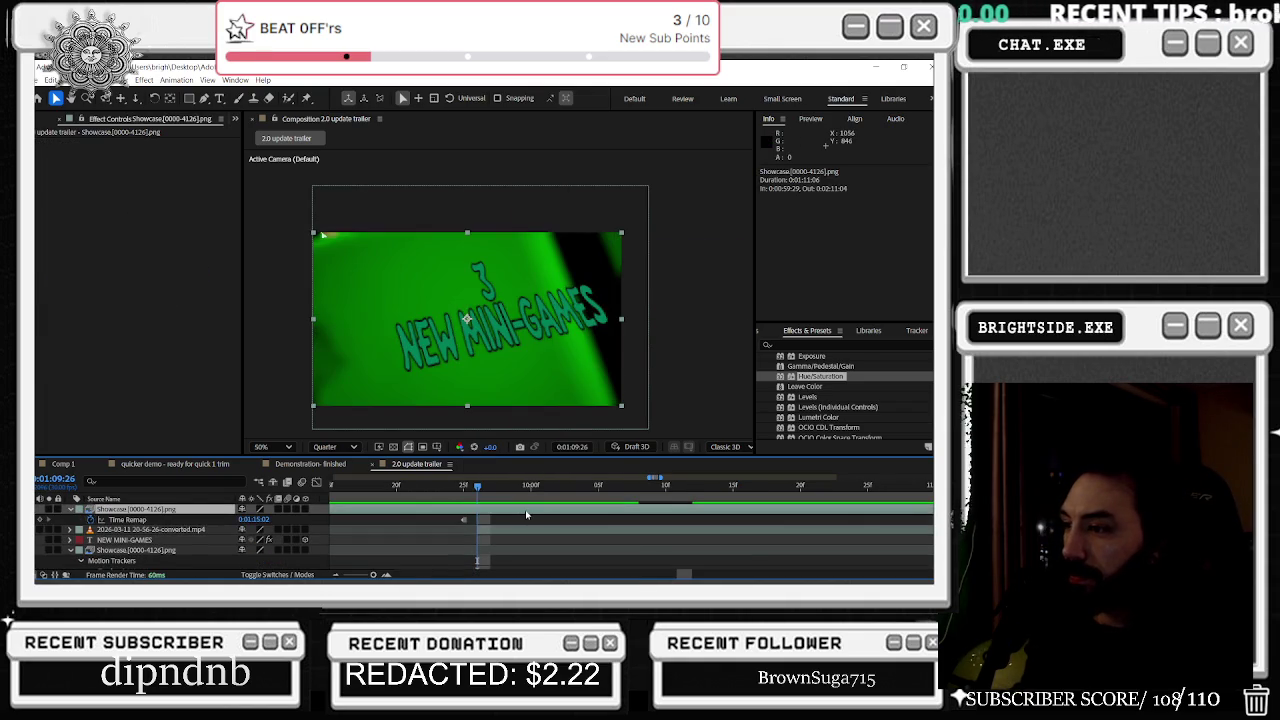
drag(478, 490, 585, 487)
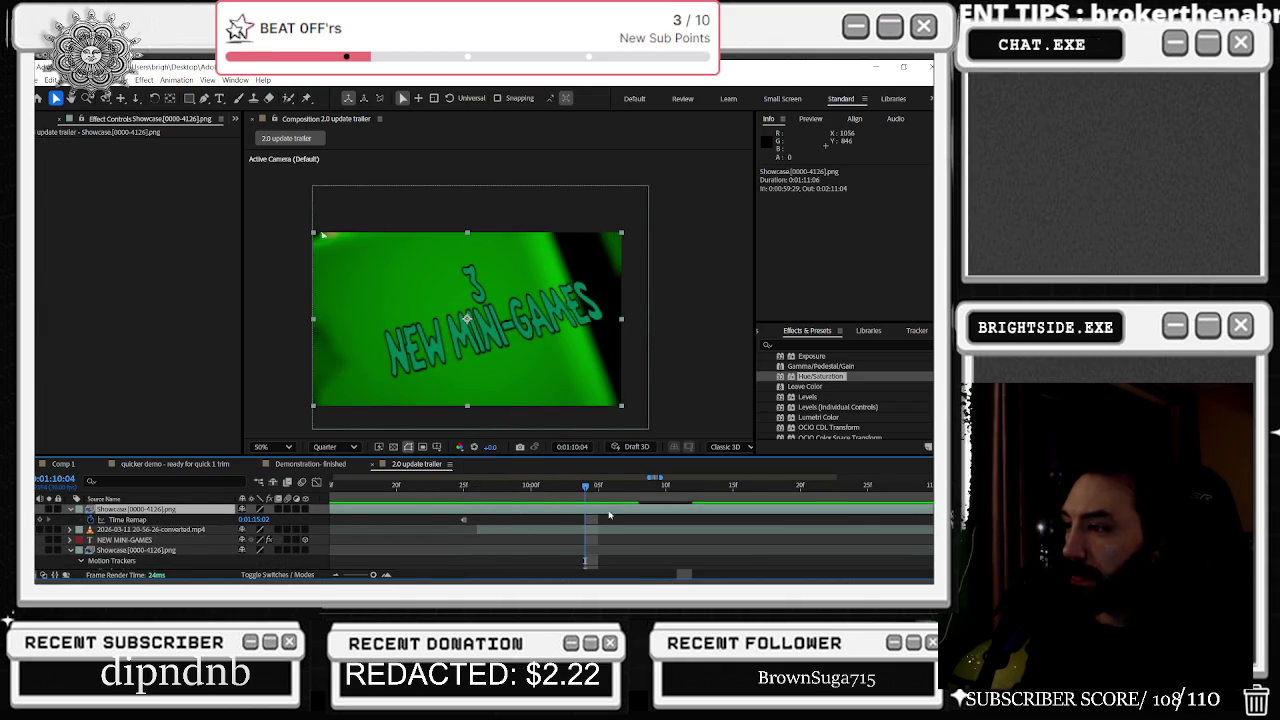
key(ctrl+shift+d)
key(Delete)
scroll(613, 515, down, 3)
scroll(614, 525, up, 3)
Step: Trim the 3 NEW MINI-GAMES 2 title layer to end at 0:01:10:04 and review it
click(553, 313)
key(u)
key(ctrl+shift+d)
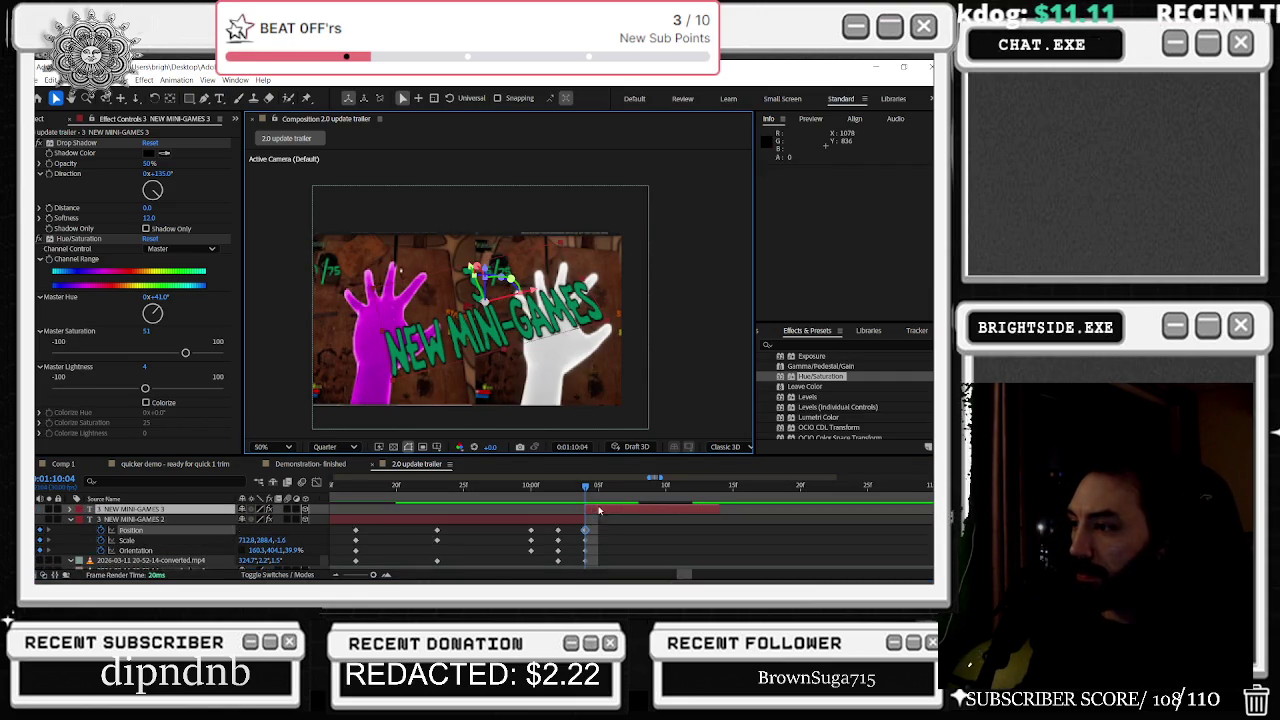
key(Delete)
mouse_move(586, 486)
mouse_down()
mouse_move(417, 500)
mouse_move(537, 514)
mouse_up()
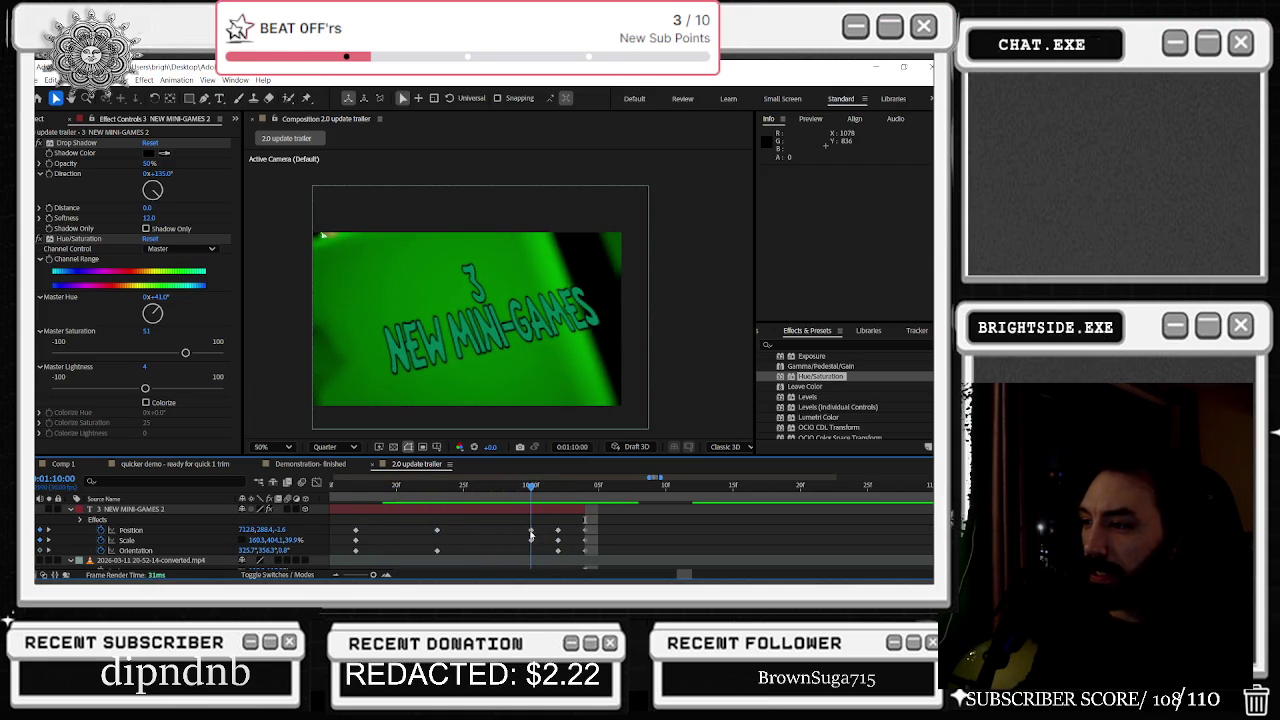
key(space)
Step: Add a Position keyframe (640, 360) to the Showcase layer at 0:01:10:00
scroll(533, 538, down, 2)
scroll(450, 535, down, 2)
scroll(300, 530, down, 2)
click(217, 520)
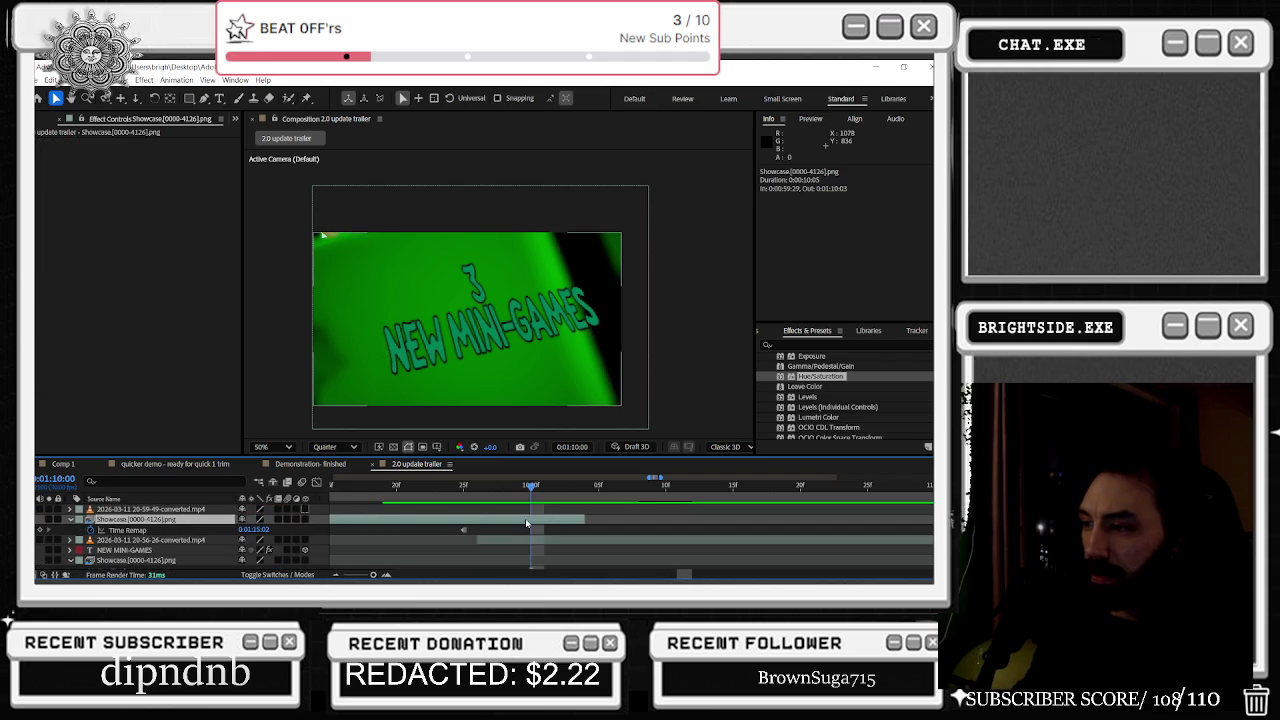
key(p)
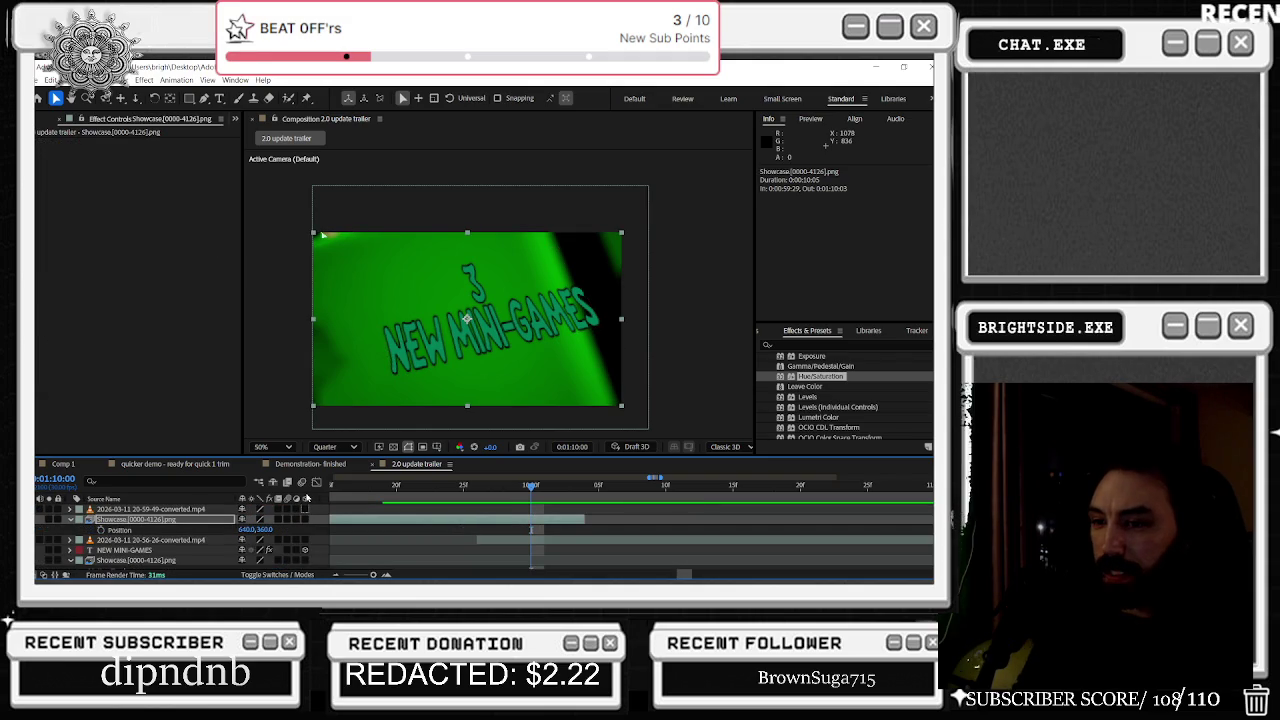
key(alt+shift+p)
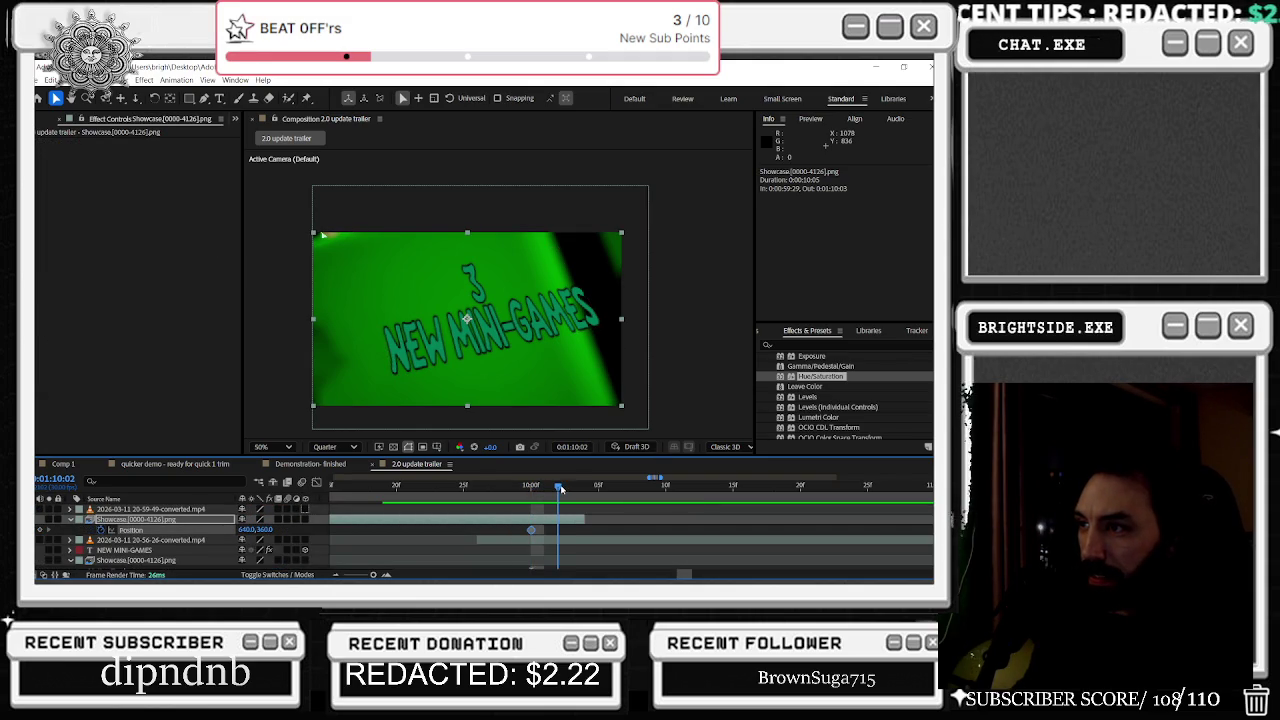
mouse_move(565, 488)
mouse_down()
mouse_move(437, 497)
mouse_move(474, 509)
mouse_up()
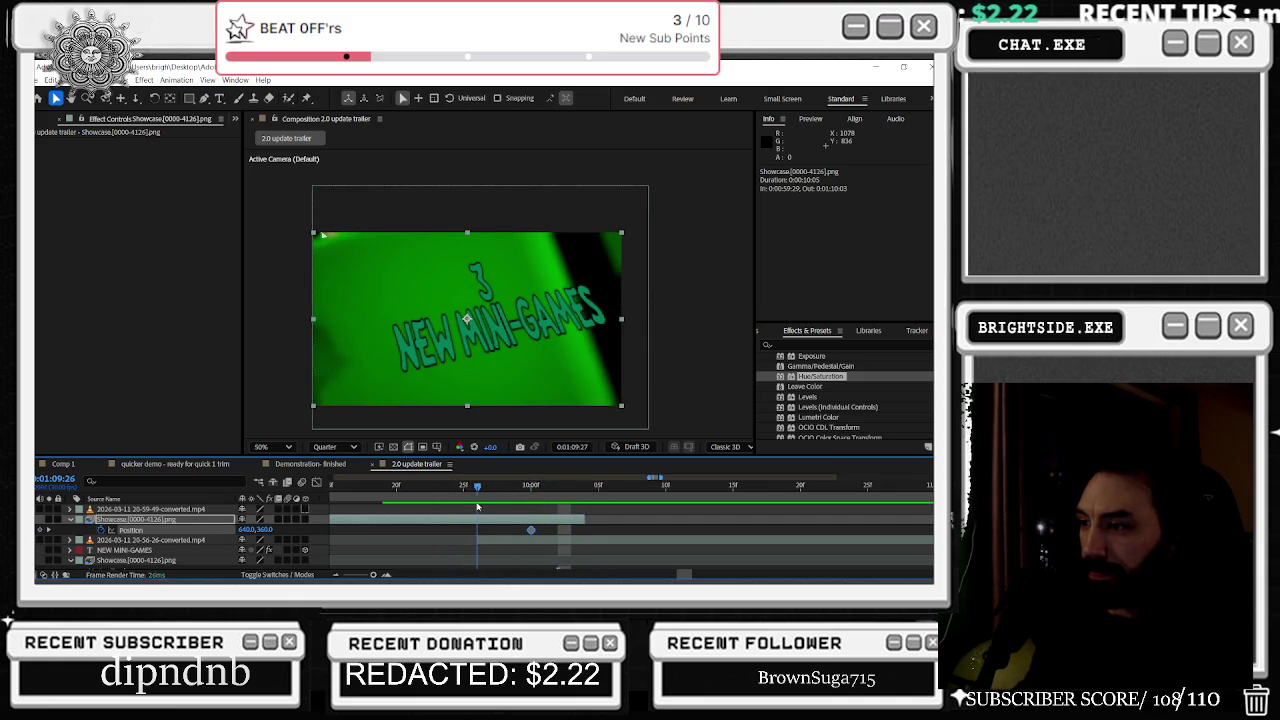
Step: Try scaling the Showcase clip to about 115% and settle the playhead on 0:01:09:29
key(u)
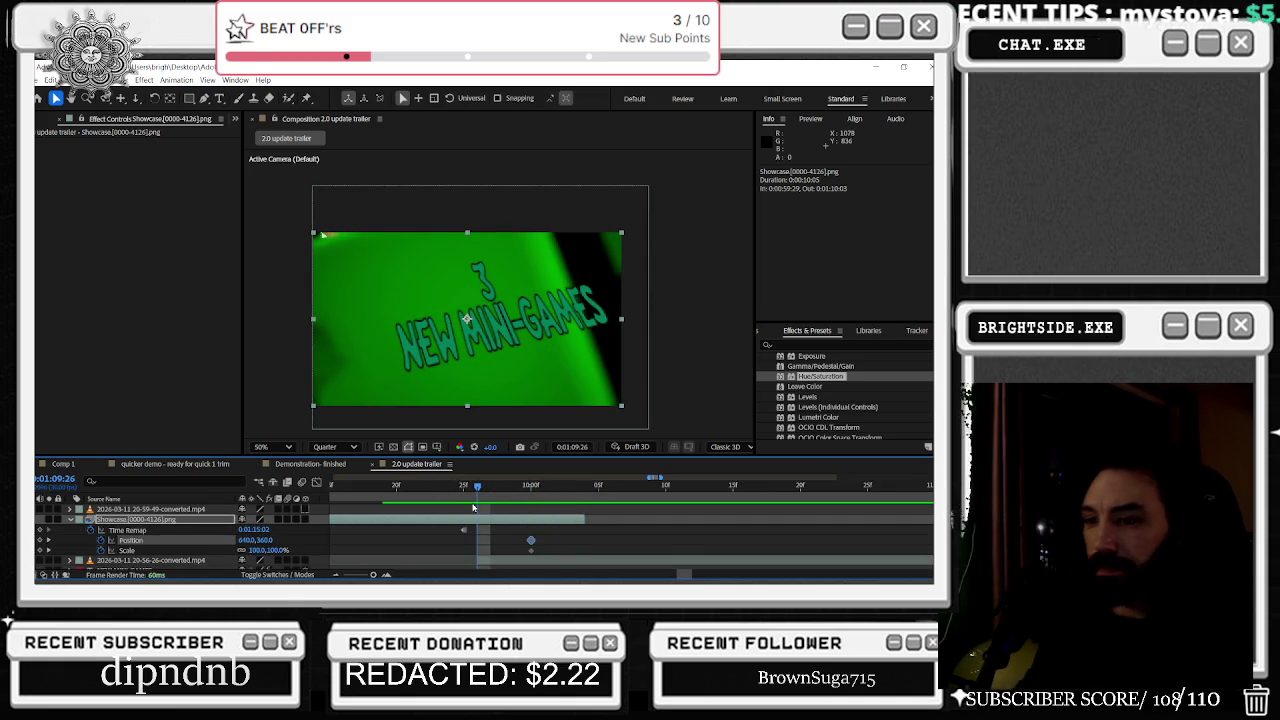
mouse_move(505, 539)
mouse_down()
mouse_move(530, 556)
mouse_move(464, 545)
mouse_up()
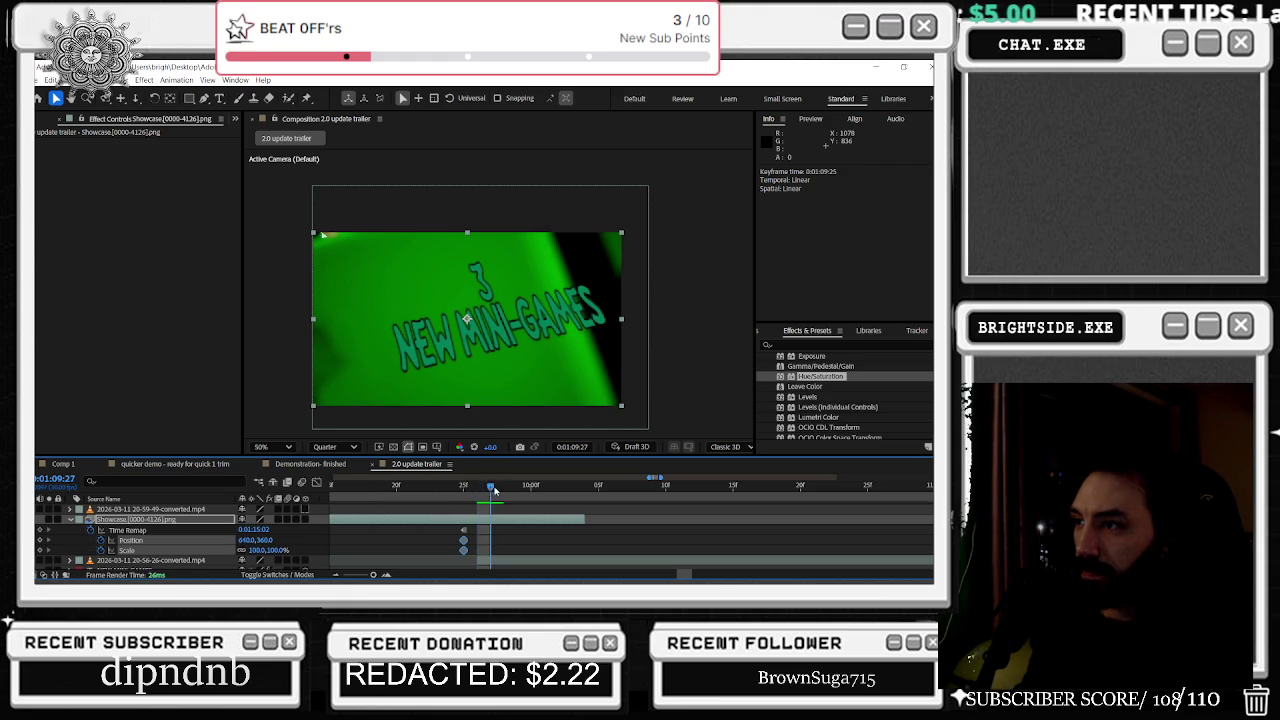
mouse_move(481, 490)
mouse_down()
mouse_move(407, 500)
mouse_move(490, 497)
mouse_up()
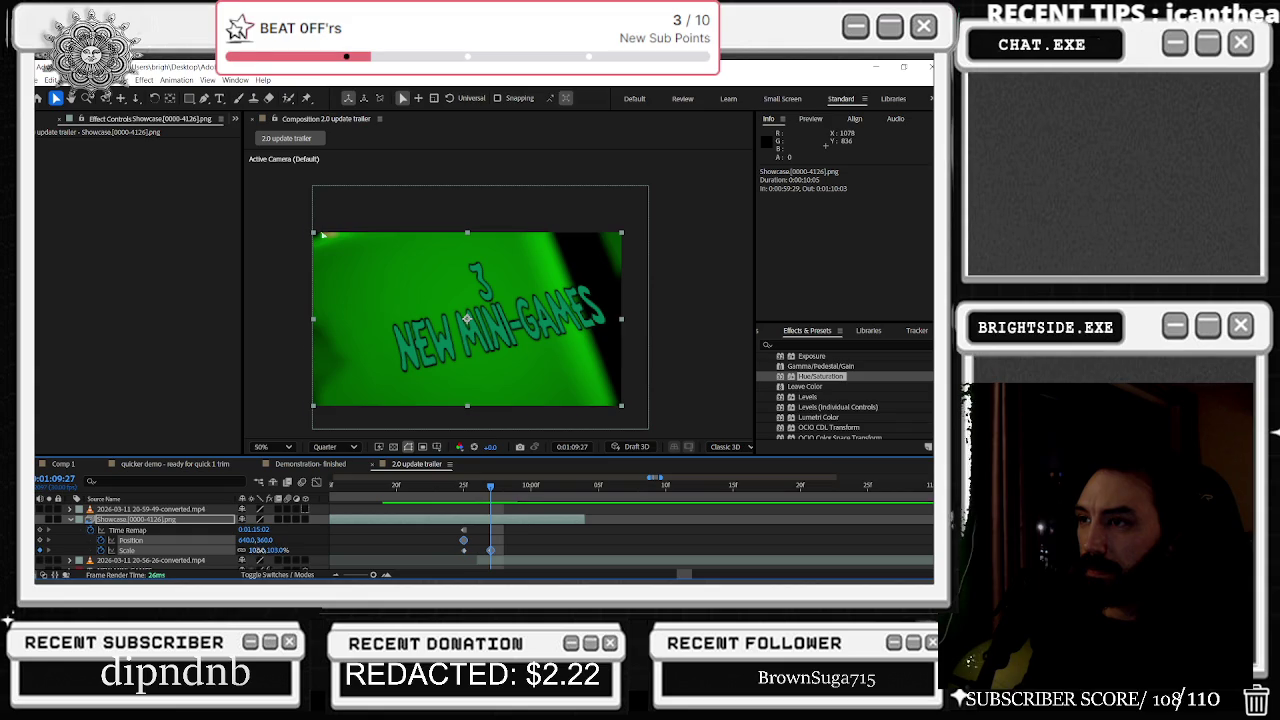
drag(258, 549, 272, 556)
drag(499, 488, 493, 490)
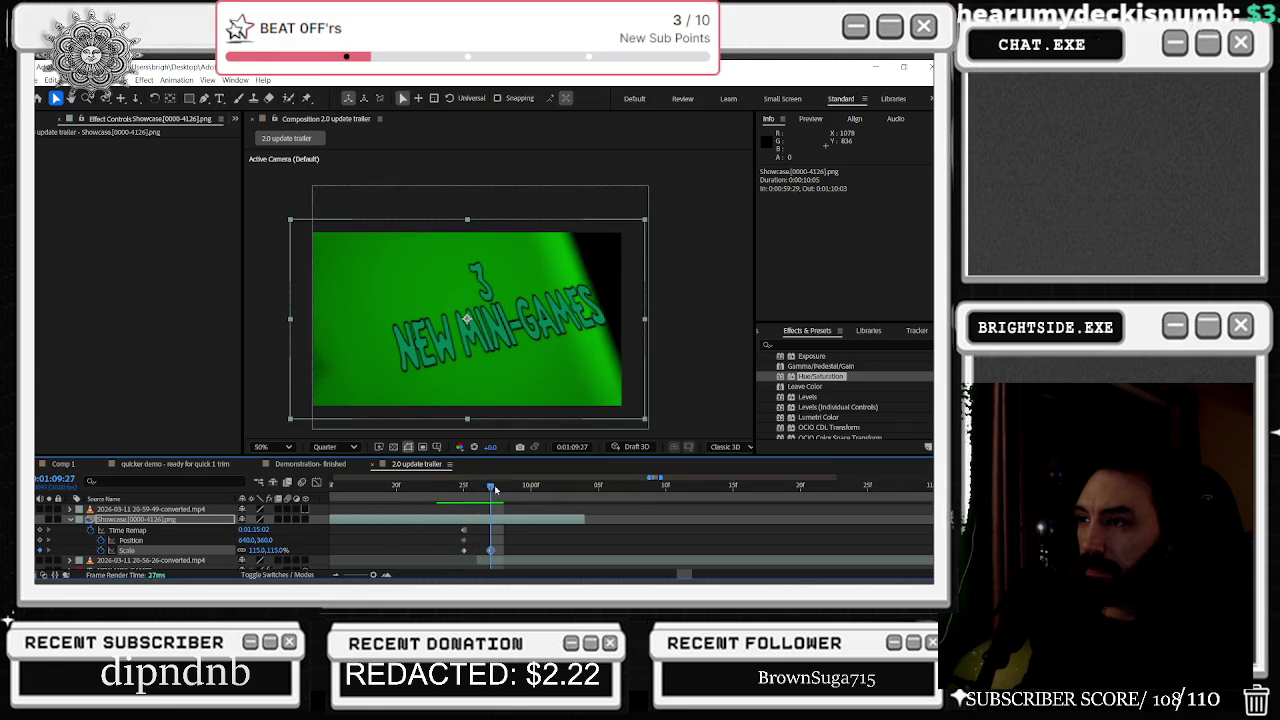
mouse_move(493, 489)
mouse_down()
mouse_move(383, 488)
mouse_move(502, 487)
mouse_up()
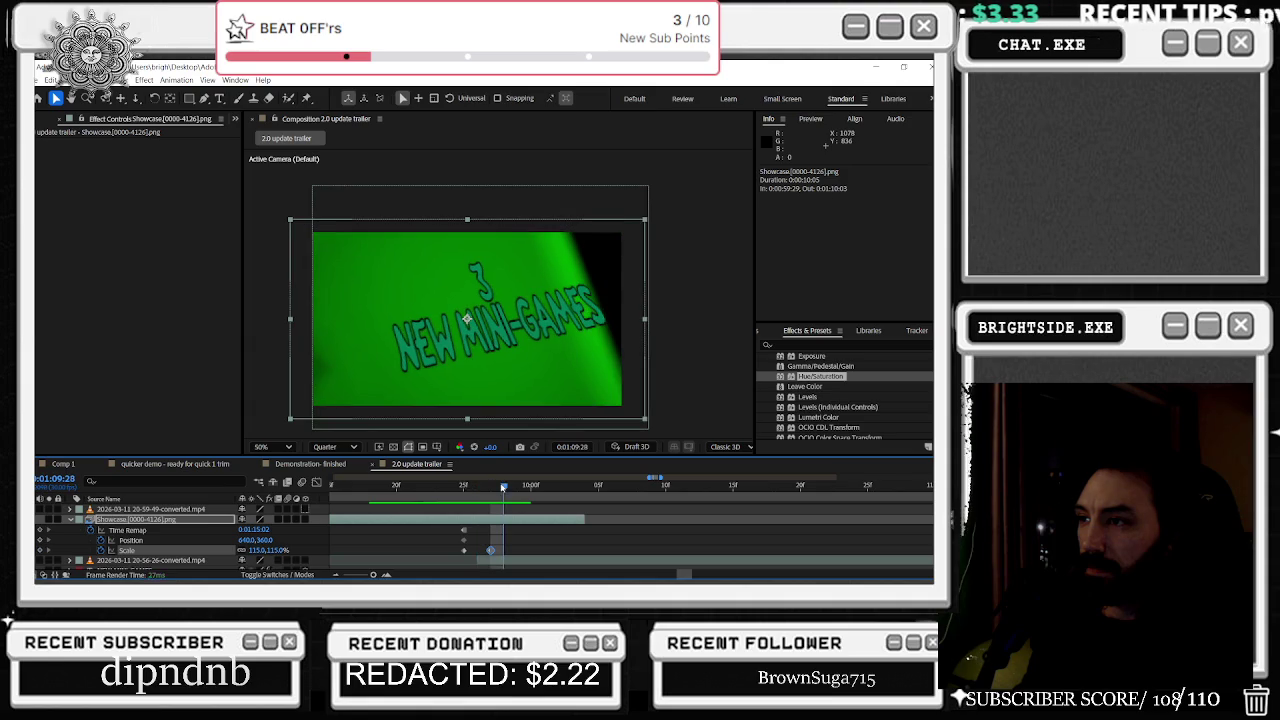
drag(503, 487, 517, 487)
Step: Keyframe the Showcase clip's Scale at 124% on 0:01:09:29
click(258, 550)
text(123)
key(Return)
key(BackSpace)
text(4)
key(Return)
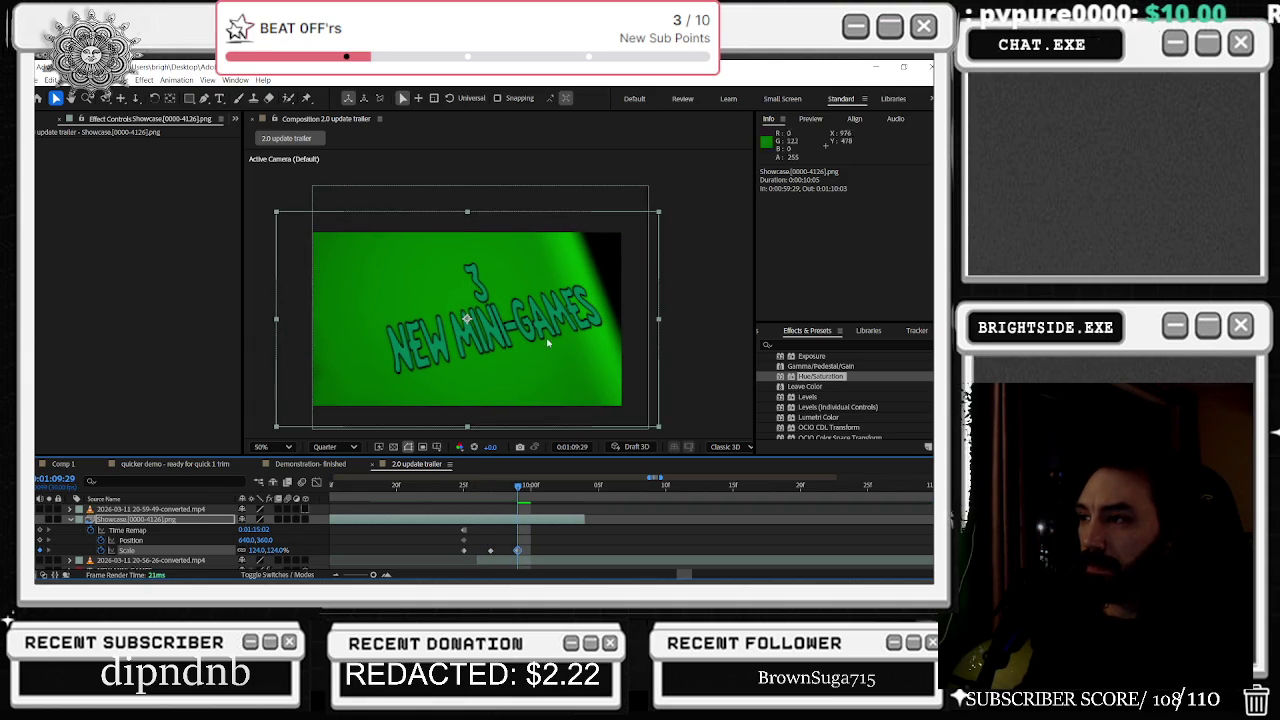
click(538, 540)
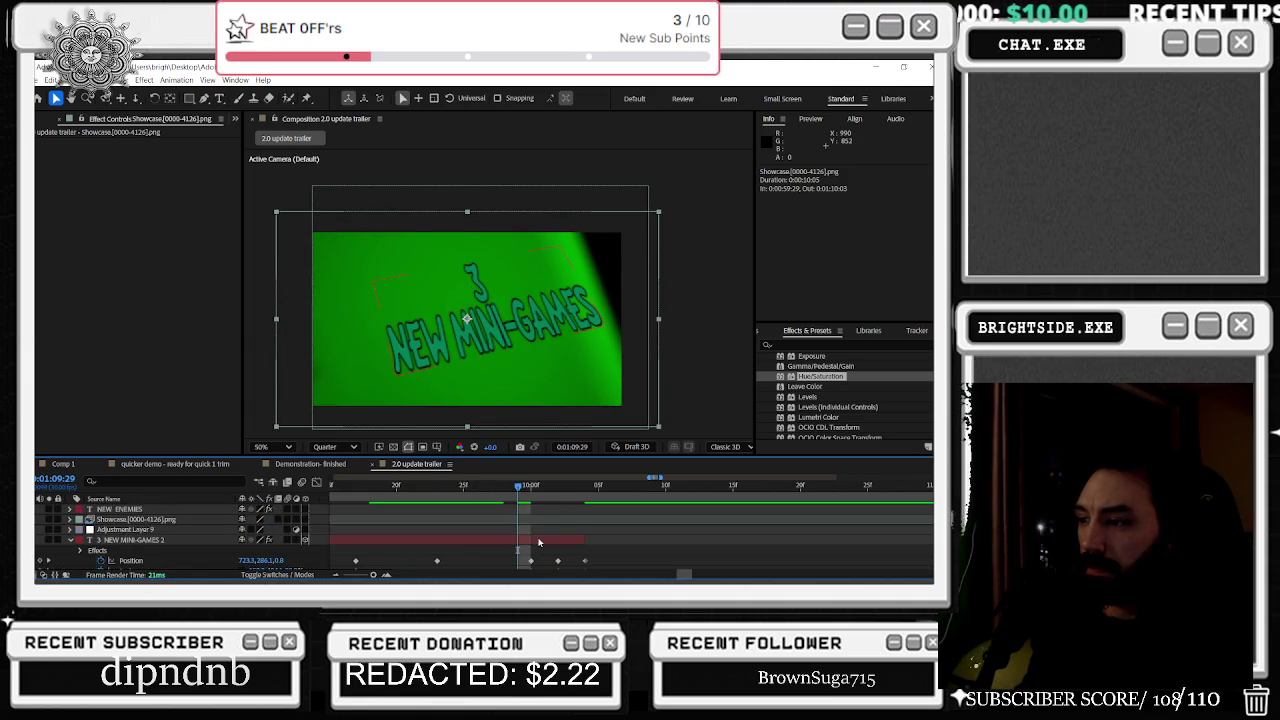
Step: Collapse Mask 1, the New Character design 2 layer and the Showcase layer
key(m)
key(m)
scroll(545, 530, down, 3)
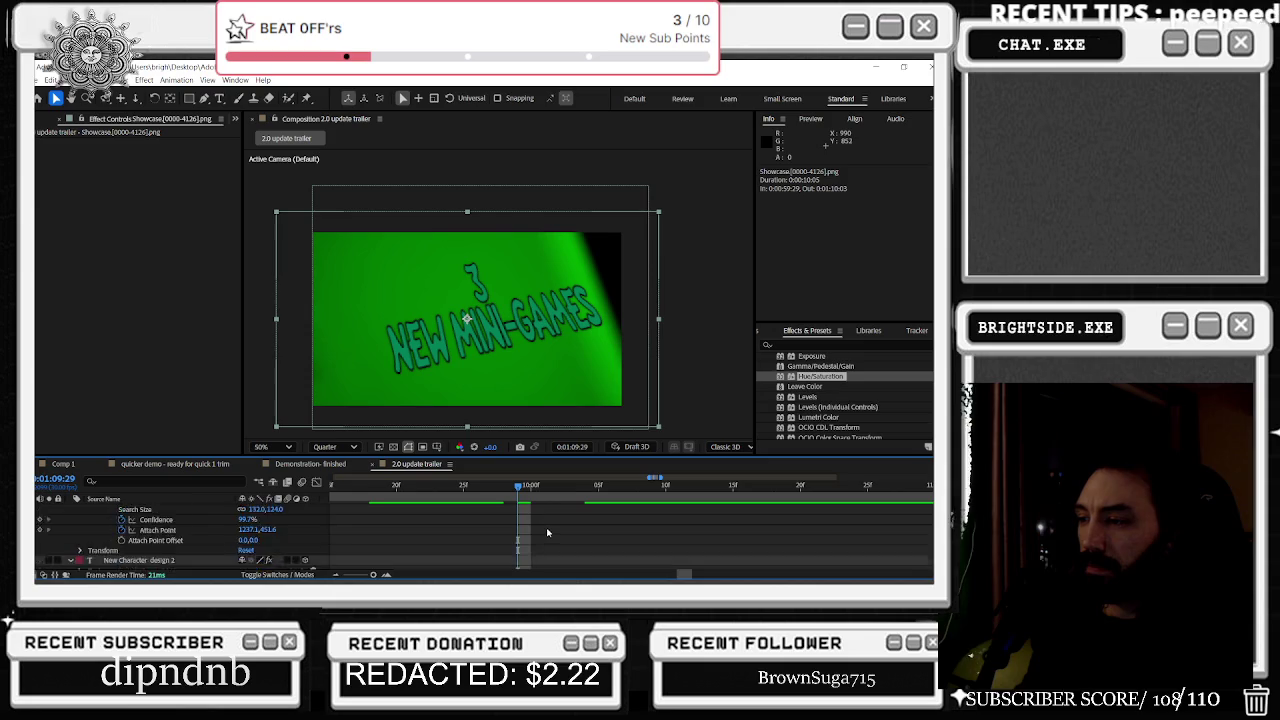
scroll(547, 533, down, 3)
scroll(545, 530, down, 2)
scroll(543, 527, down, 2)
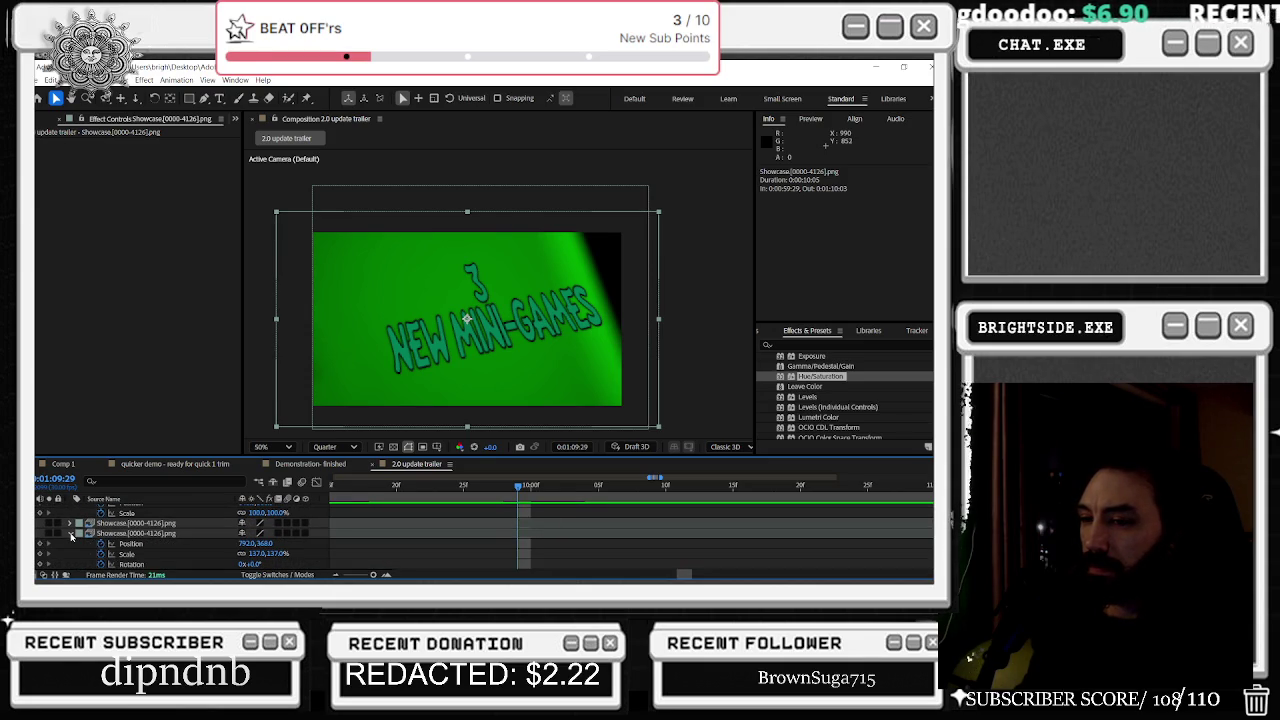
scroll(100, 535, up, 2)
scroll(150, 533, up, 3)
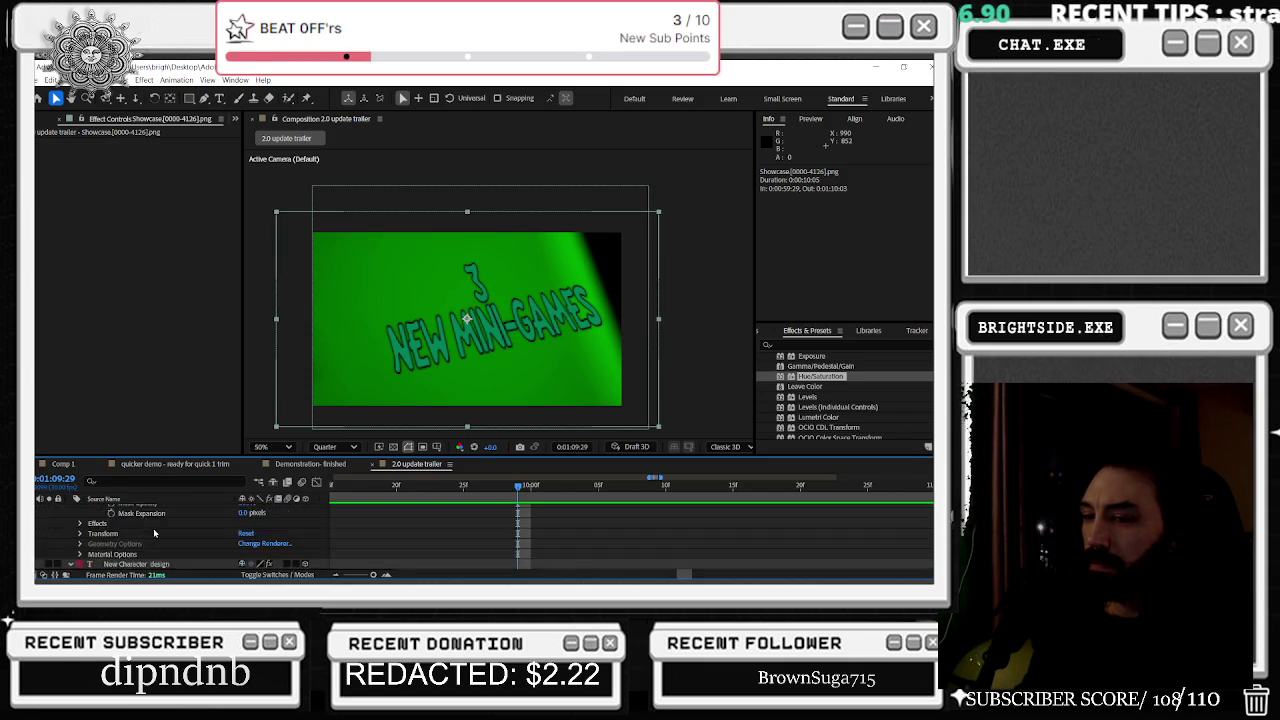
click(145, 534)
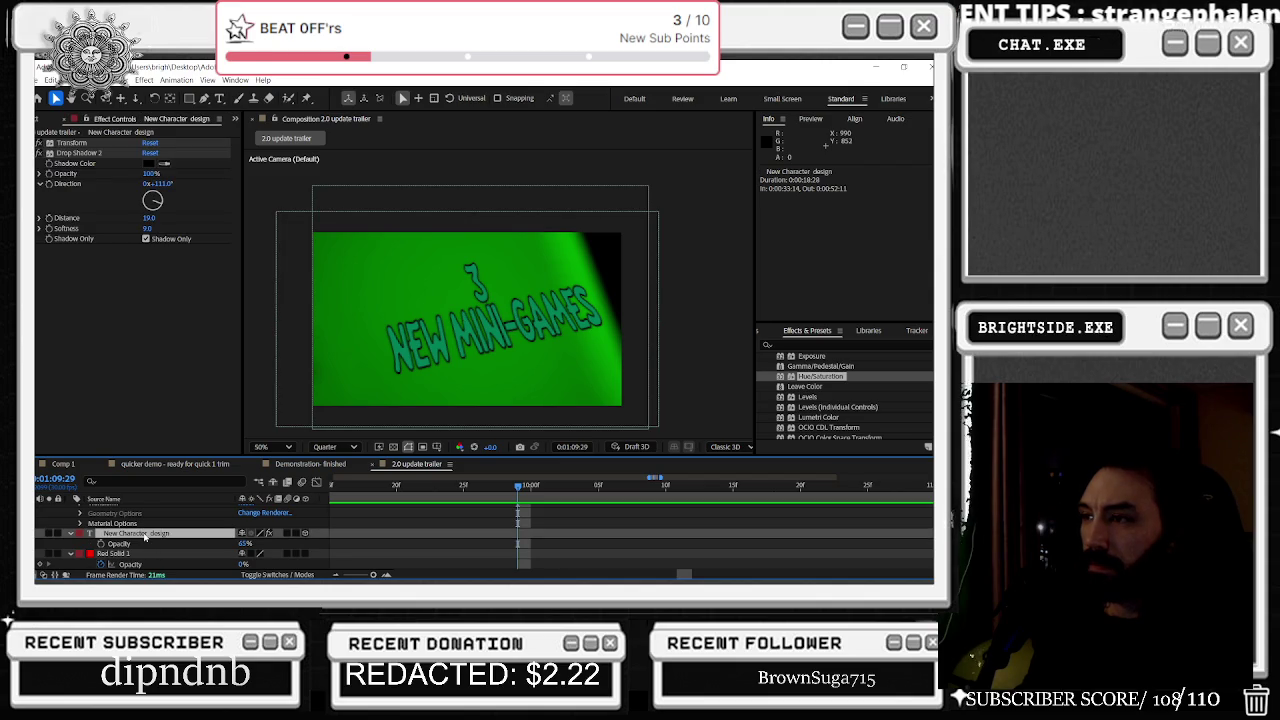
scroll(147, 536, up, 3)
scroll(147, 536, up, 2)
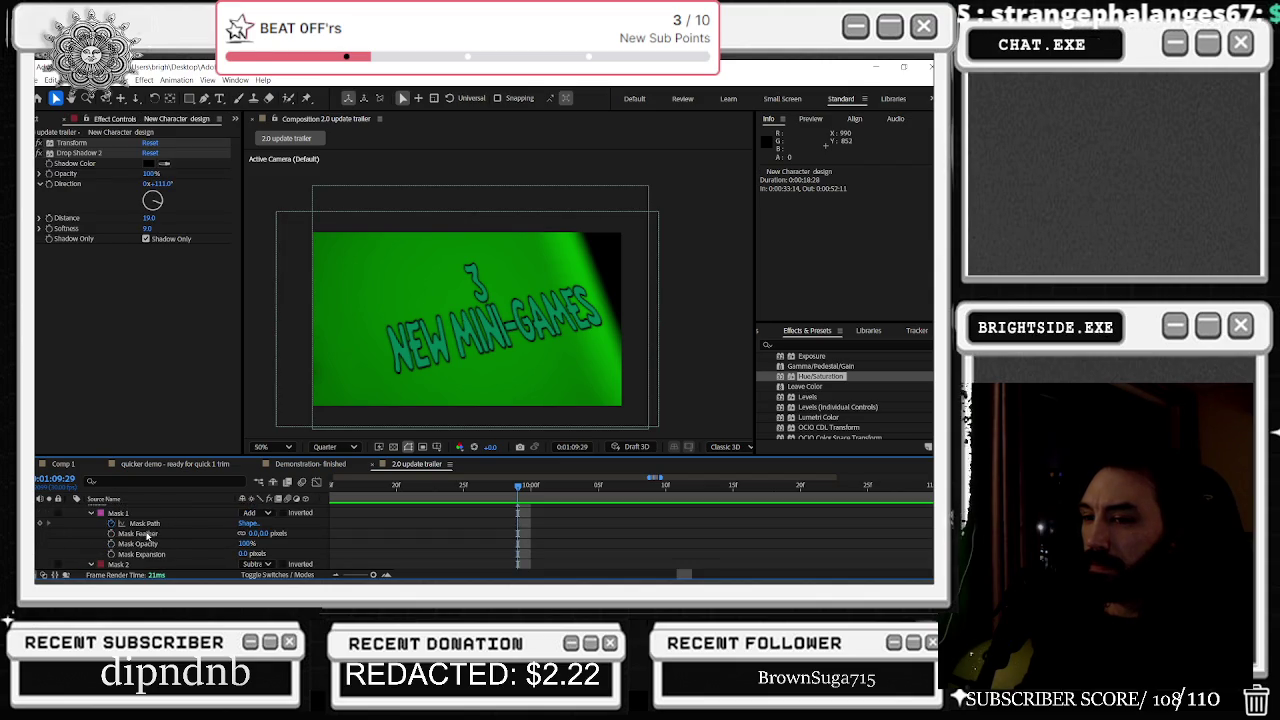
click(90, 513)
click(72, 518)
scroll(100, 530, down, 3)
scroll(128, 539, down, 2)
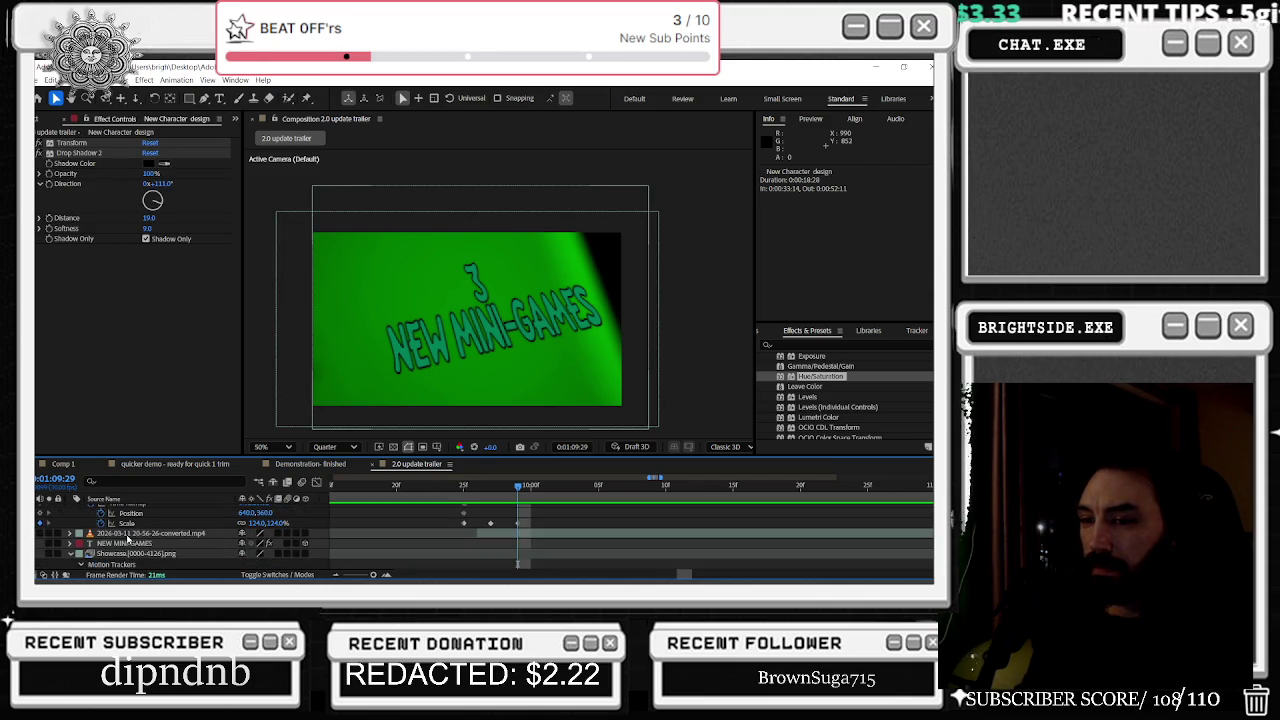
click(72, 553)
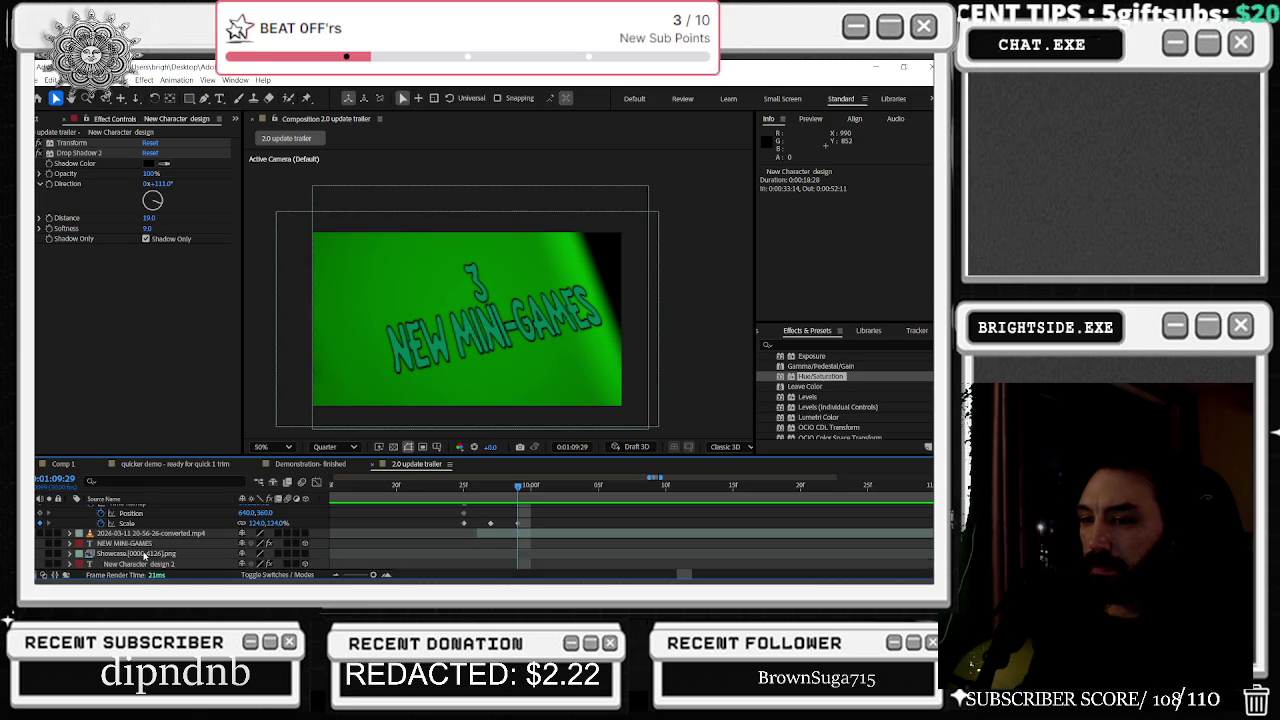
Step: Show the 3 NEW MINI-GAMES 2 layer's Position, Scale and Orientation keyframes at 0:01:10:00
click(135, 543)
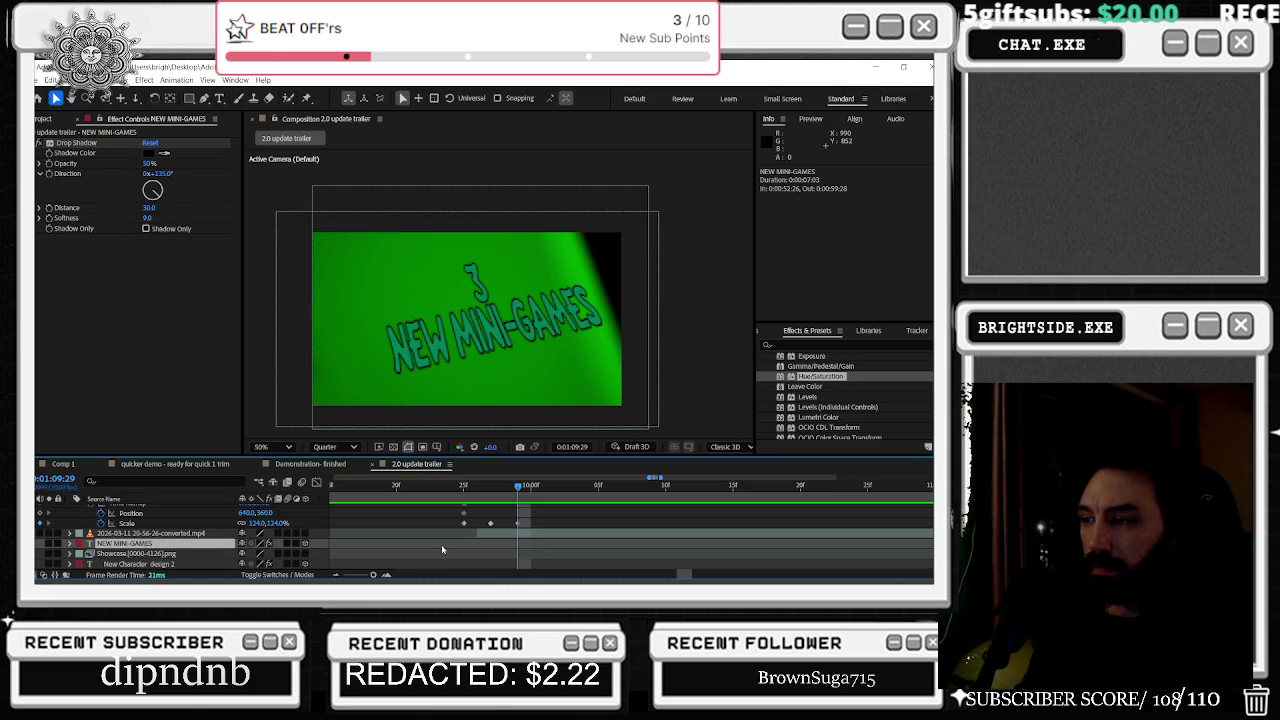
key(s)
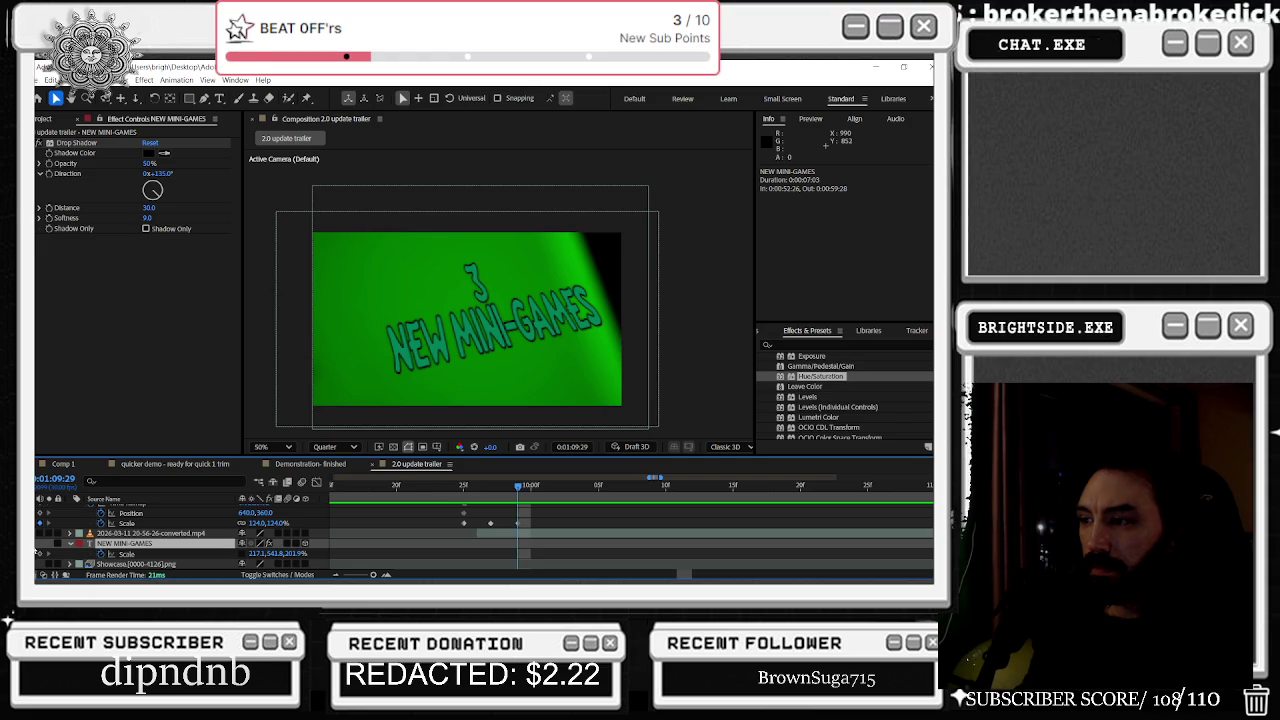
scroll(207, 561, down, 3)
click(130, 543)
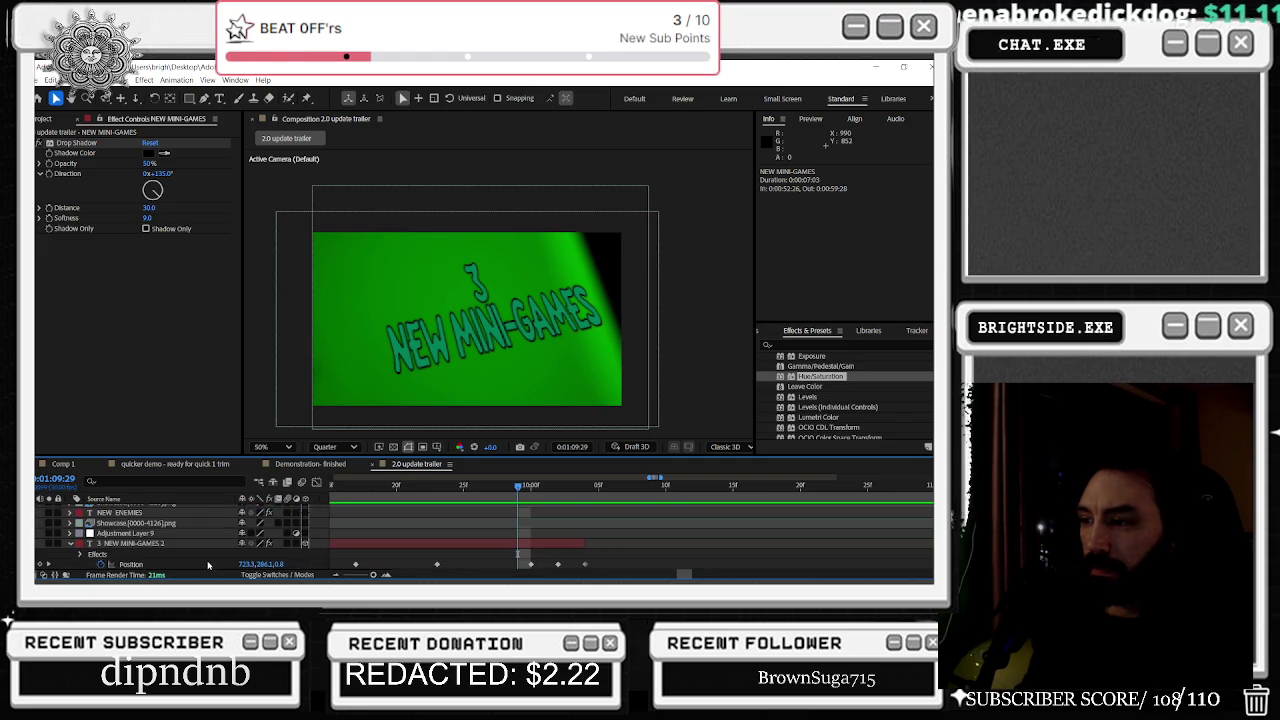
key(u)
scroll(100, 548, down, 3)
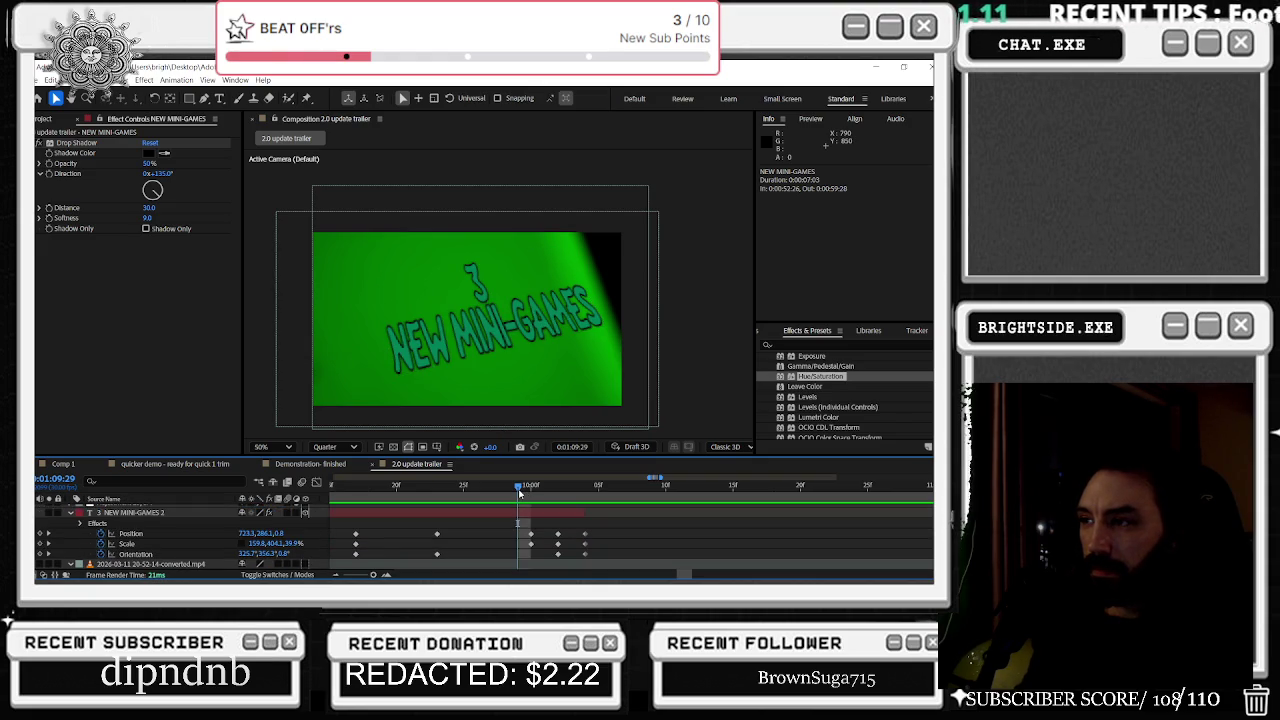
mouse_move(523, 489)
mouse_down()
mouse_move(586, 487)
mouse_move(507, 494)
mouse_move(460, 540)
mouse_move(328, 560)
mouse_up()
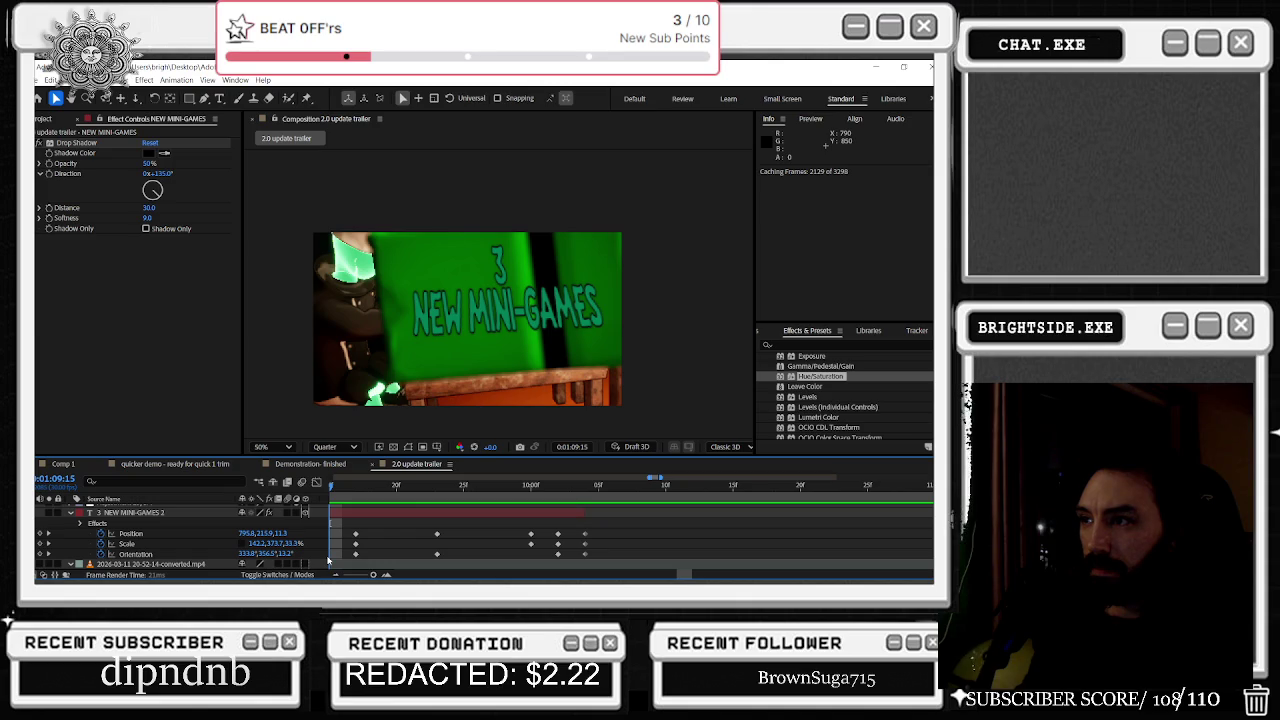
Step: Zoom the timeline out to the whole comp and preview the trailer around 41–47 seconds
key(minus)
key(minus)
key(minus)
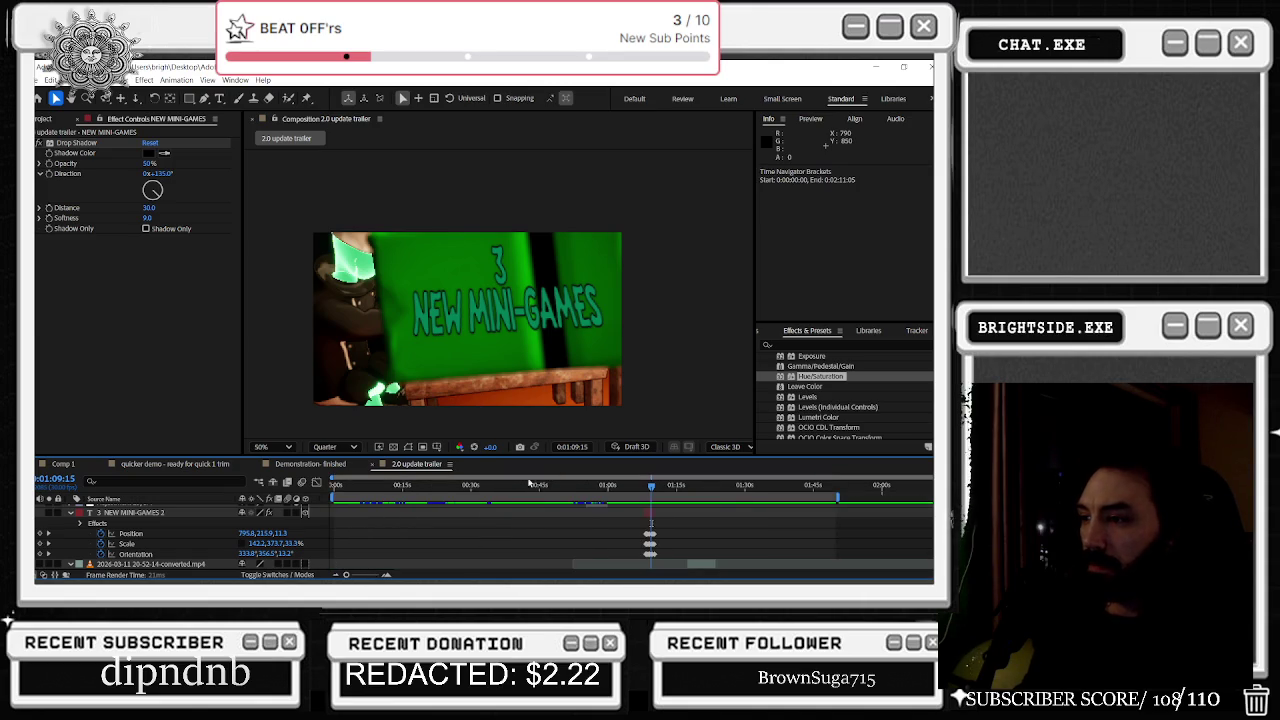
drag(449, 485, 548, 522)
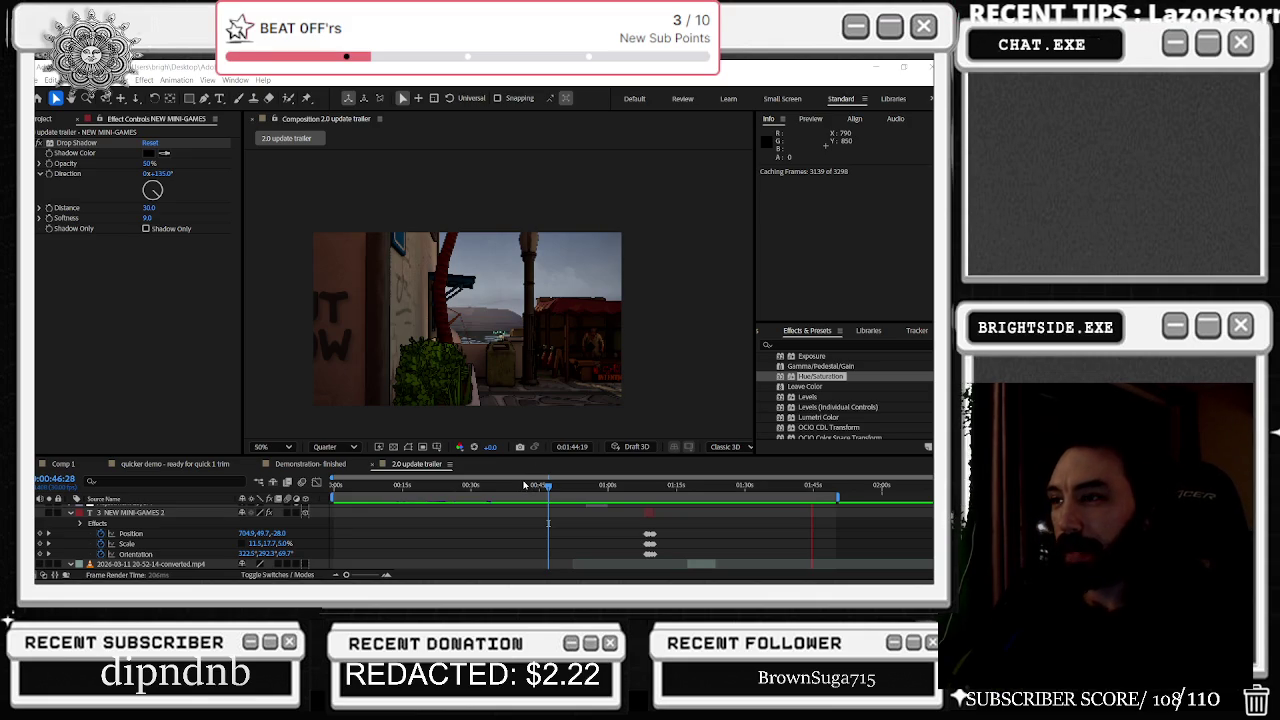
key(space)
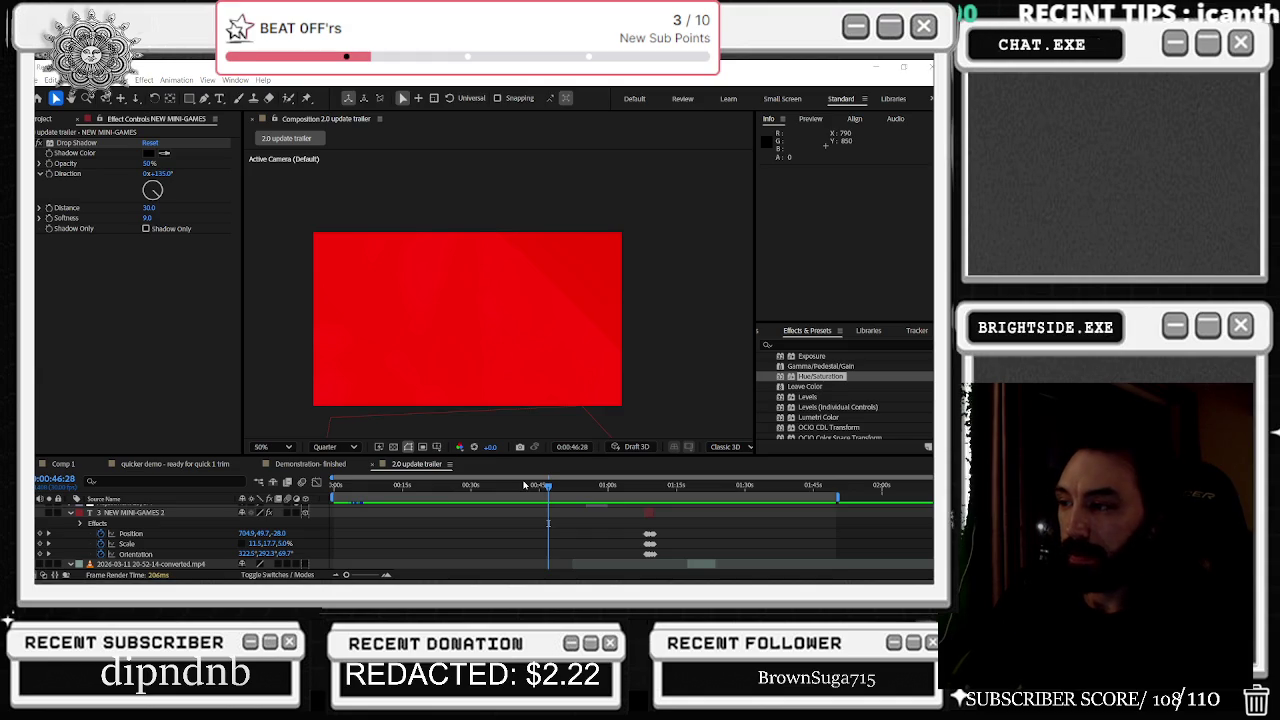
click(523, 485)
key(space)
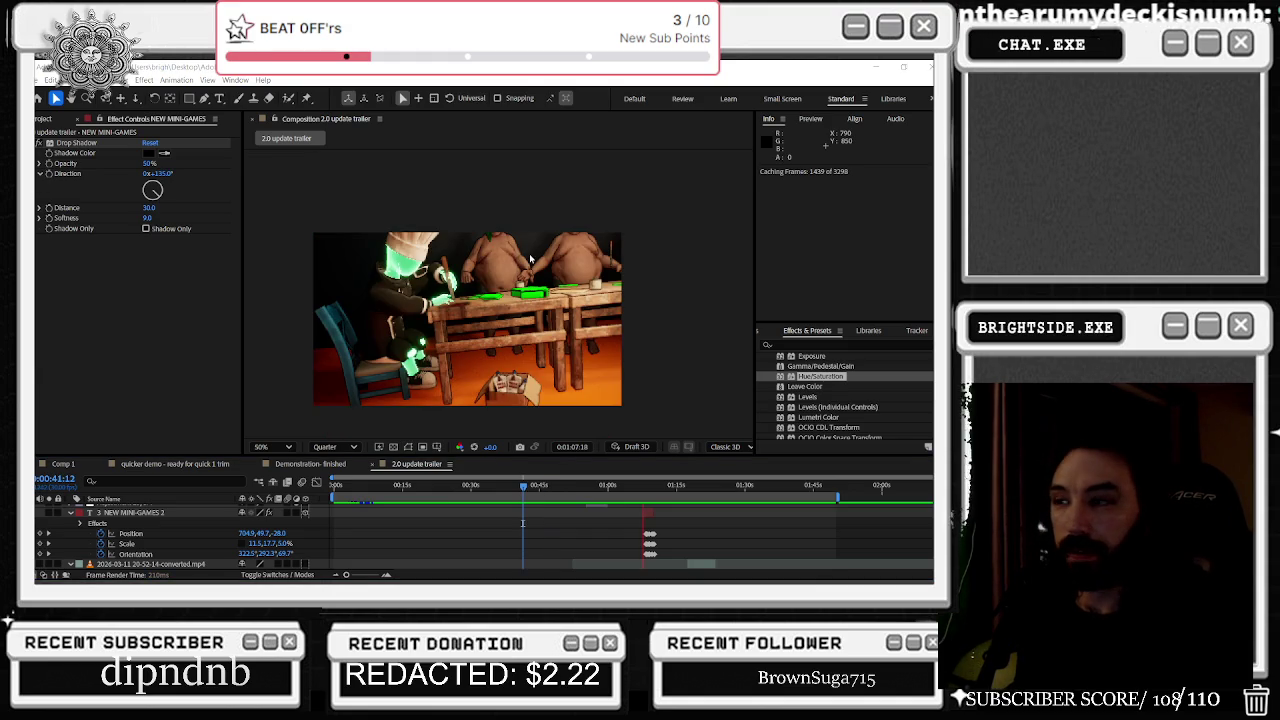
mouse_move(523, 487)
mouse_down()
mouse_move(555, 489)
mouse_move(267, 513)
mouse_up()
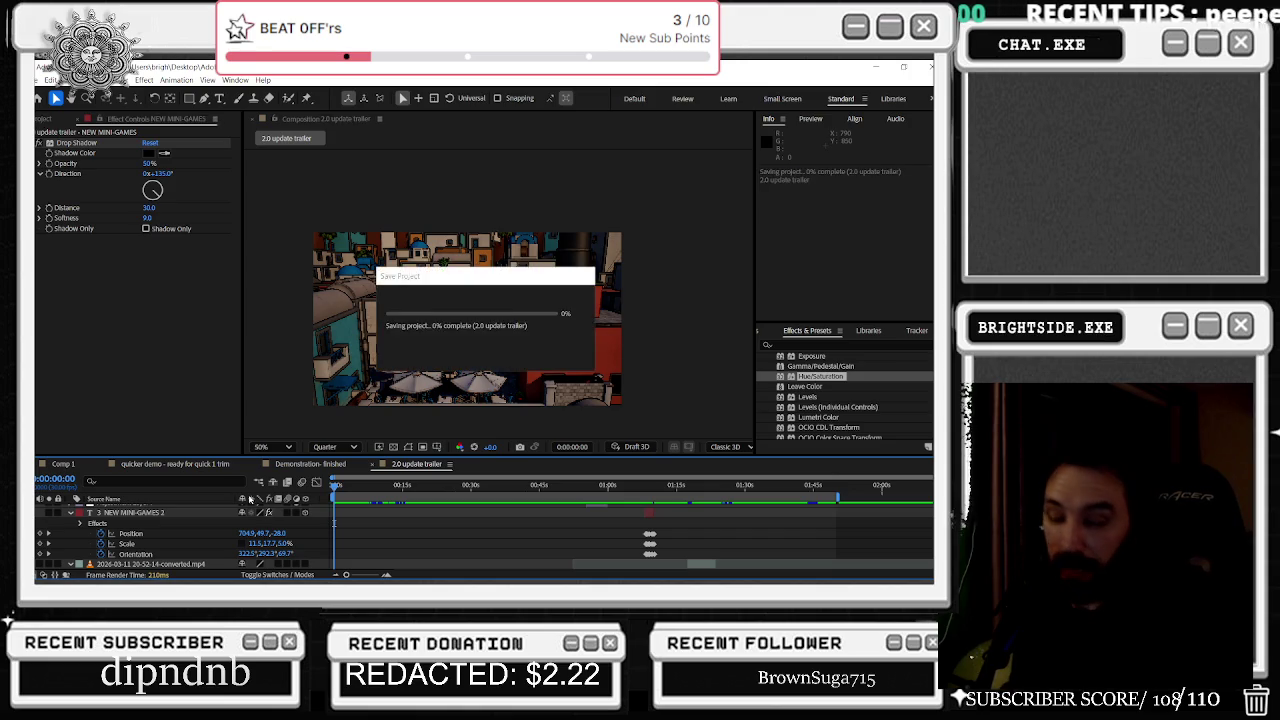
click(398, 485)
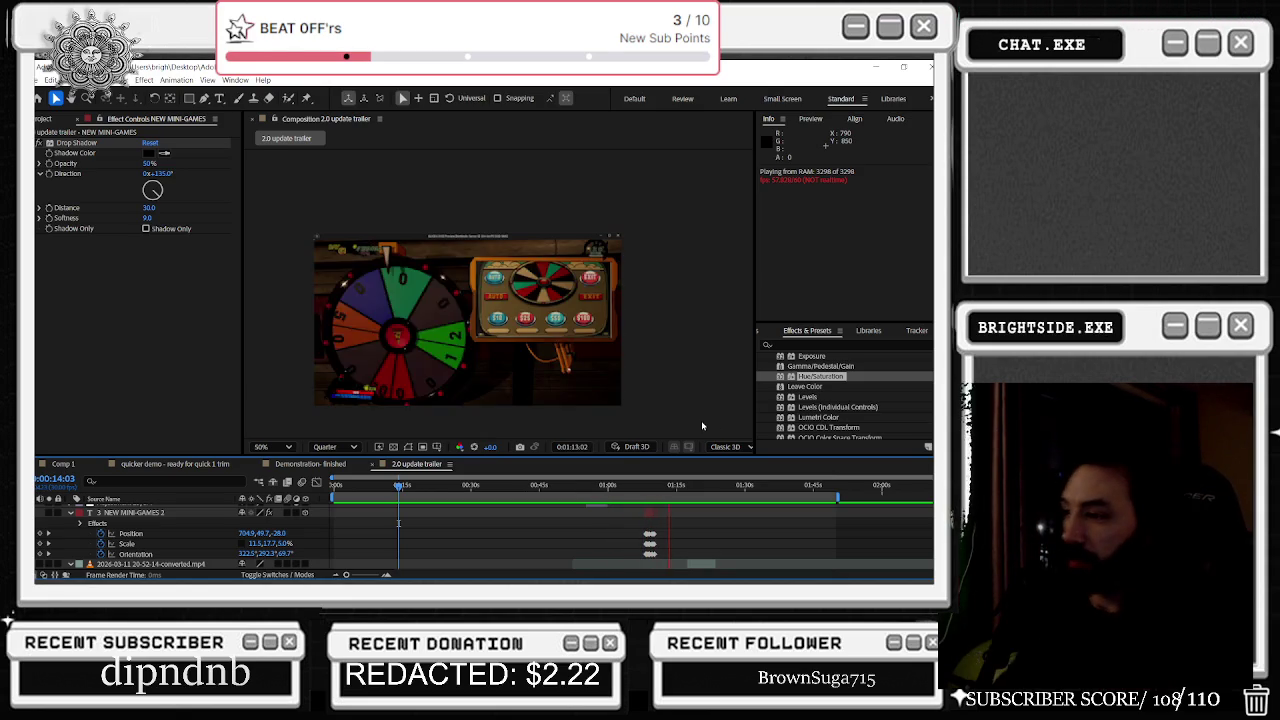
Step: Play the preview from about 0:00:57 through to the NEW ENEMIES street scene
click(597, 487)
key(space)
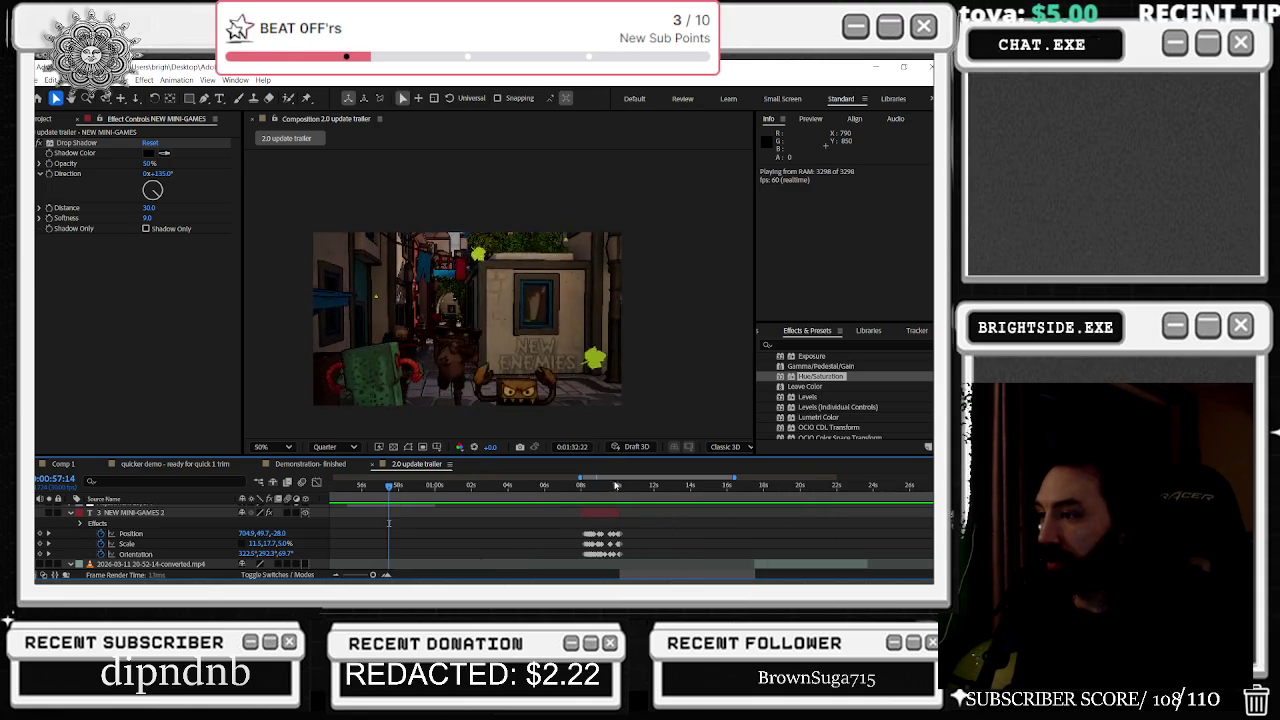
Step: Stop playback and move to 0:01:10:26 to check the NEW MINI-GAMES title text
click(582, 487)
mouse_move(582, 487)
mouse_down()
mouse_move(618, 489)
mouse_move(637, 509)
mouse_up()
click(632, 487)
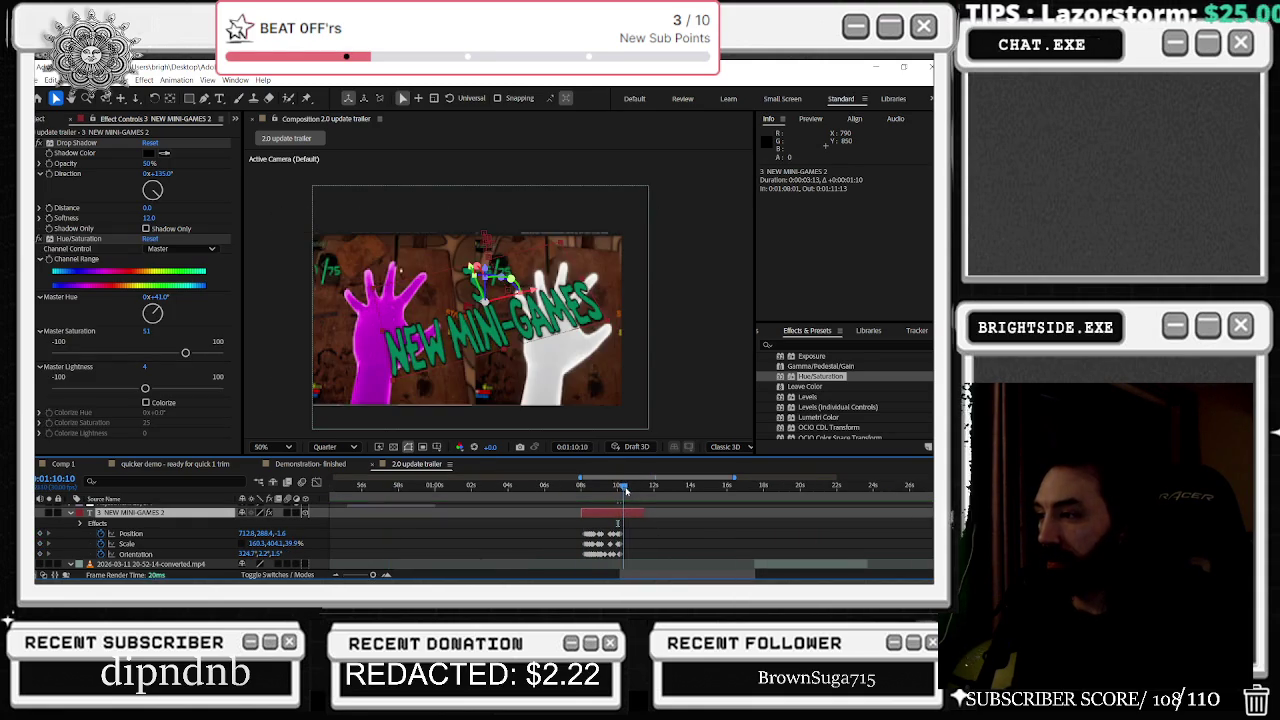
scroll(634, 522, down, 2)
scroll(635, 521, down, 2)
scroll(636, 520, down, 2)
scroll(670, 554, down, 2)
scroll(668, 553, down, 2)
scroll(667, 552, down, 2)
scroll(664, 551, down, 2)
scroll(664, 551, down, 2)
scroll(700, 548, down, 2)
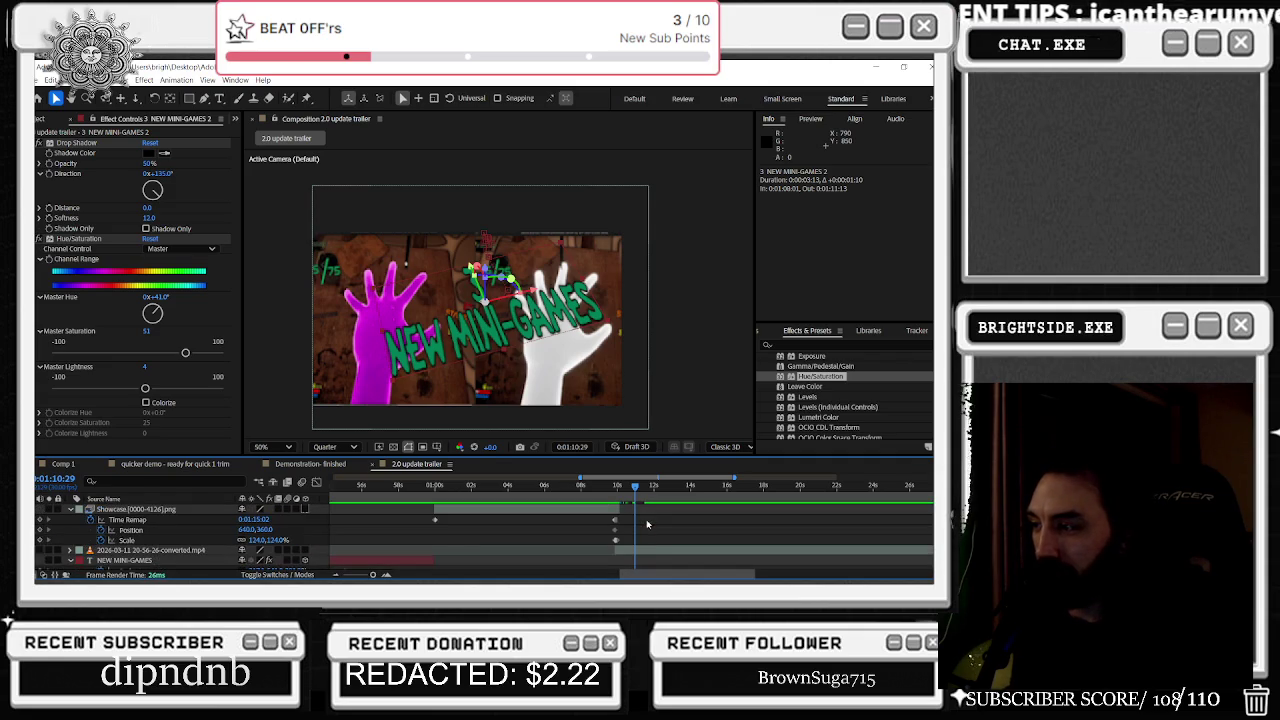
Step: Move the 20-56-26 clip above the Showcase layer in the layer stack
click(741, 542)
scroll(741, 542, down, 2)
scroll(653, 558, down, 2)
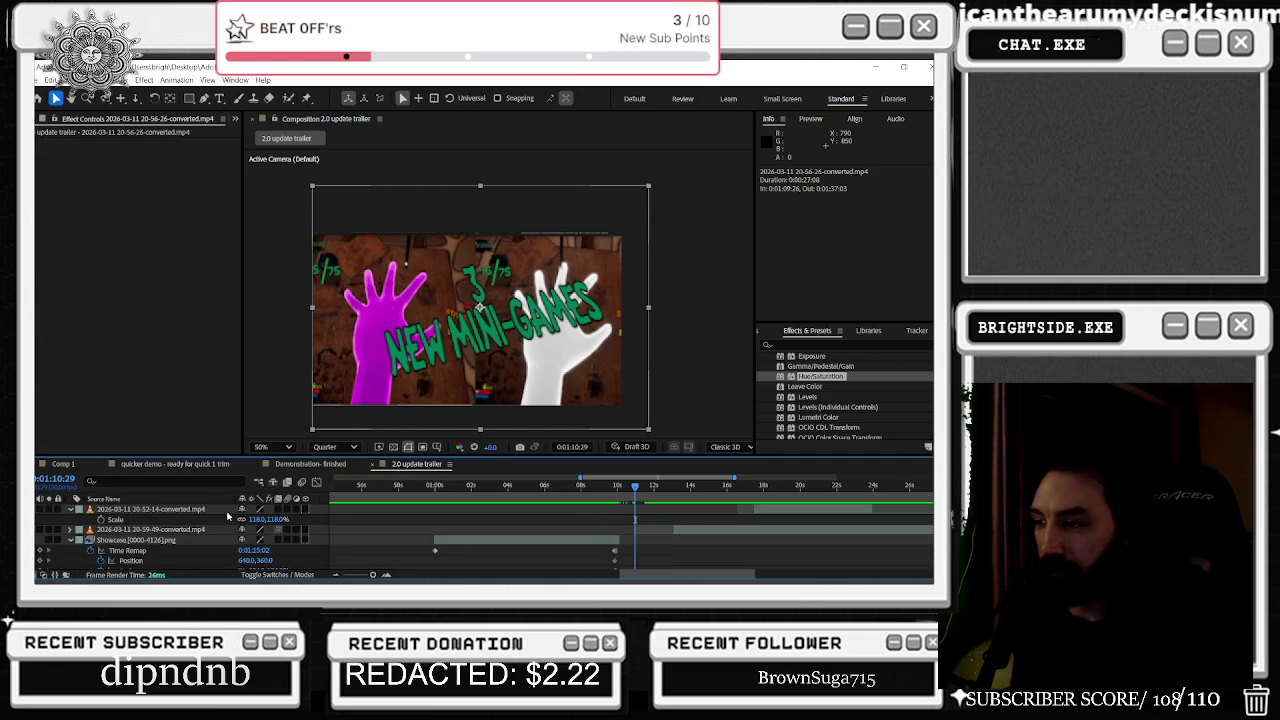
key(u)
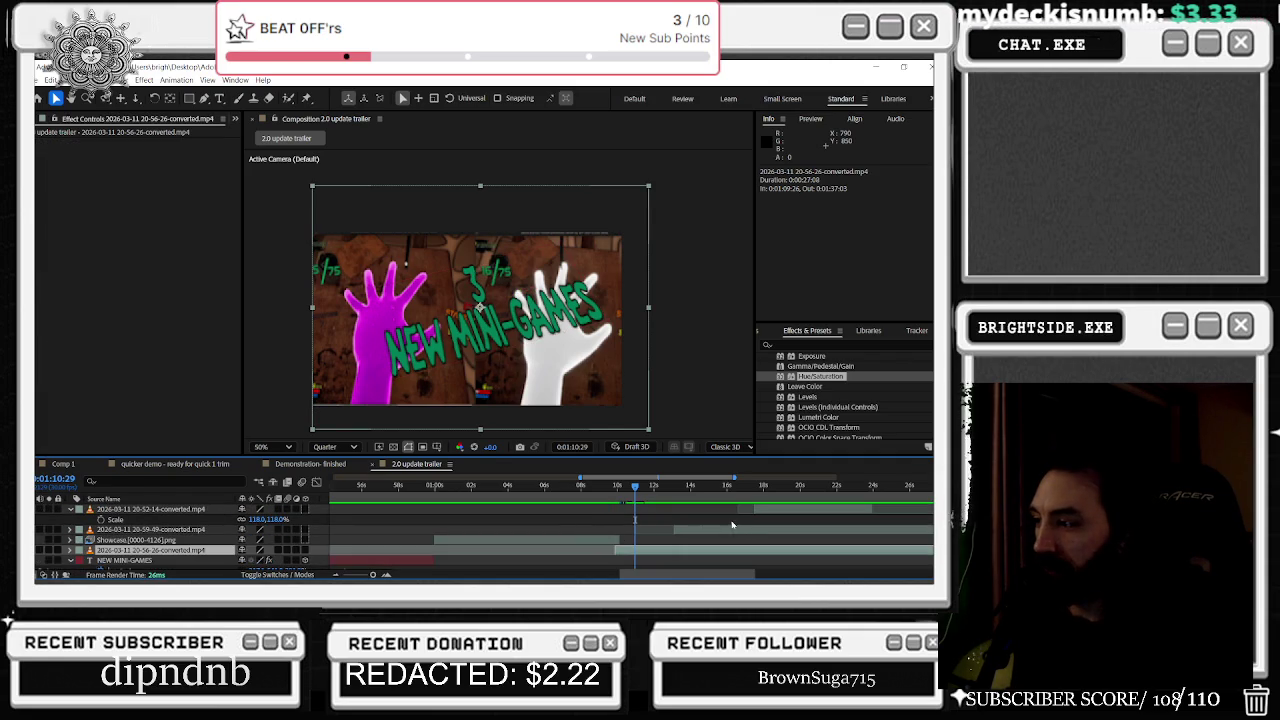
click(732, 527)
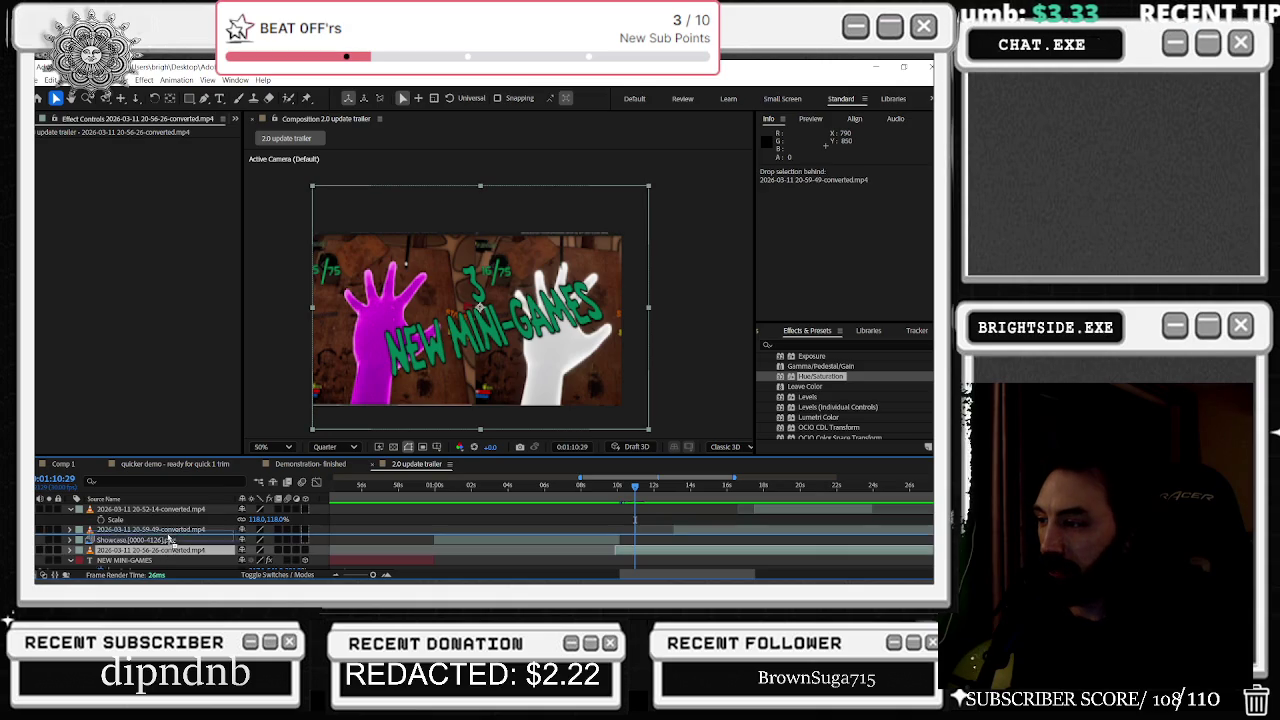
drag(163, 552, 760, 530)
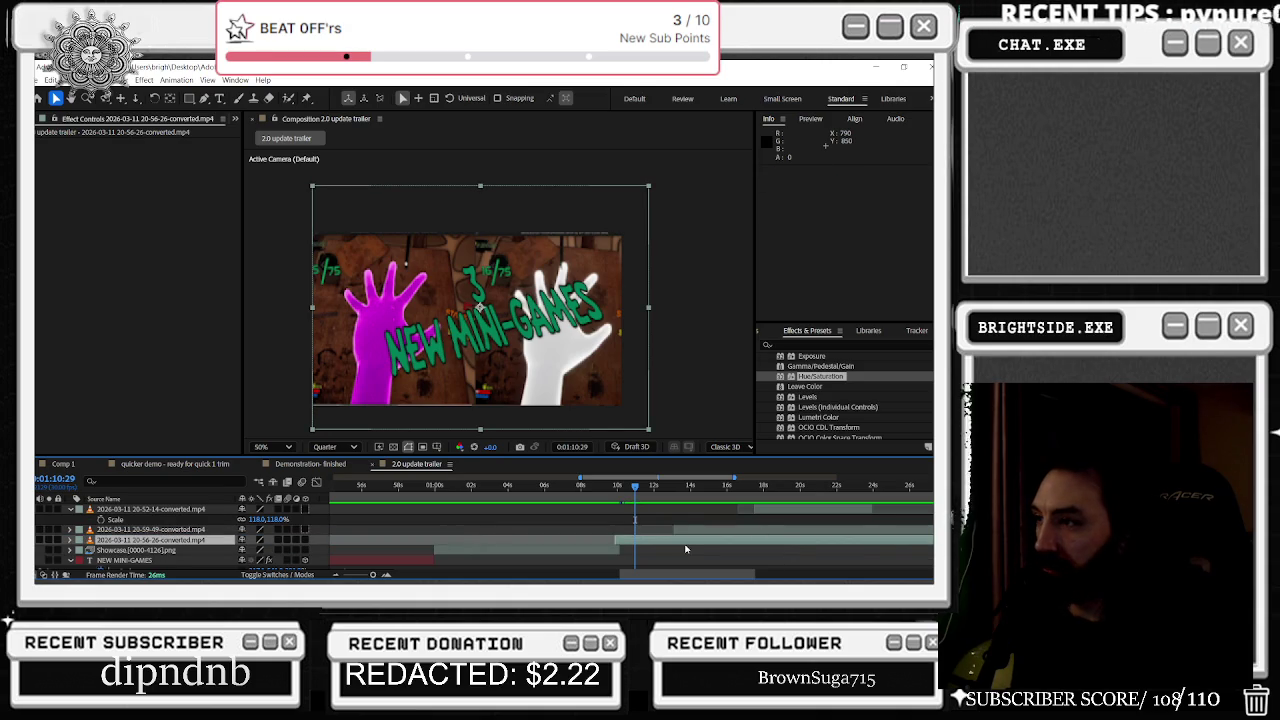
Step: Bring the Showcase hands footage up one level and reveal its properties
drag(611, 489, 617, 489)
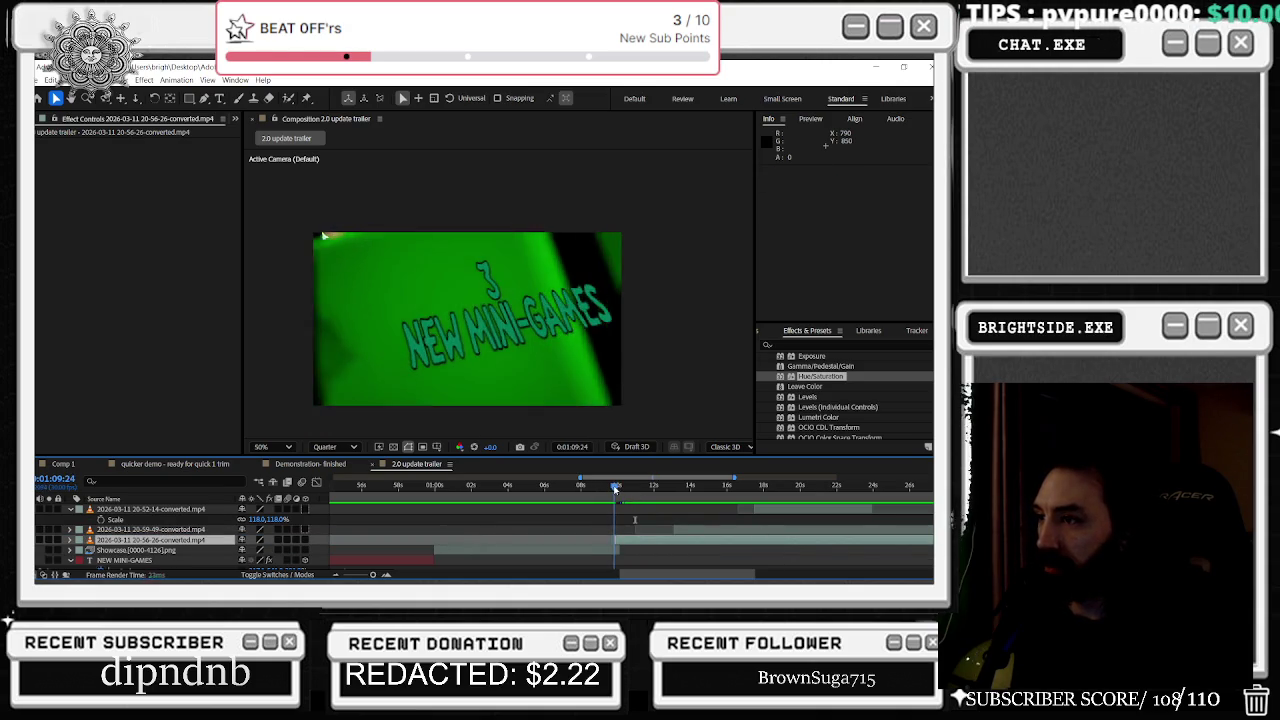
click(598, 550)
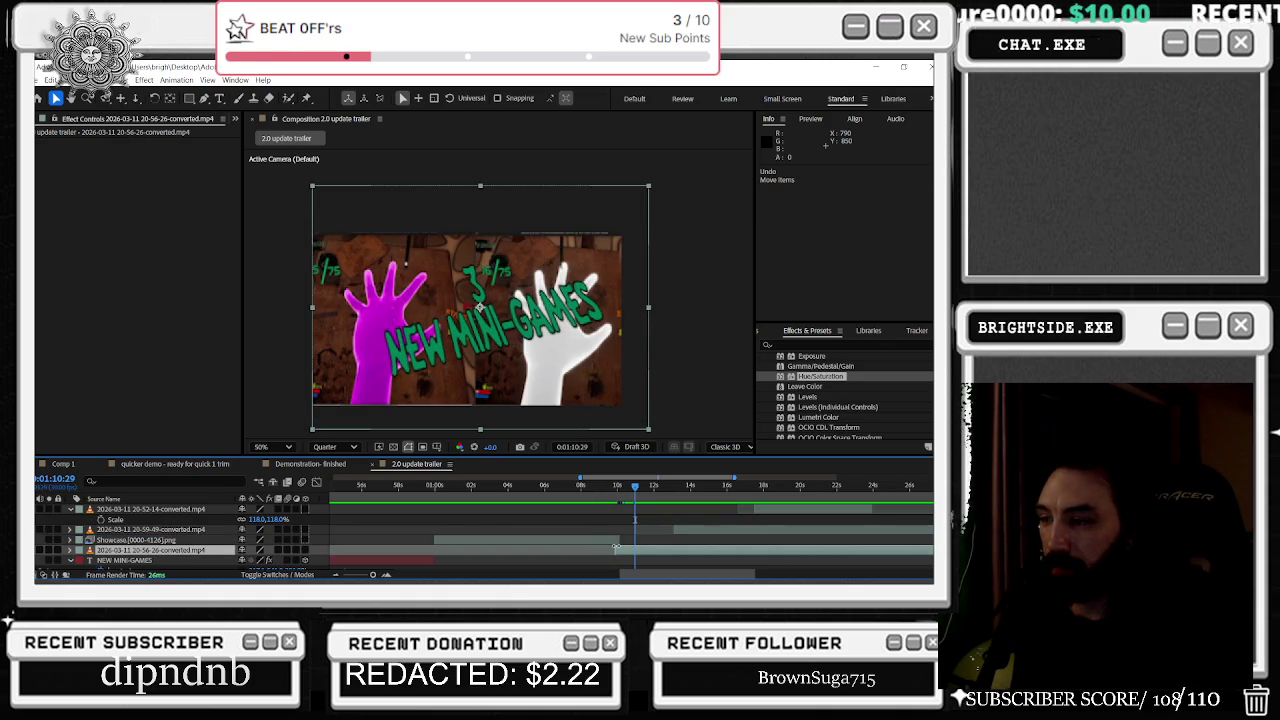
key(ctrl+bracketright)
click(69, 541)
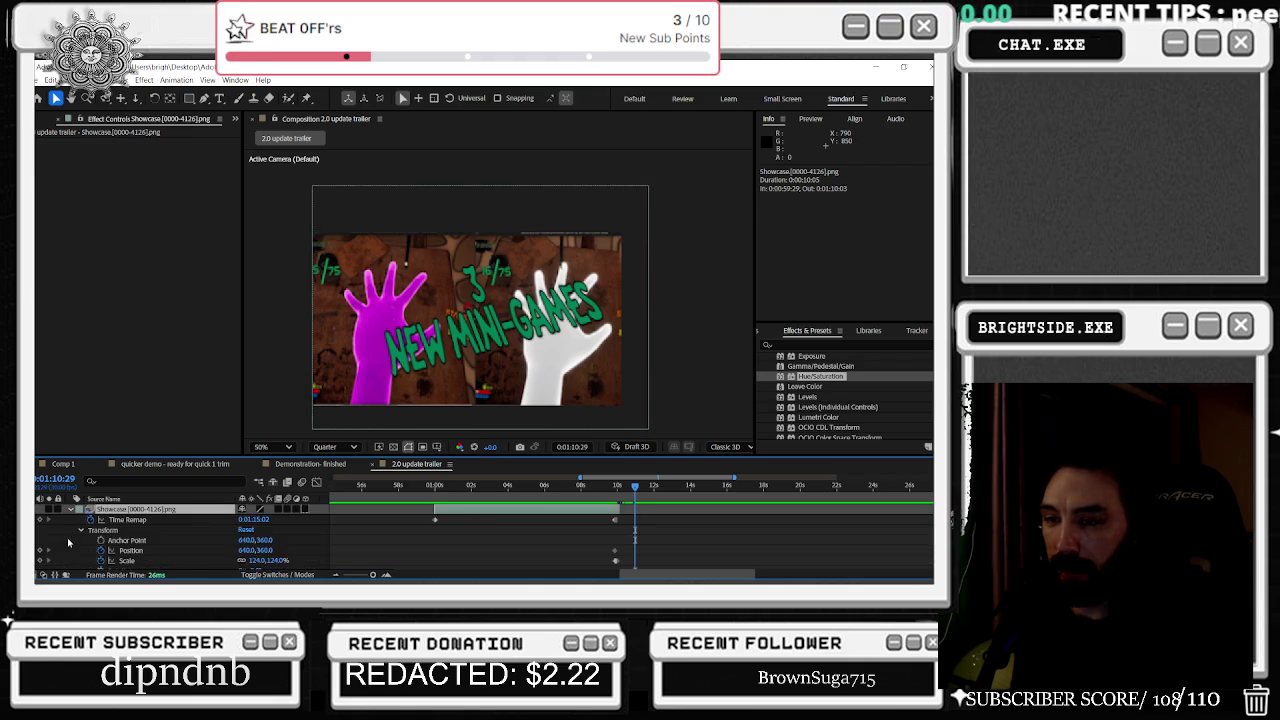
Step: Scrub back to review the hands shot under the NEW MINI-GAMES title
mouse_move(635, 487)
mouse_down()
mouse_move(620, 488)
mouse_move(741, 498)
mouse_move(657, 510)
mouse_up()
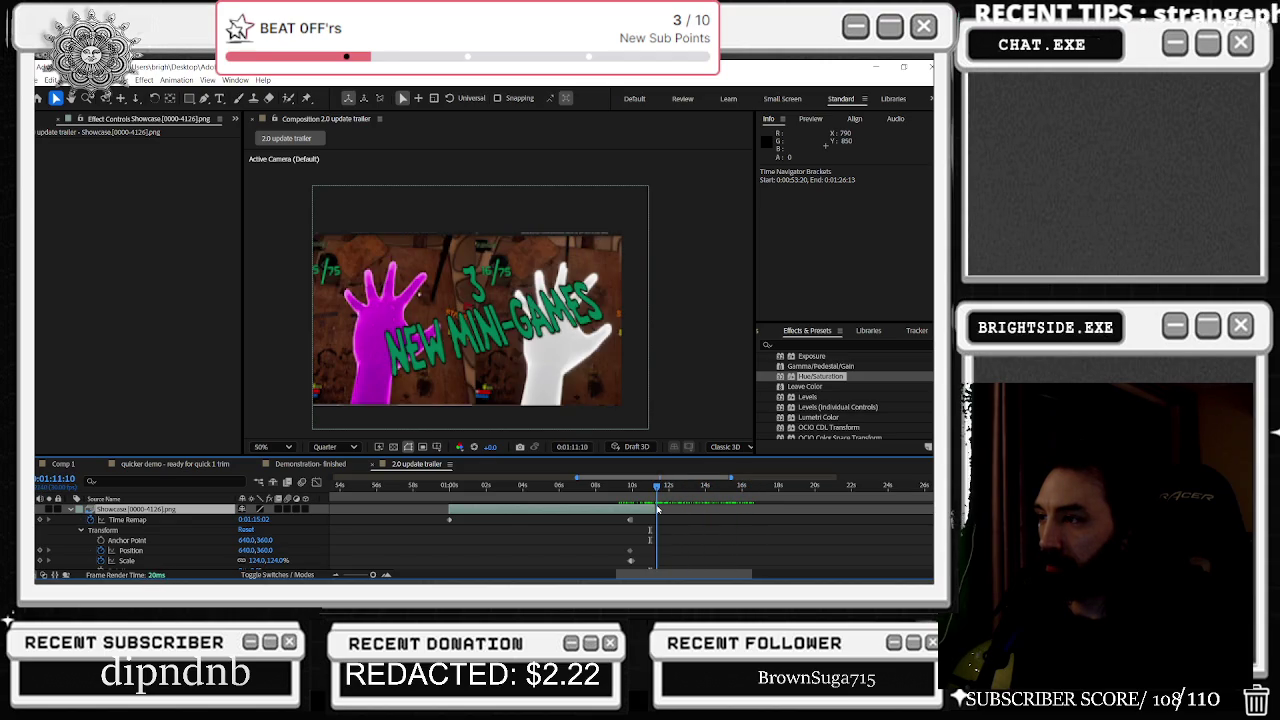
scroll(668, 527, down, 2)
scroll(668, 527, down, 2)
scroll(668, 527, down, 3)
scroll(668, 527, down, 2)
scroll(518, 262, up, 1)
scroll(512, 280, up, 1)
scroll(507, 296, up, 1)
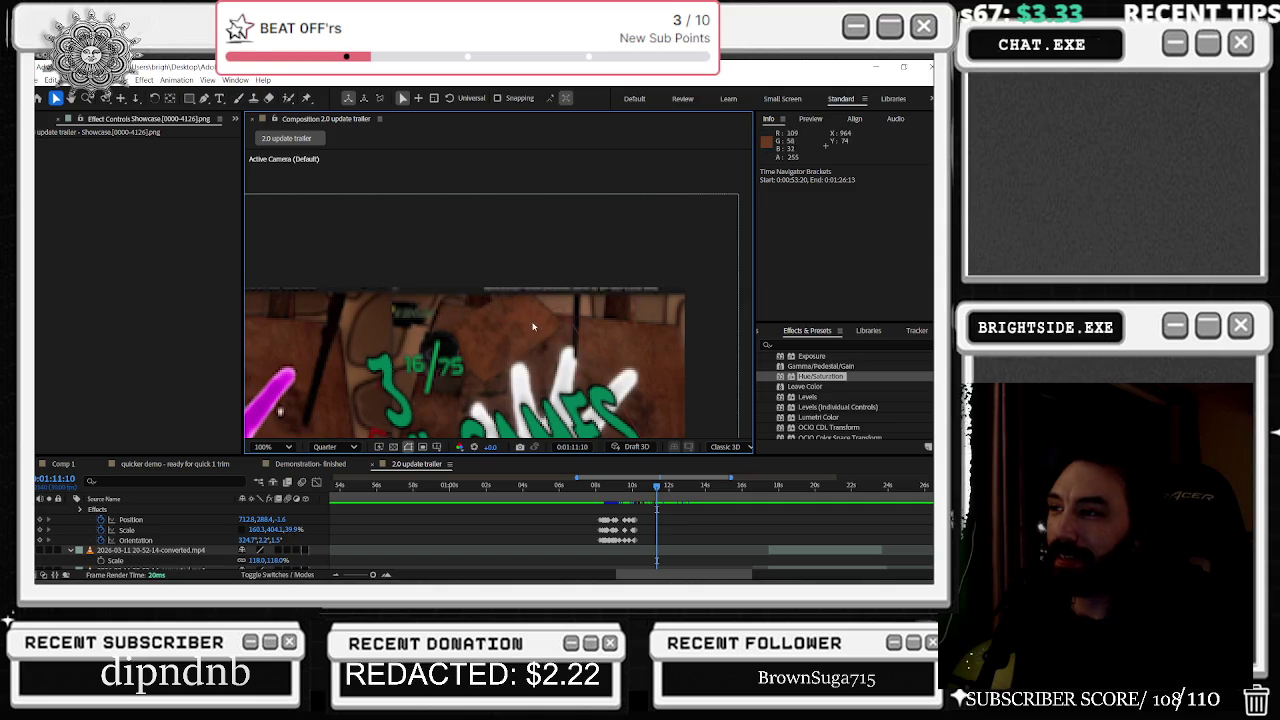
scroll(515, 301, down, 2)
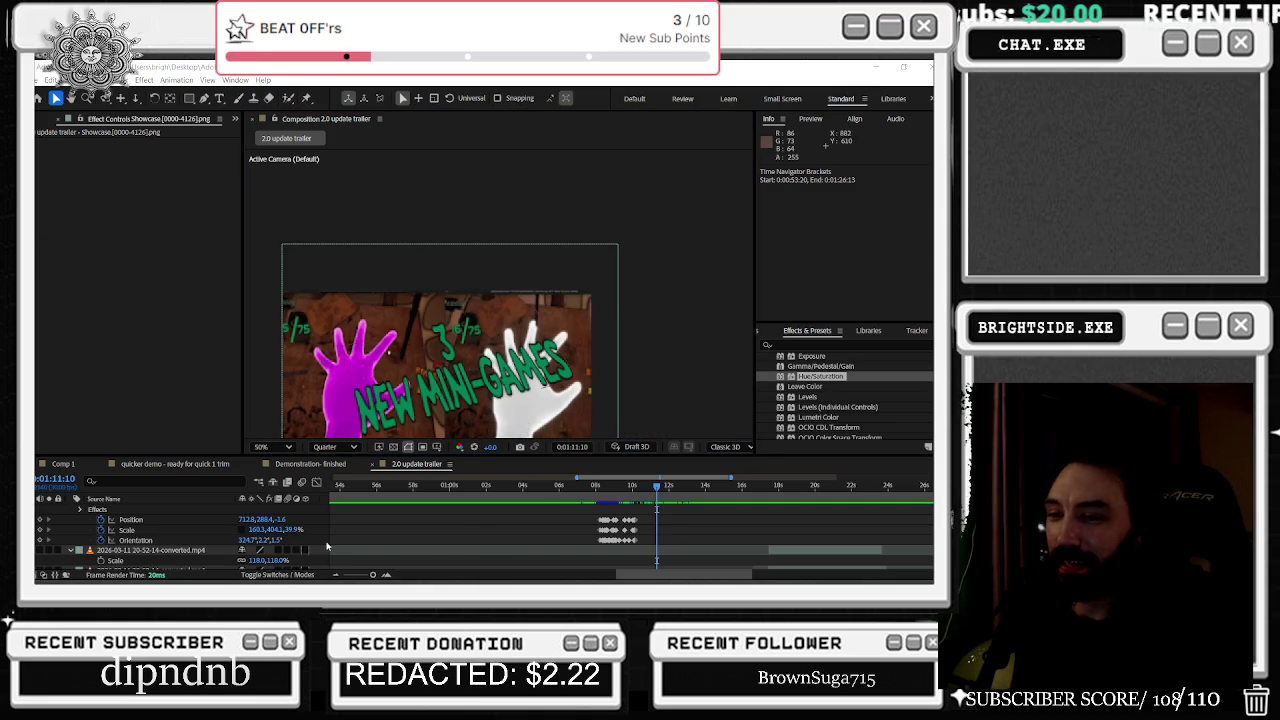
Step: Switch the Composition preview resolution to Half and select the Showcase layer
click(335, 447)
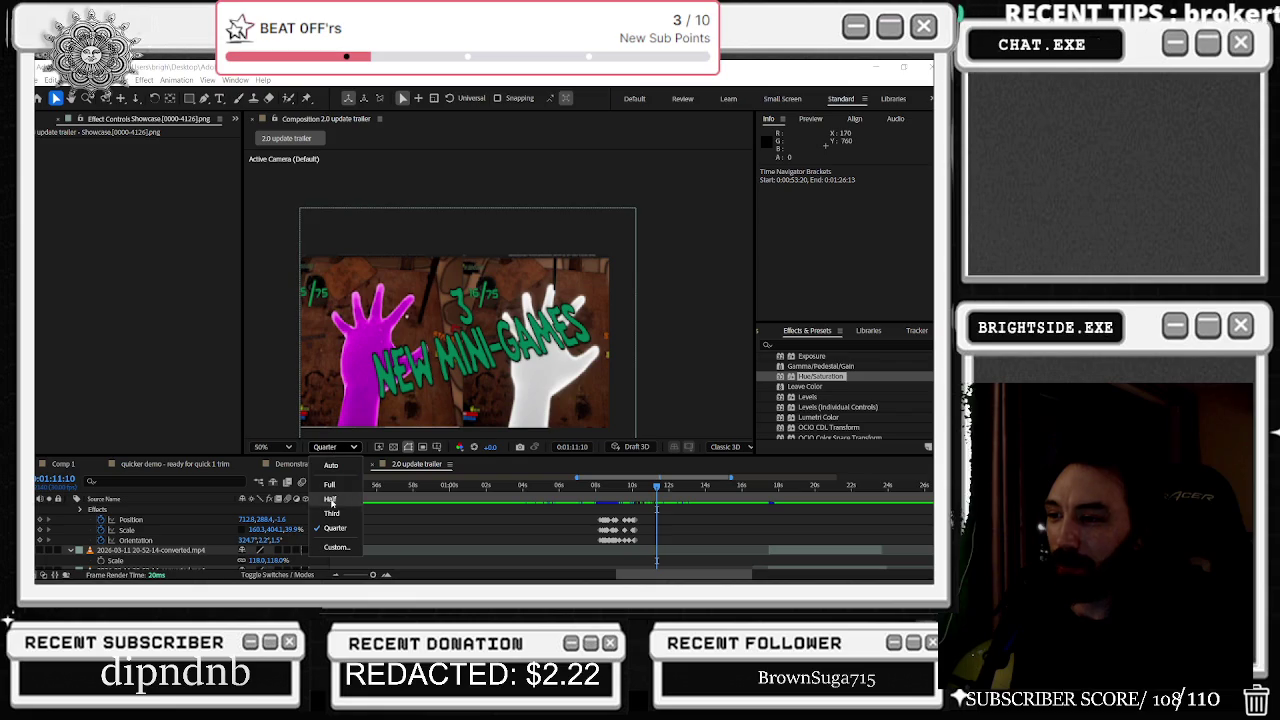
click(330, 498)
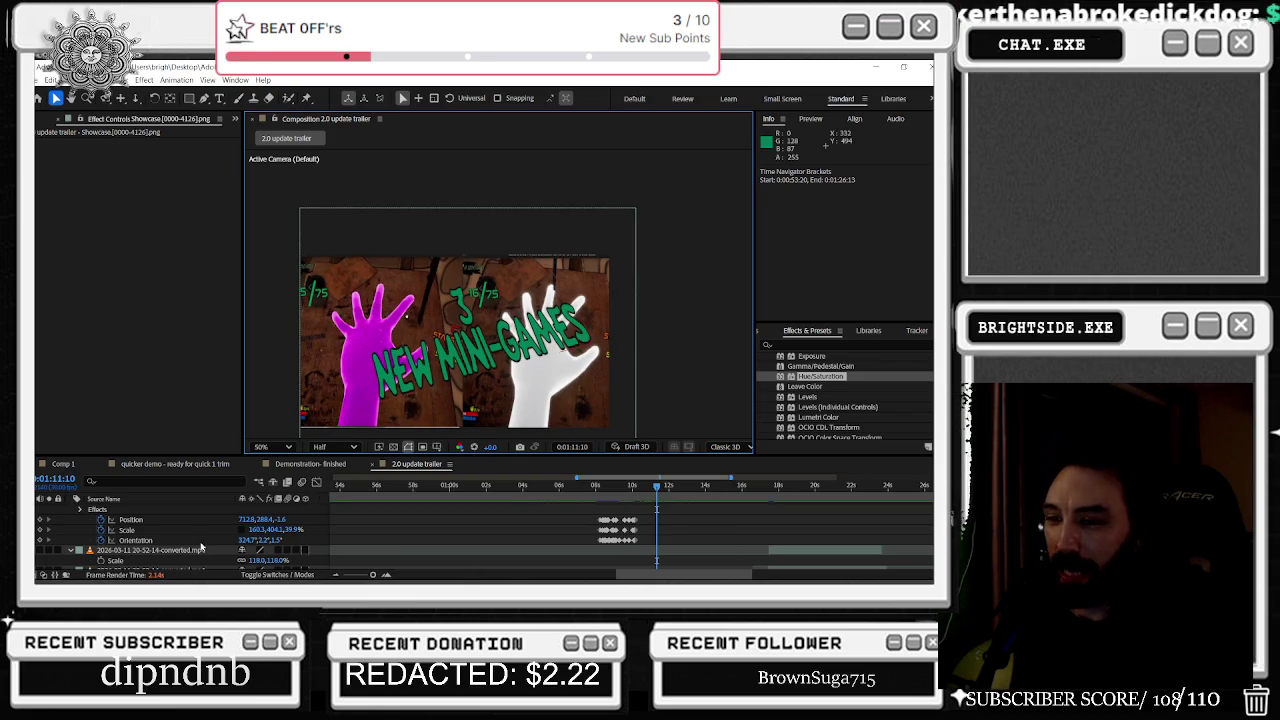
scroll(700, 525, down, 3)
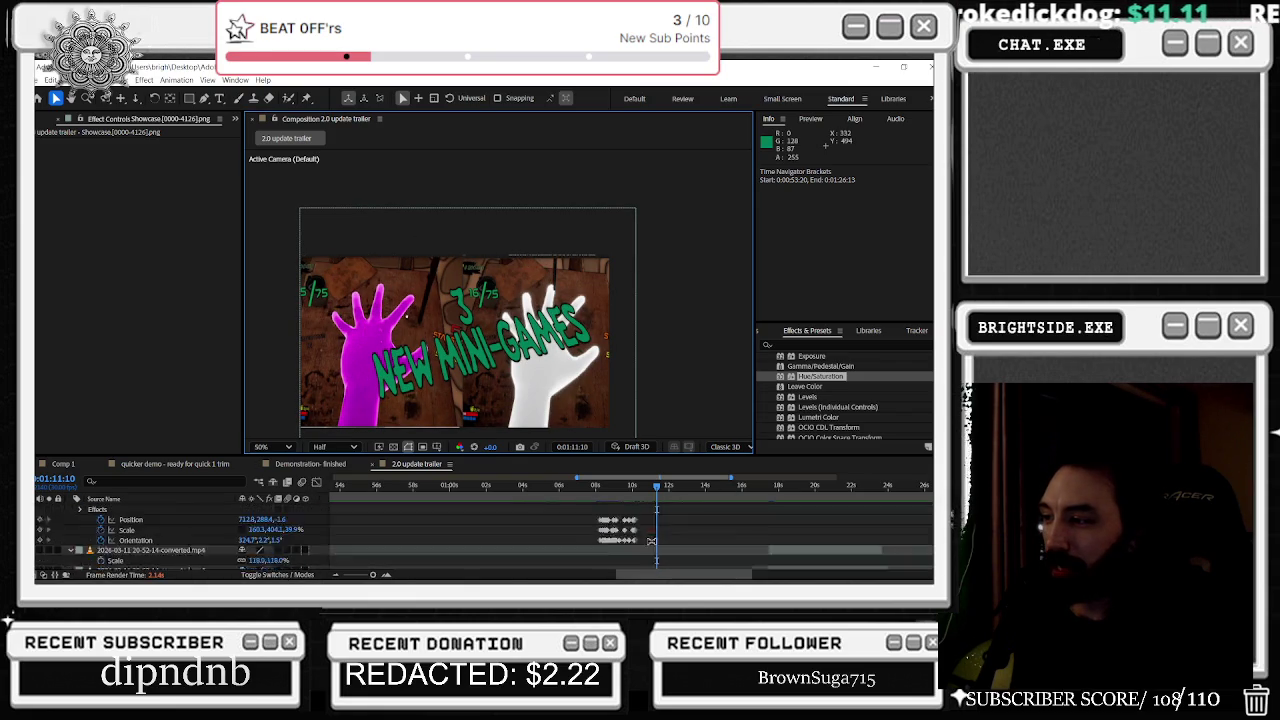
click(647, 541)
scroll(651, 547, down, 2)
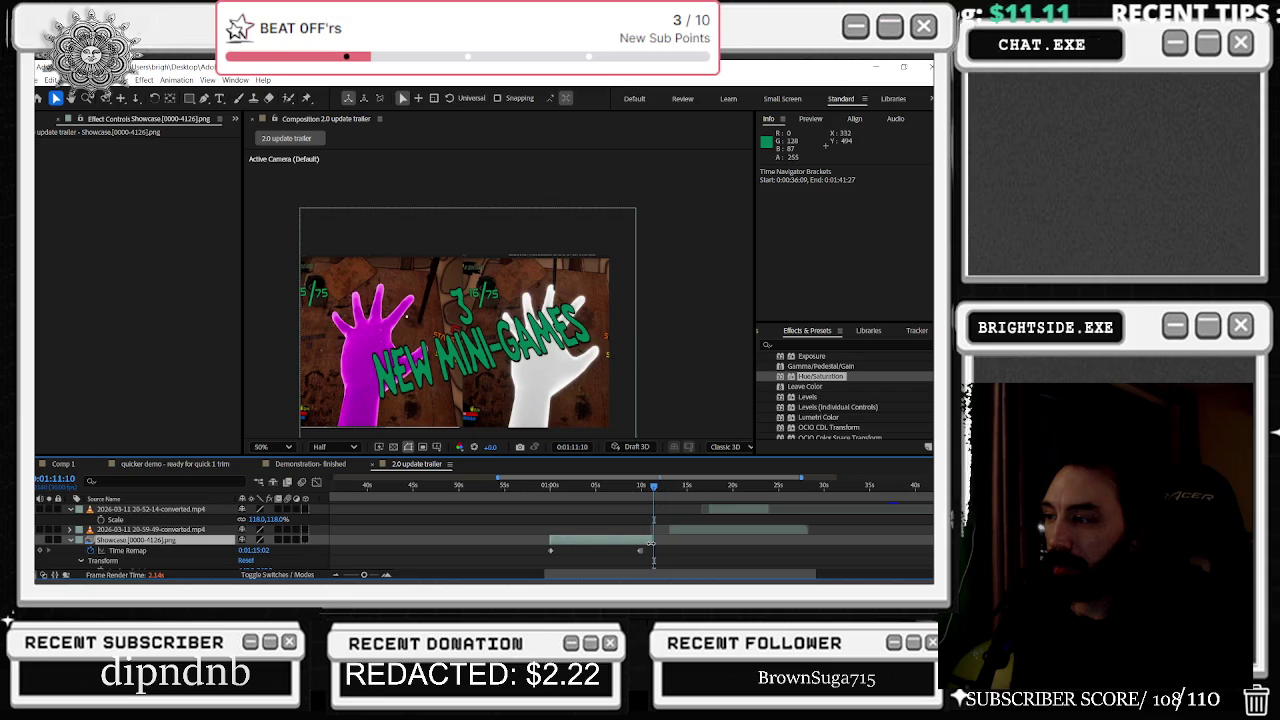
Step: Scale the 20-56-26 converted clip up to about 110, 141.8% and nudge it a few pixels
scroll(663, 534, down, 3)
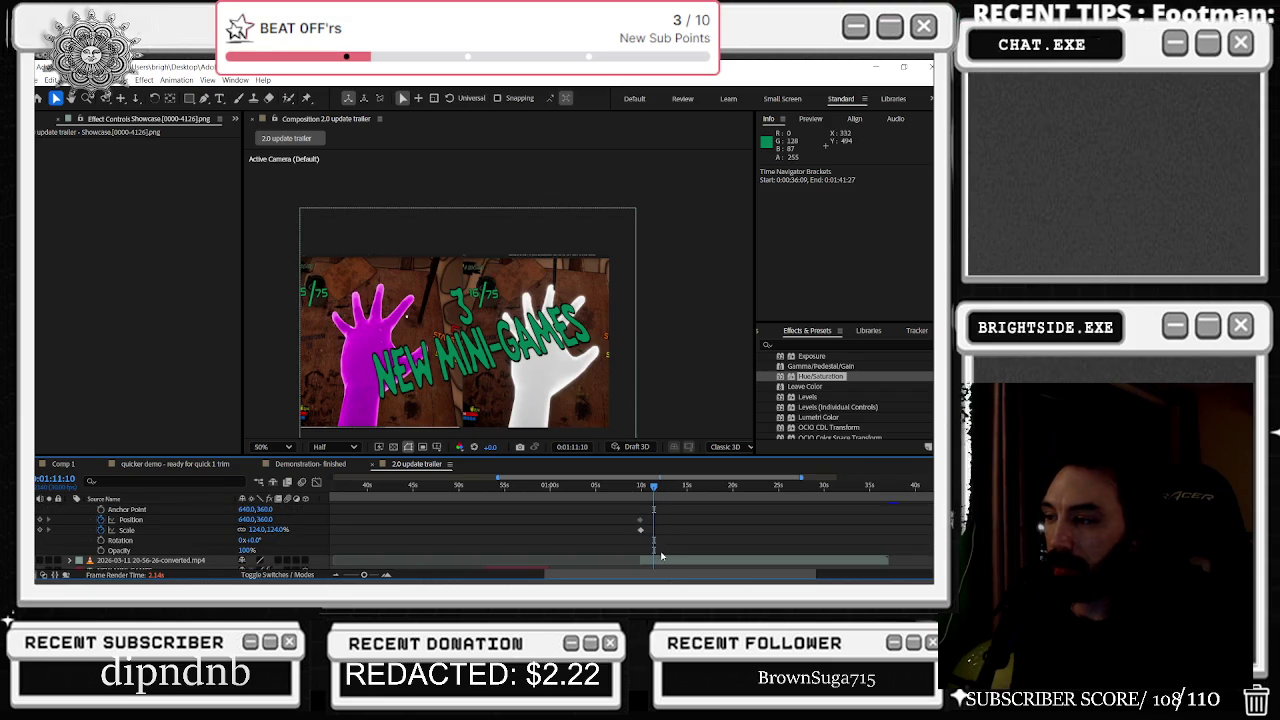
click(661, 561)
scroll(221, 566, down, 2)
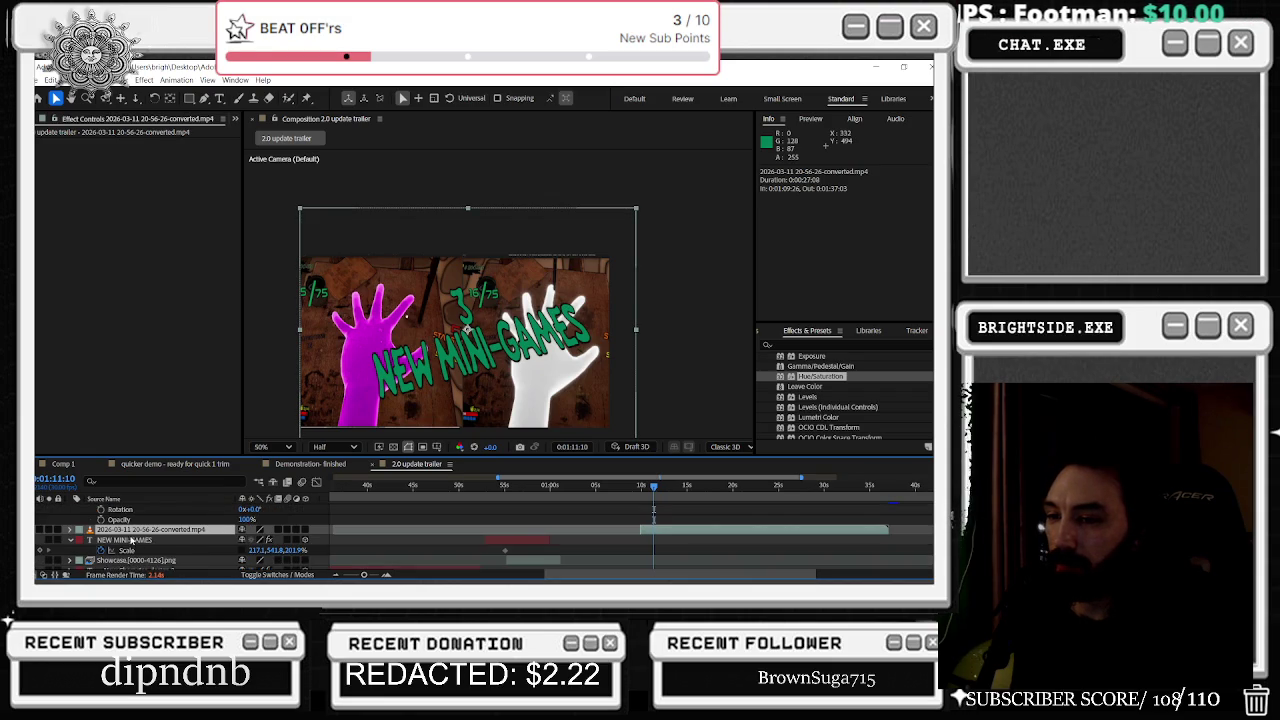
key(s)
drag(255, 540, 255, 540)
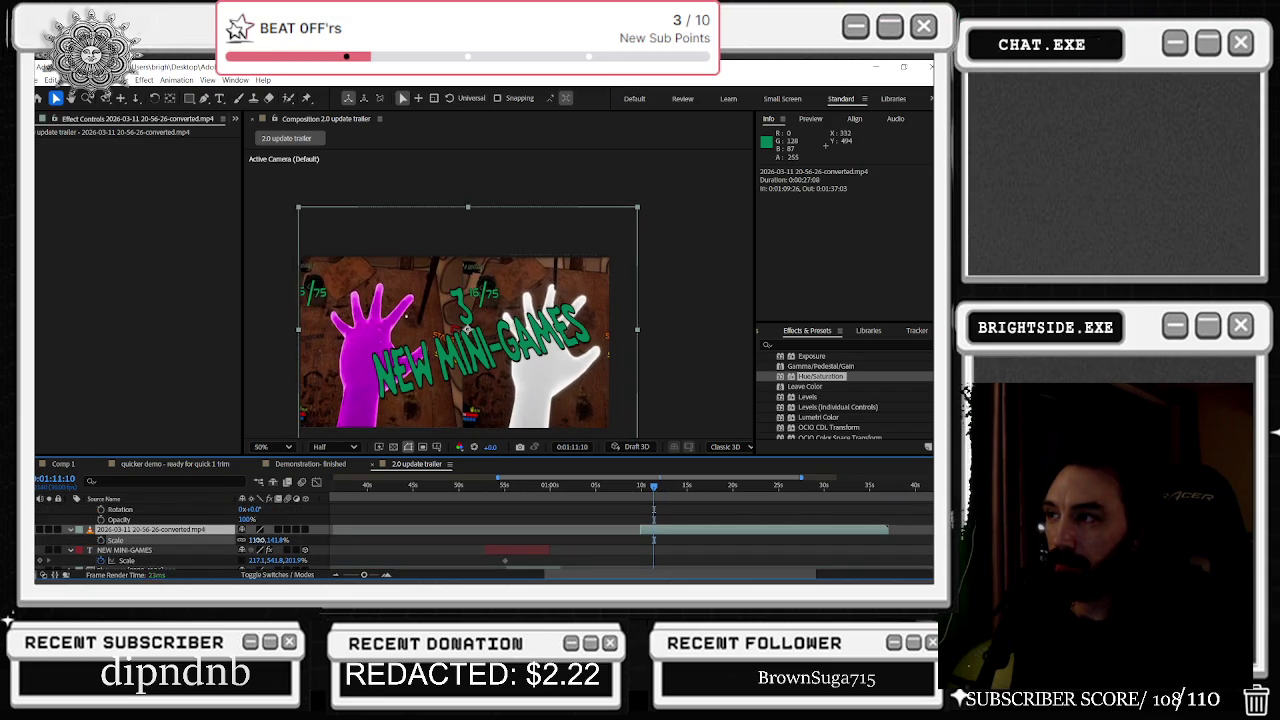
key(Up)
key(Right)
key(Right)
key(Right)
key(Right)
key(Right)
key(Right)
key(Right)
key(Right)
key(Right)
key(Left)
key(Left)
key(Left)
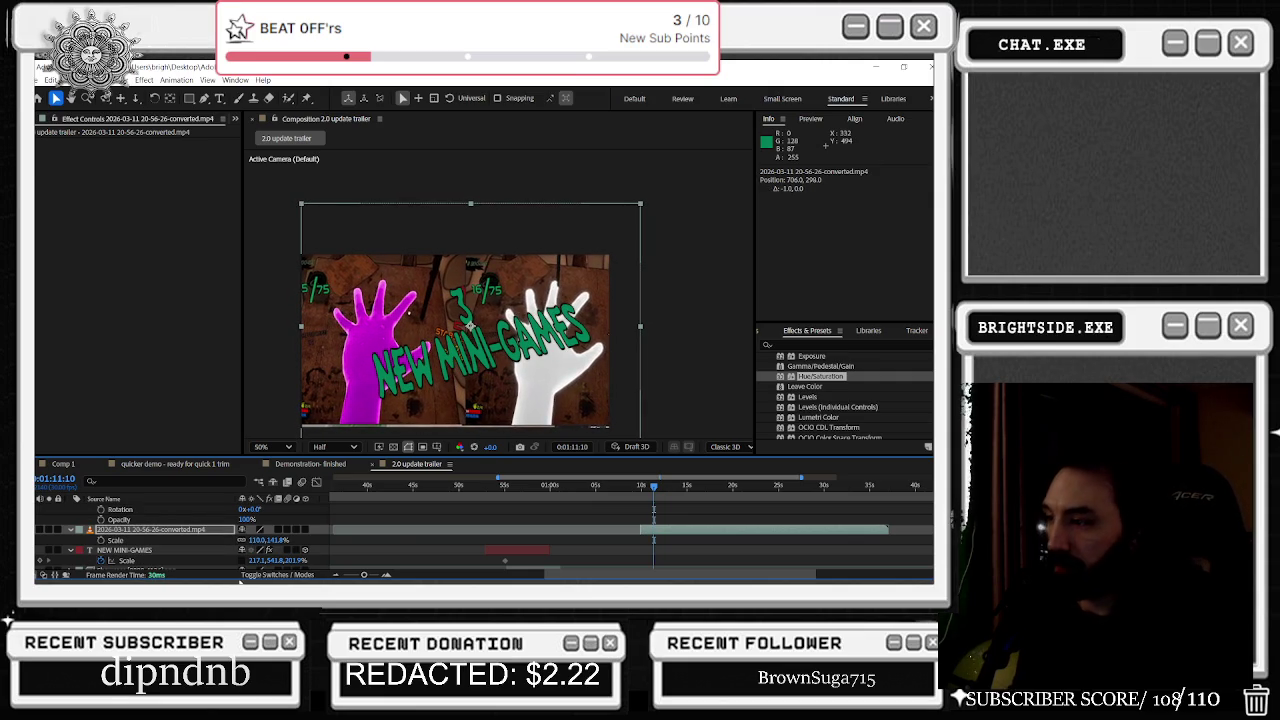
scroll(600, 539, down, 3)
scroll(640, 540, up, 5)
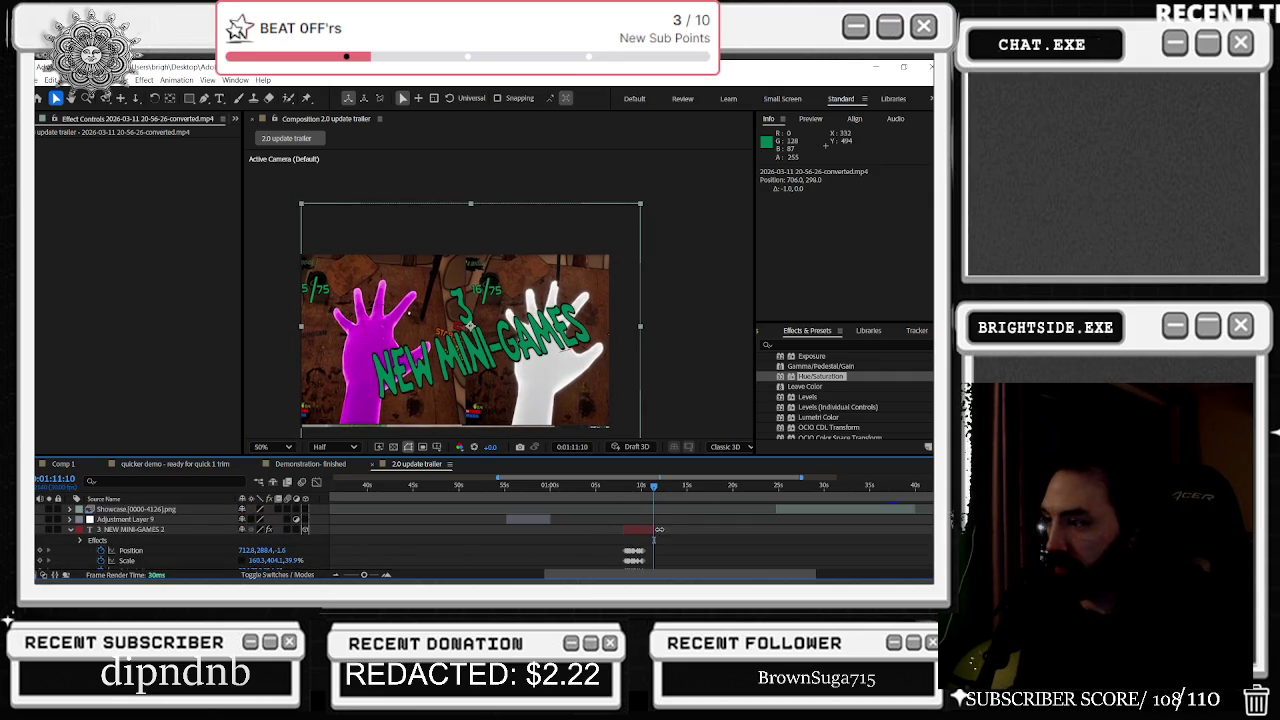
scroll(672, 486, up, 2)
Step: Check frame 1:11:14, expand the Showcase layer's properties, and fit the timeline to the whole comp
mouse_move(656, 487)
mouse_down()
mouse_move(730, 487)
mouse_move(684, 487)
mouse_move(689, 509)
mouse_up()
key(ctrl+Up)
key(u)
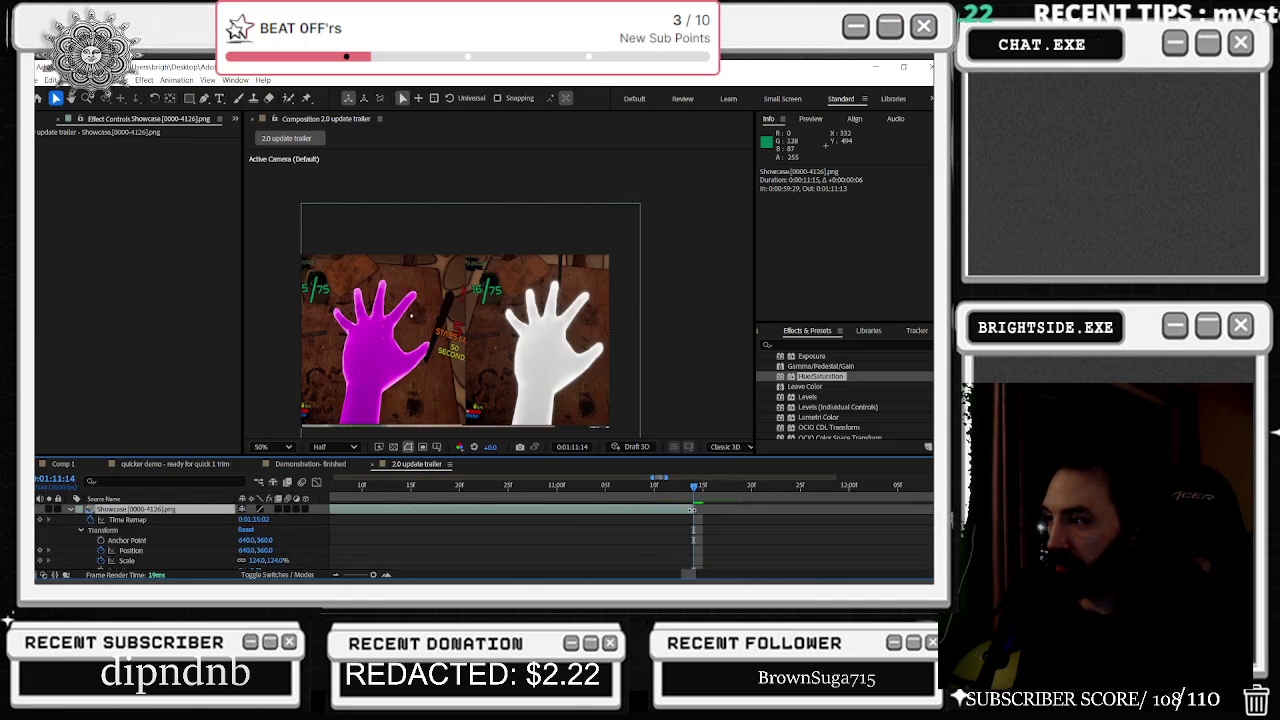
key(semicolon)
drag(680, 490, 603, 497)
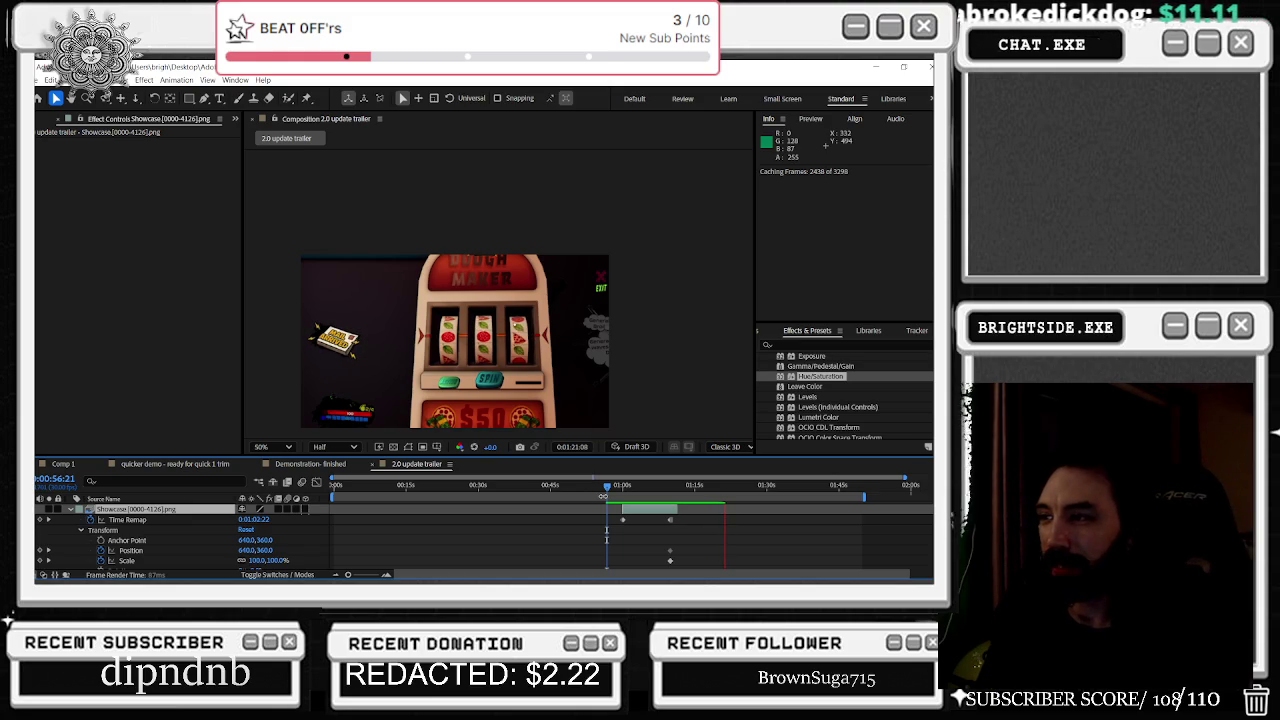
Step: Stop the preview at about 0:55 on the glowing NEW MINI-GAMES title shot
click(603, 494)
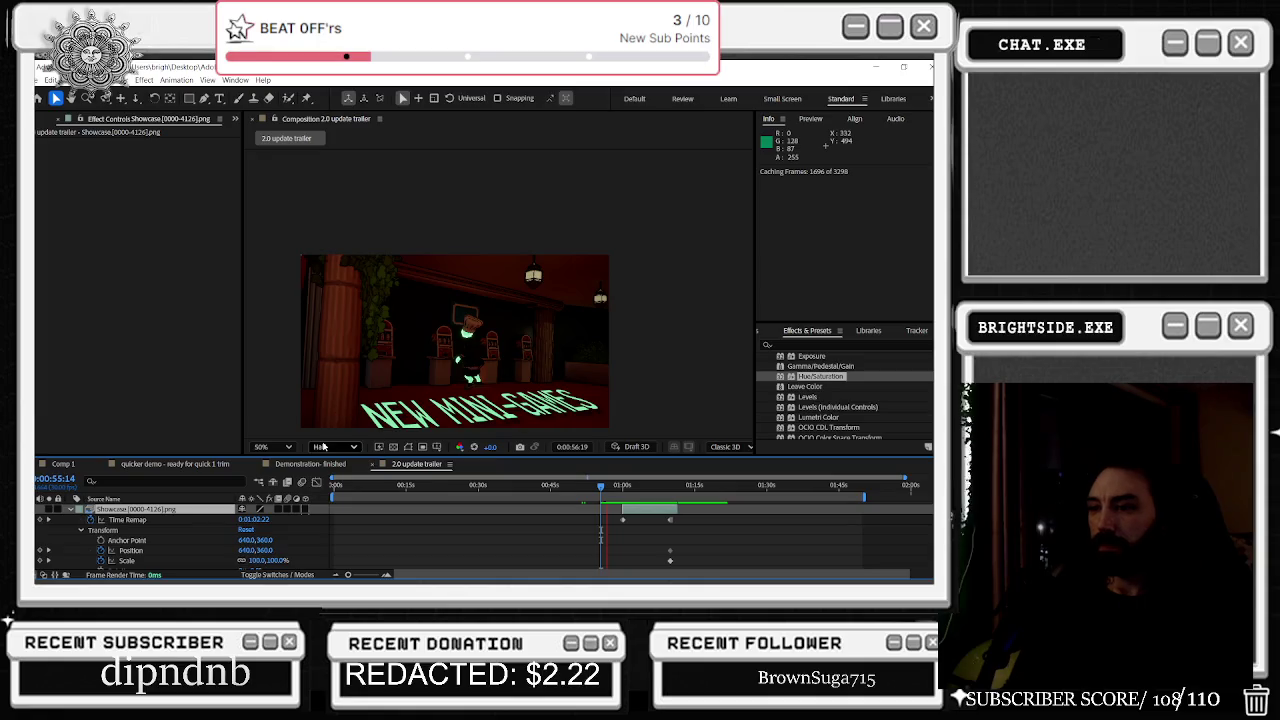
Step: Set the preview to Quarter resolution and play from 0:53:02
click(335, 446)
click(330, 529)
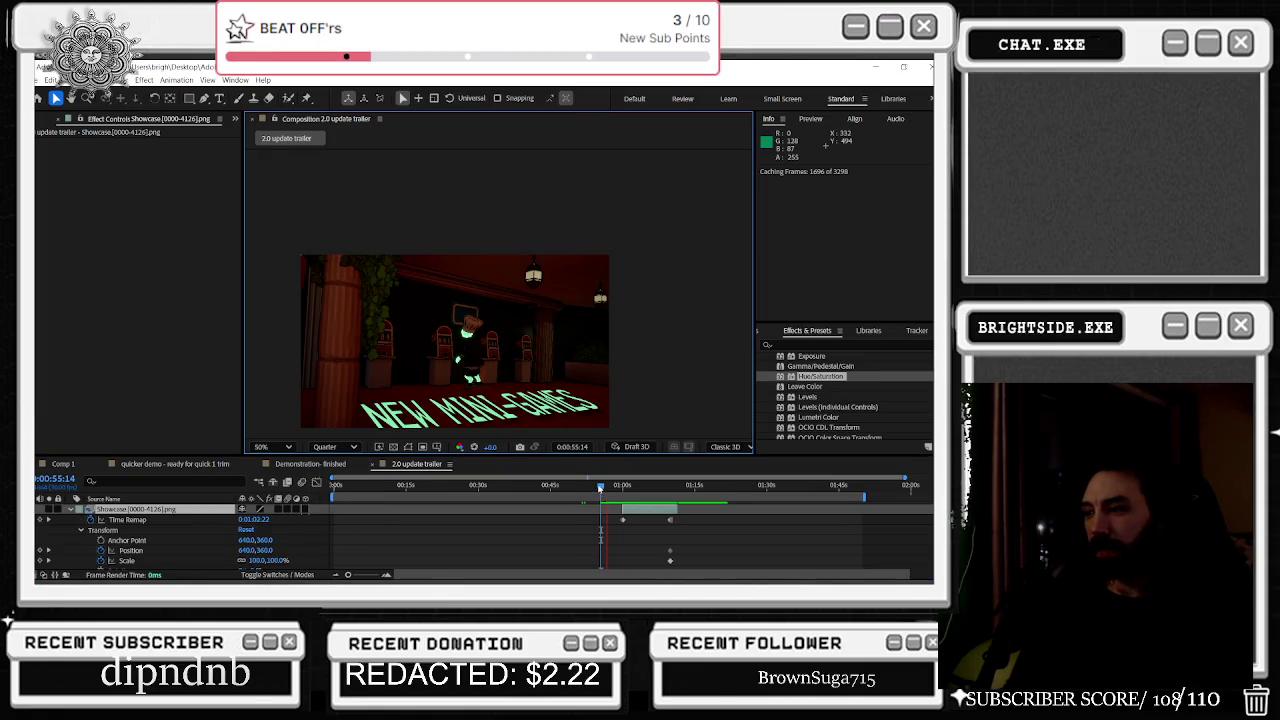
drag(601, 488, 589, 487)
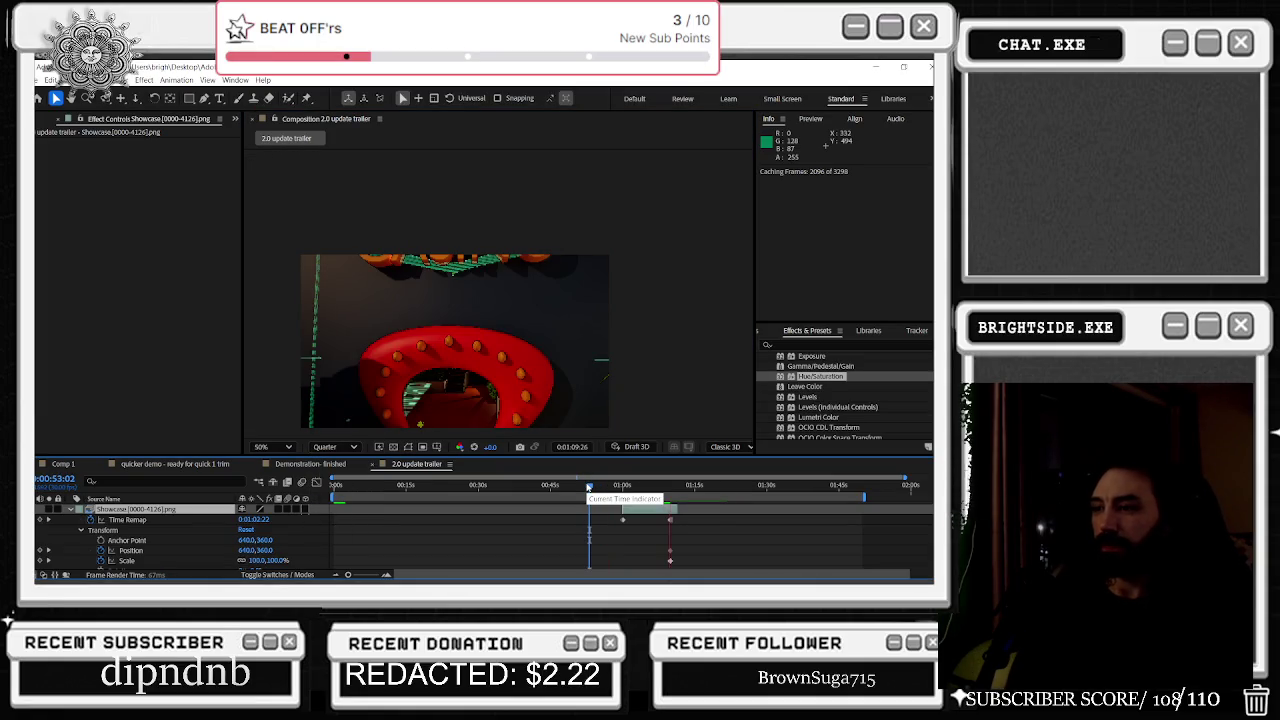
key(space)
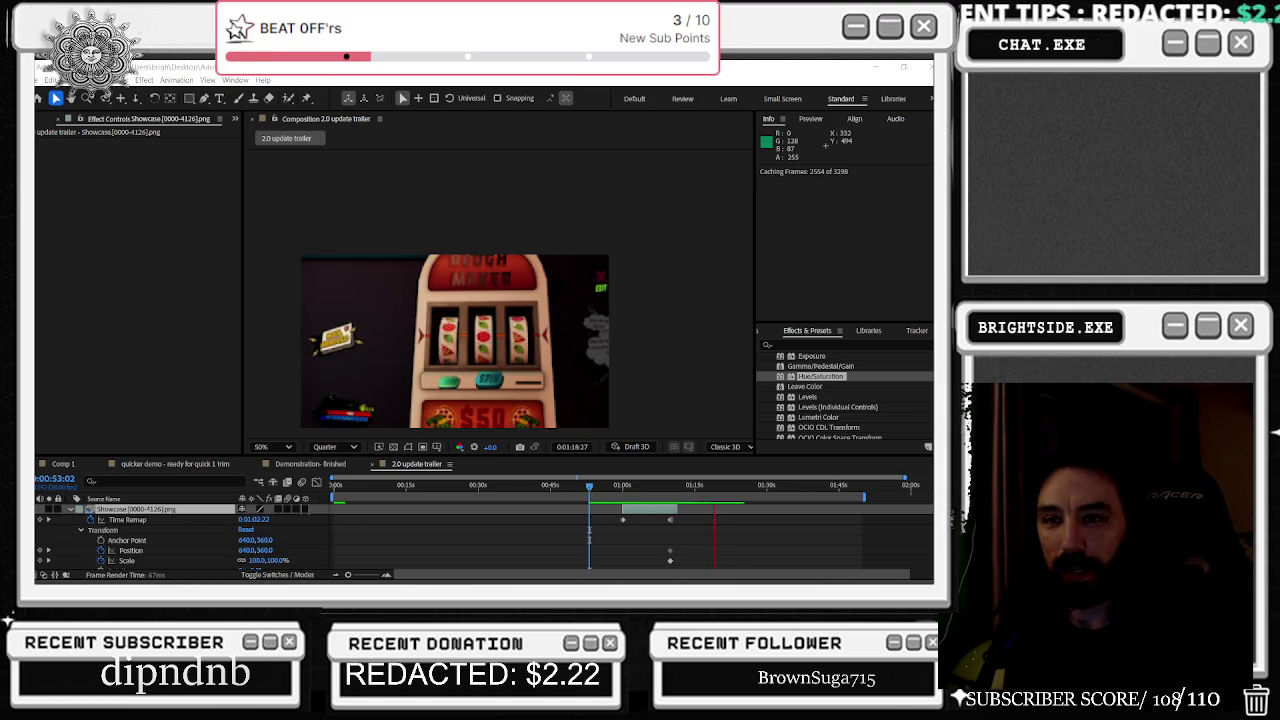
Step: Replay the trailer preview from the beginning, stopping and restarting playback
key(alt+Tab)
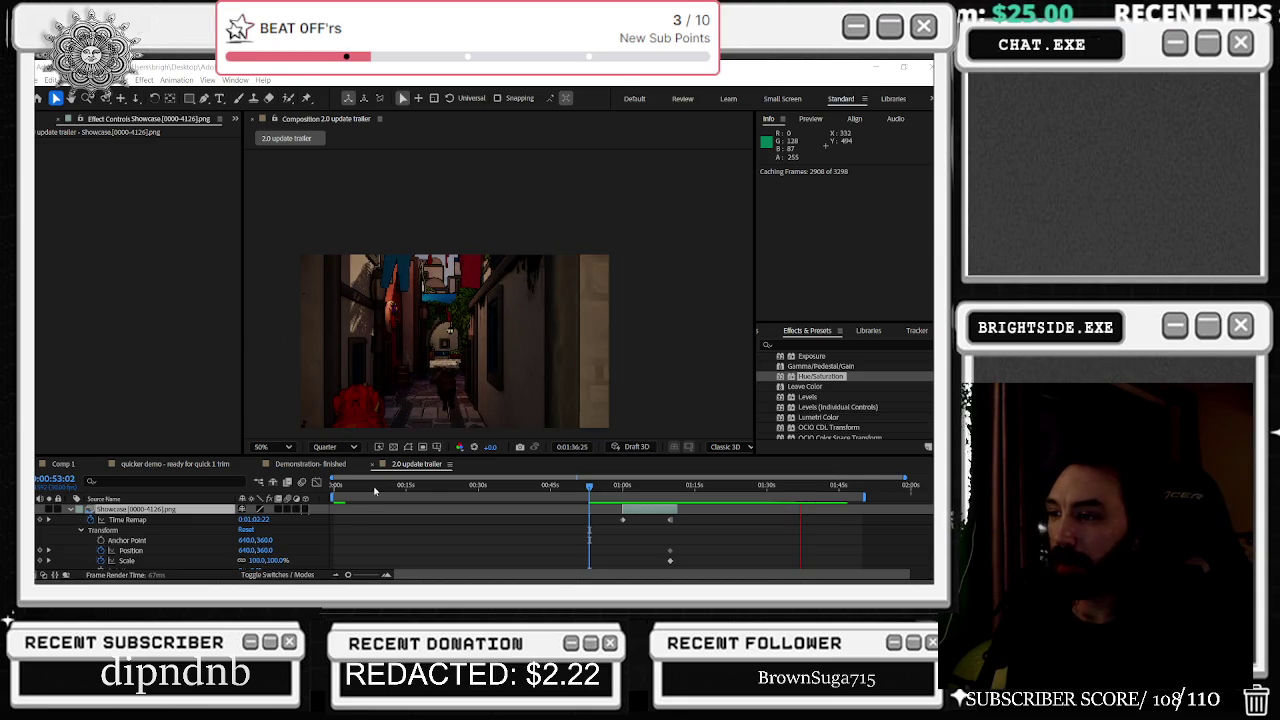
key(space)
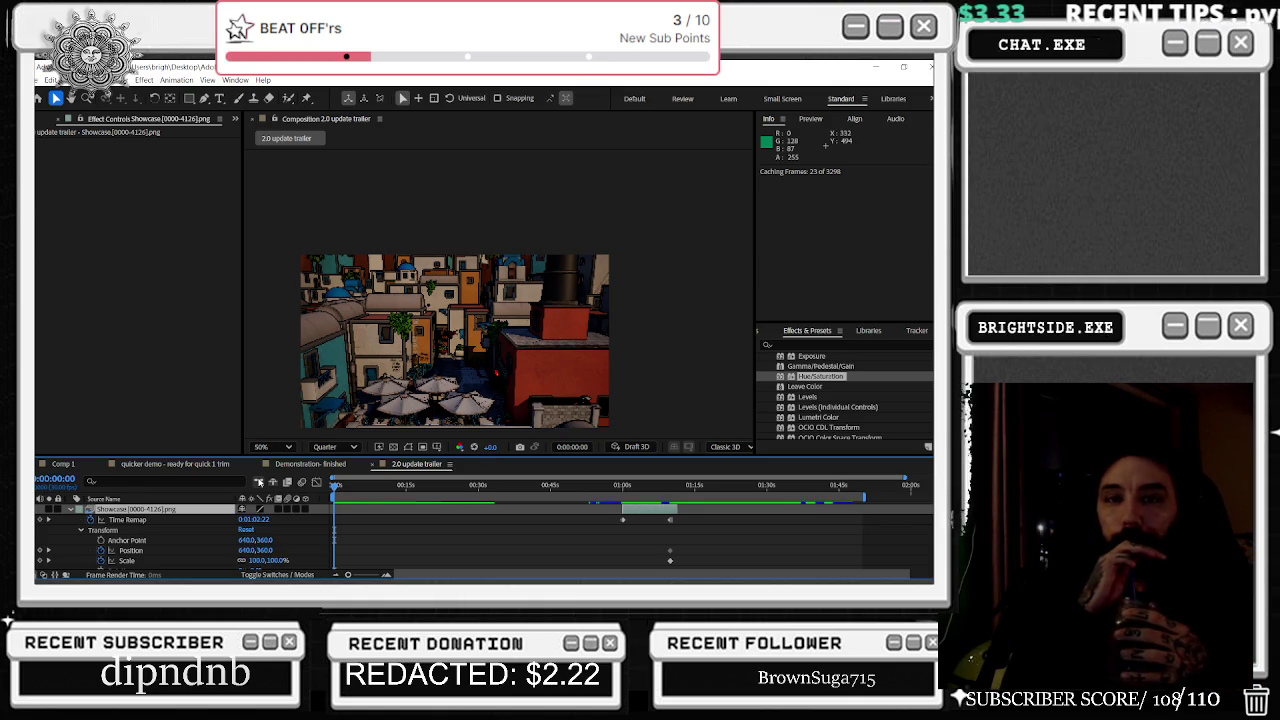
key(space)
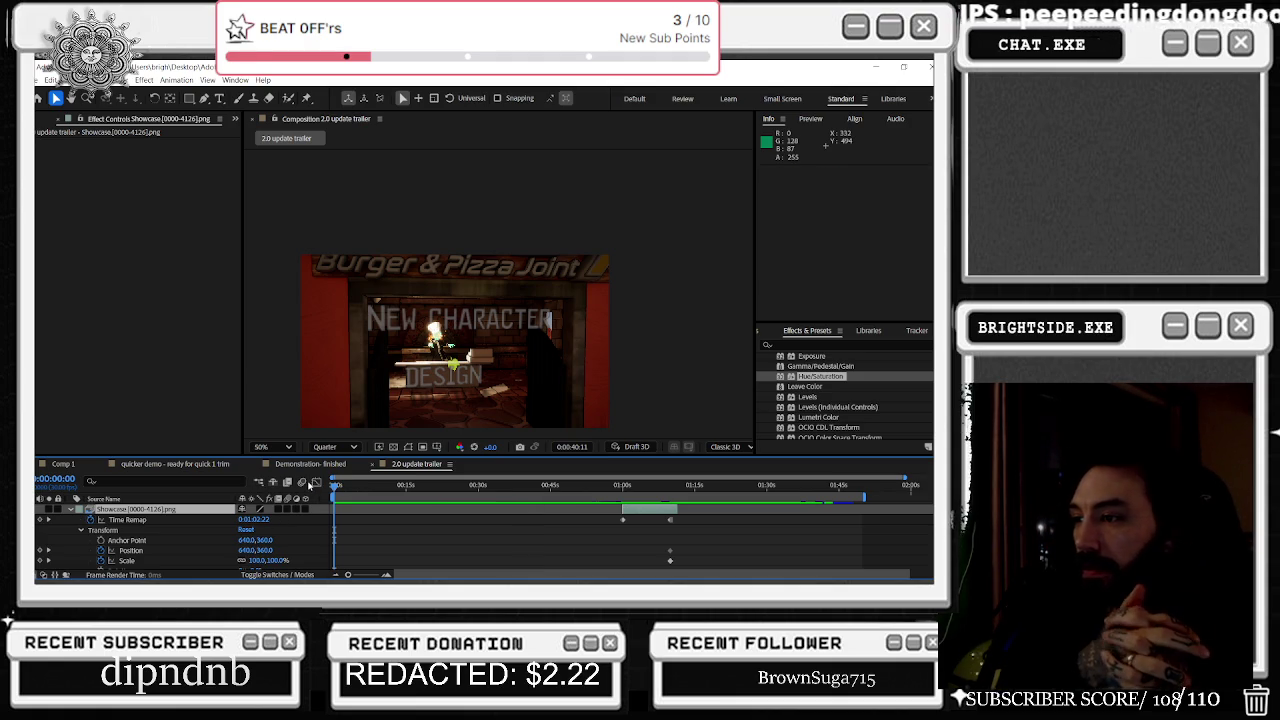
key(space)
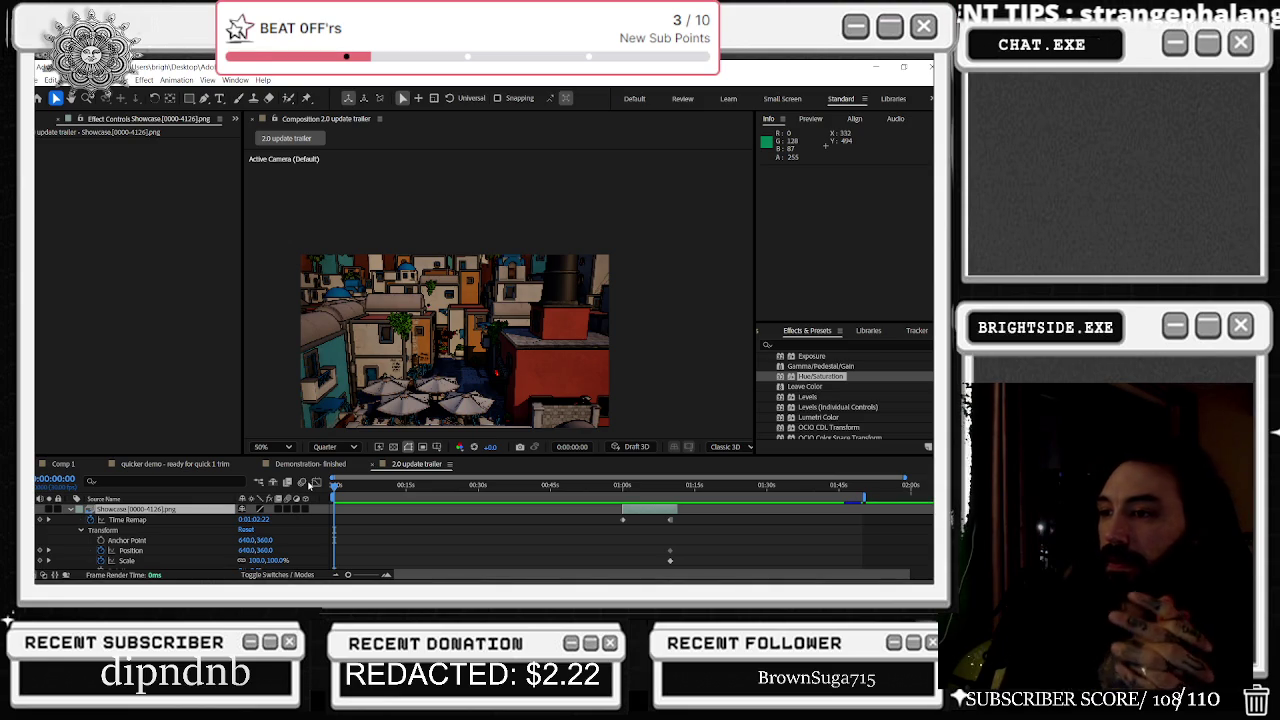
key(space)
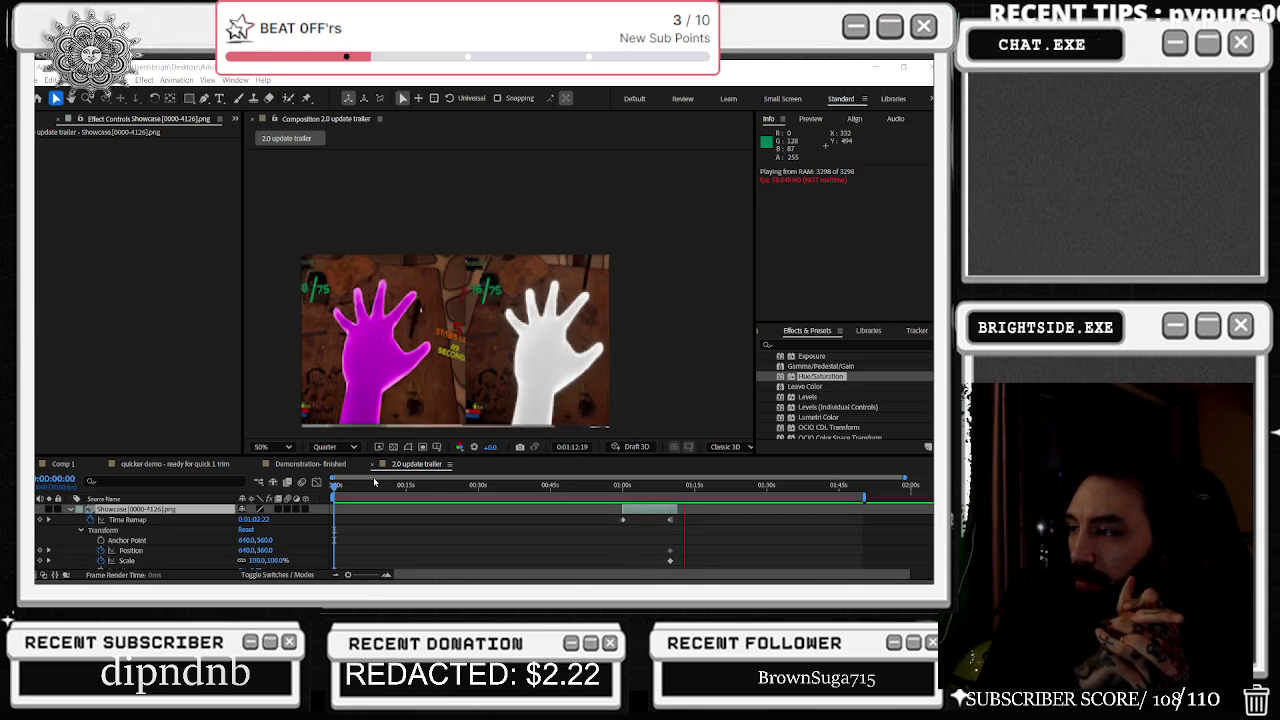
Step: Stop the full trailer preview at 1:04:26 on the chefs-around-the-table shot
click(646, 487)
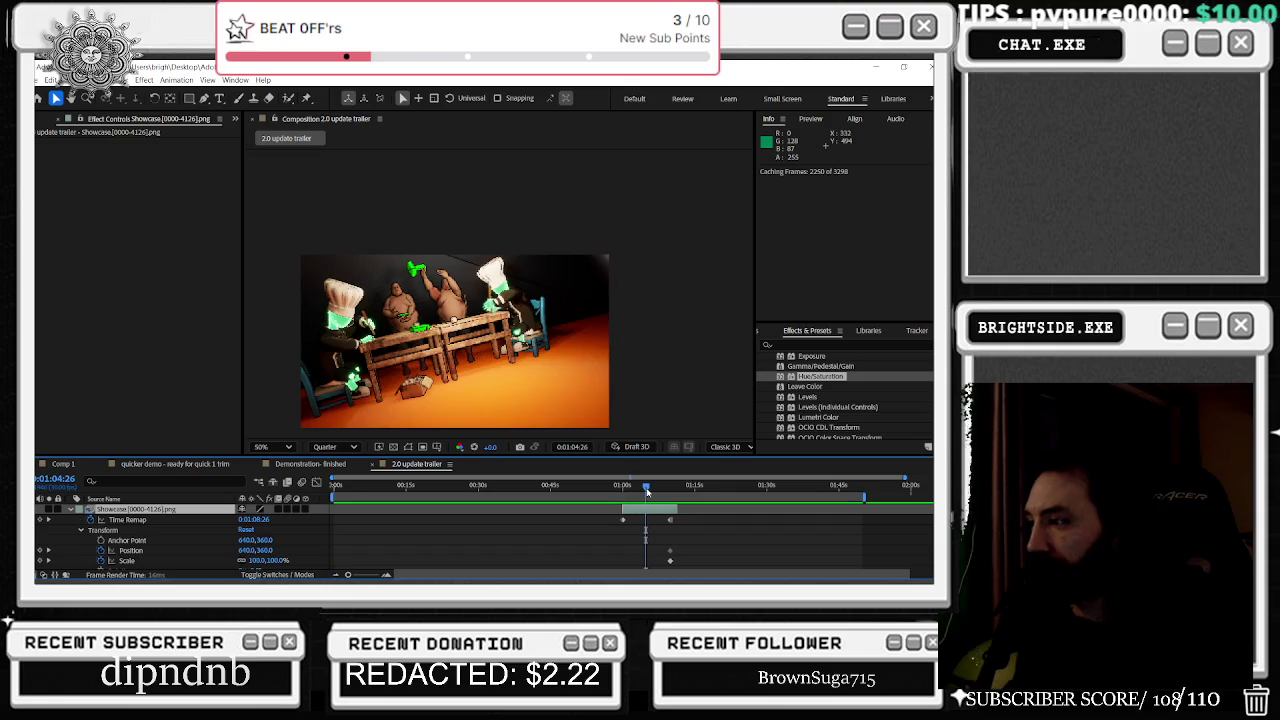
Step: Play on from 1:04:26, then jump to the 250 CASH PRIZE slot-machine shot at 0:01:22:23
key(space)
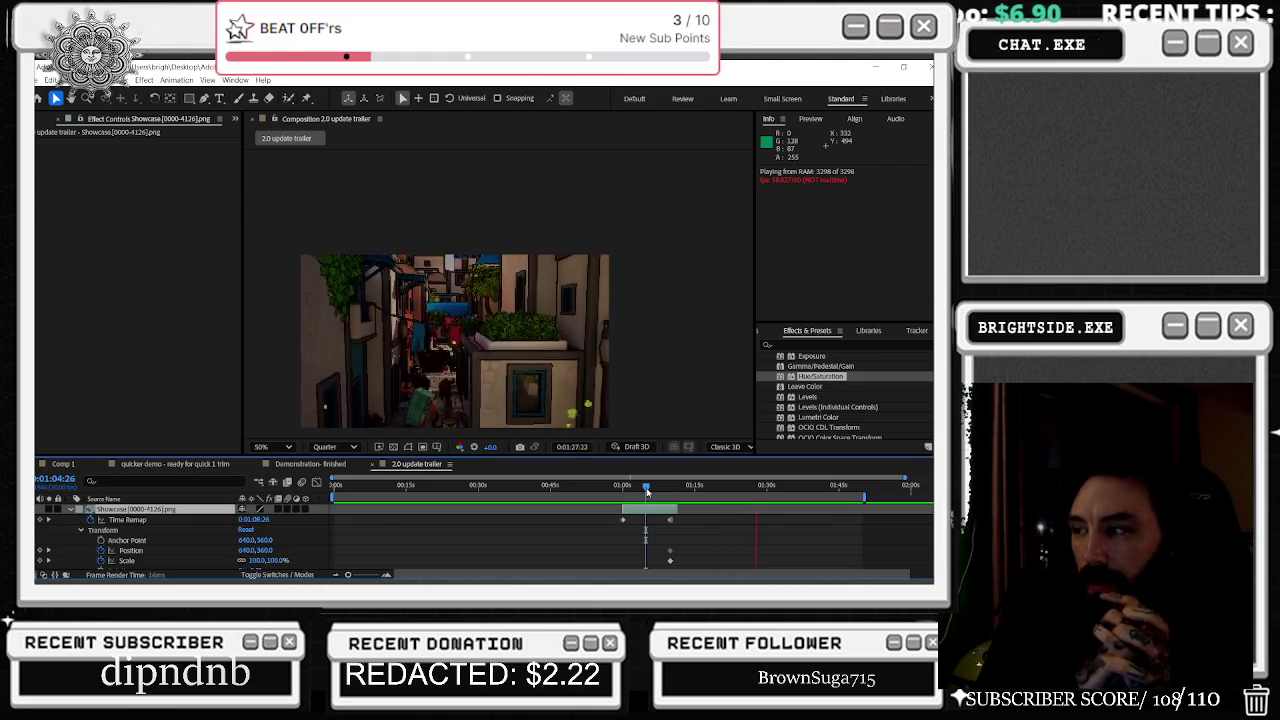
mouse_move(646, 491)
mouse_down()
mouse_move(730, 489)
mouse_move(716, 497)
mouse_up()
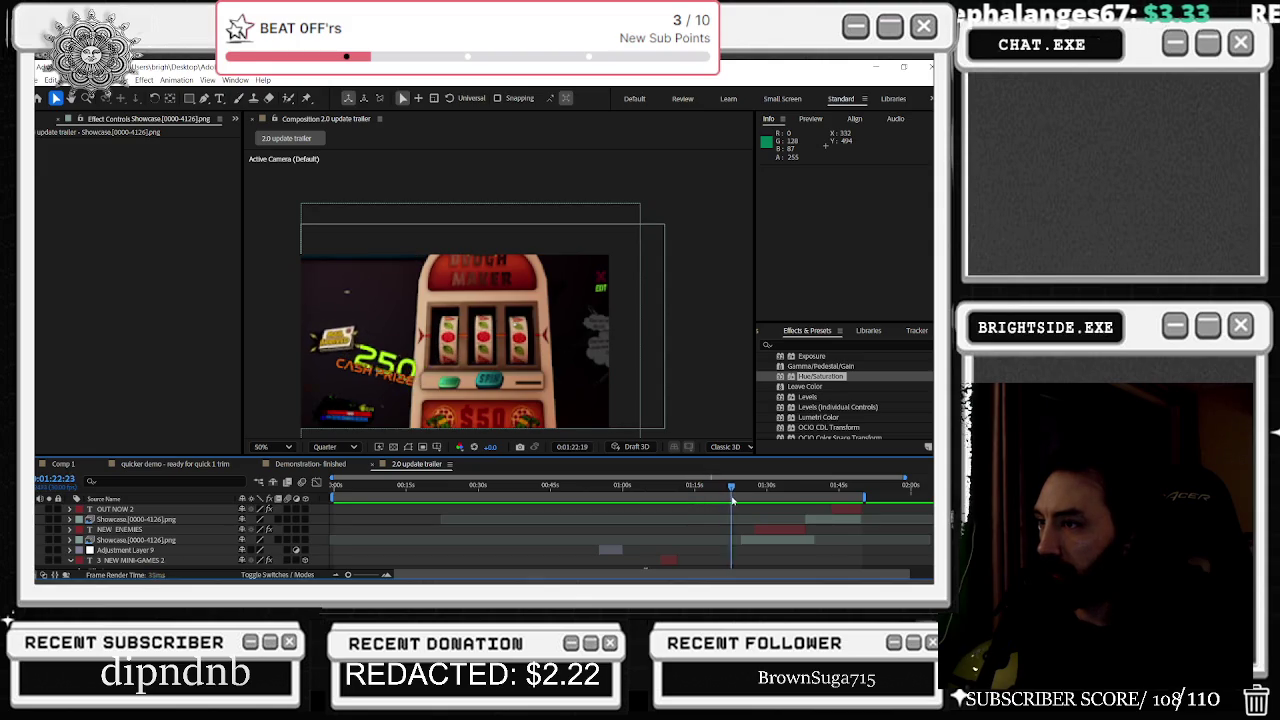
Step: Shift the NEW ENEMIES, OUT NOW 2 and Showcase layers later in the timeline
mouse_move(735, 500)
mouse_down()
mouse_move(741, 514)
mouse_move(769, 495)
mouse_up()
click(761, 541)
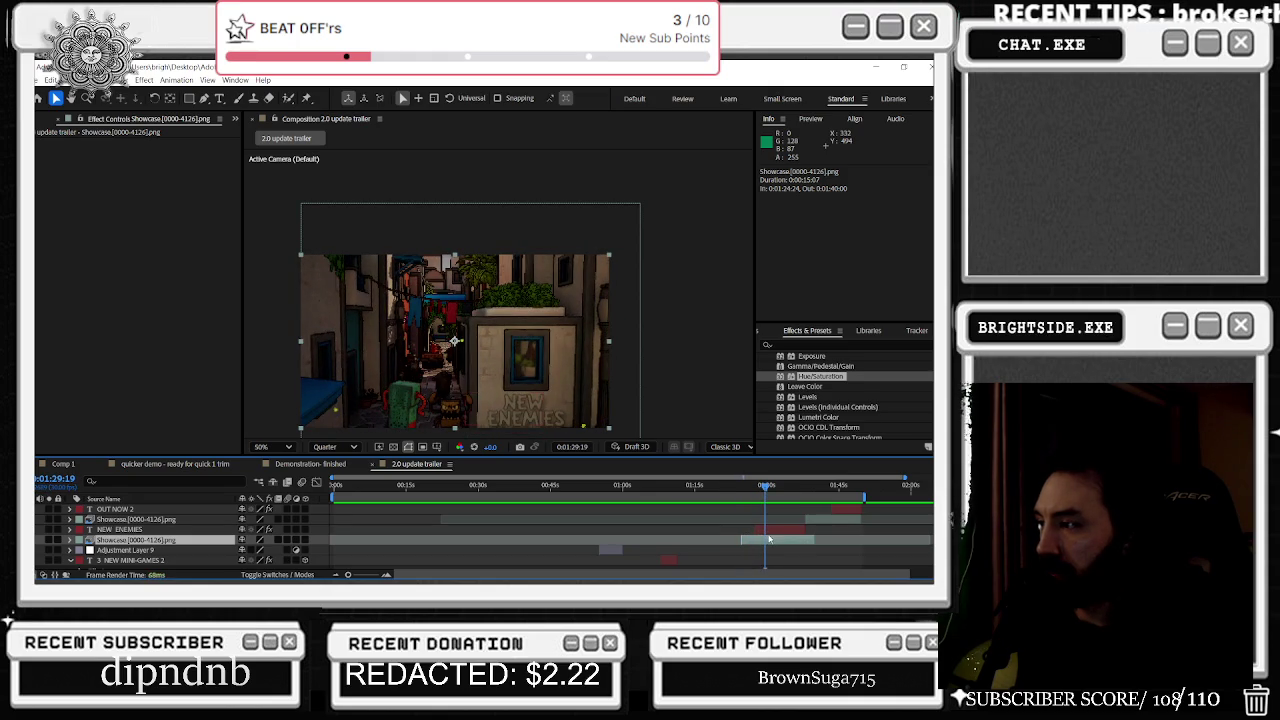
click(770, 530)
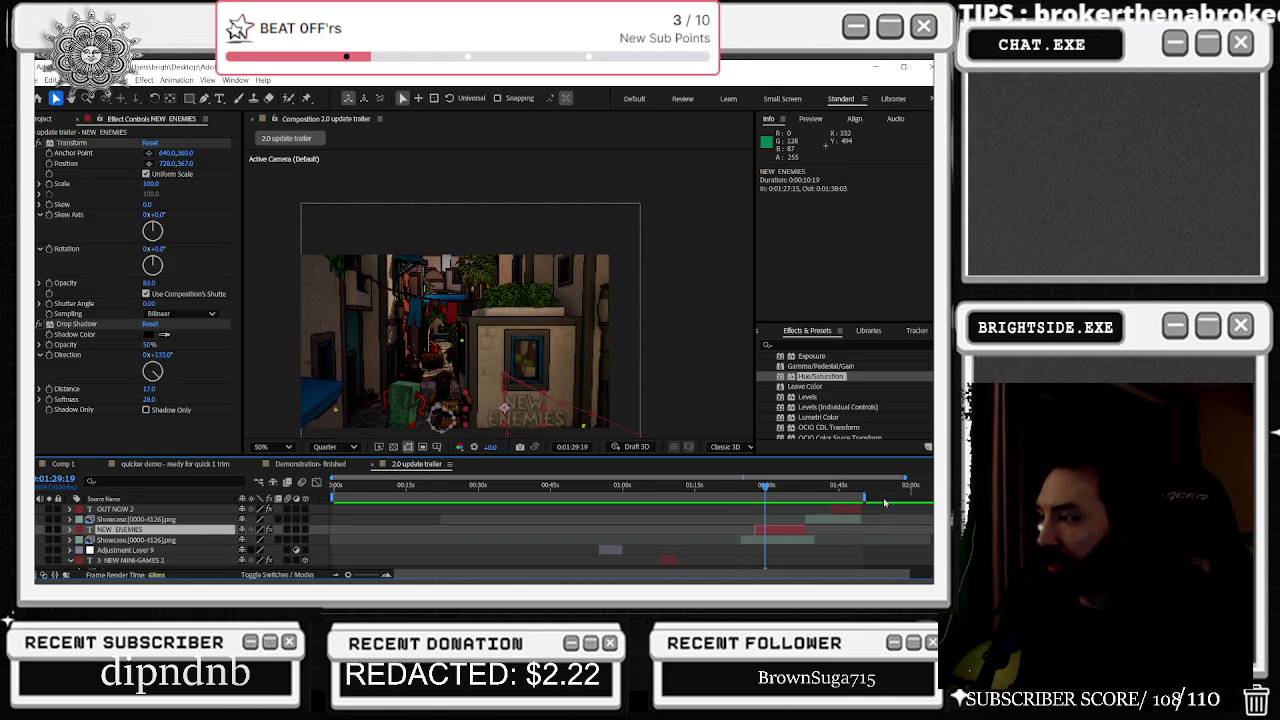
shift+click(849, 510)
drag(849, 510, 867, 512)
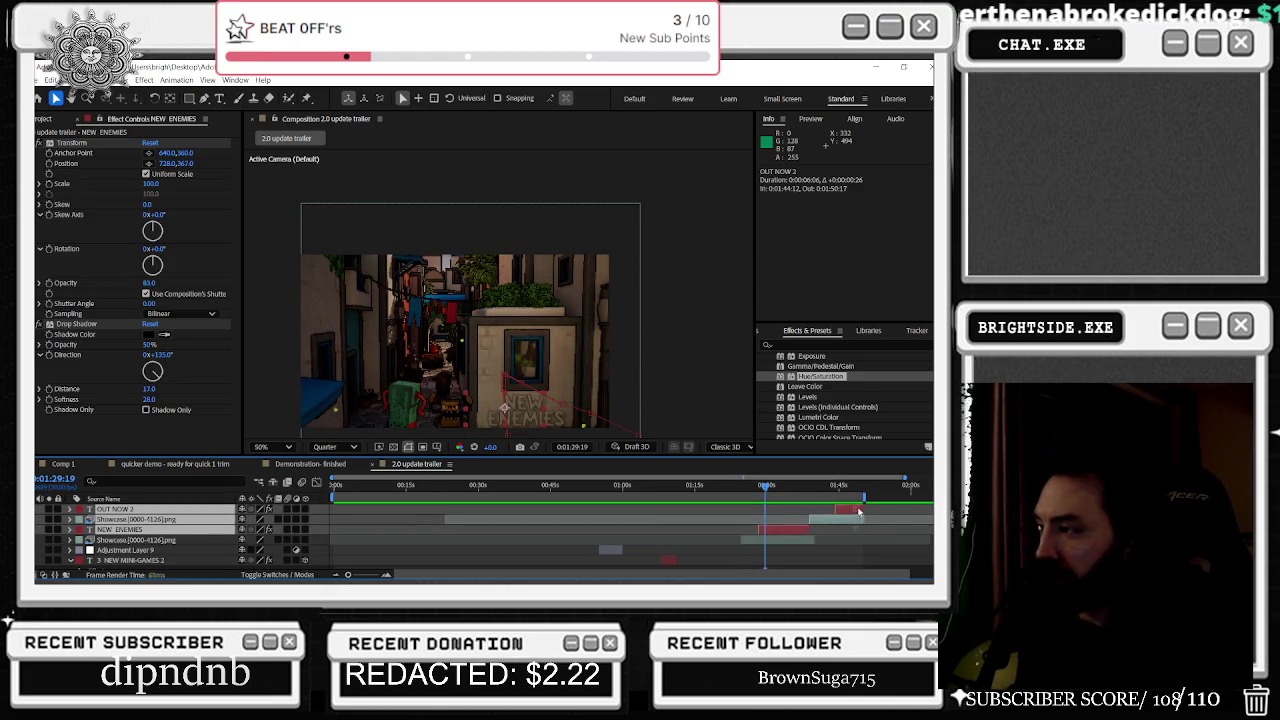
click(811, 542)
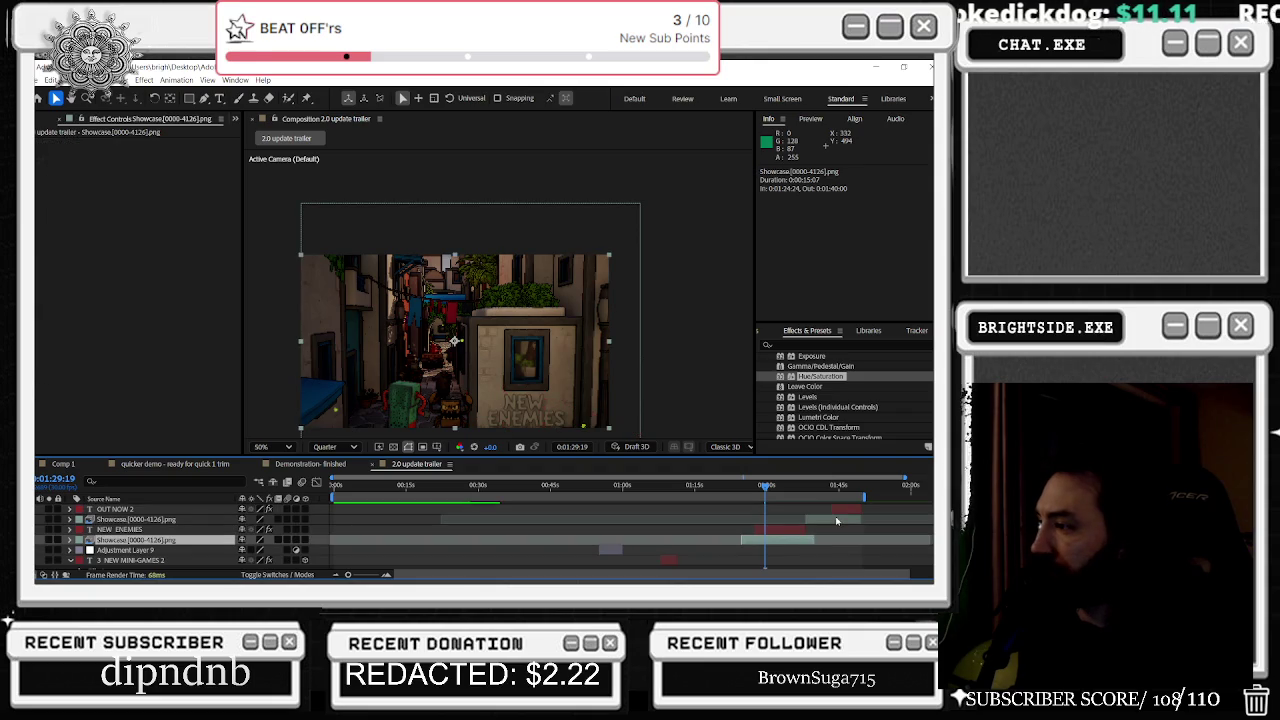
key(j)
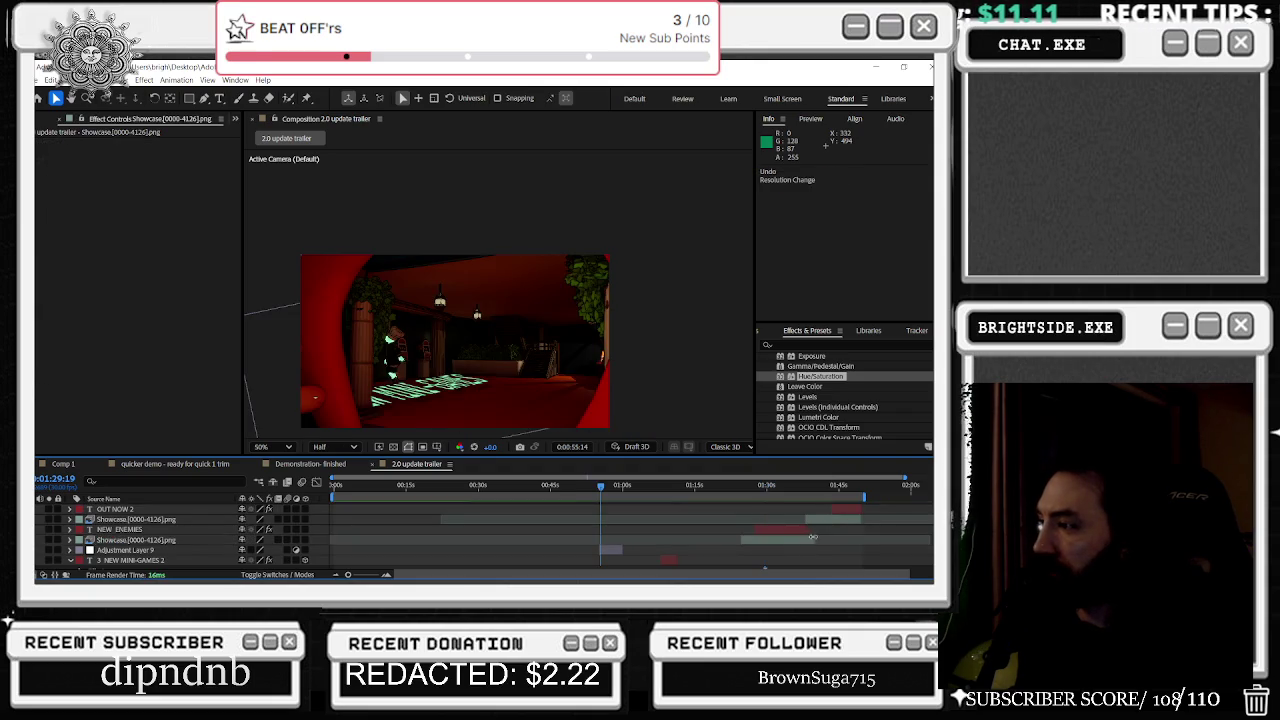
drag(866, 510, 851, 511)
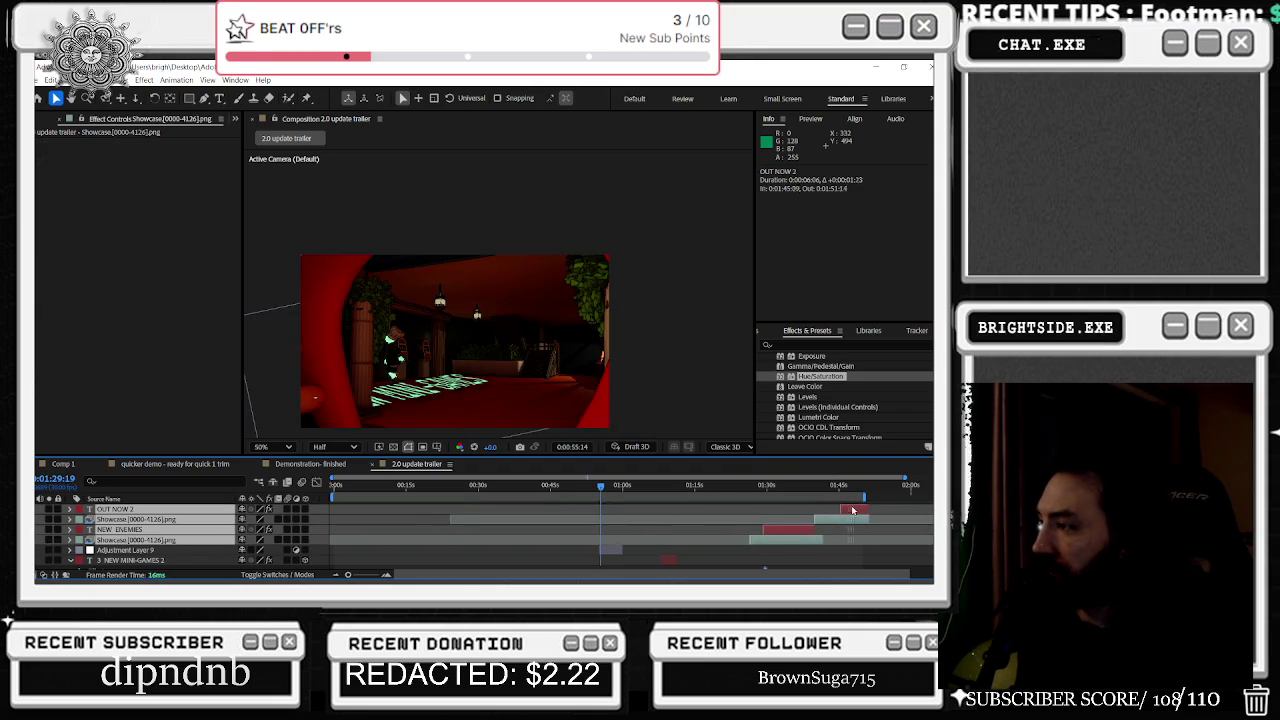
Step: Preview the trailer from the start and scrub to check the slot-machine and wheel-game timing
drag(760, 485, 742, 485)
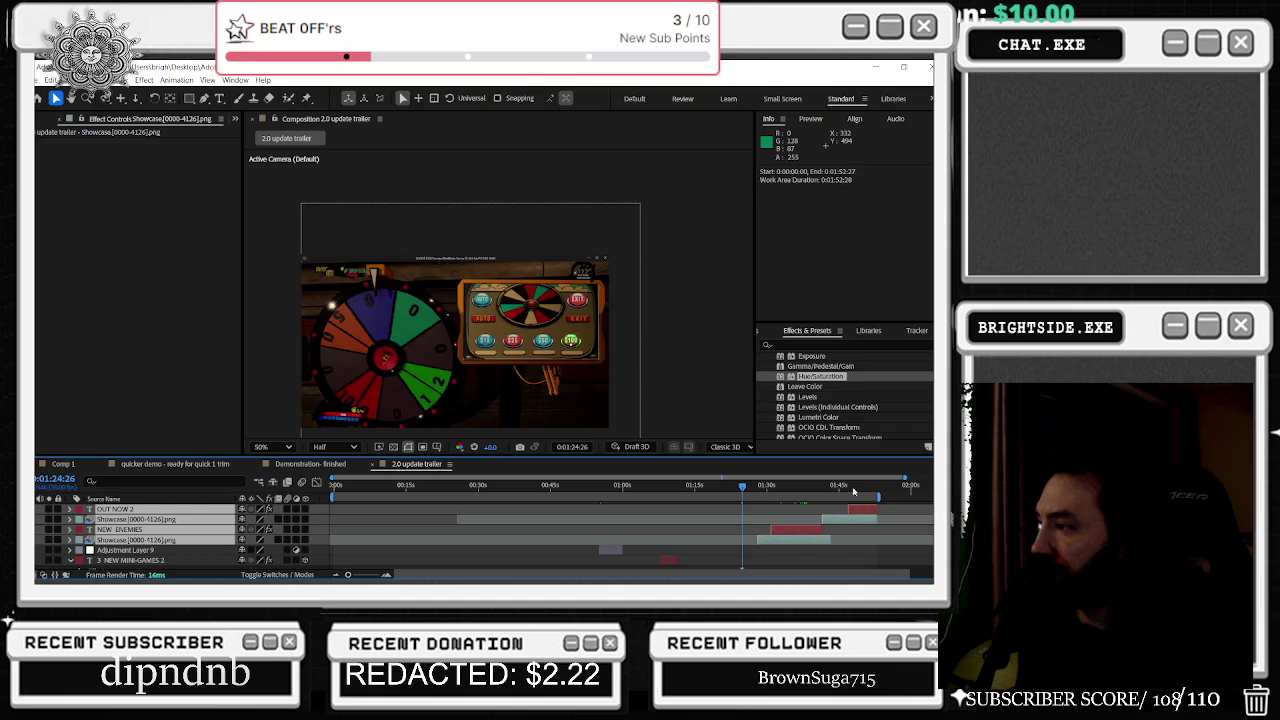
key(j)
key(Home)
key(space)
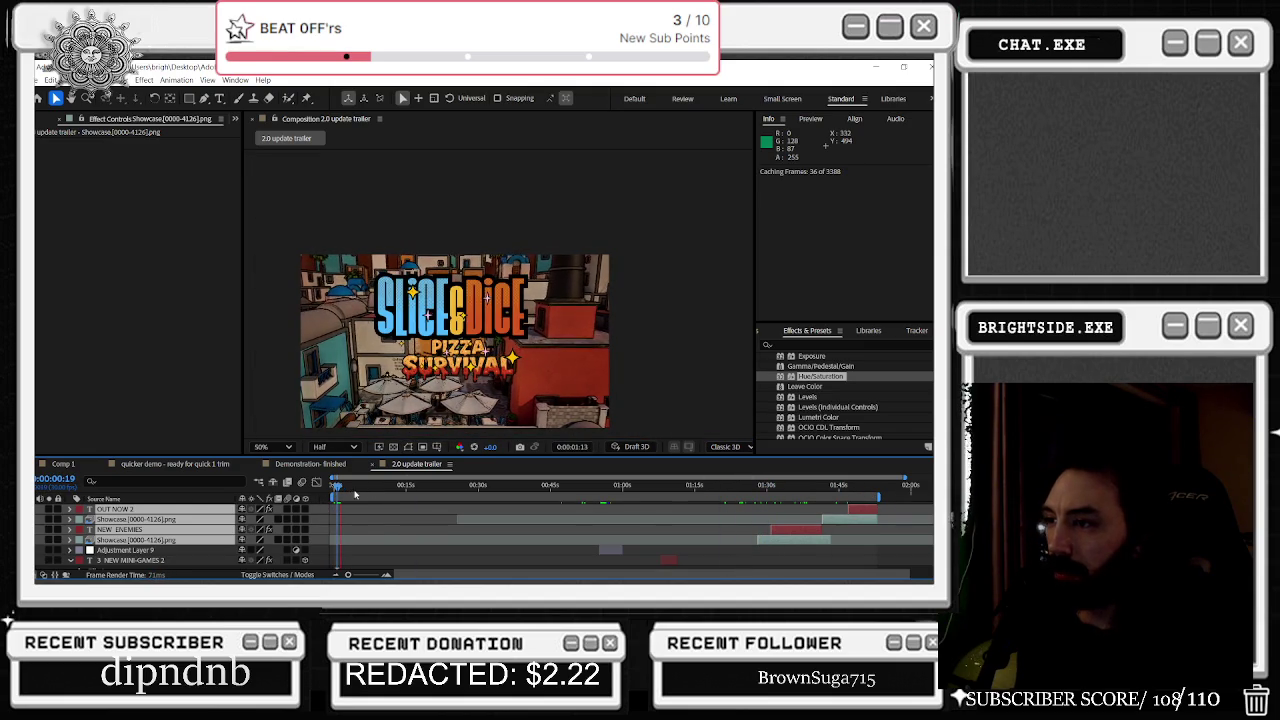
drag(350, 491, 530, 494)
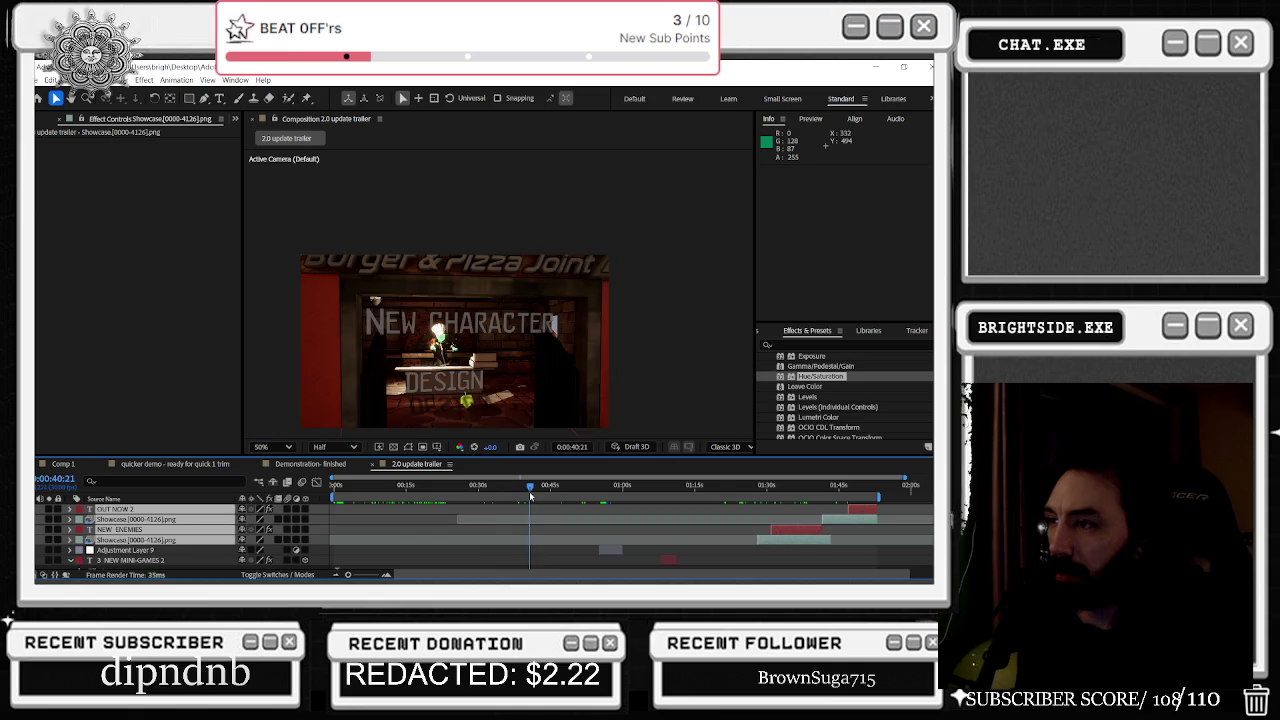
drag(537, 497, 673, 488)
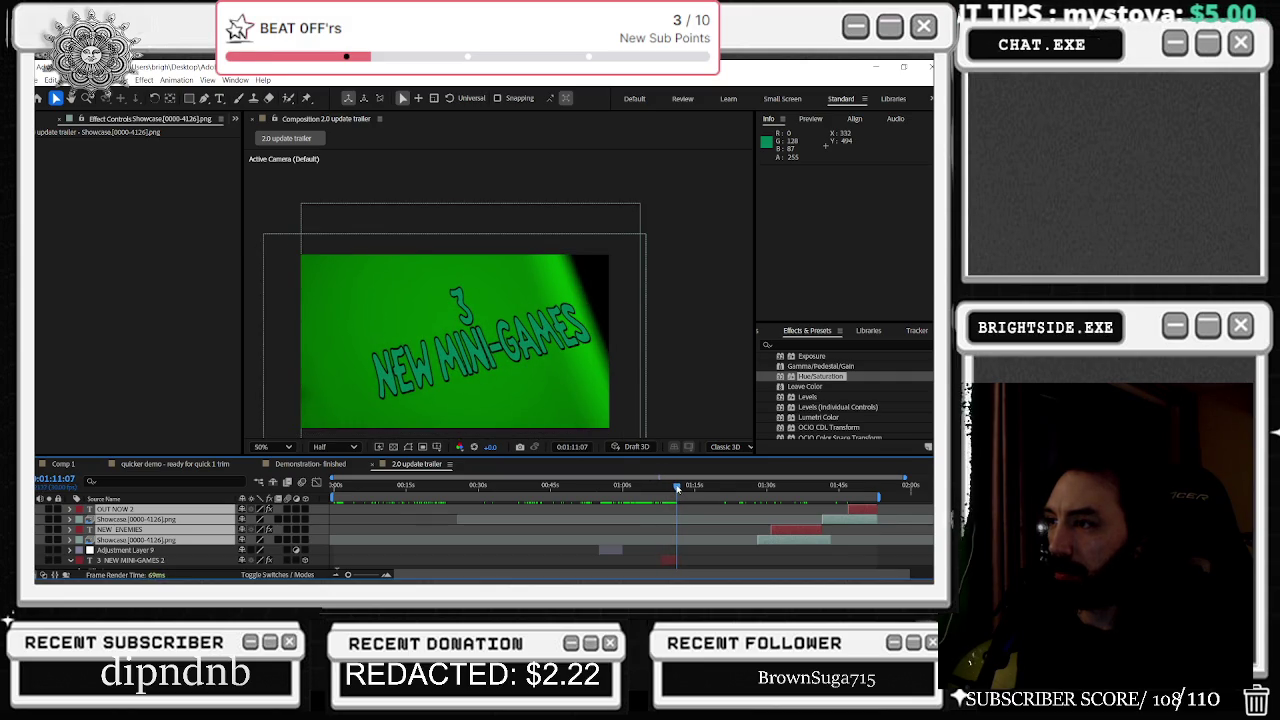
mouse_move(671, 488)
mouse_down()
mouse_move(689, 492)
mouse_move(672, 488)
mouse_up()
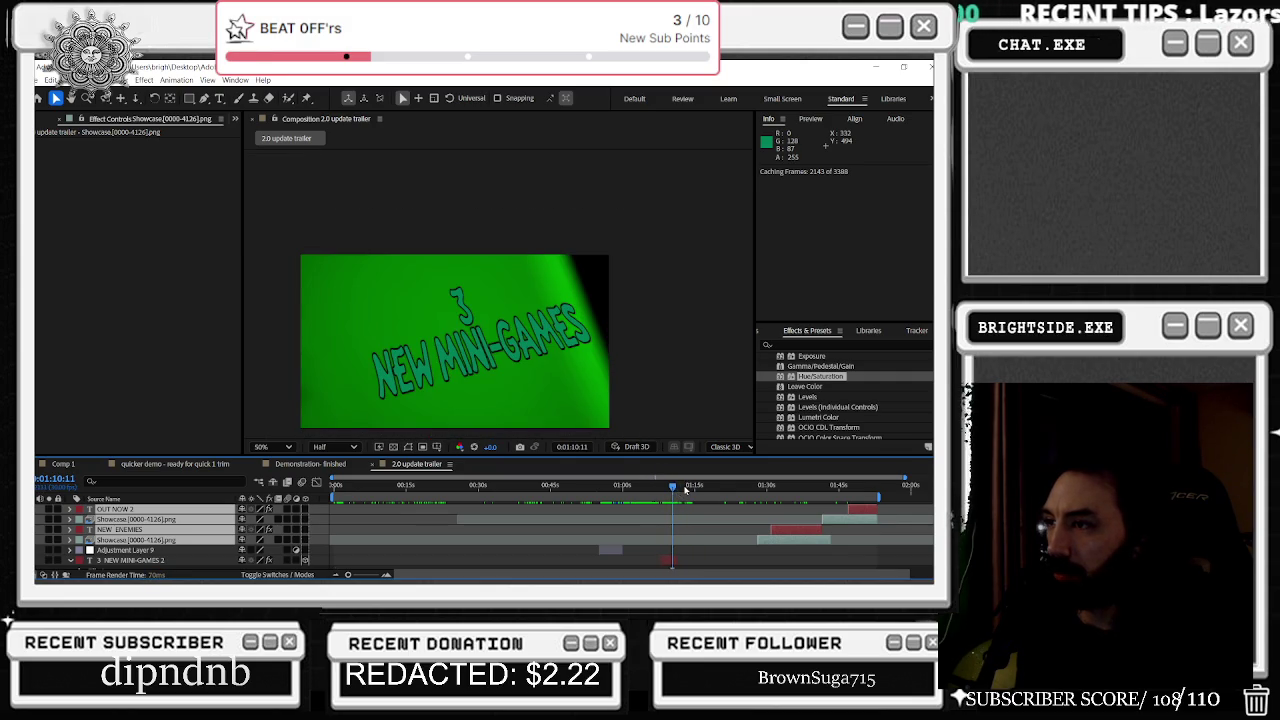
click(752, 488)
drag(752, 490, 729, 503)
scroll(326, 380, up, 3)
scroll(335, 365, down, 3)
scroll(345, 345, up, 1)
scroll(355, 329, up, 1)
scroll(352, 310, down, 2)
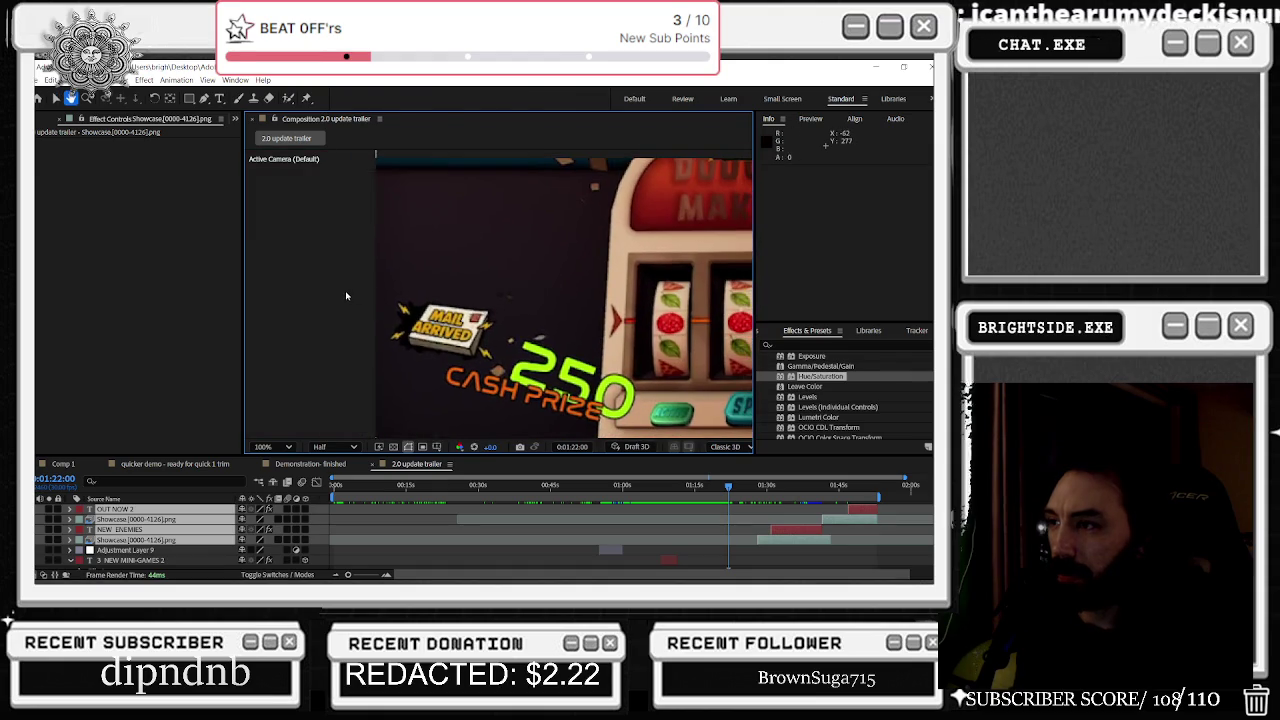
scroll(260, 300, down, 1)
scroll(250, 305, up, 1)
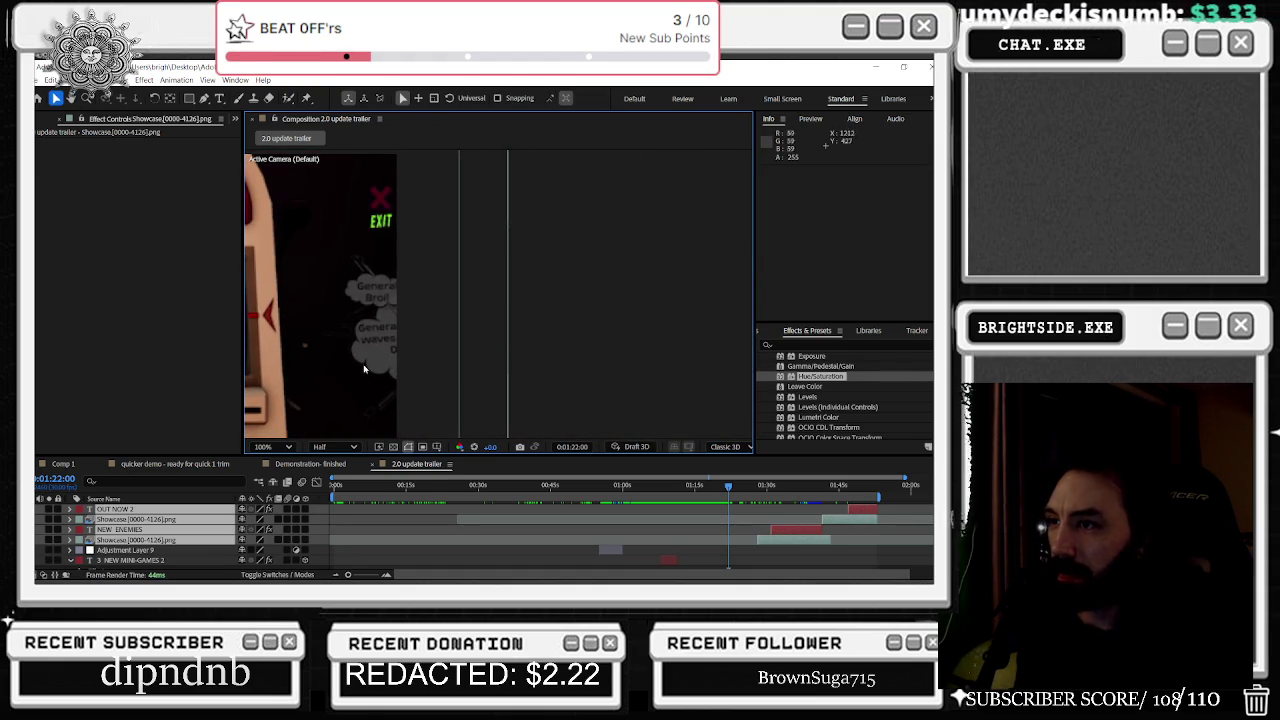
scroll(441, 307, down, 1)
drag(380, 305, 488, 313)
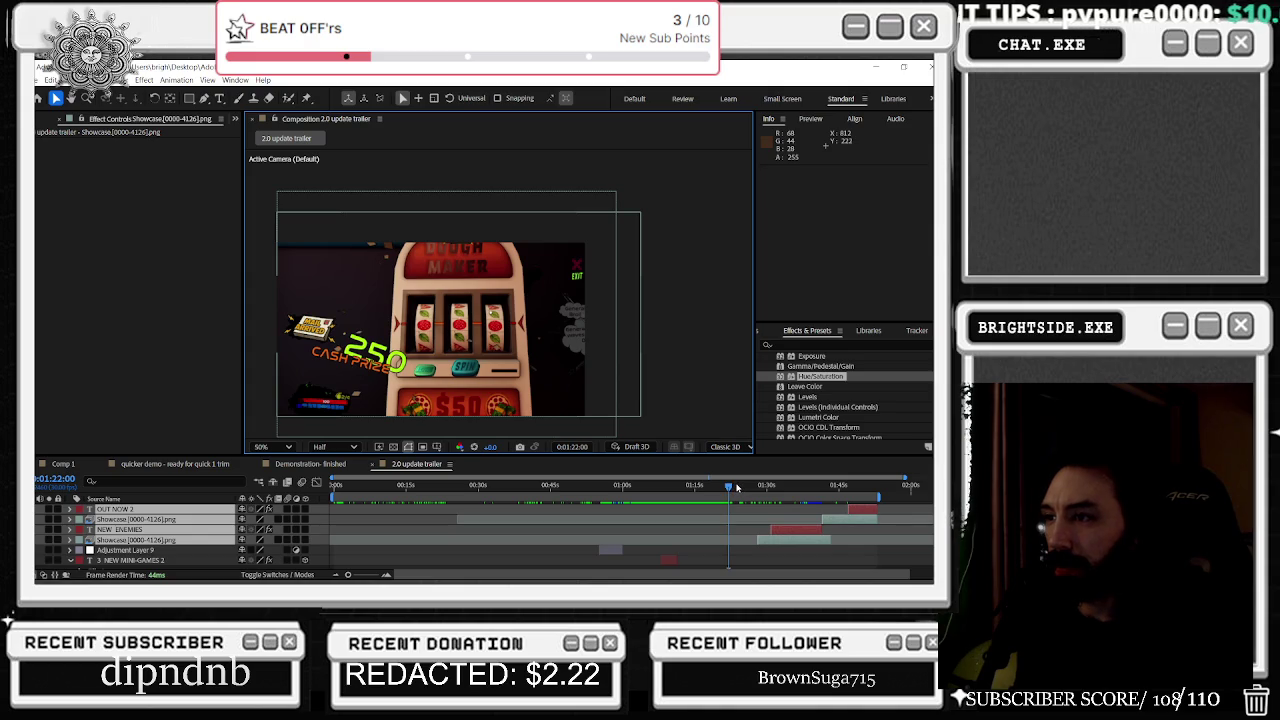
mouse_move(727, 489)
mouse_down()
mouse_move(715, 493)
mouse_move(754, 493)
mouse_up()
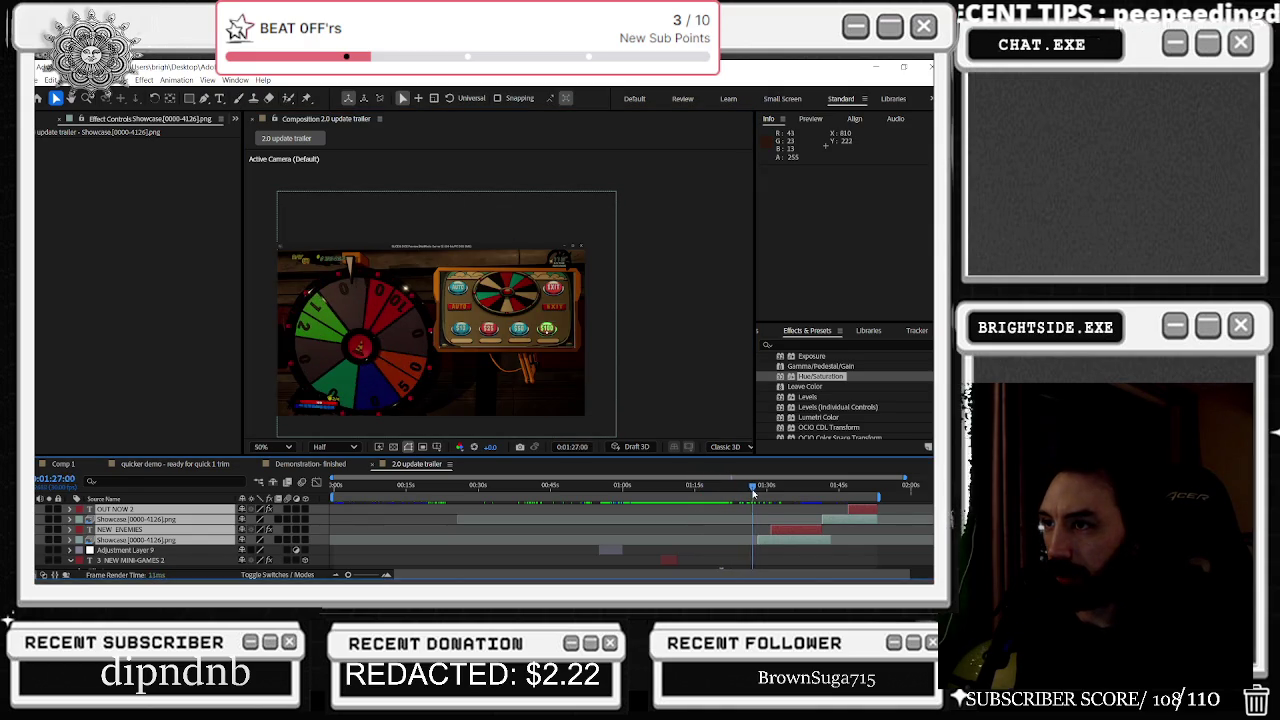
scroll(770, 542, down, 3)
Step: Split the 20-59-49 prize wheel clip at 1:24:15
scroll(766, 543, down, 3)
click(735, 529)
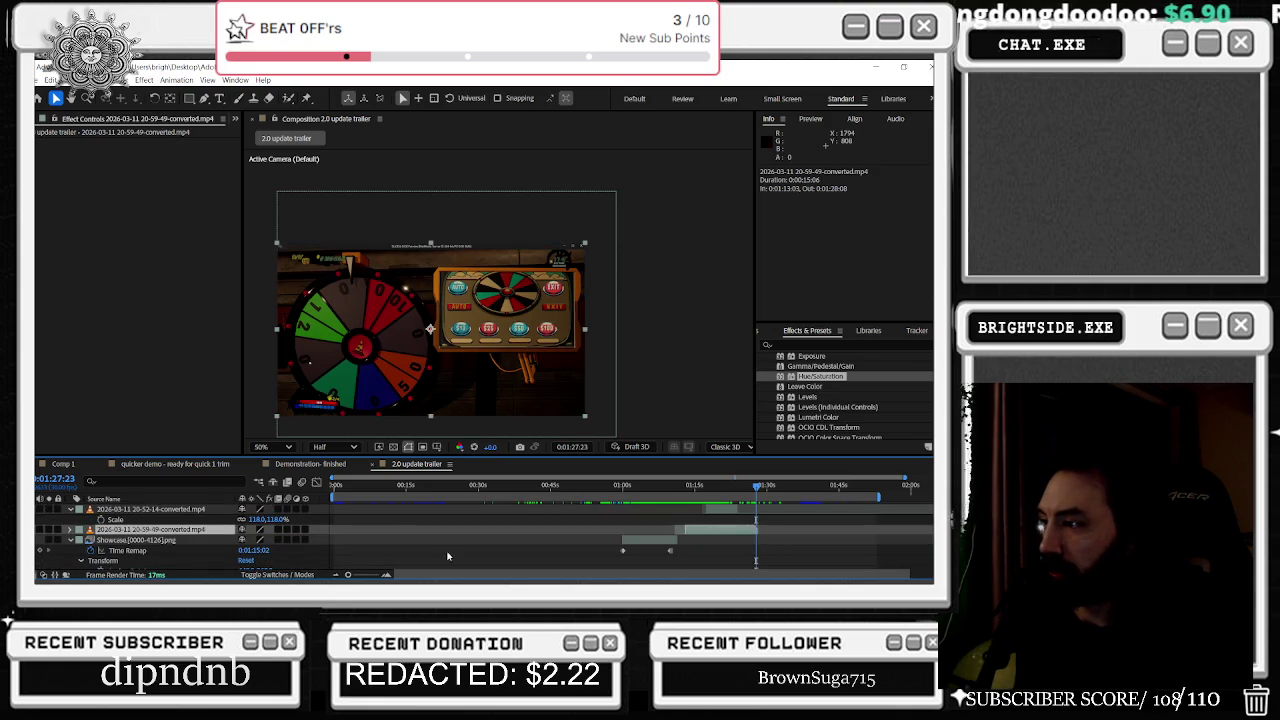
click(48, 530)
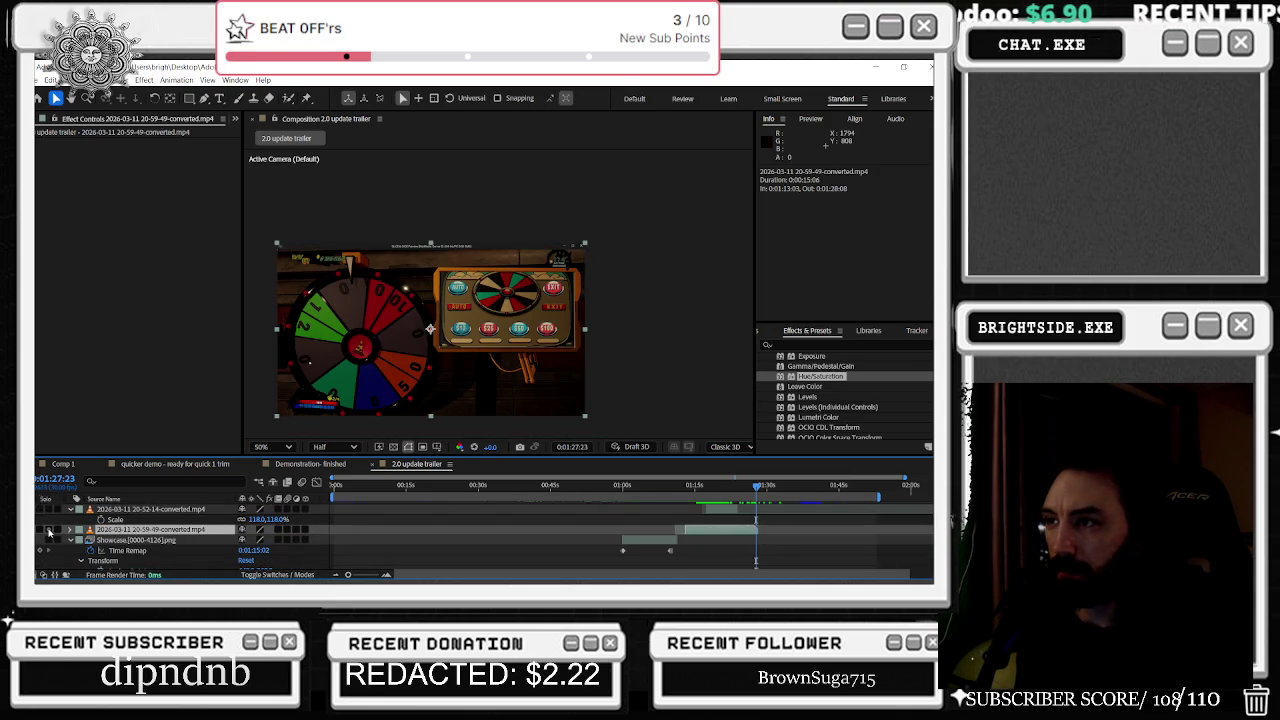
click(48, 530)
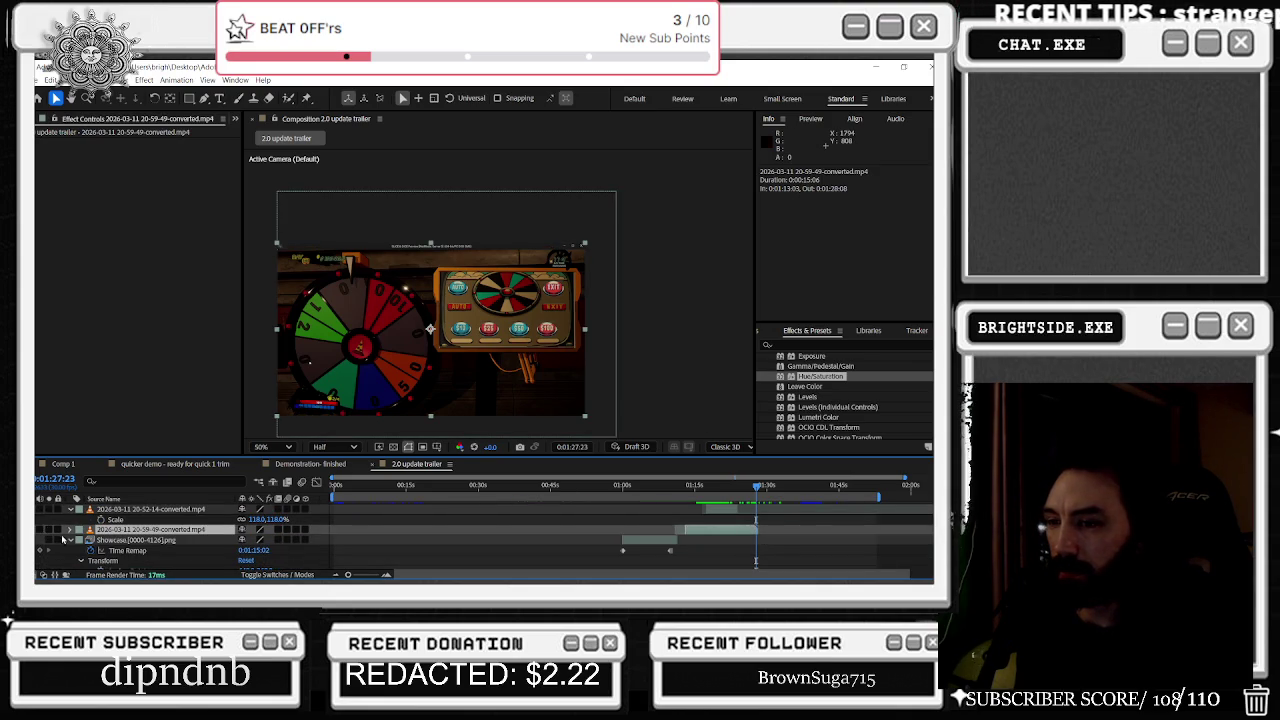
mouse_move(748, 489)
mouse_down()
mouse_move(715, 491)
mouse_move(740, 492)
mouse_up()
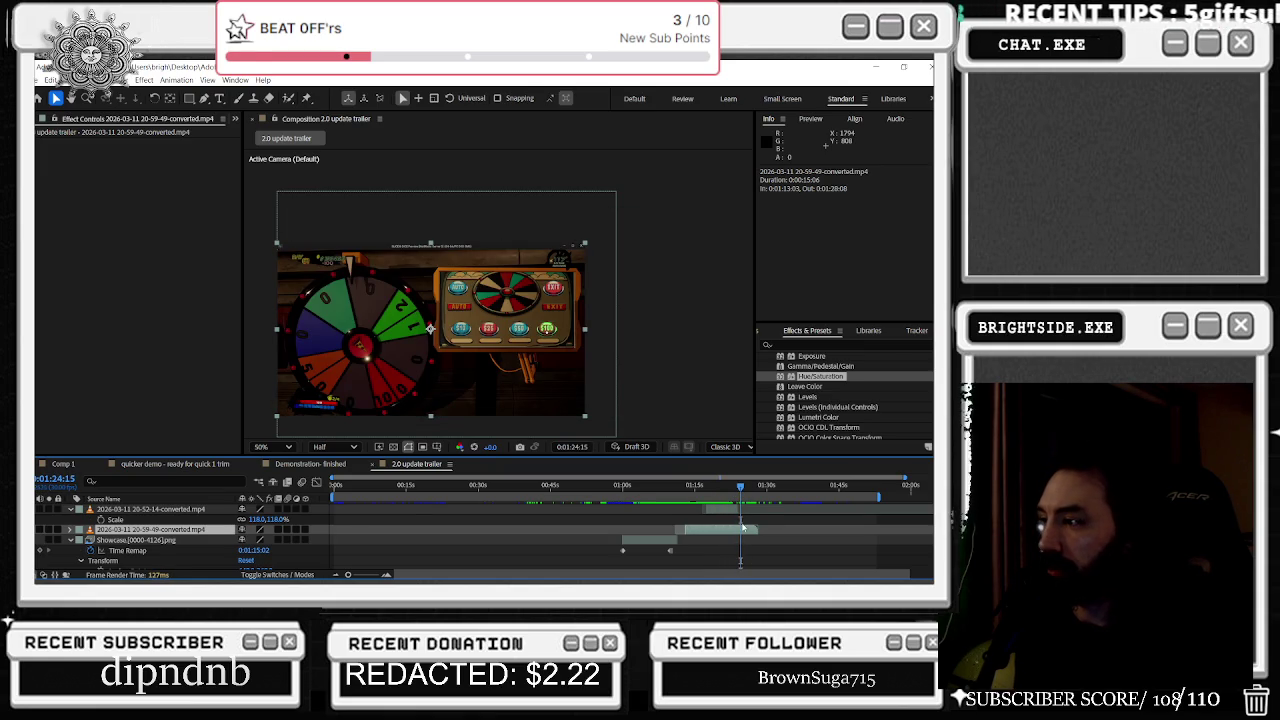
key(ctrl+shift+d)
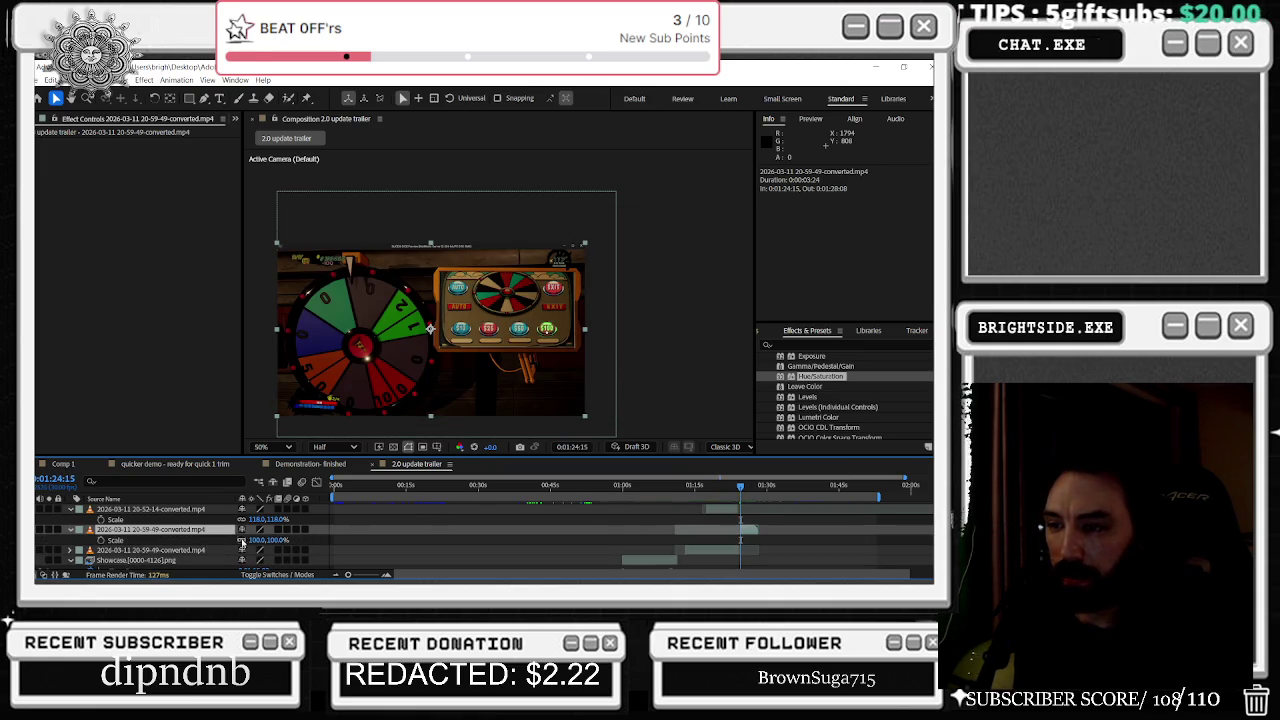
Step: Enlarge the later part of the clip to 115% and reposition it to about 640, 304
drag(251, 539, 266, 539)
mouse_move(468, 358)
mouse_down()
mouse_move(452, 355)
mouse_move(472, 347)
mouse_up()
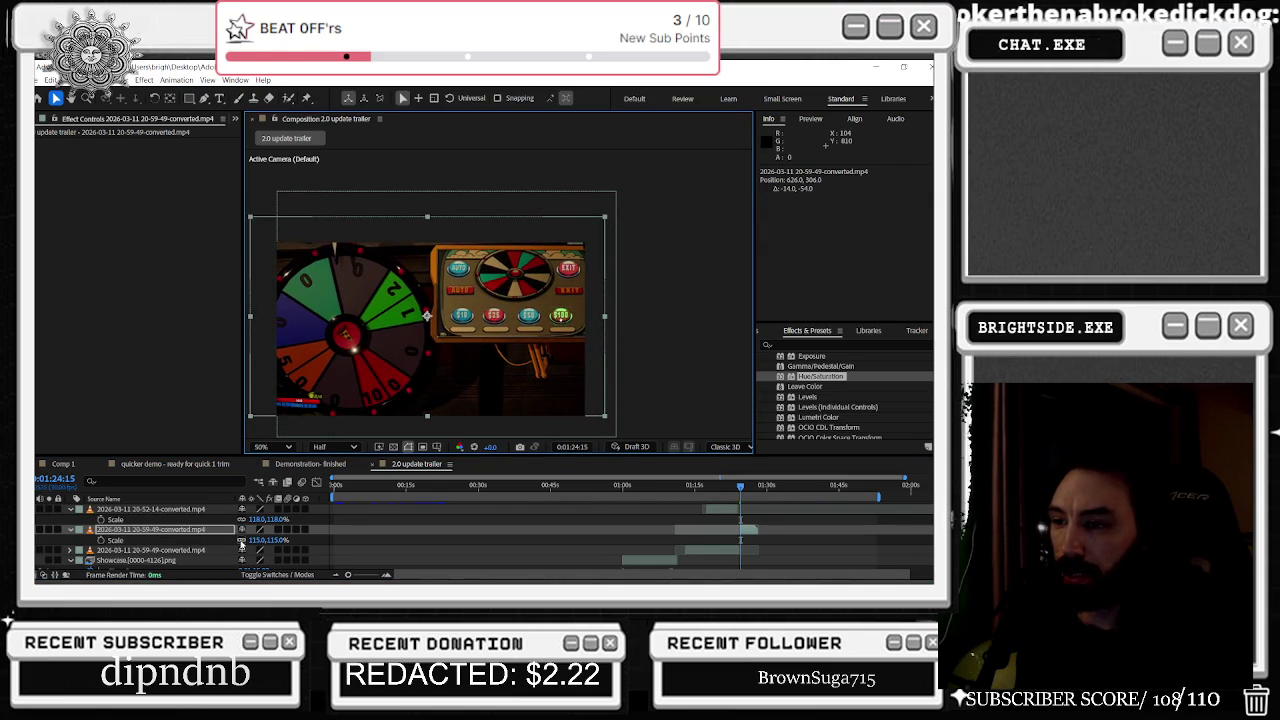
drag(248, 539, 249, 537)
click(379, 394)
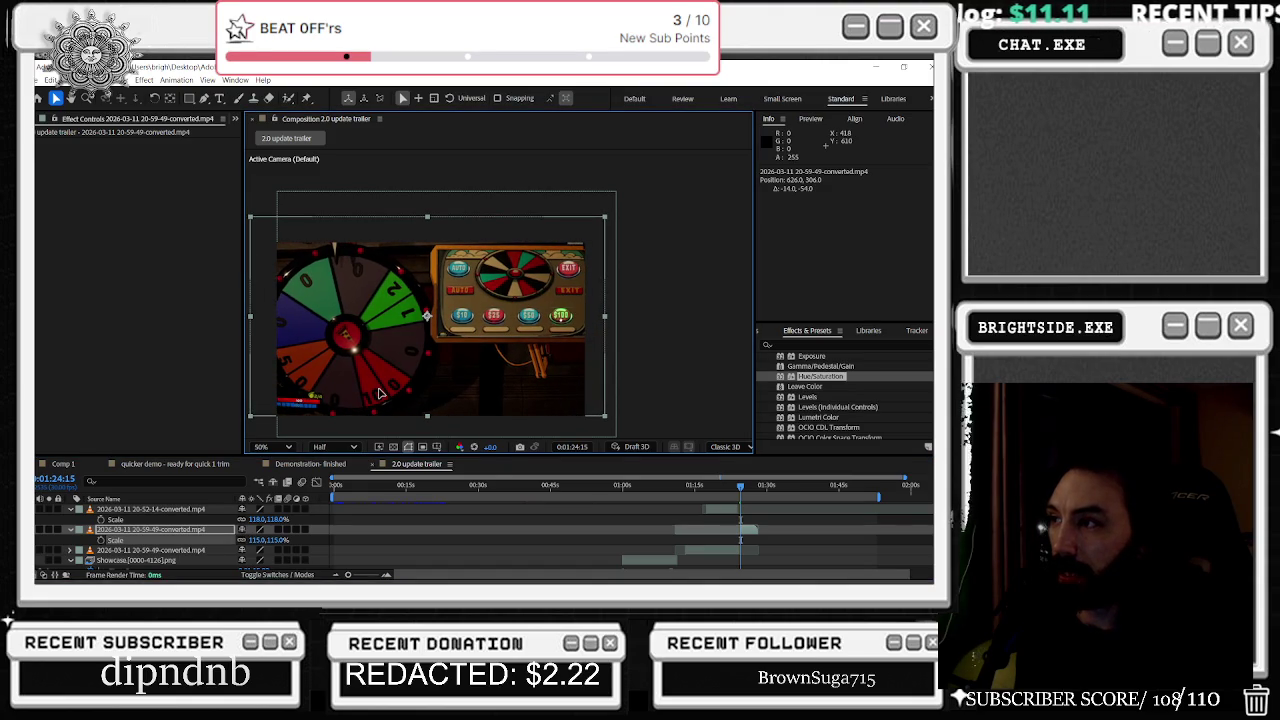
drag(379, 394, 381, 394)
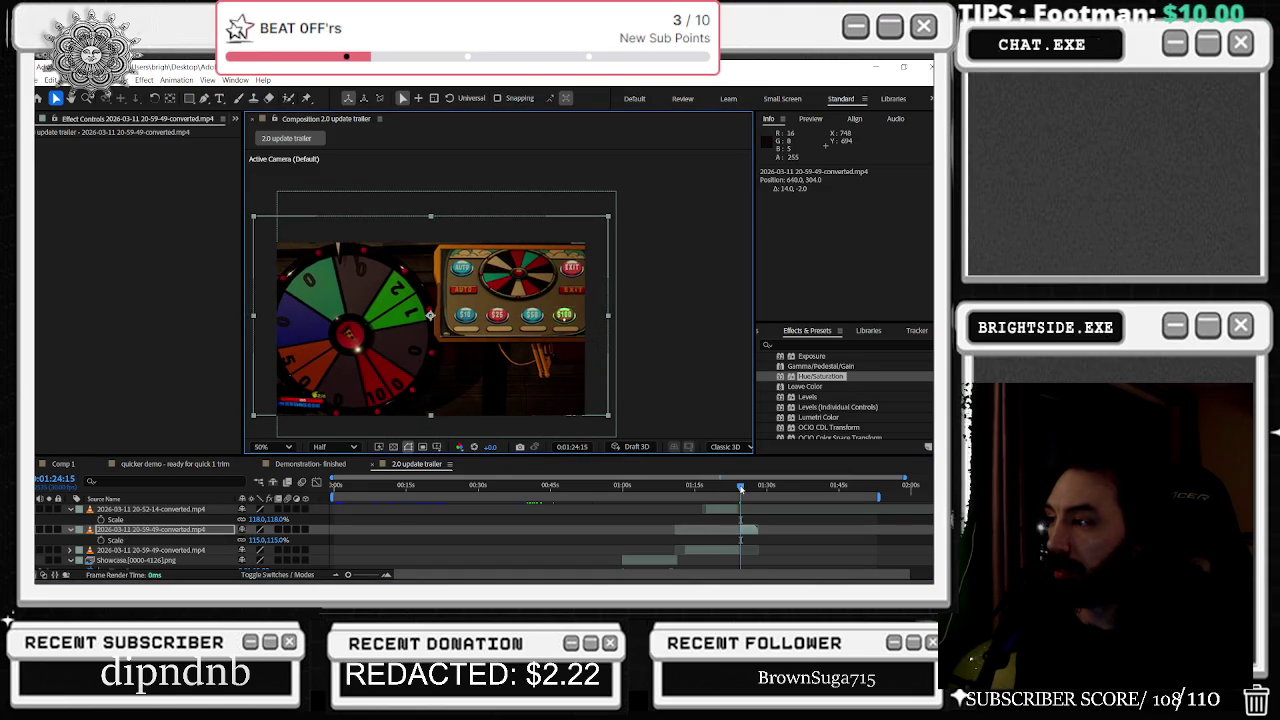
drag(740, 488, 731, 490)
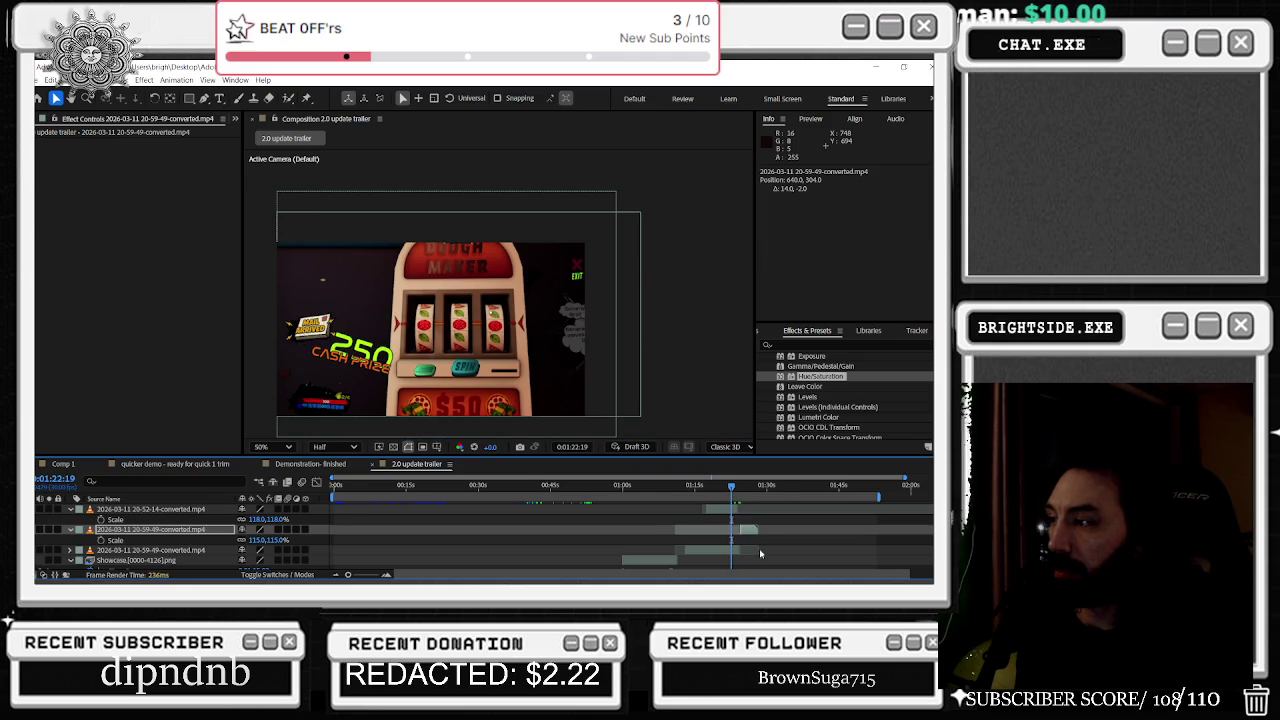
Step: Step back a few frames from the wheel clip and select the 20-52-14 slot-machine layer
scroll(760, 553, up, 3)
click(734, 528)
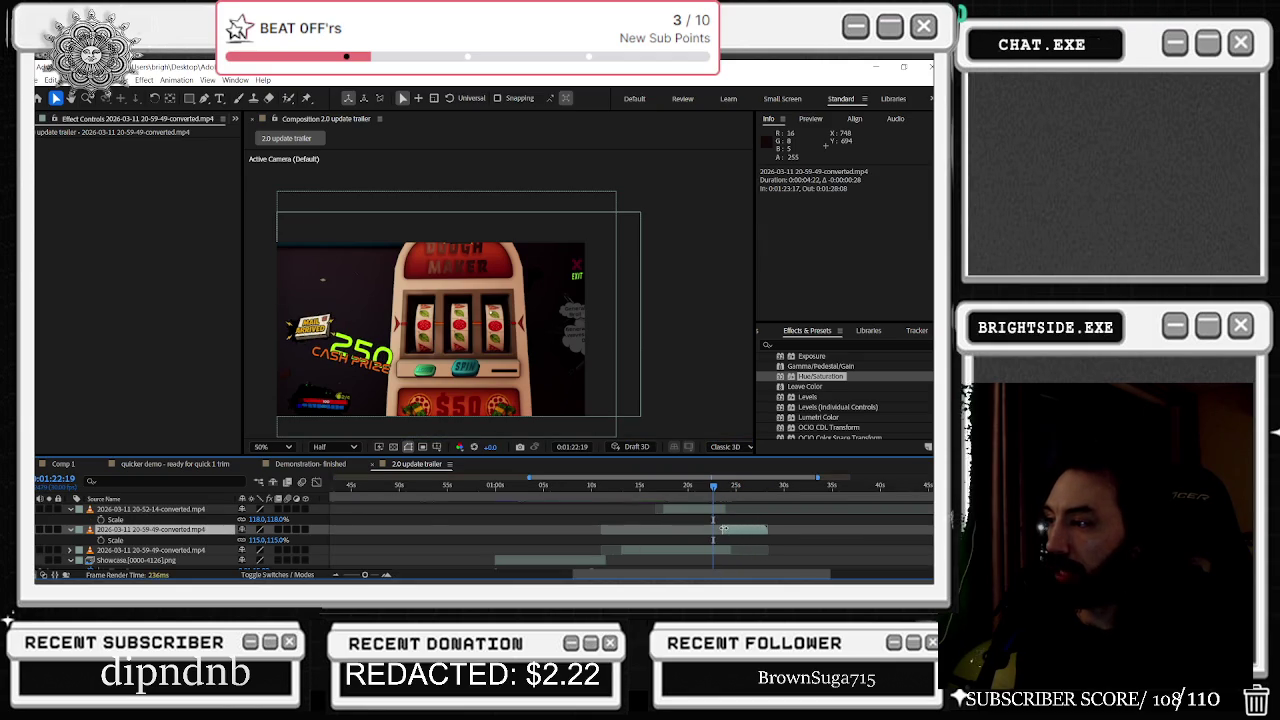
drag(703, 488, 701, 488)
click(686, 550)
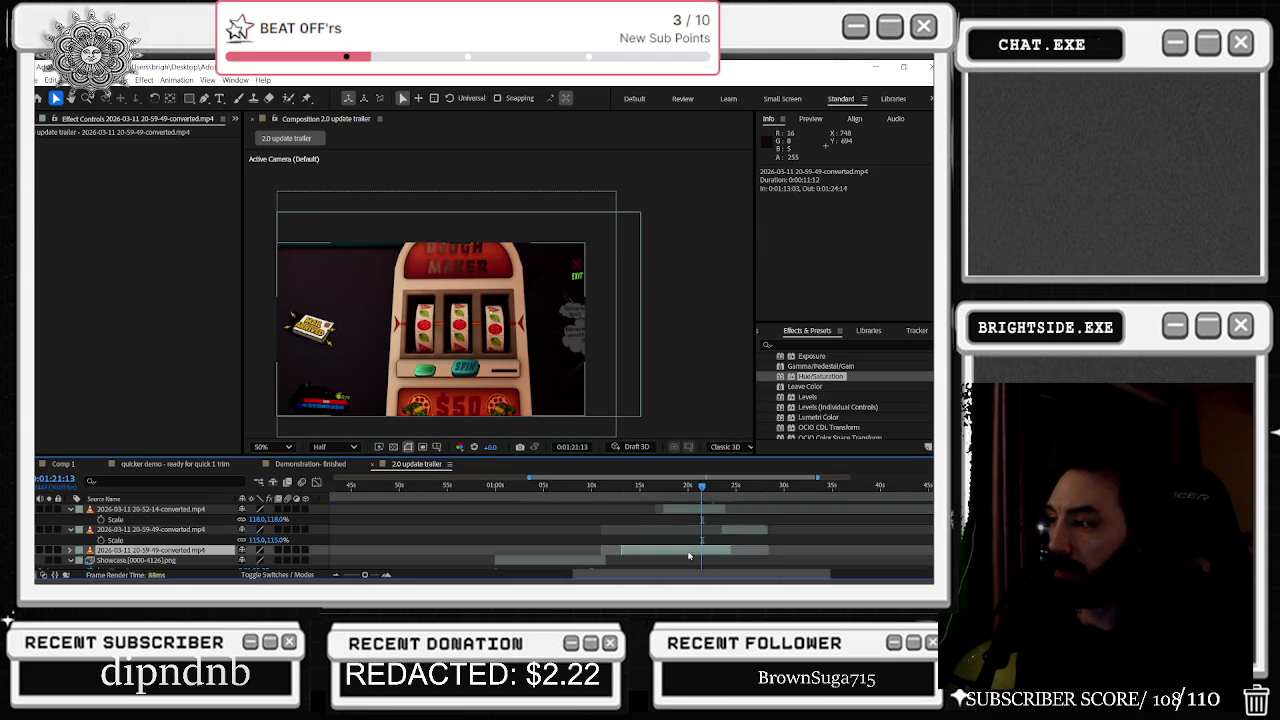
key(ctrl+Up)
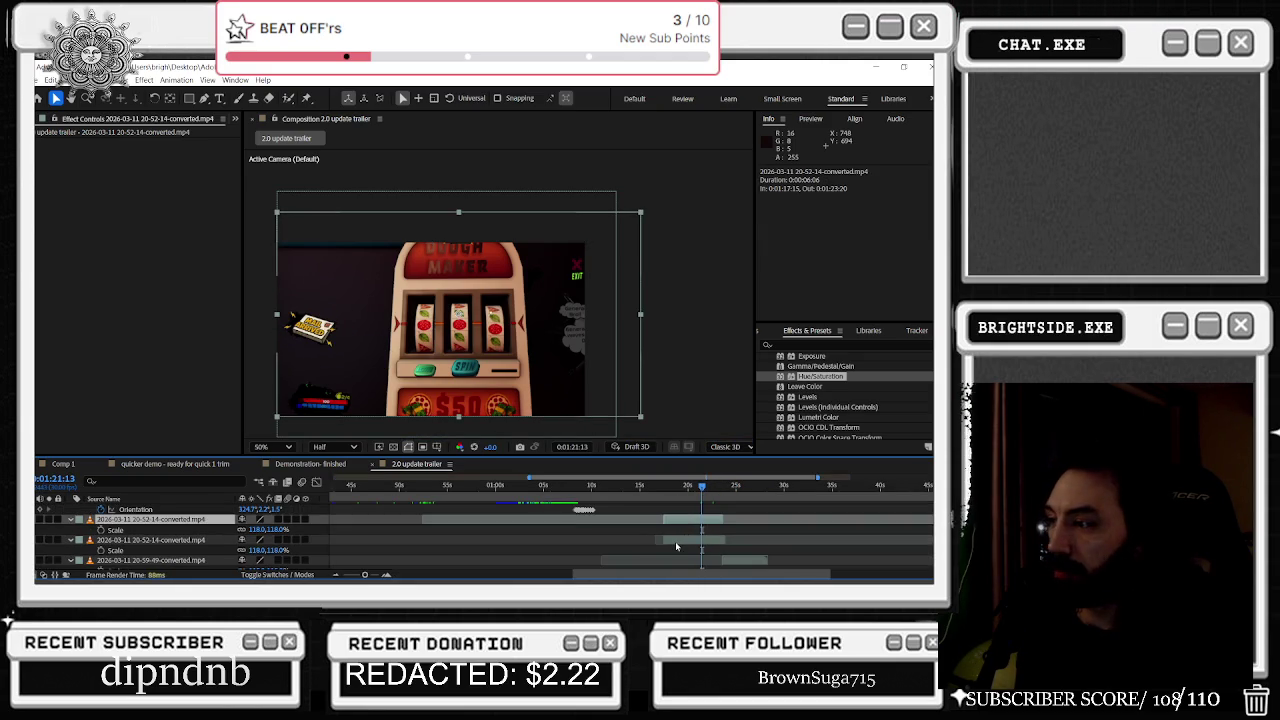
scroll(675, 541, up, 2)
Step: Set the 20-52-14 clip to 114% at position 688, 344, then scrub back to 3 NEW MINI-GAMES
click(47, 551)
click(47, 551)
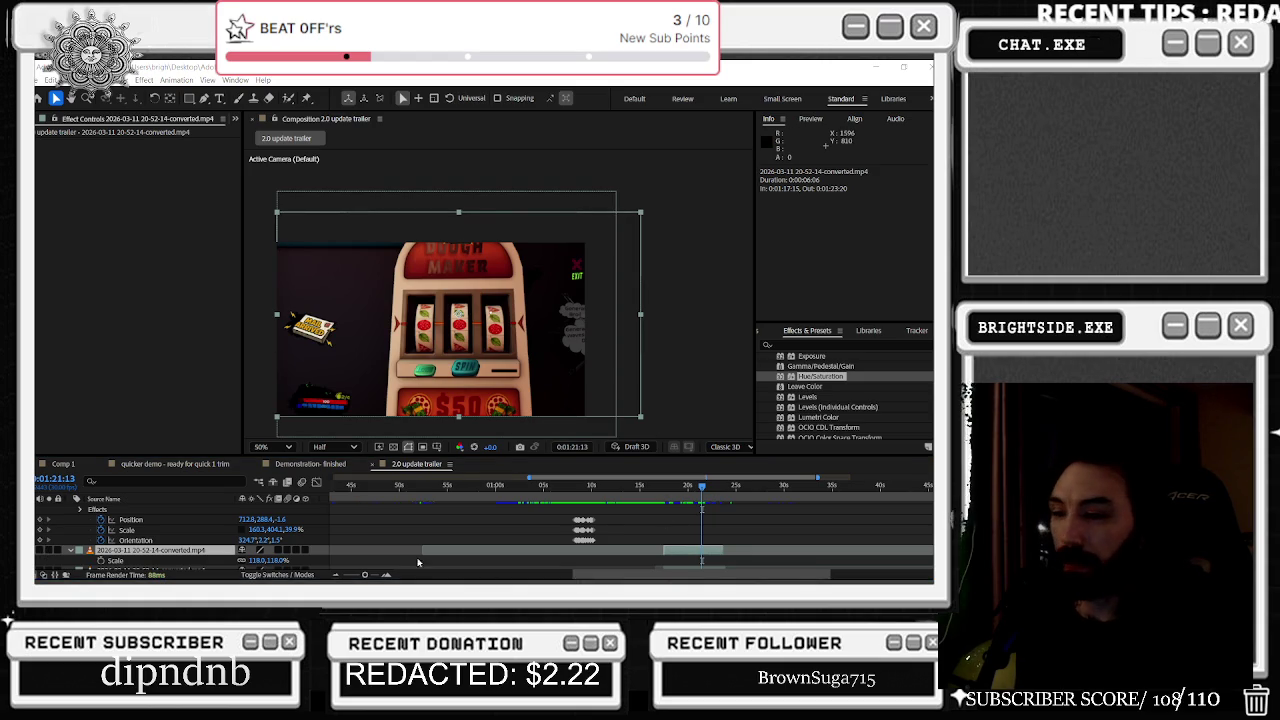
scroll(134, 554, down, 1)
drag(264, 529, 258, 531)
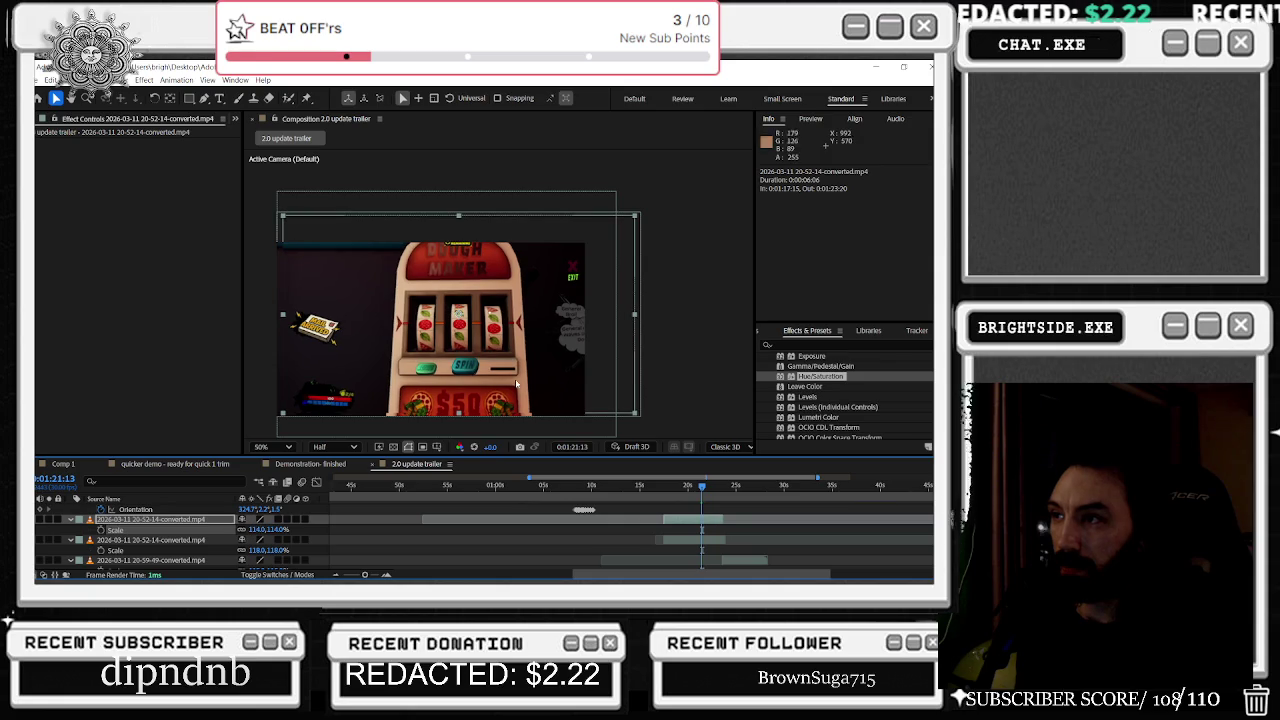
mouse_move(461, 268)
mouse_down()
mouse_move(453, 280)
mouse_move(489, 311)
mouse_move(521, 318)
mouse_move(497, 316)
mouse_up()
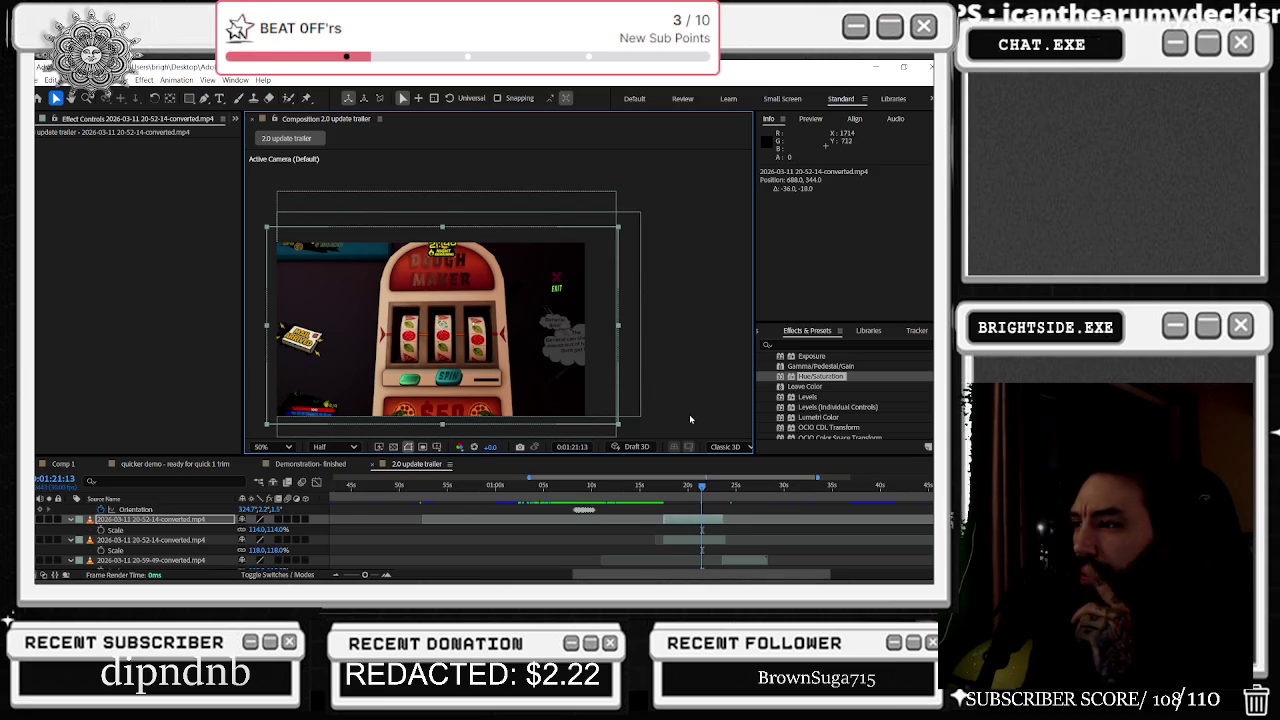
click(664, 487)
mouse_move(664, 487)
mouse_down()
mouse_move(405, 495)
mouse_move(326, 523)
mouse_move(434, 525)
mouse_up()
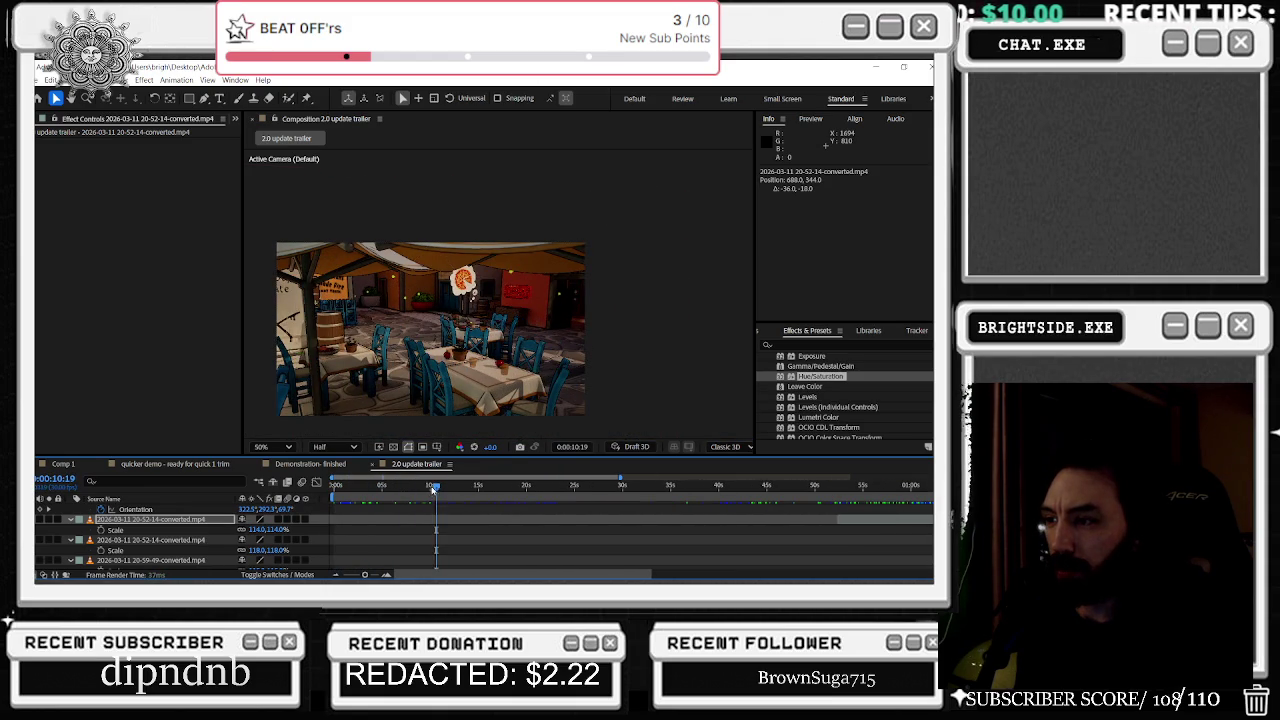
Step: Scrub through the red room and alley scenes around 28-30 seconds and play a preview
scroll(378, 485, right, 3)
drag(378, 485, 625, 474)
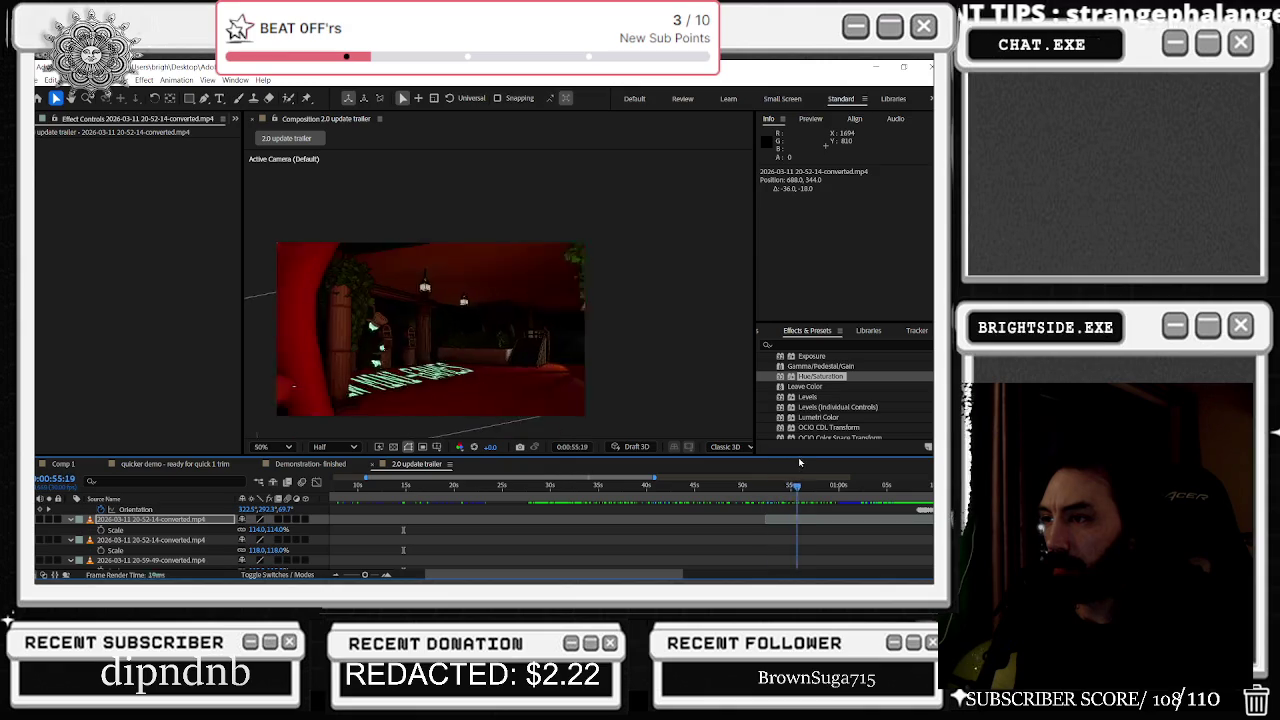
drag(775, 464, 372, 509)
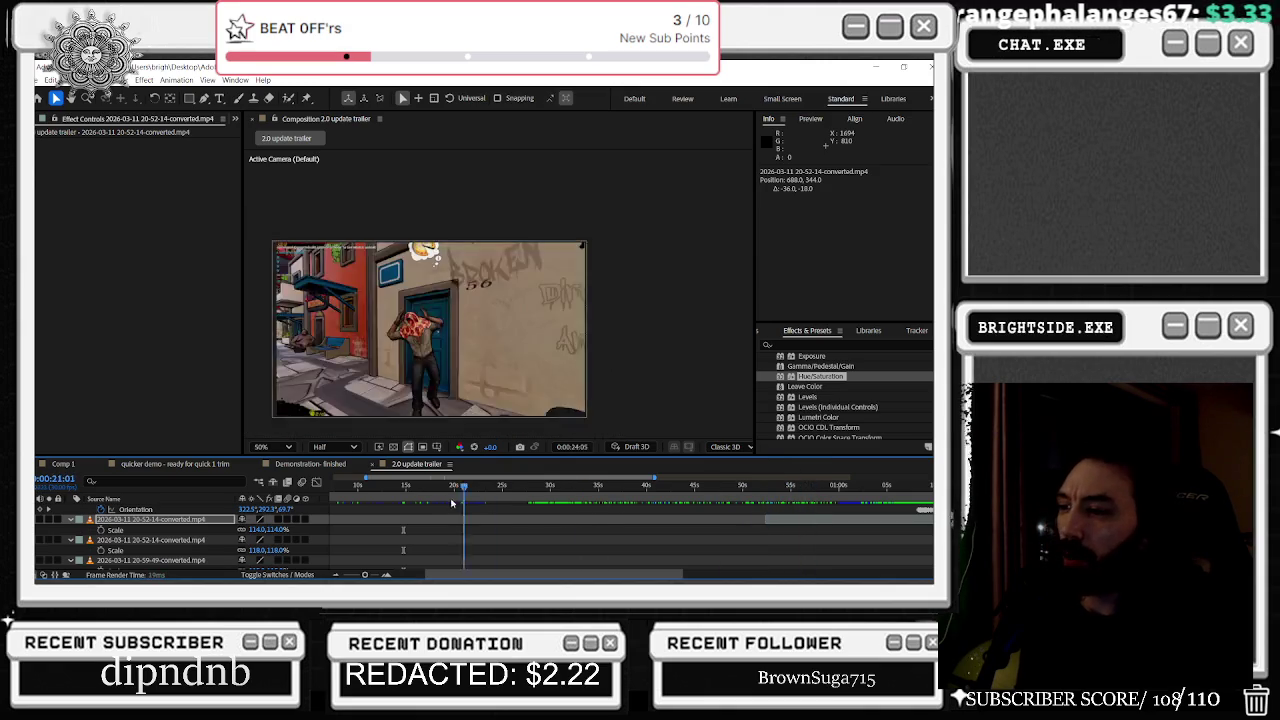
drag(519, 482, 633, 485)
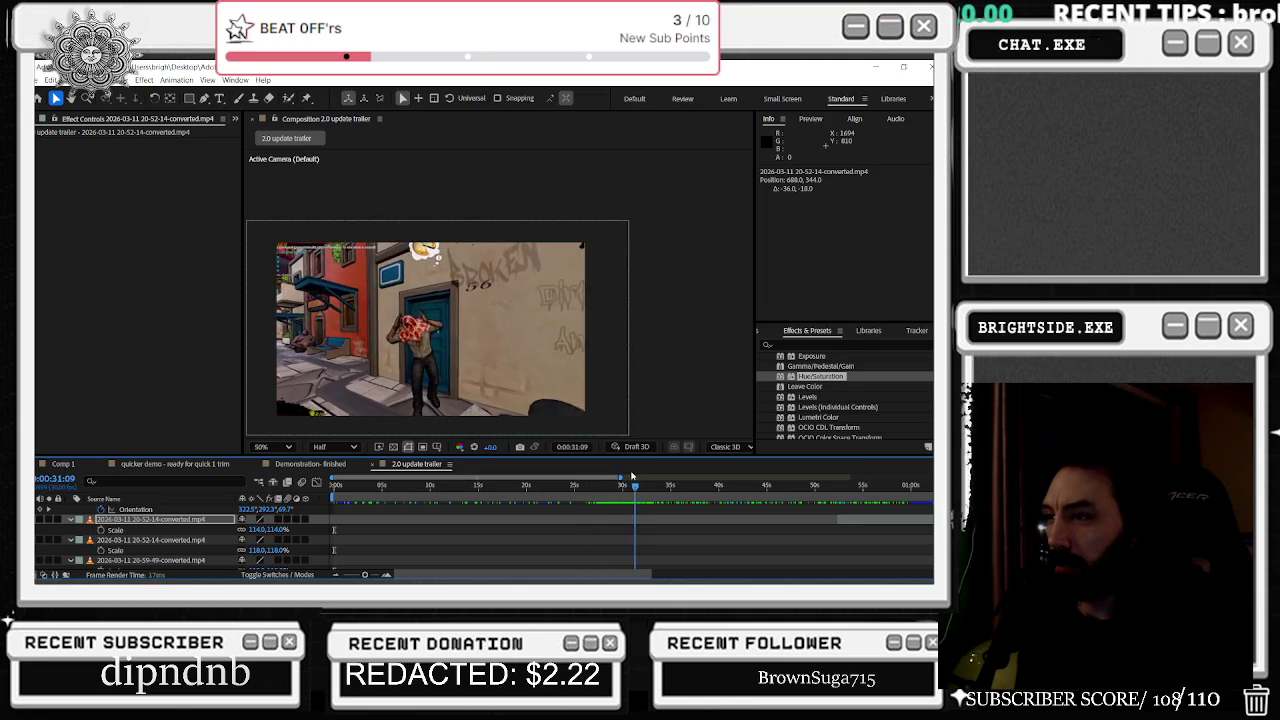
mouse_move(582, 484)
mouse_down()
mouse_move(548, 485)
mouse_move(593, 487)
mouse_up()
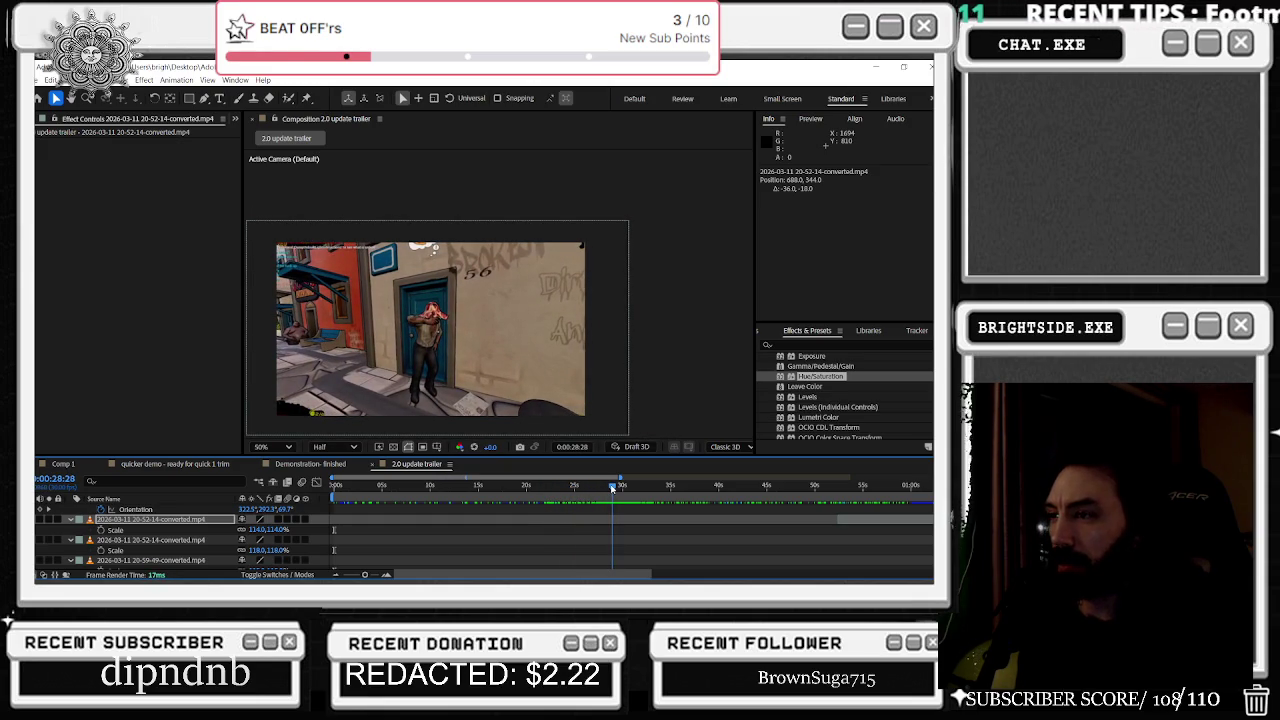
drag(614, 488, 610, 490)
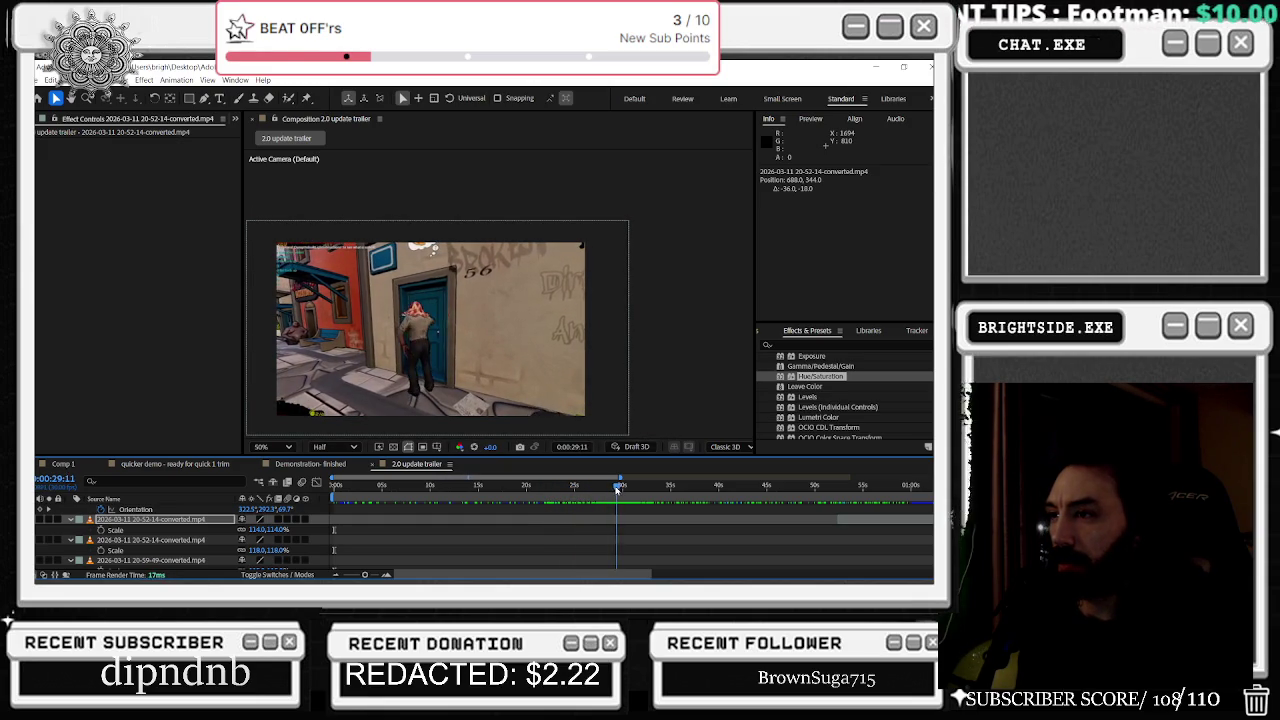
key(space)
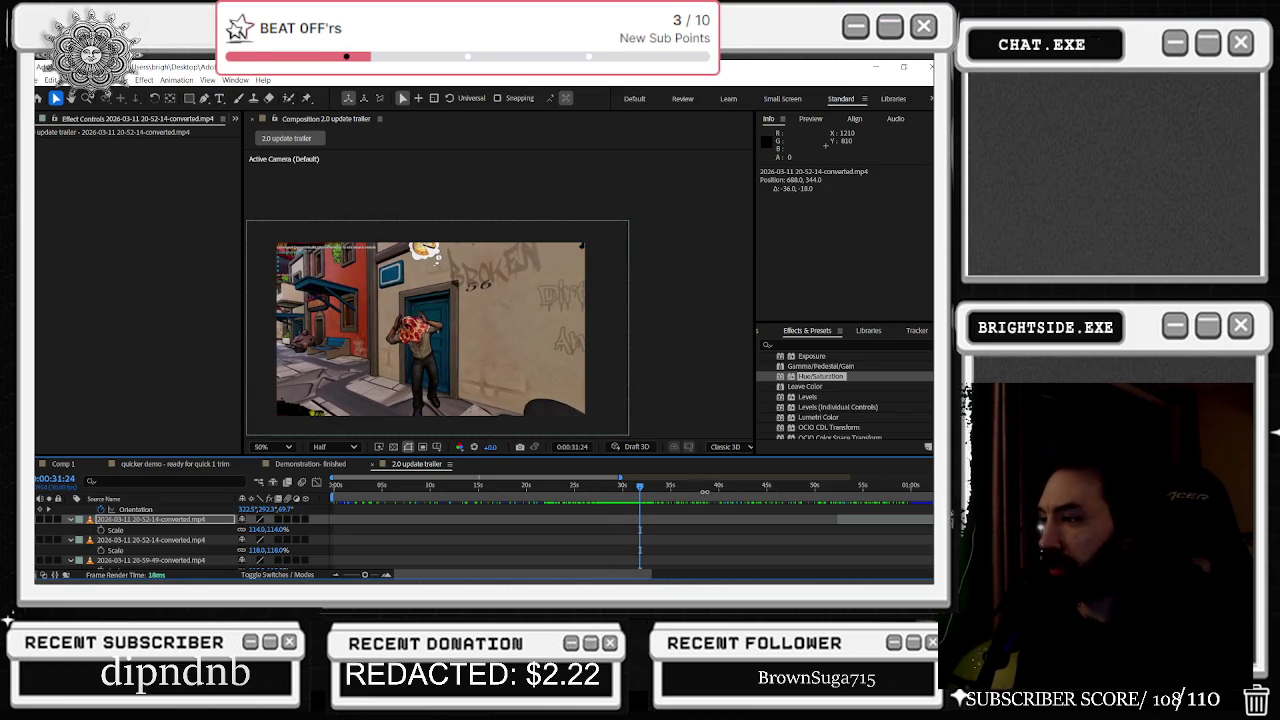
Step: Step frame by frame through the NEW ENEMIES street shot, ending at 1:40:01
drag(648, 491, 719, 485)
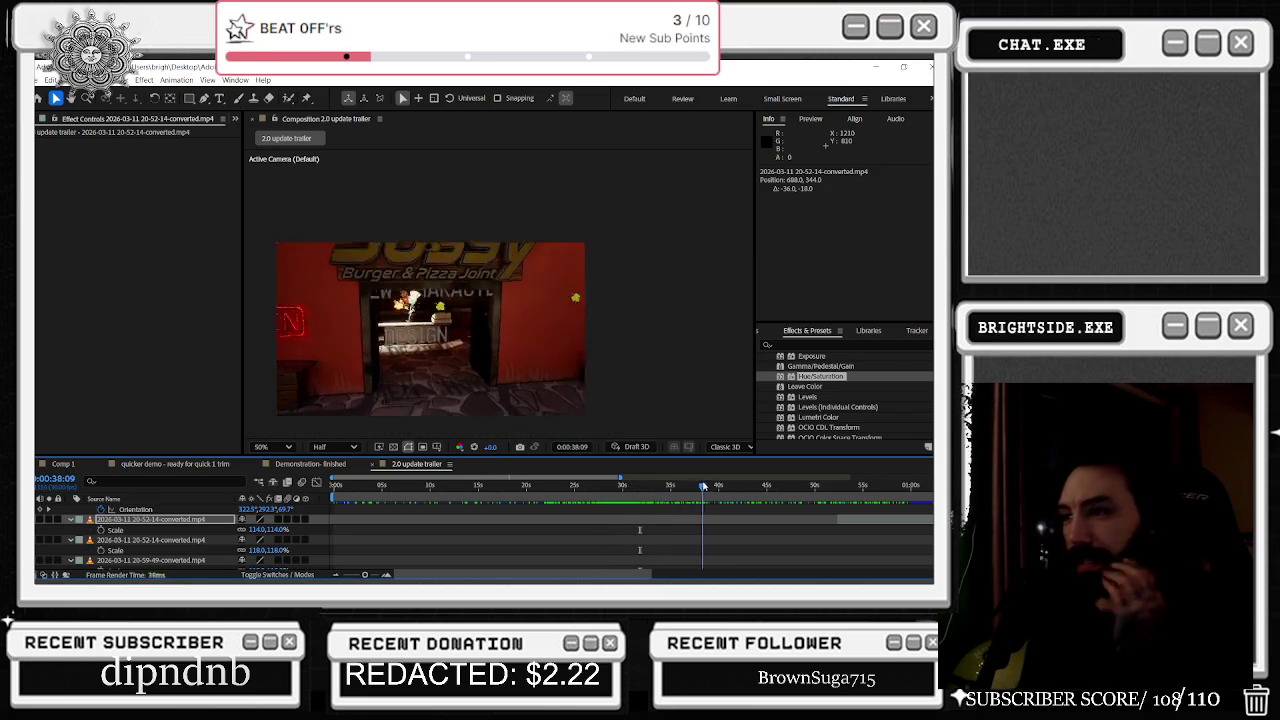
mouse_move(719, 485)
mouse_down()
mouse_move(786, 487)
mouse_move(506, 491)
mouse_move(735, 497)
mouse_move(835, 473)
mouse_move(905, 479)
mouse_move(709, 498)
mouse_up()
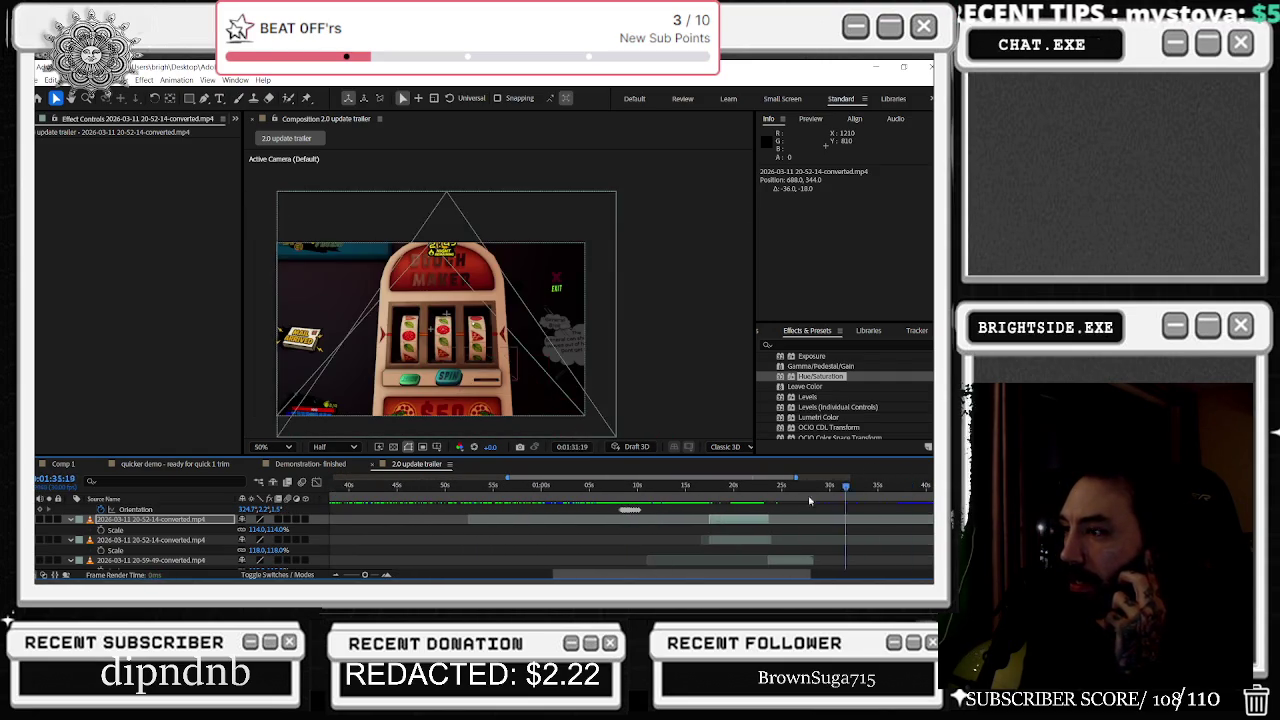
drag(737, 497, 839, 500)
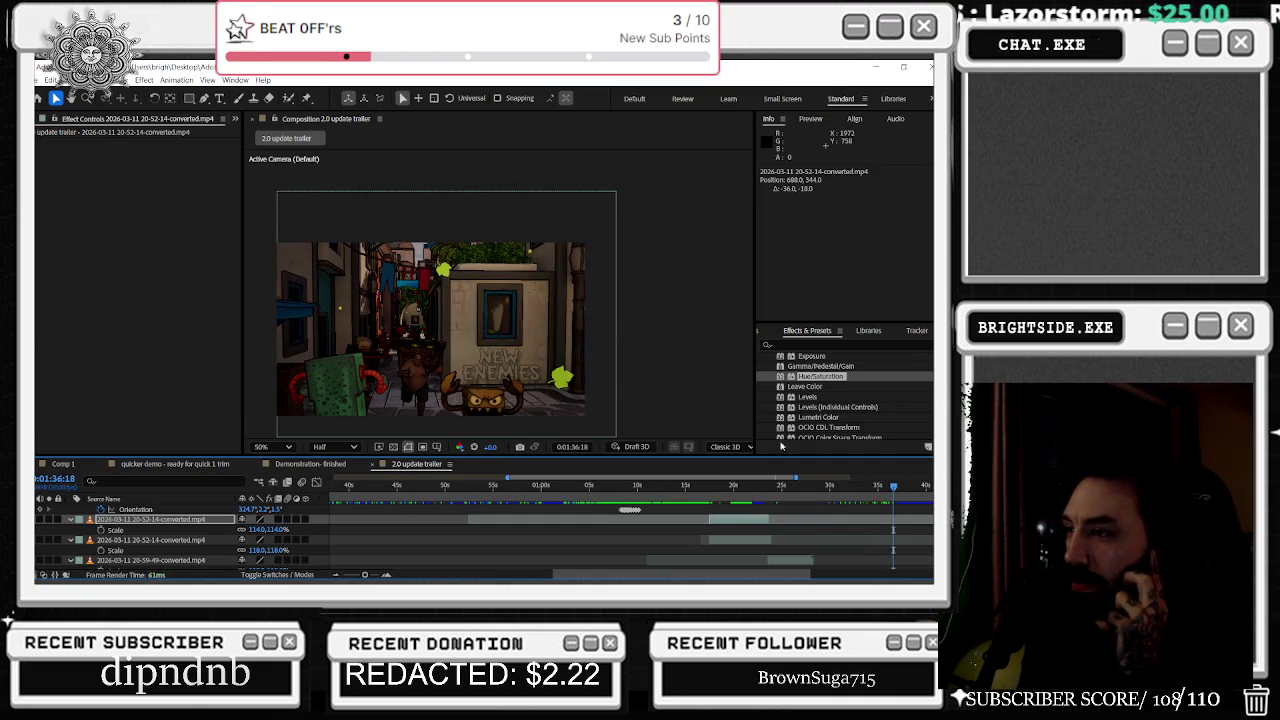
drag(730, 574, 774, 574)
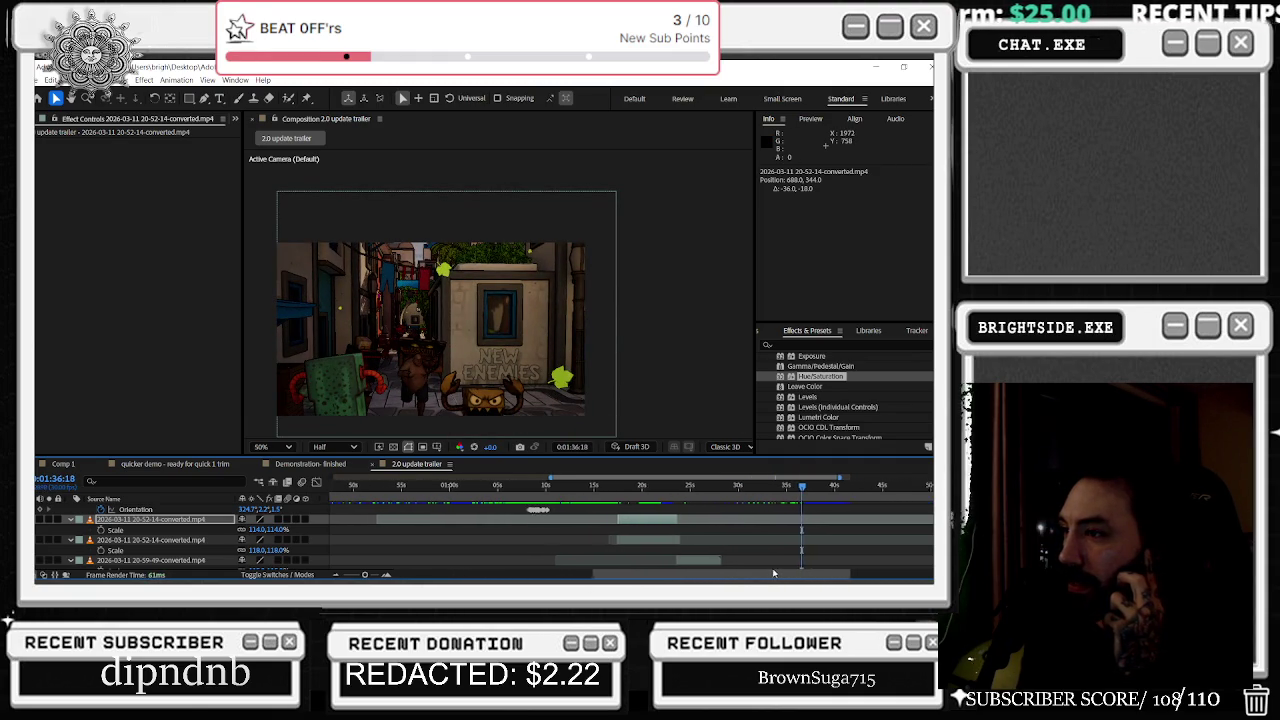
drag(801, 489, 807, 490)
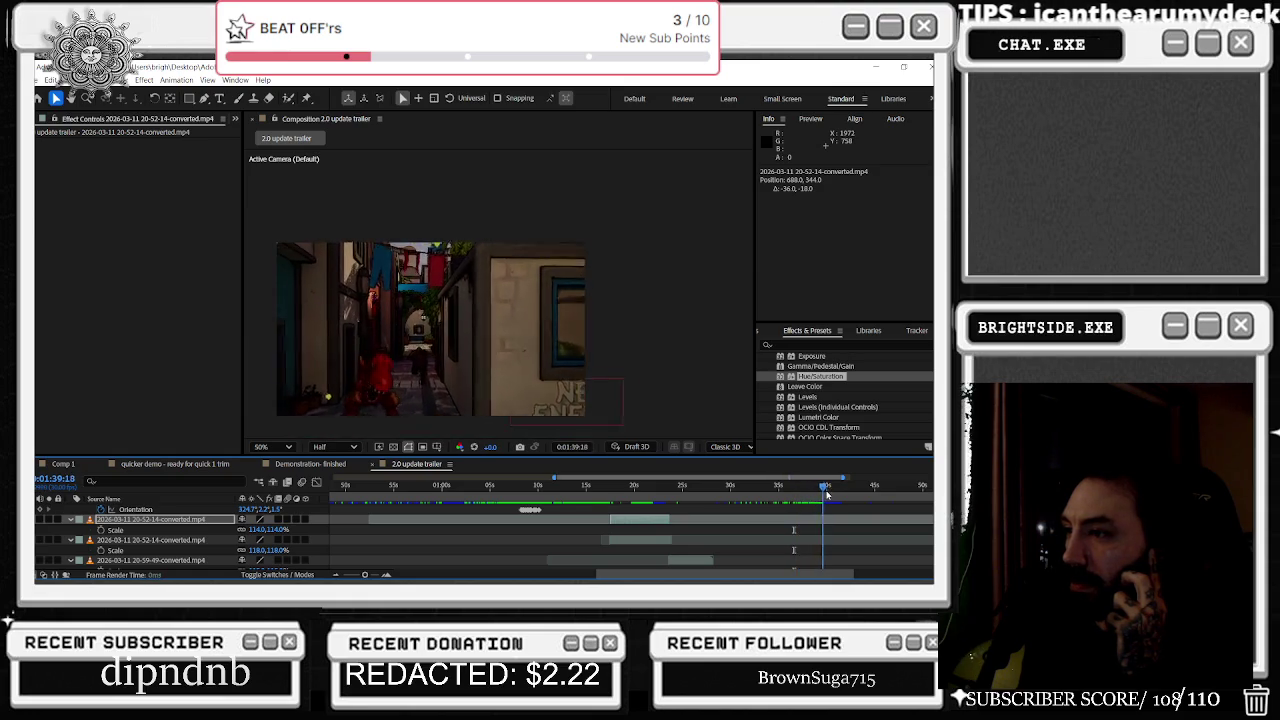
drag(800, 505, 790, 507)
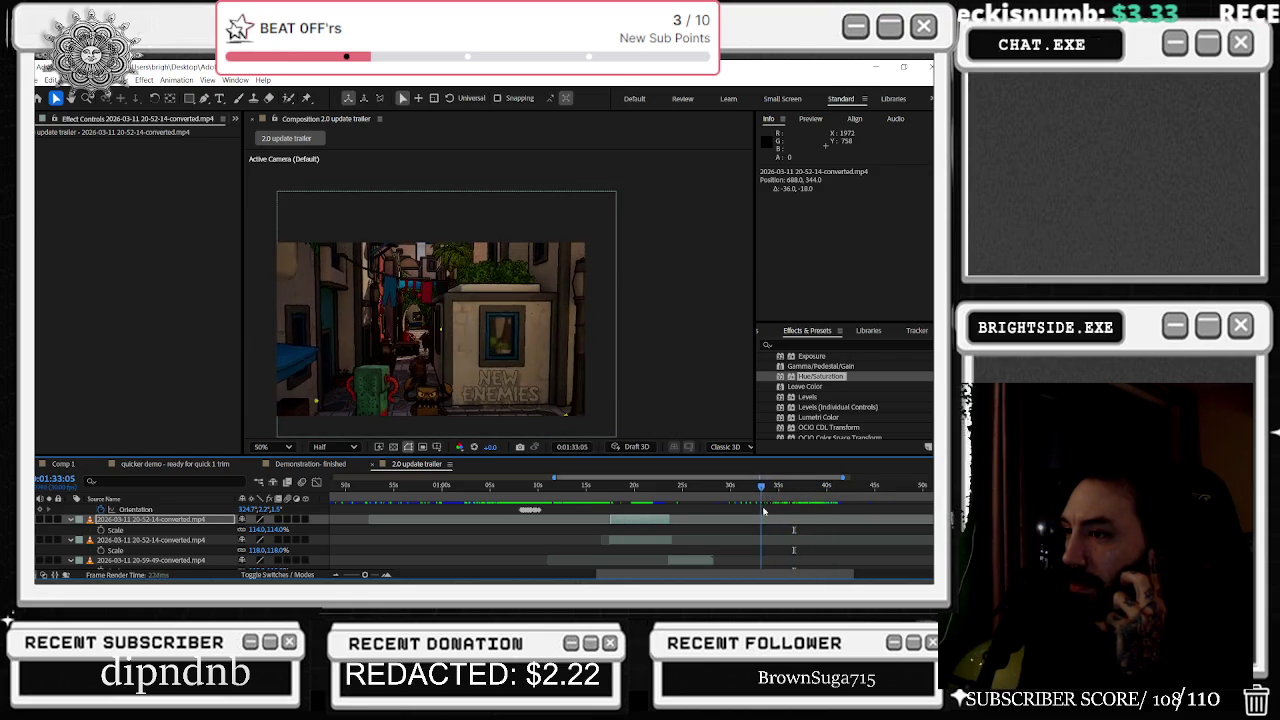
drag(793, 511, 806, 511)
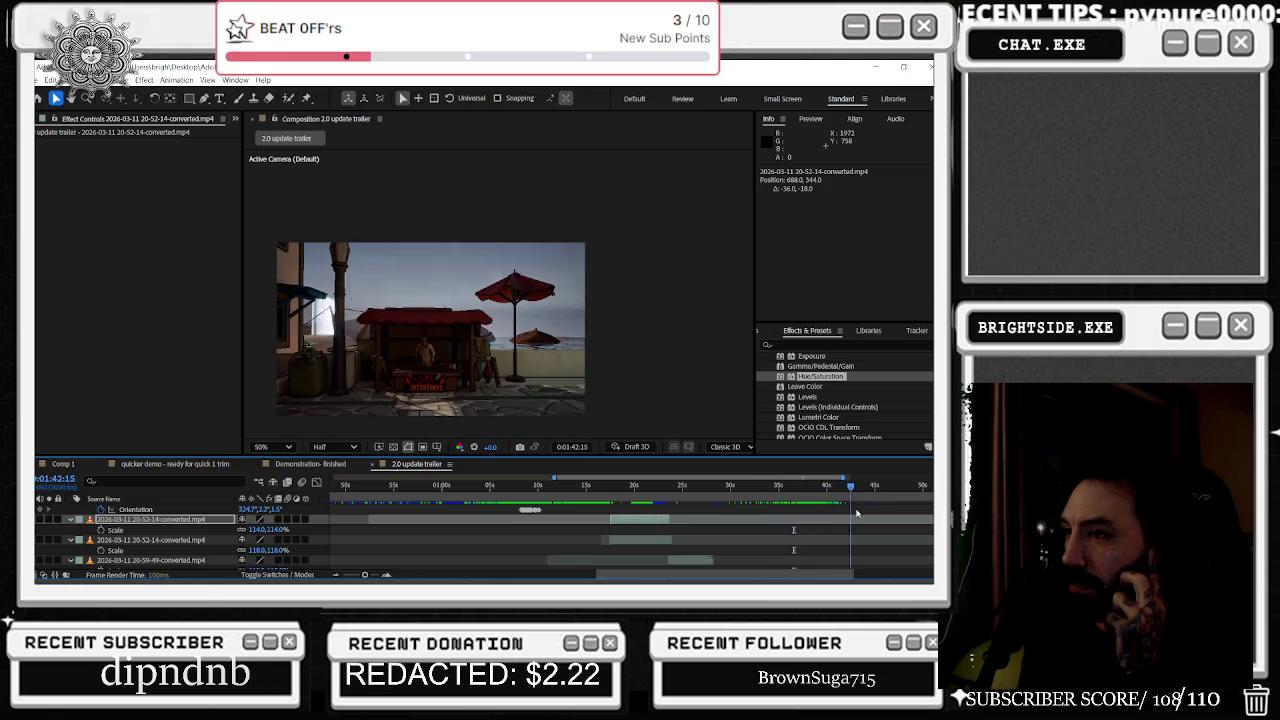
drag(865, 512, 826, 512)
scroll(856, 546, up, 3)
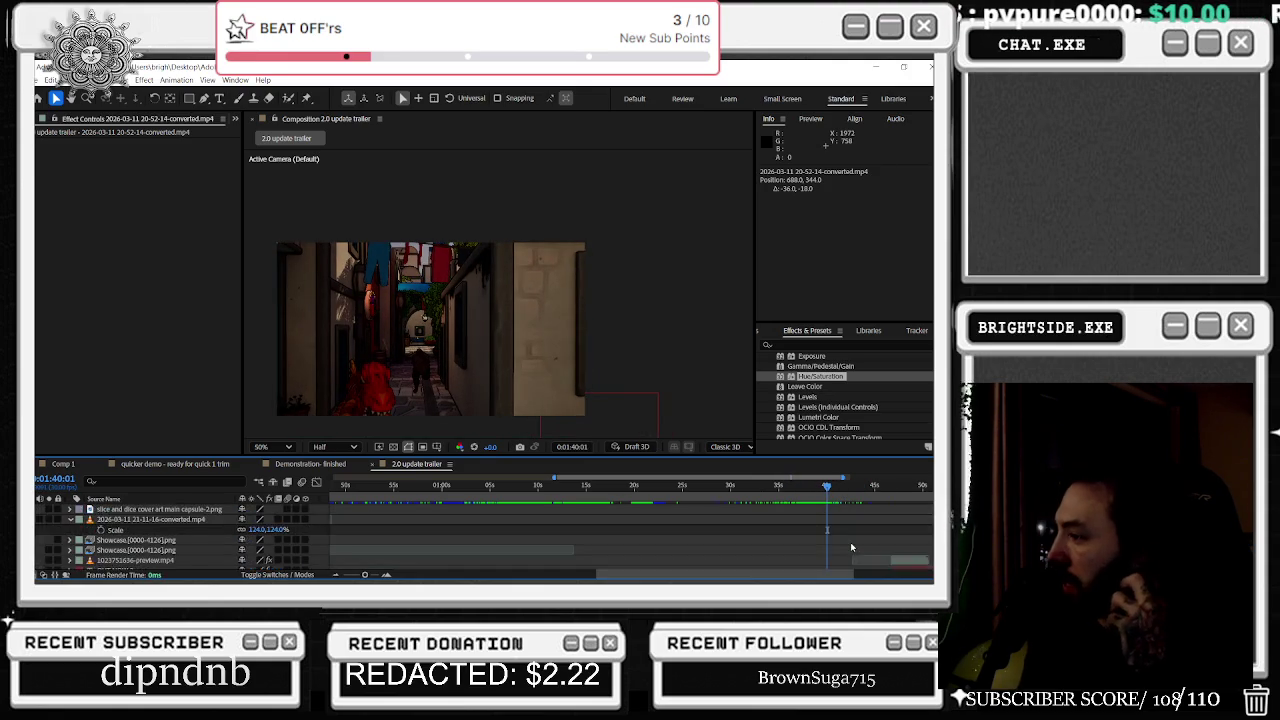
Step: Play the trailer from 1:40, then scrub back past the NEW ENEMIES shot to the start
key(space)
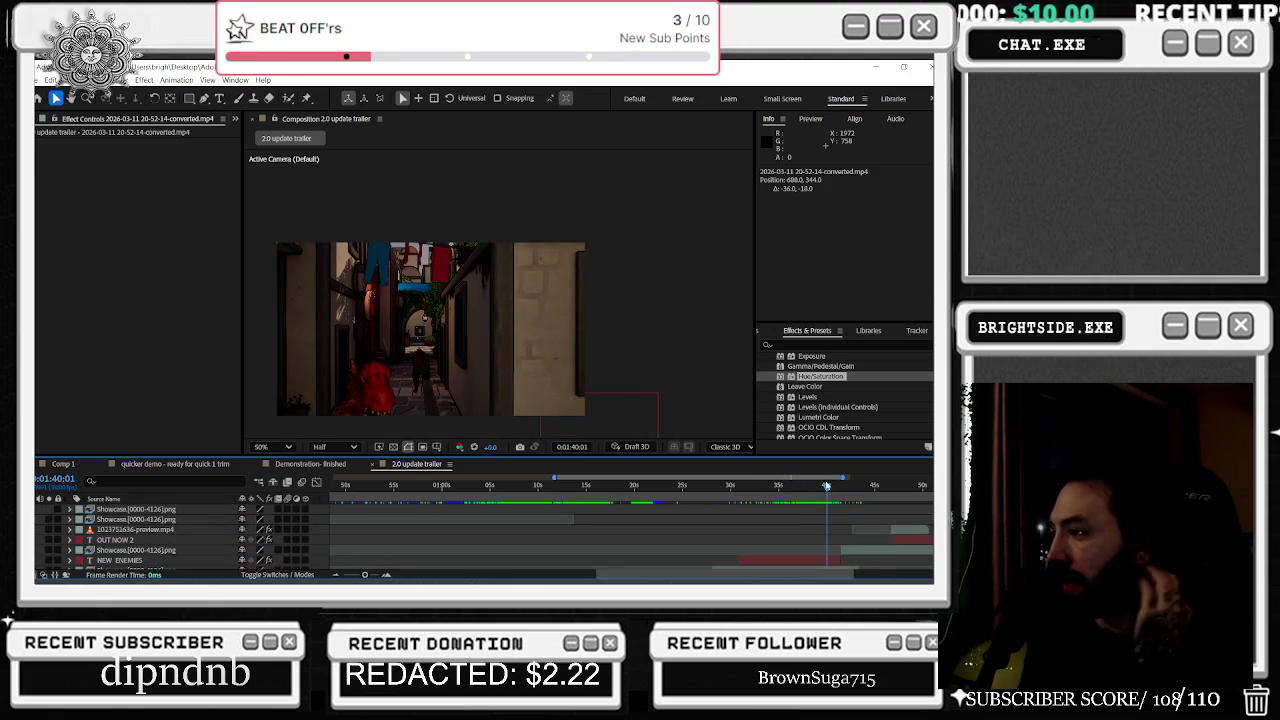
drag(828, 487, 806, 487)
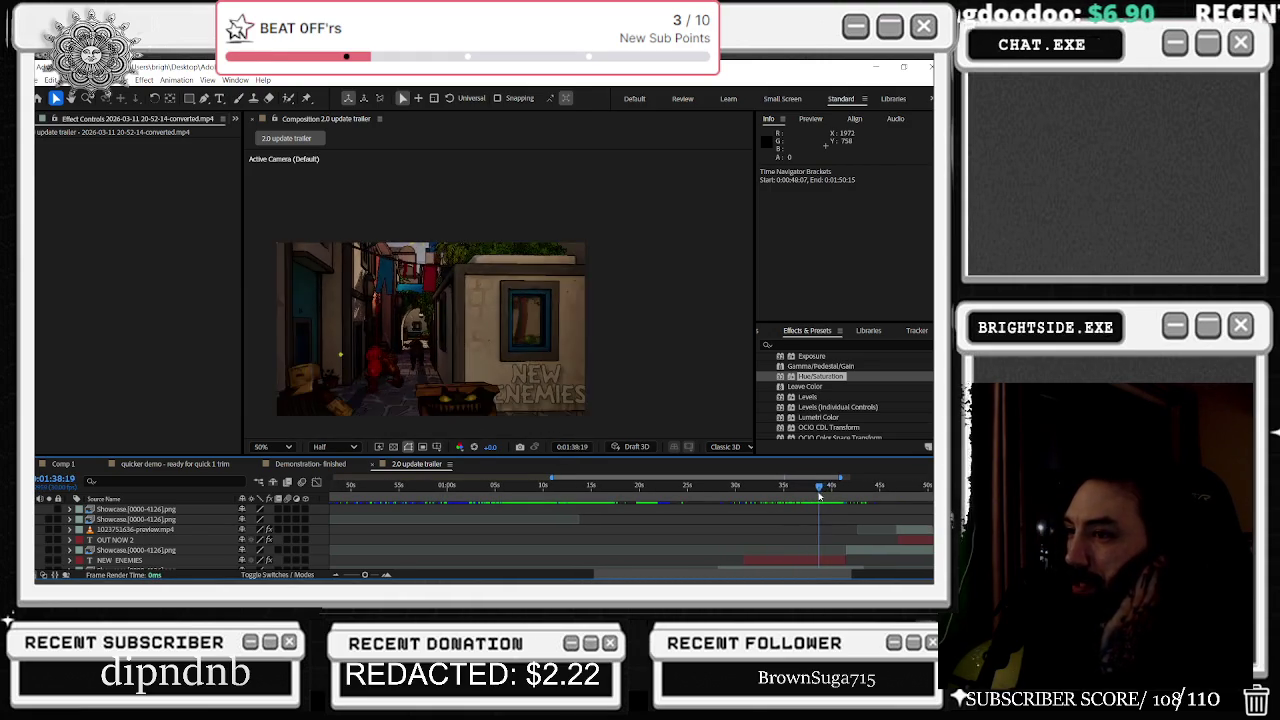
drag(819, 490, 770, 487)
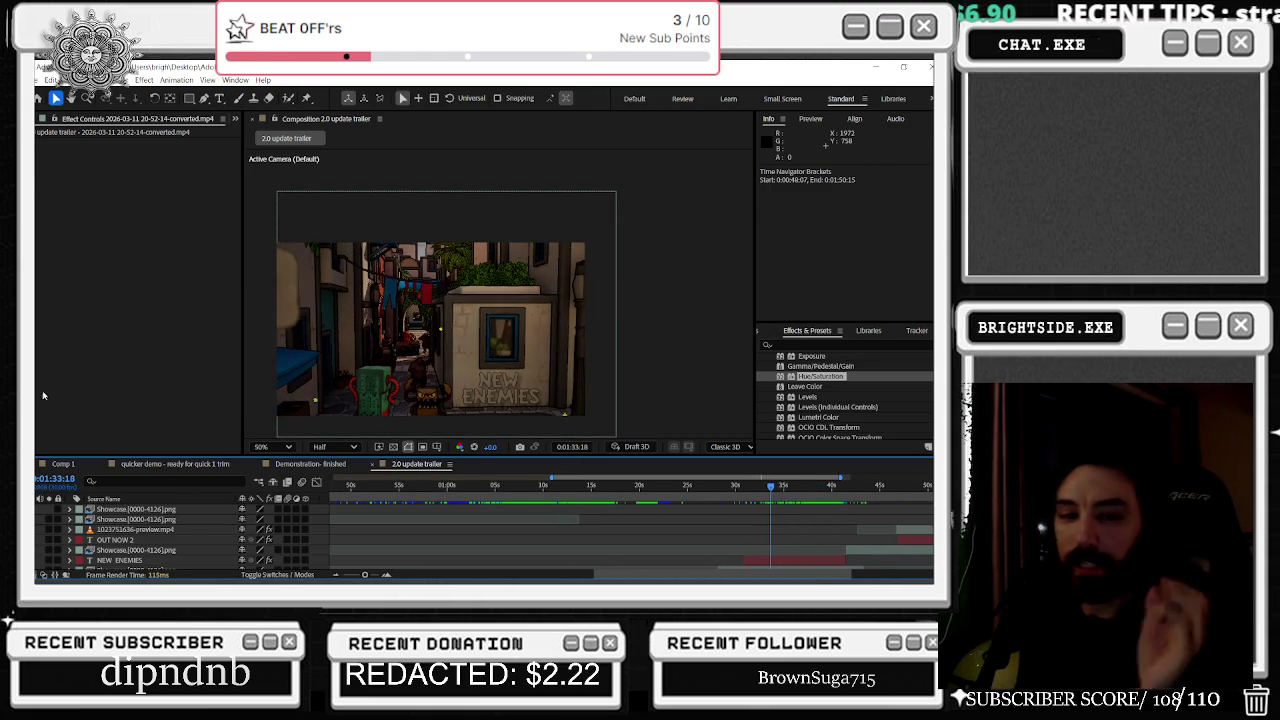
drag(504, 495, 349, 492)
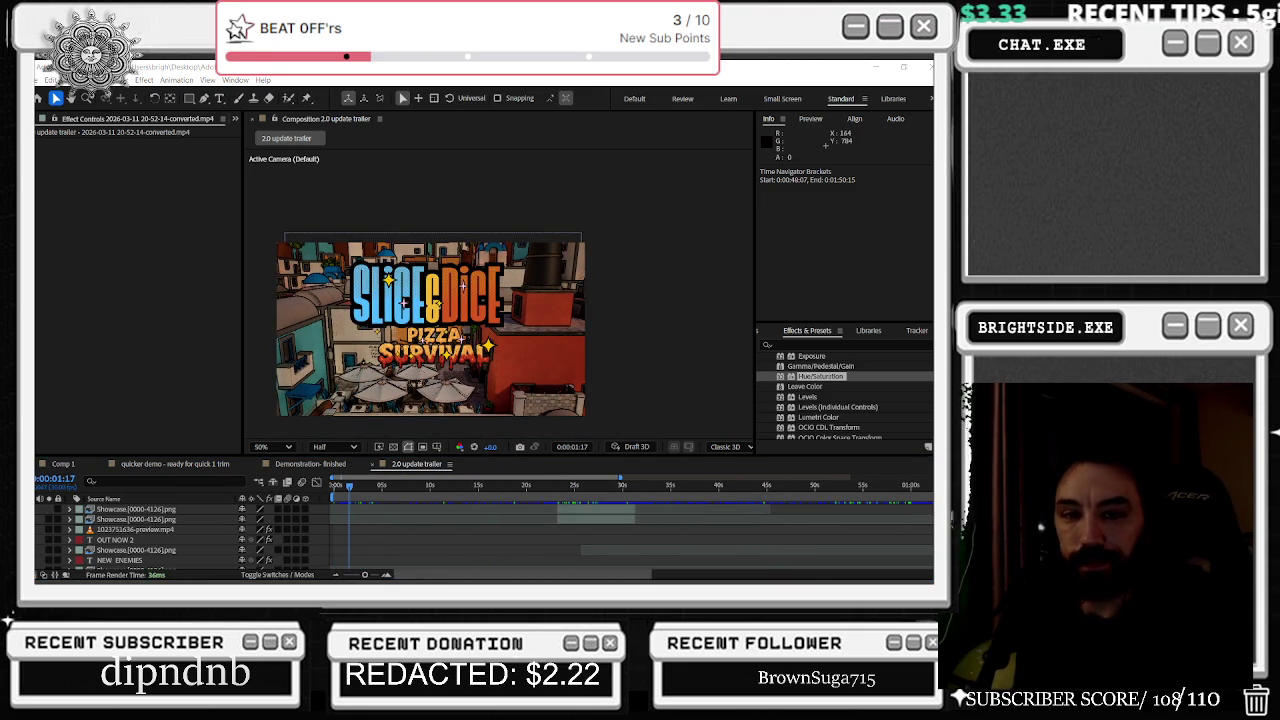
Step: Scrub from the opening title past 21 and 24 seconds to NEW MINI-GAMES, then preview
drag(362, 490, 467, 481)
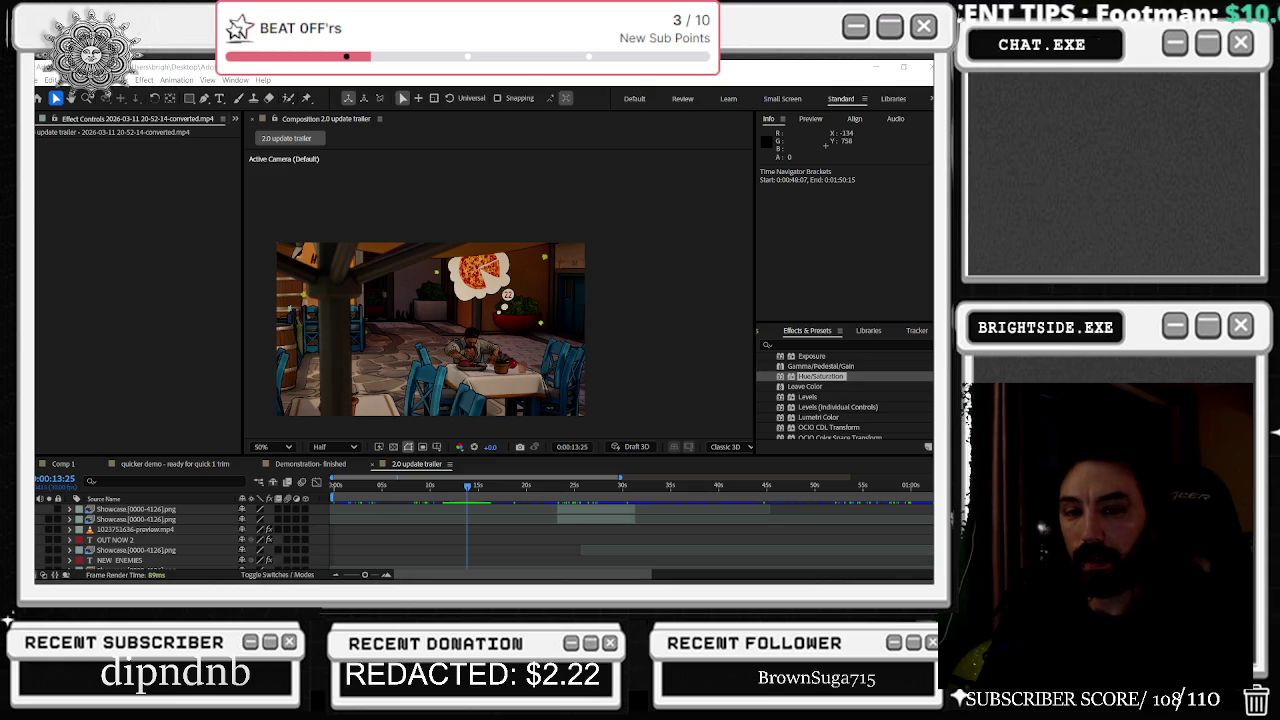
drag(473, 491, 542, 488)
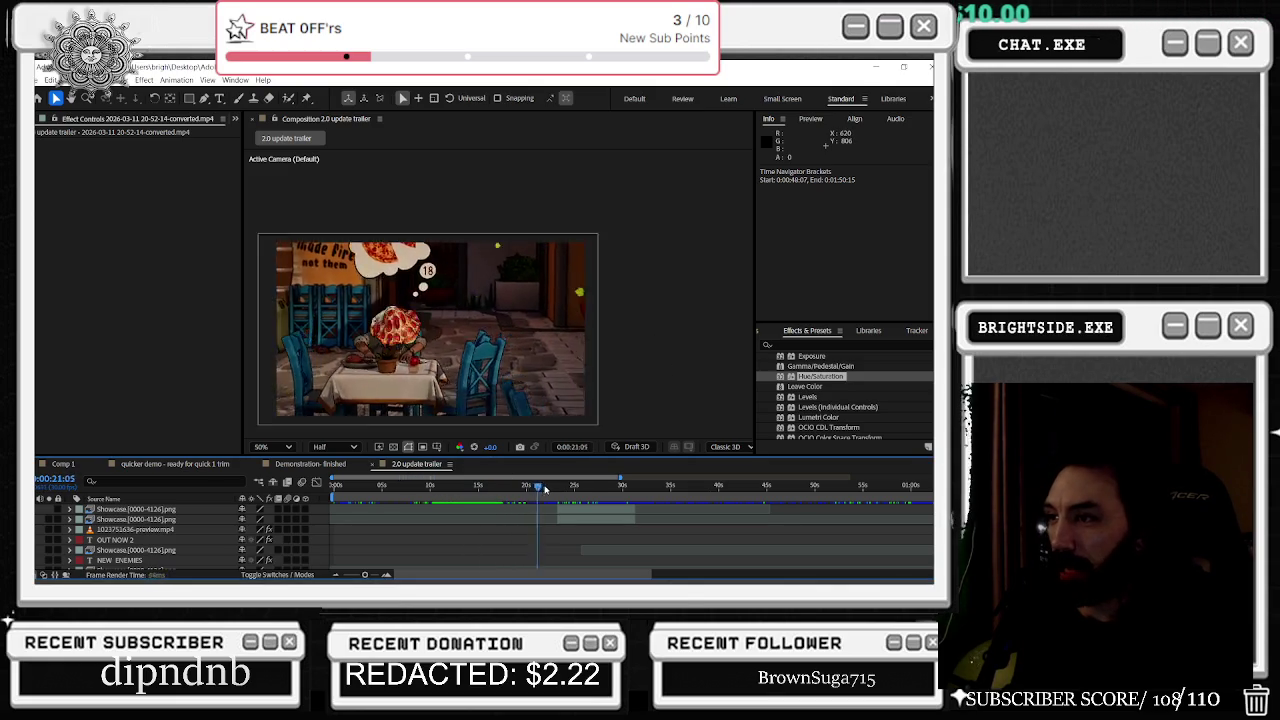
mouse_move(542, 488)
mouse_down()
mouse_move(862, 504)
mouse_move(737, 511)
mouse_up()
drag(660, 490, 678, 484)
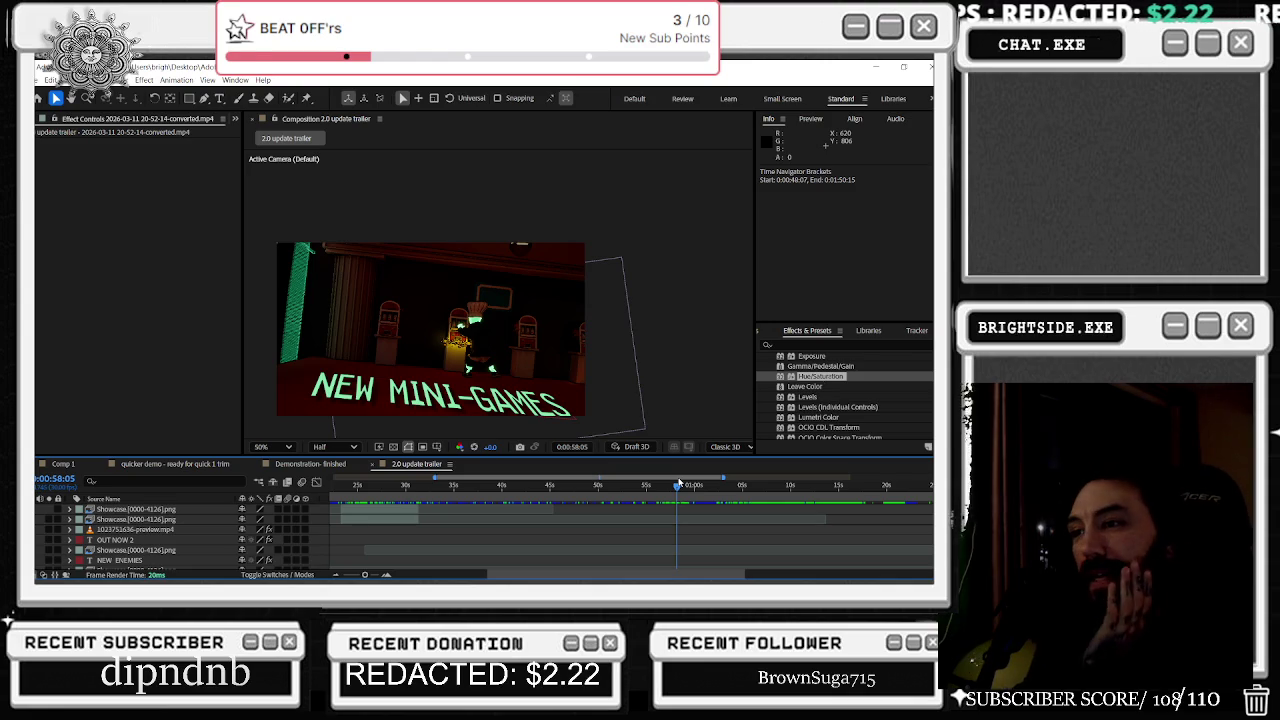
mouse_move(678, 484)
mouse_down()
mouse_move(830, 474)
mouse_move(806, 482)
mouse_up()
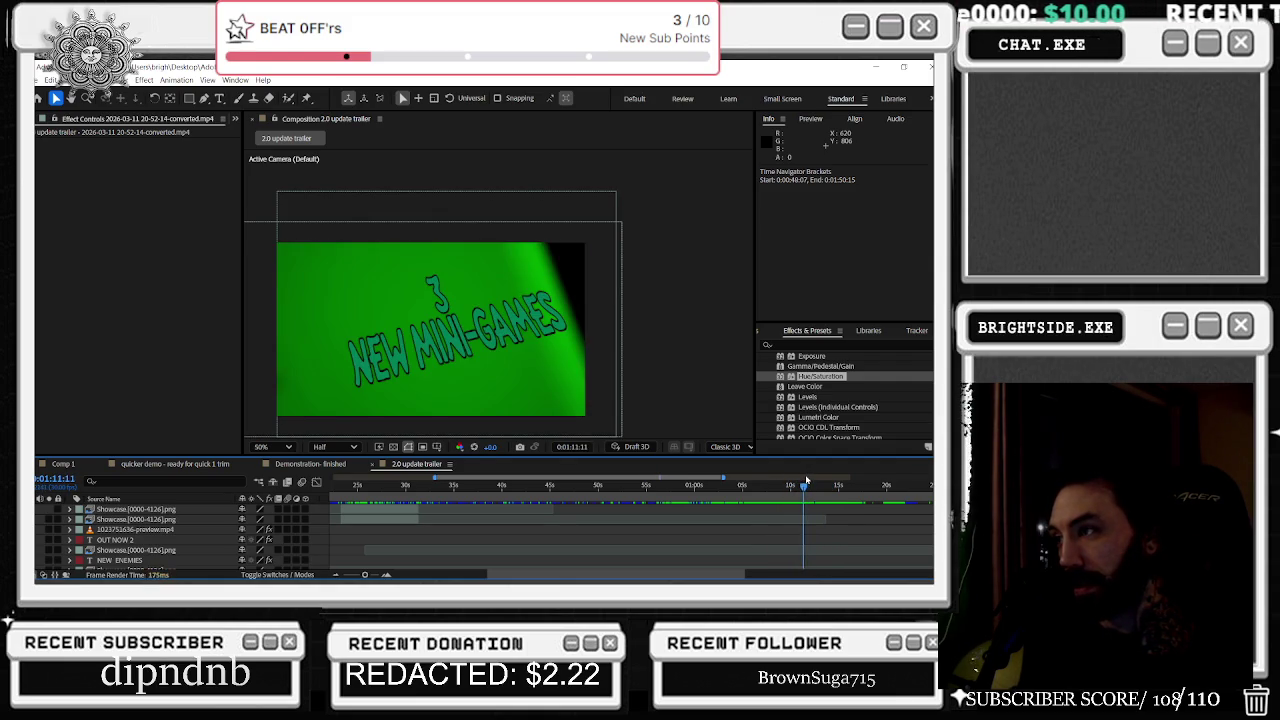
key(space)
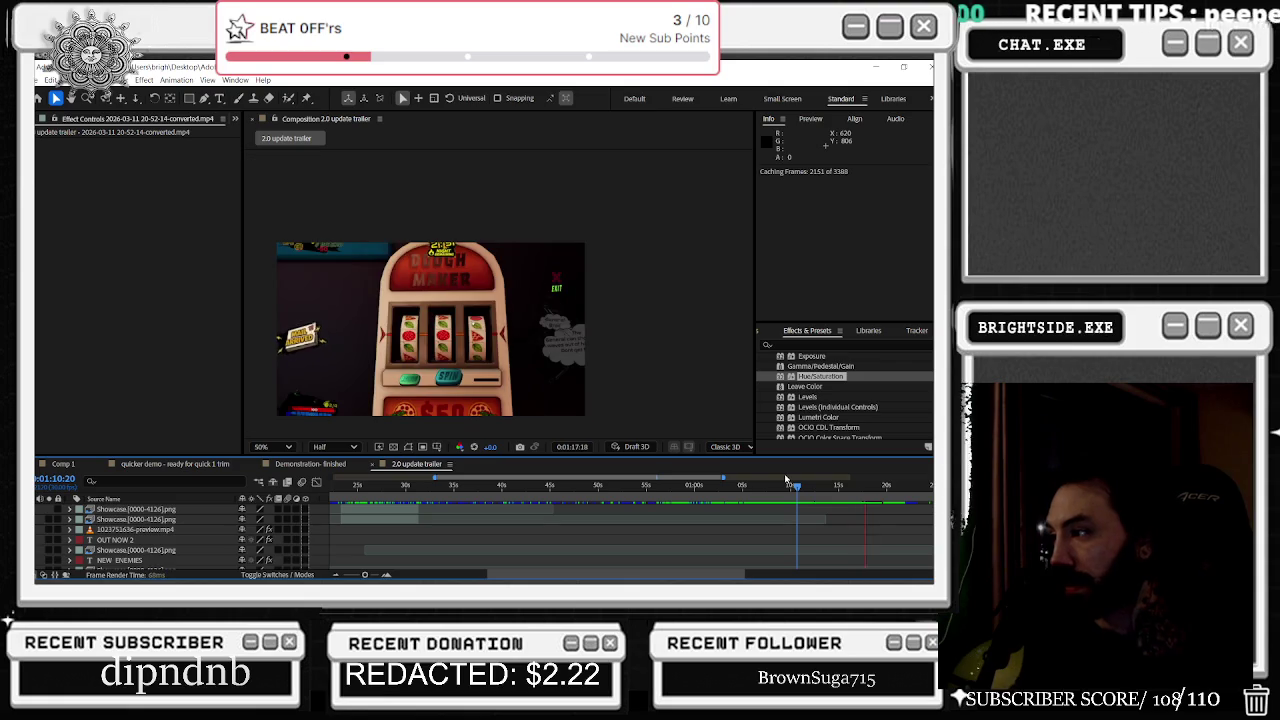
Step: Scrub back to the prize wheel clip near 0:01:13:16 between the DOUGH MAKER shots, scrolling the layer list
drag(690, 574, 744, 574)
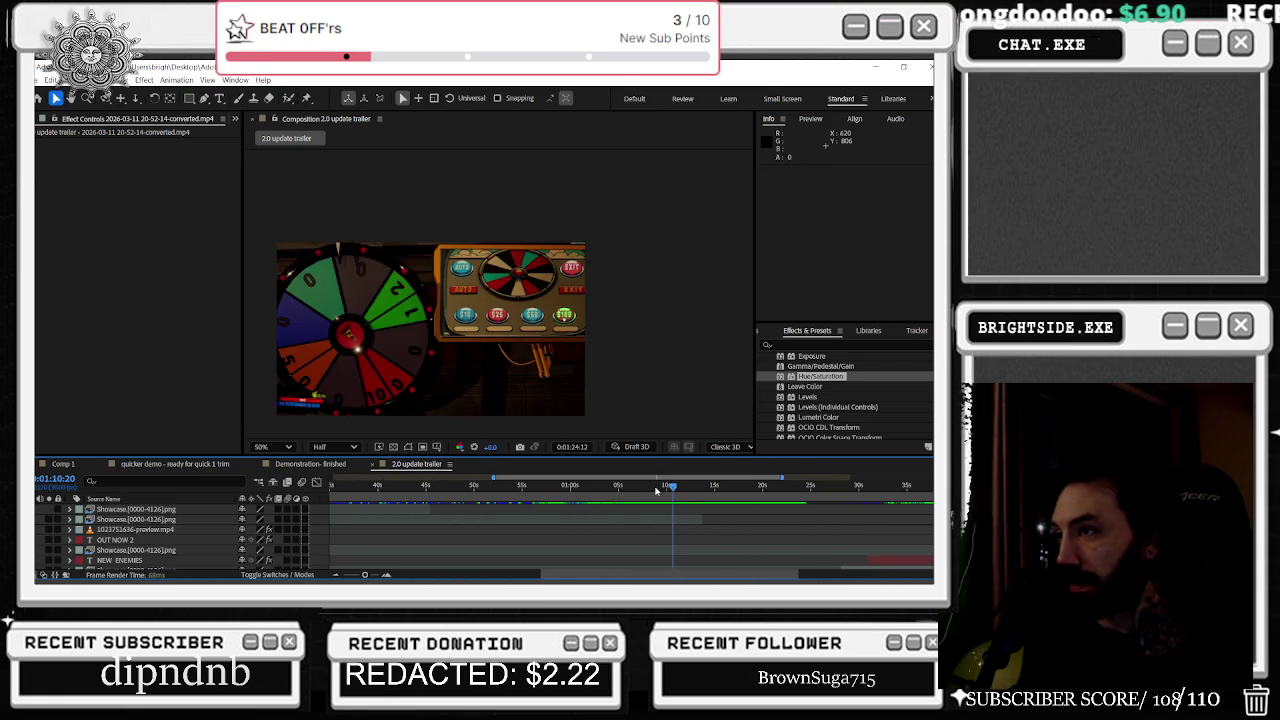
mouse_move(655, 489)
mouse_down()
mouse_move(635, 488)
mouse_move(792, 490)
mouse_move(746, 487)
mouse_move(759, 490)
mouse_up()
scroll(765, 510, down, 3)
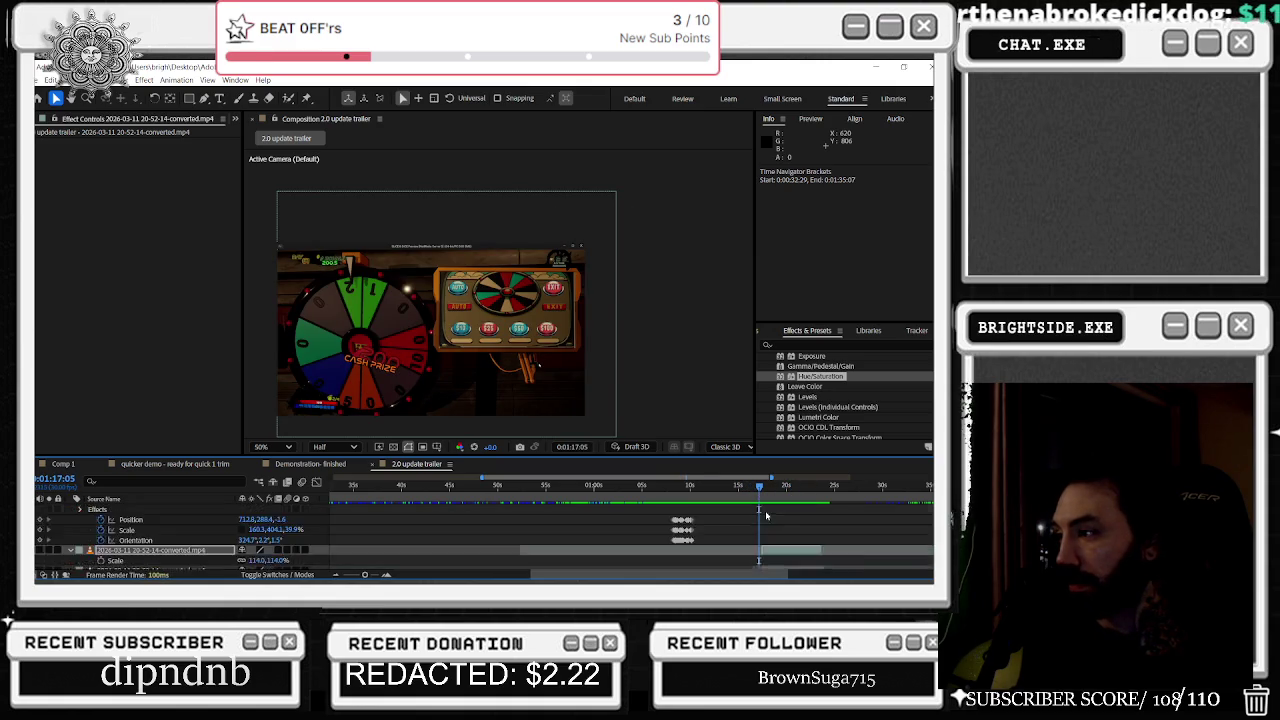
scroll(758, 527, up, 2)
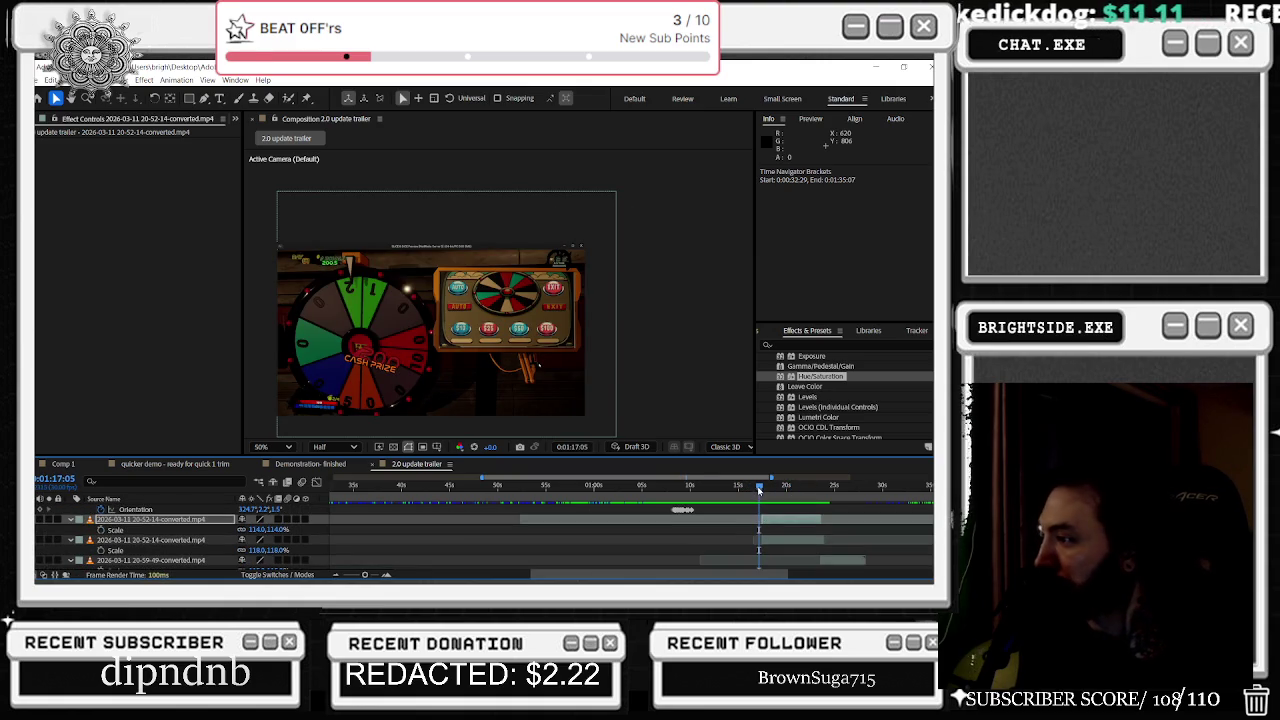
mouse_move(759, 488)
mouse_down()
mouse_move(850, 493)
mouse_move(712, 489)
mouse_up()
scroll(850, 493, down, 5)
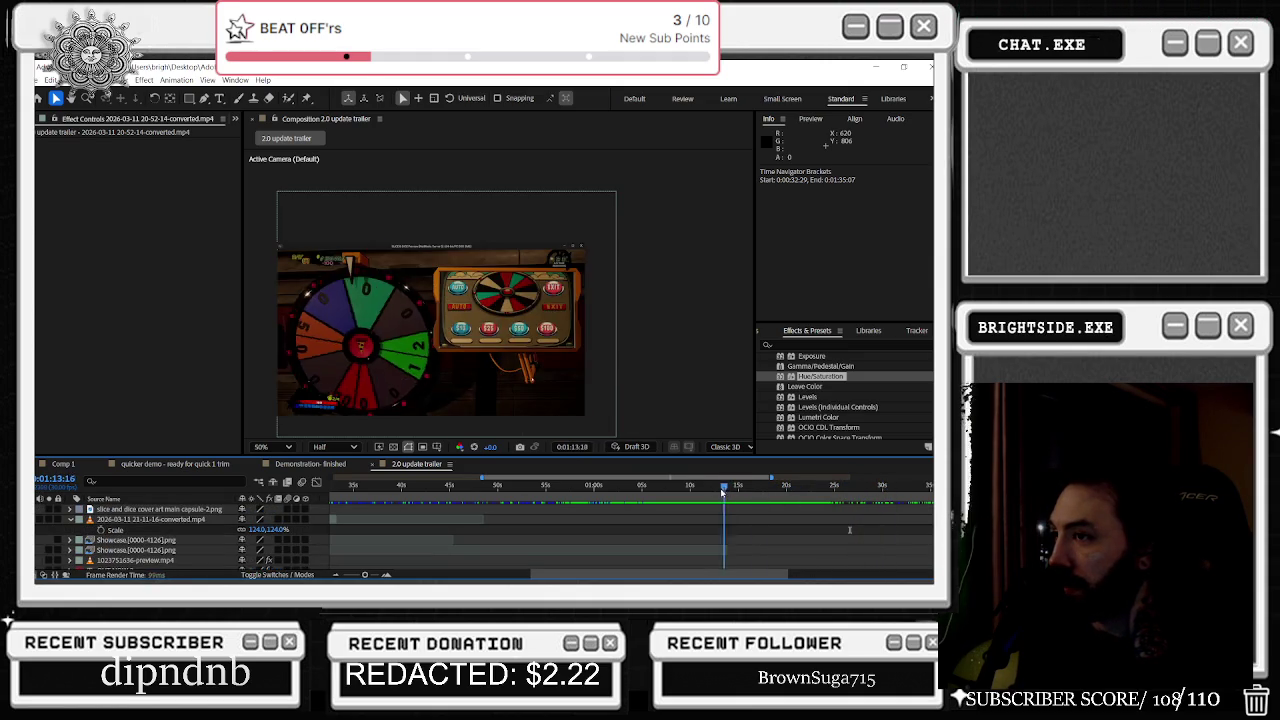
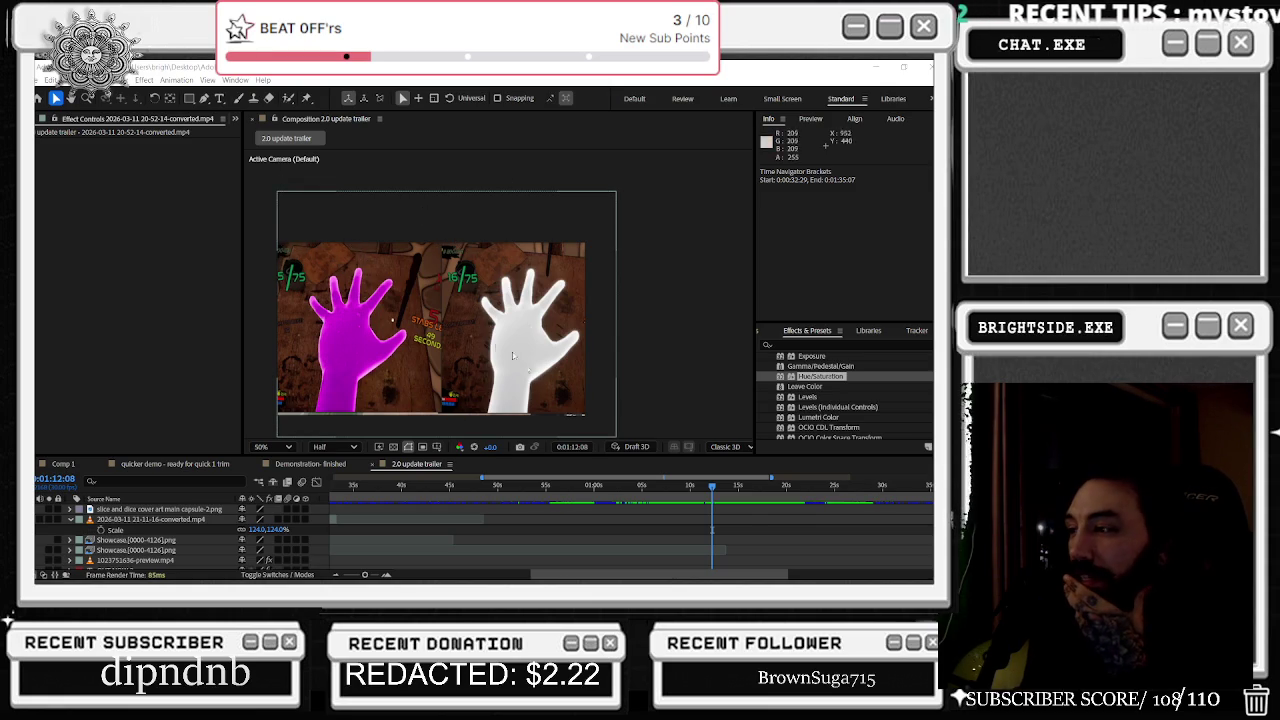
Step: Duplicate the 20-56-26 spinning-wheel clip layer and move the current time to about 1:12
key(u)
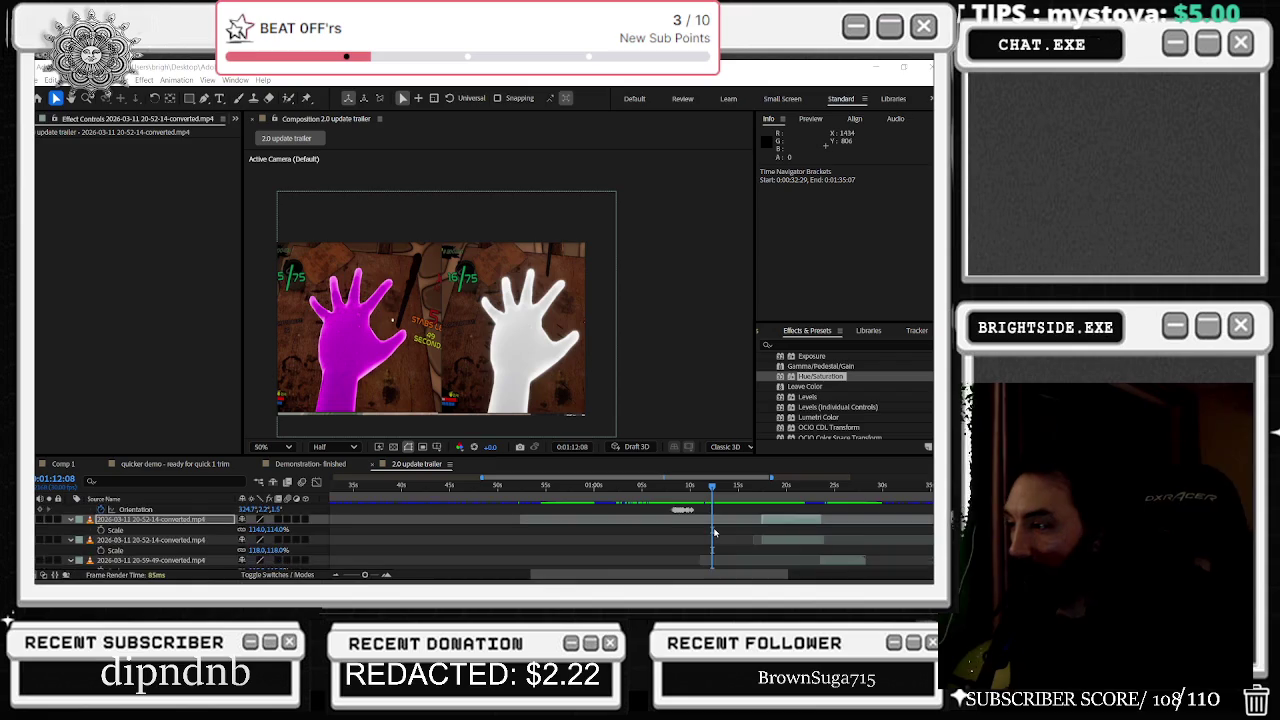
click(83, 533)
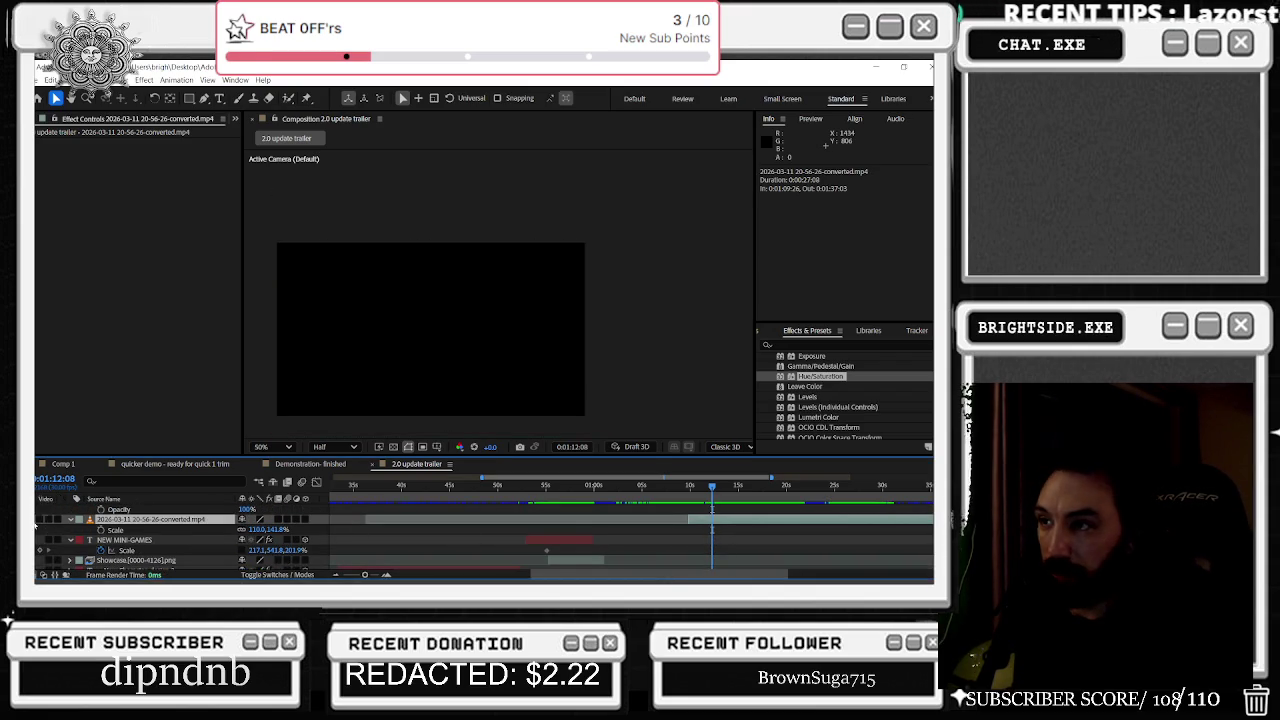
key(ctrl+d)
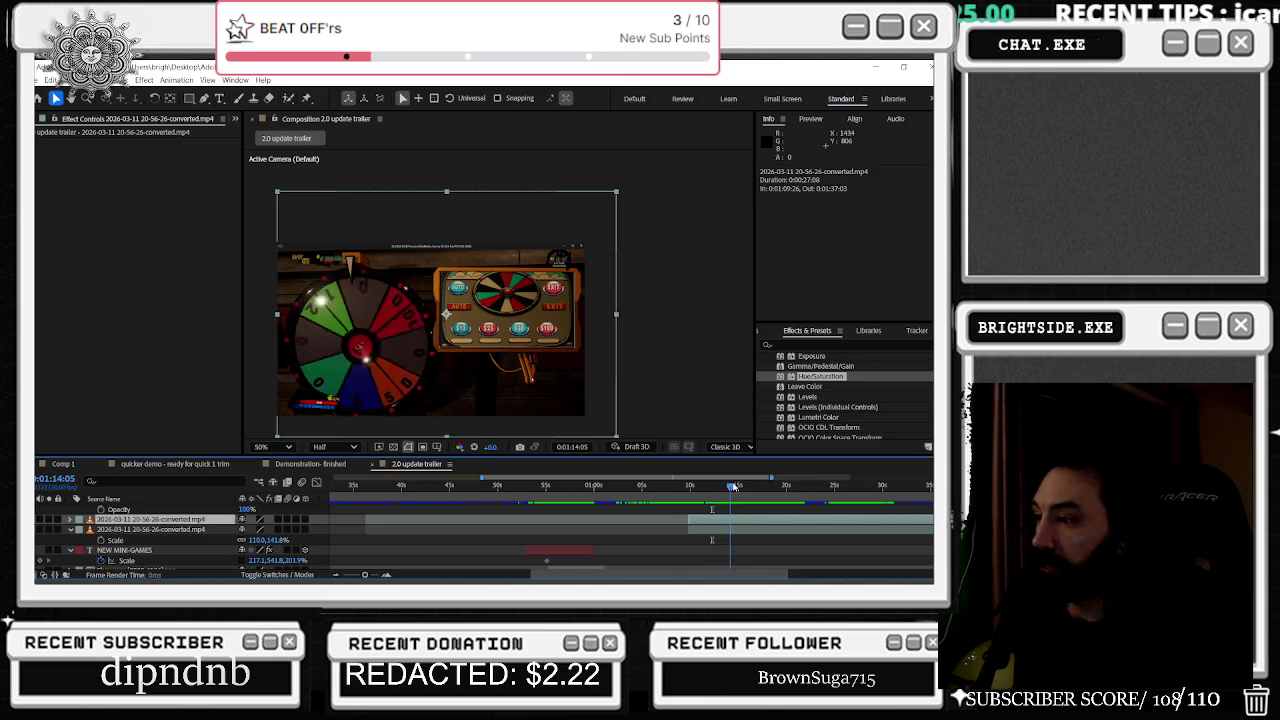
click(695, 486)
drag(695, 489, 713, 490)
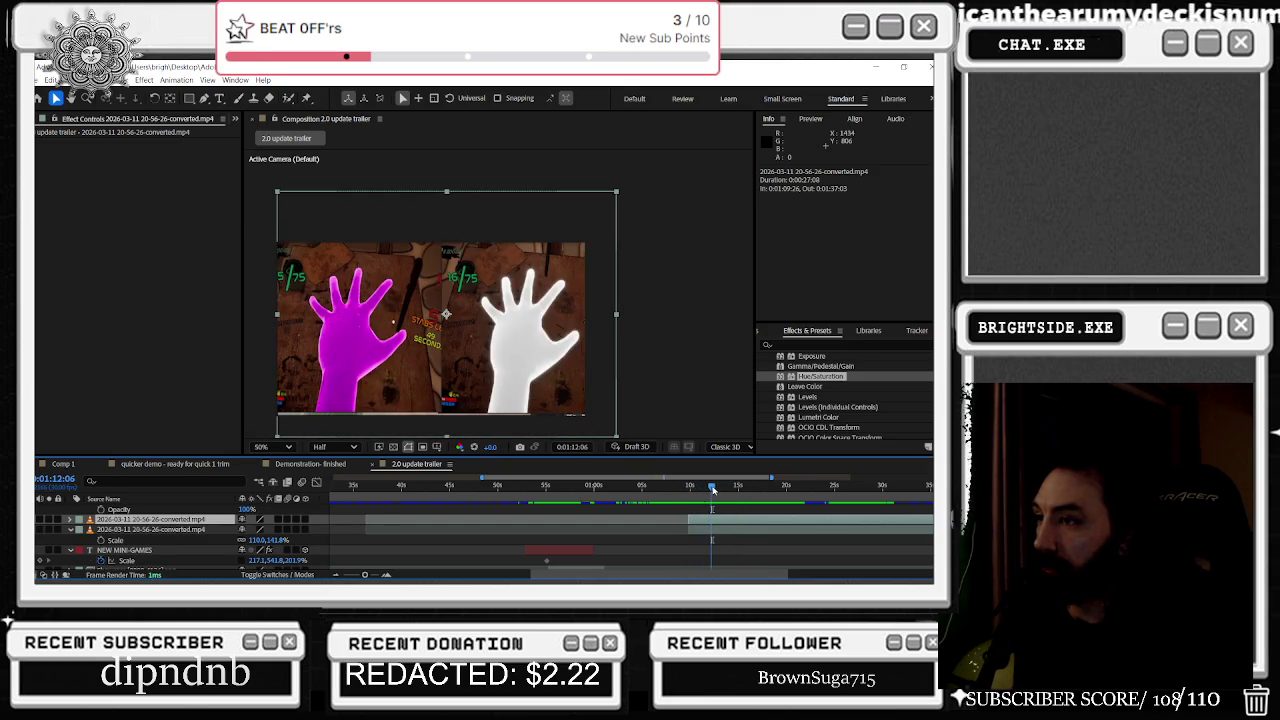
Step: Shift the Showcase, NEW ENEMIES and OUT NOW 2 layers later in the timeline
scroll(718, 512, down, 2)
scroll(718, 515, down, 3)
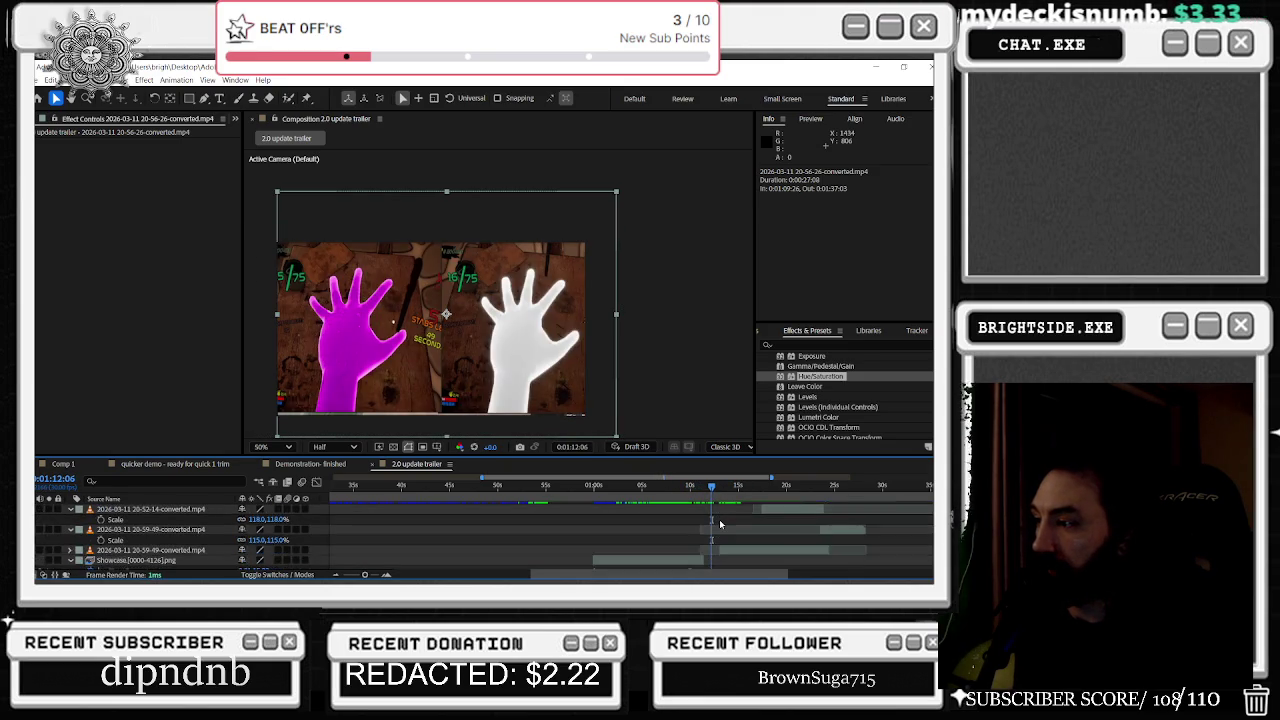
scroll(720, 520, down, 2)
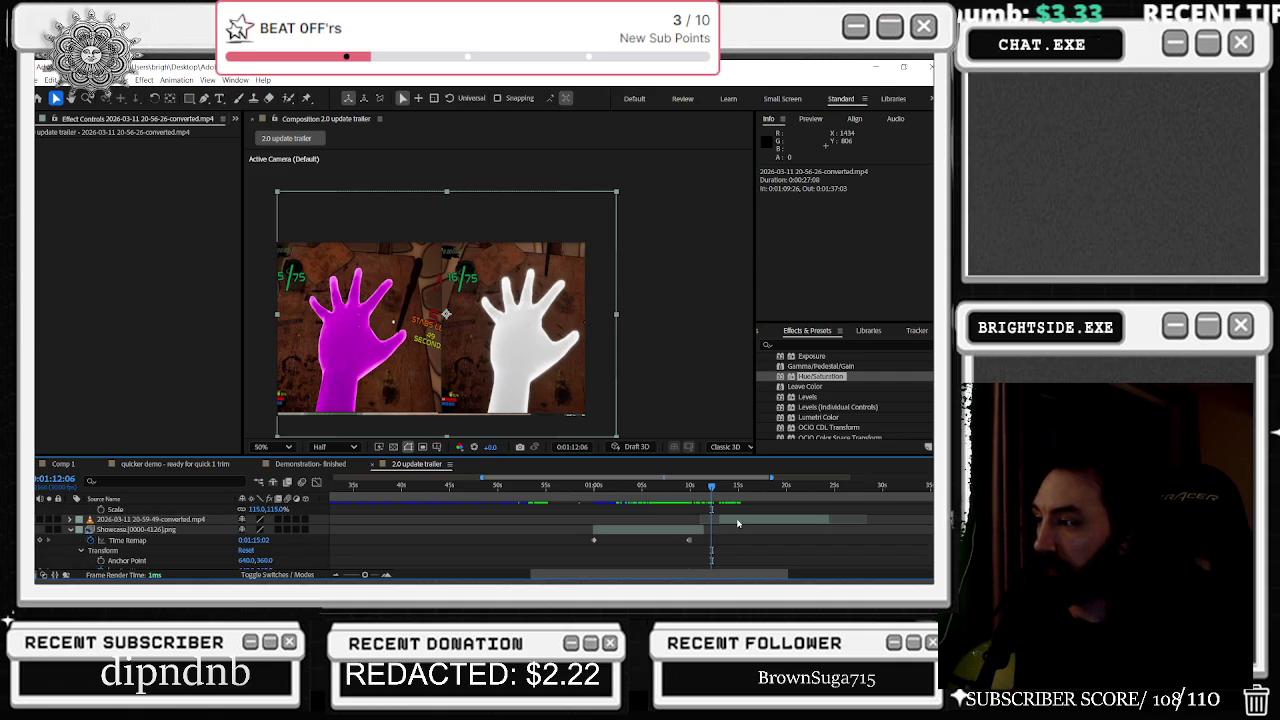
key(ctrl+v)
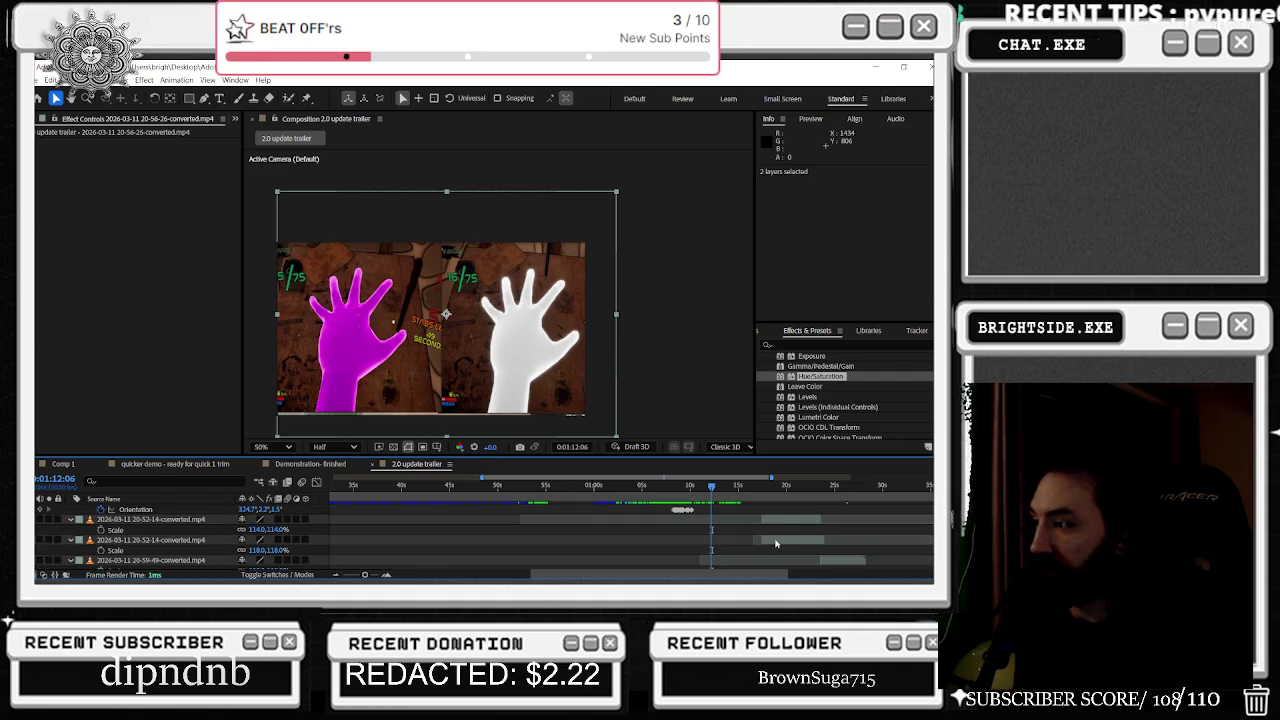
scroll(800, 540, up, 3)
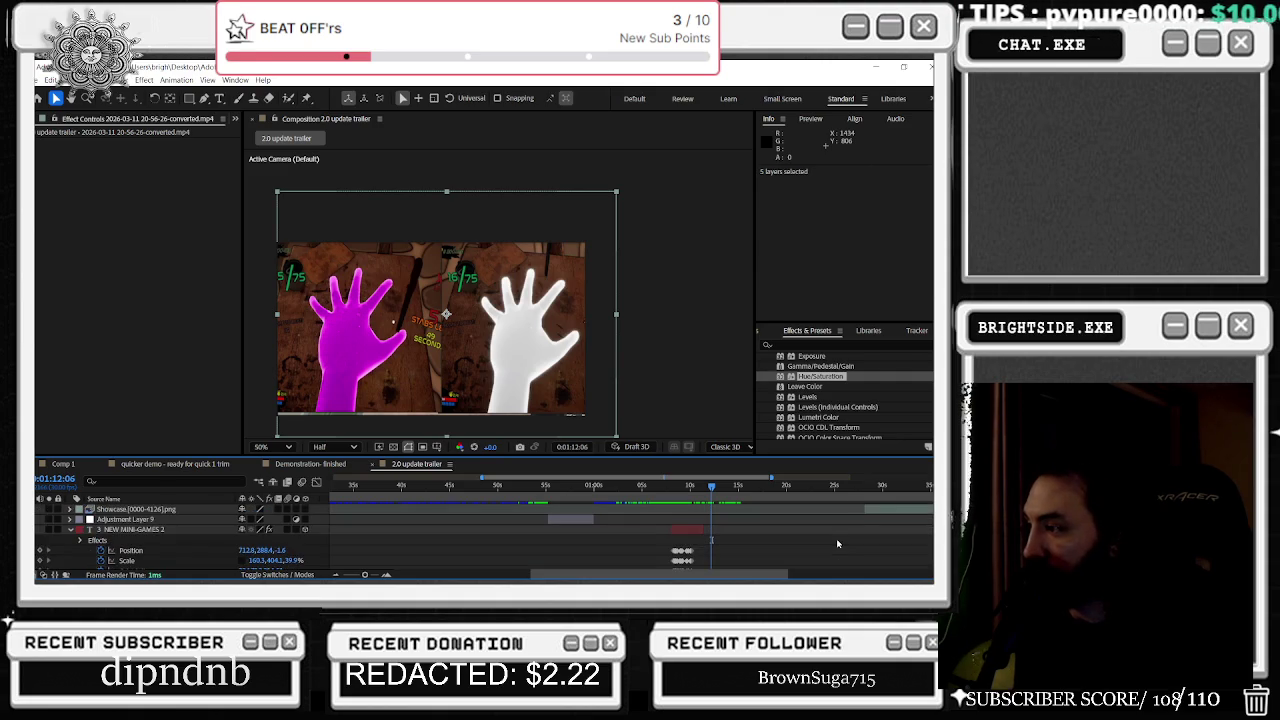
scroll(880, 538, up, 2)
scroll(913, 533, up, 1)
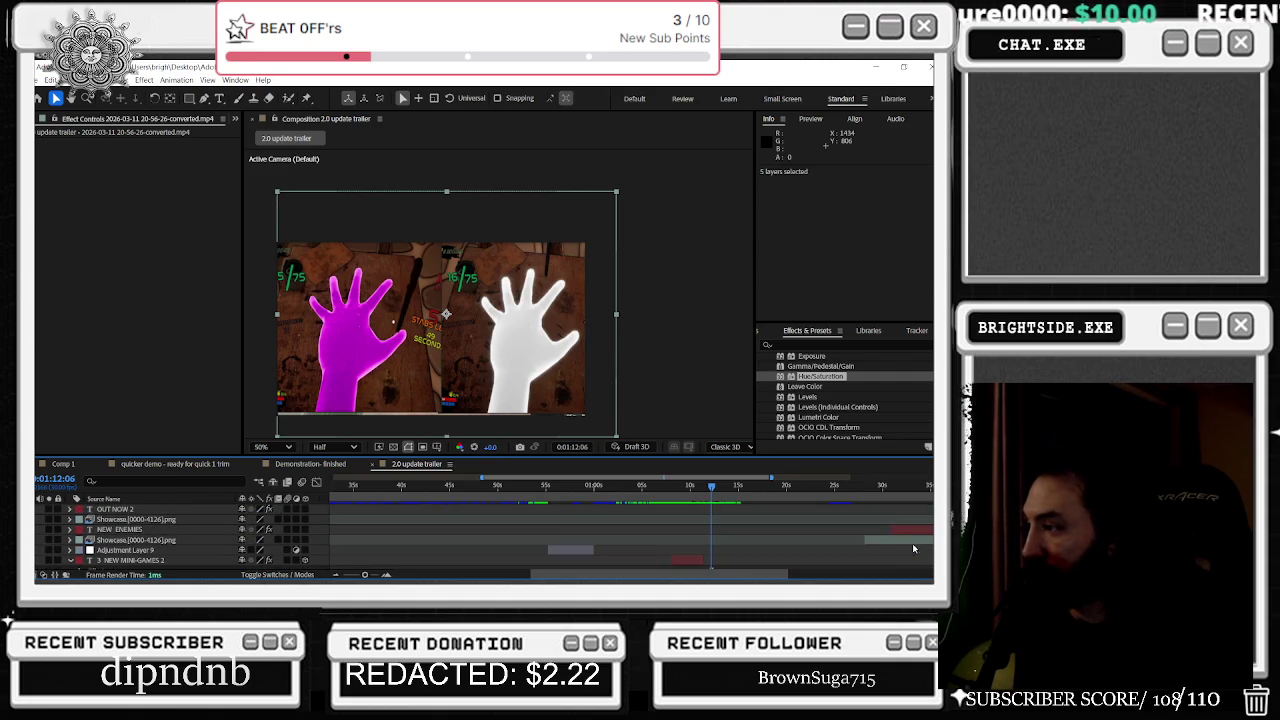
scroll(885, 542, up, 2)
scroll(857, 537, up, 2)
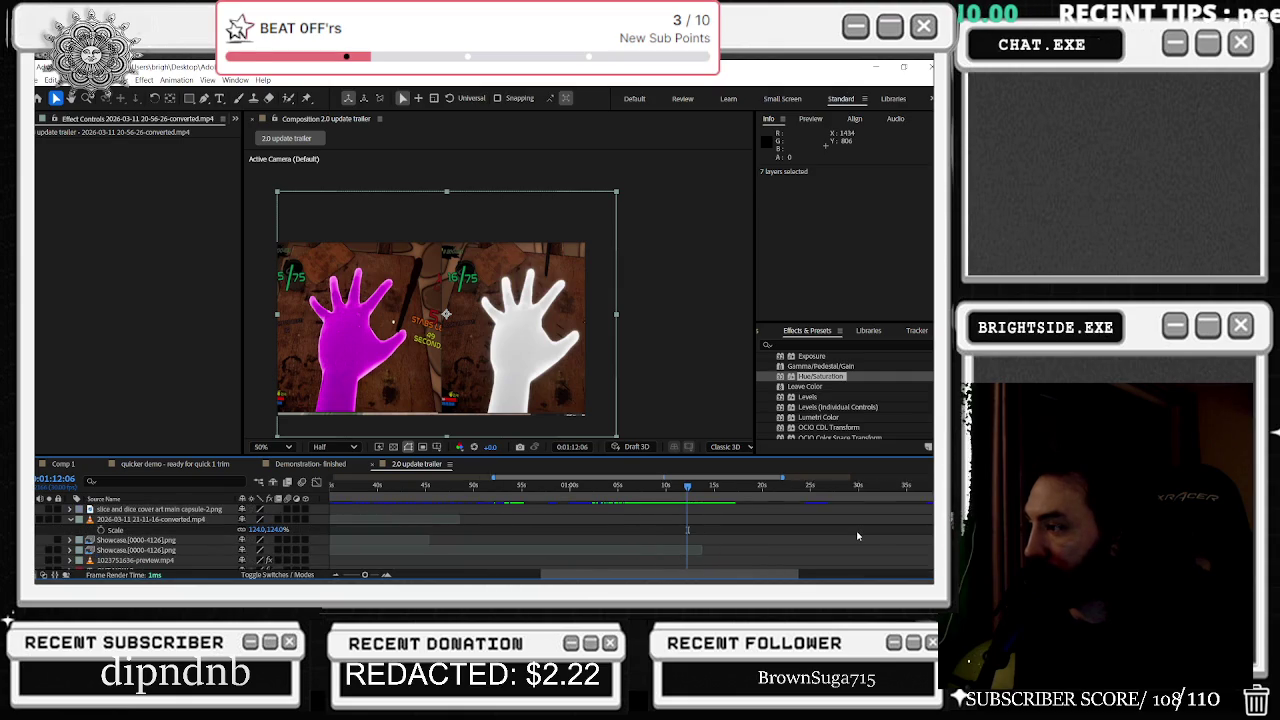
scroll(855, 537, down, 3)
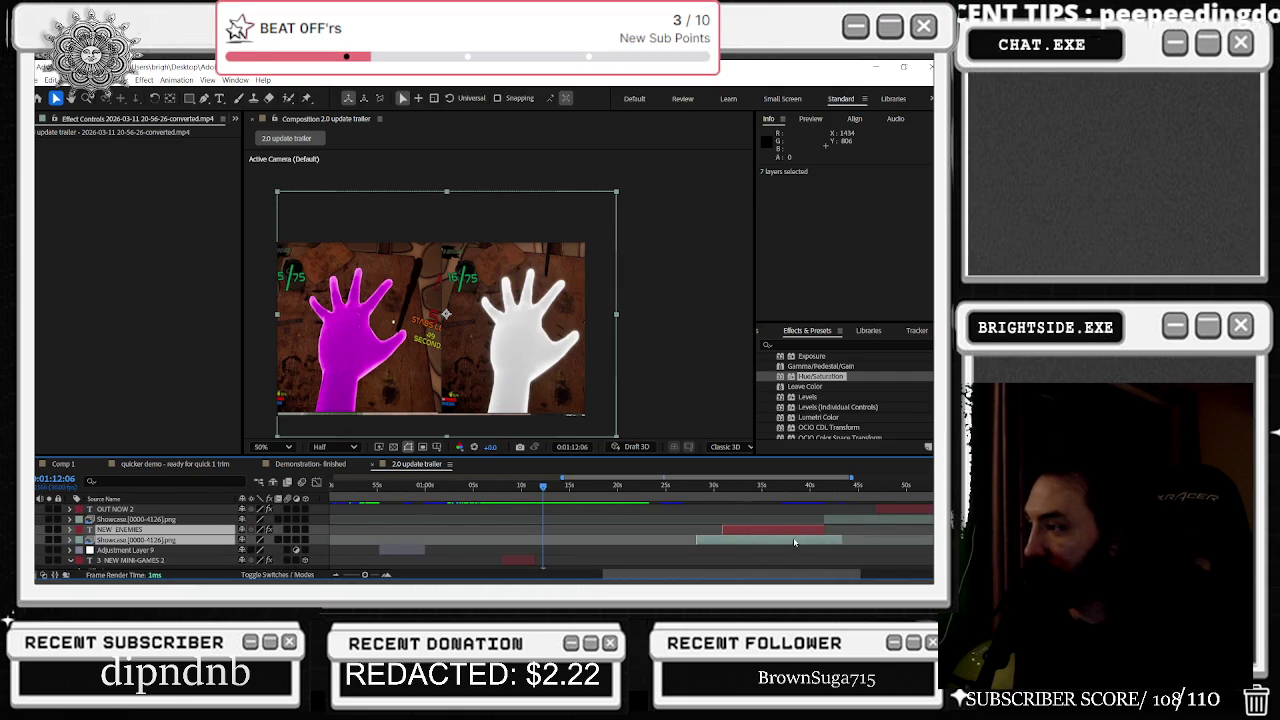
scroll(795, 543, right, 2)
drag(782, 519, 855, 519)
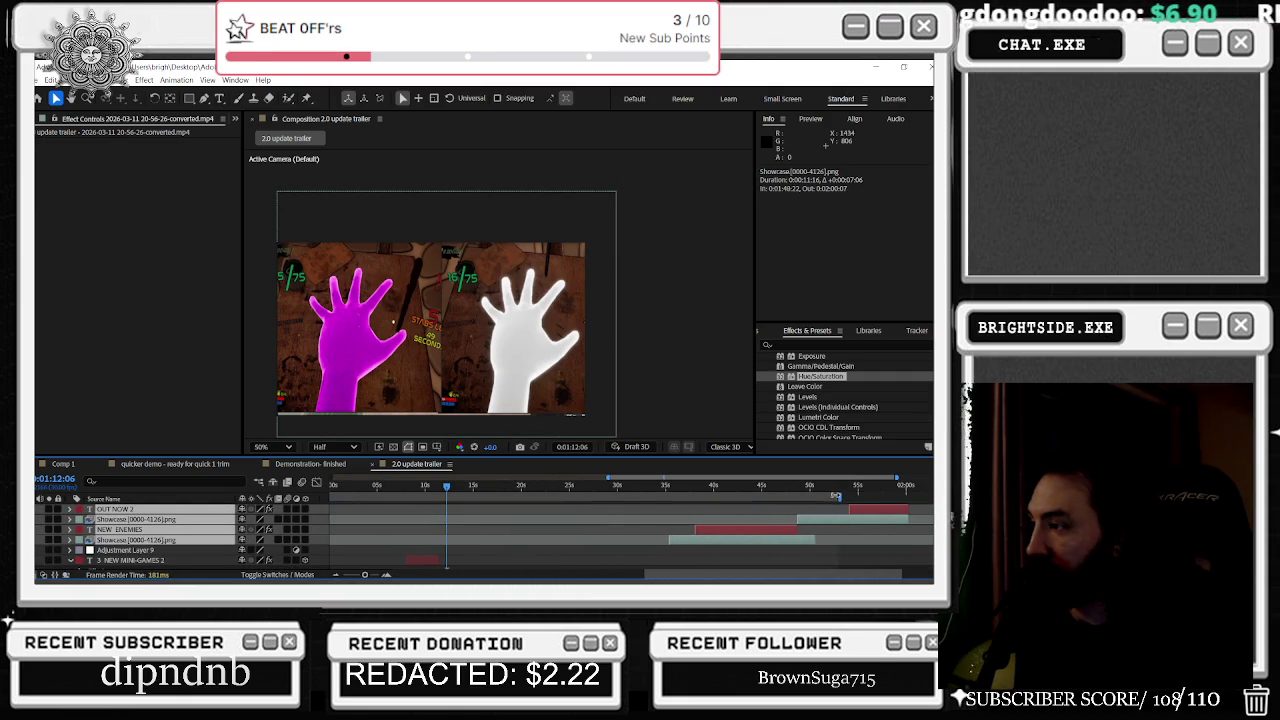
drag(344, 487, 467, 491)
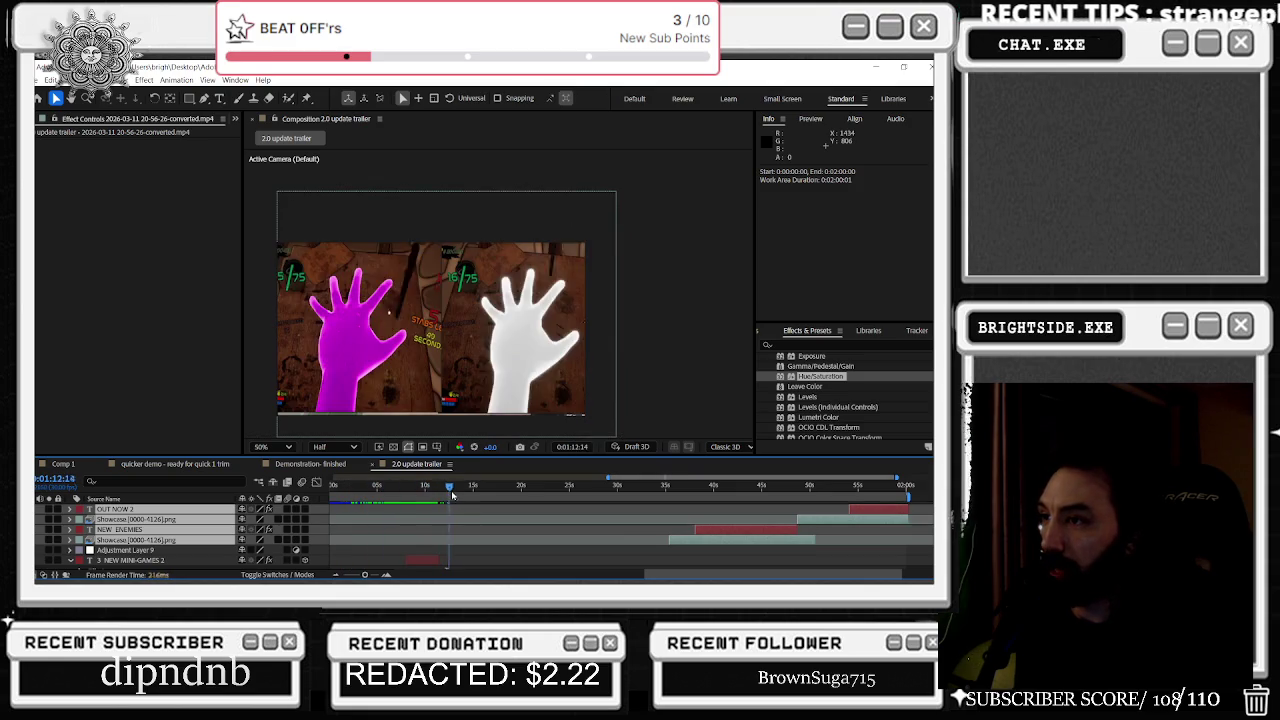
scroll(474, 520, down, 5)
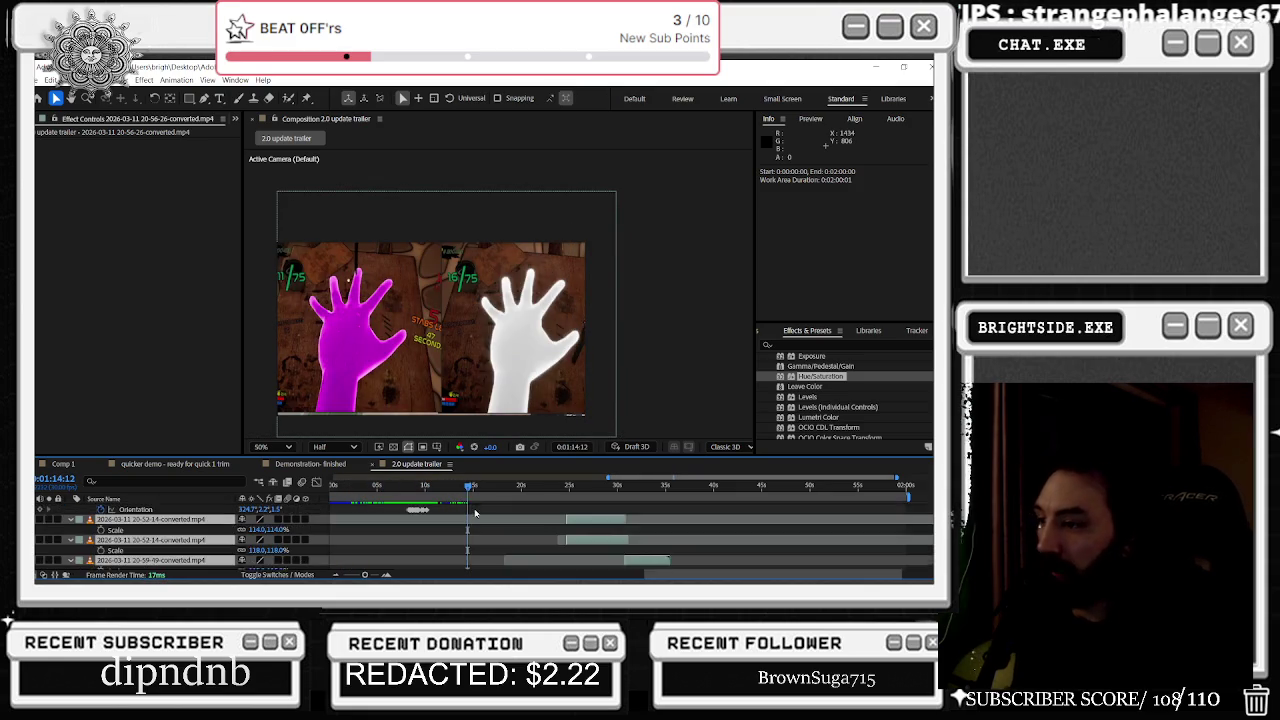
Step: Move the spinning-wheel clip copy to start around 1:10 and preview it near 1:14
click(474, 520)
drag(474, 520, 435, 530)
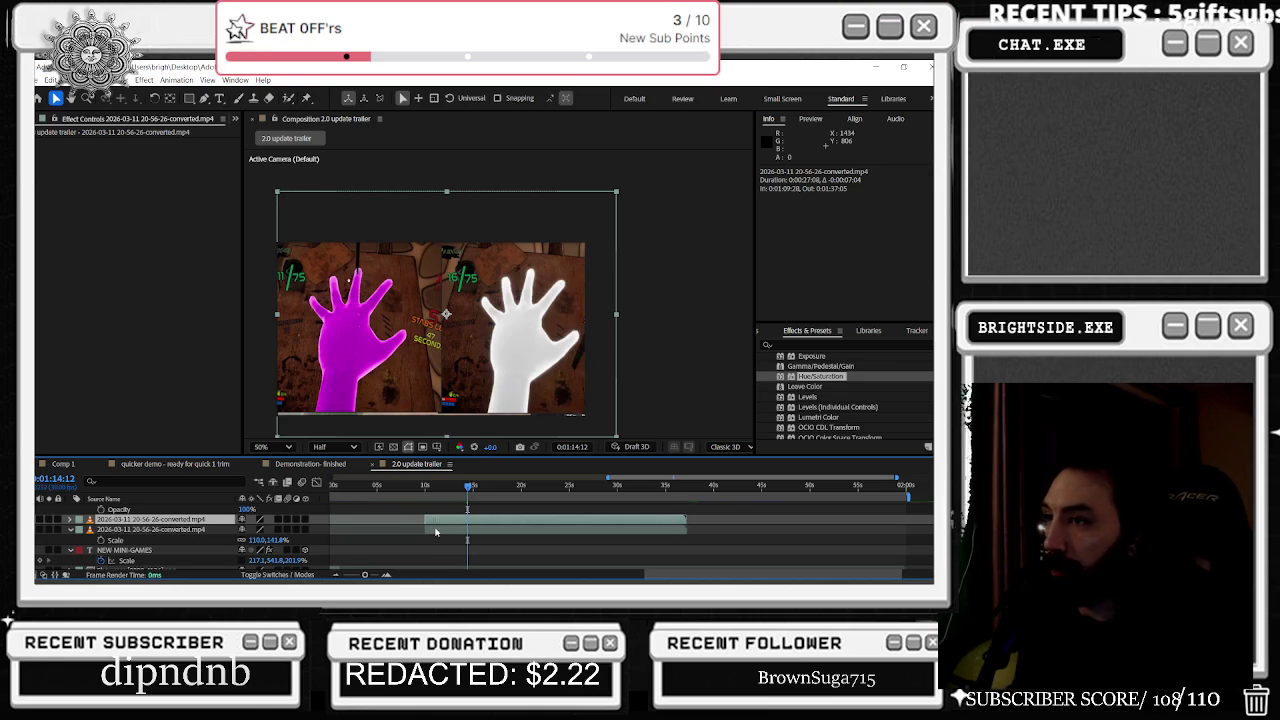
scroll(417, 531, up, 3)
drag(444, 520, 447, 523)
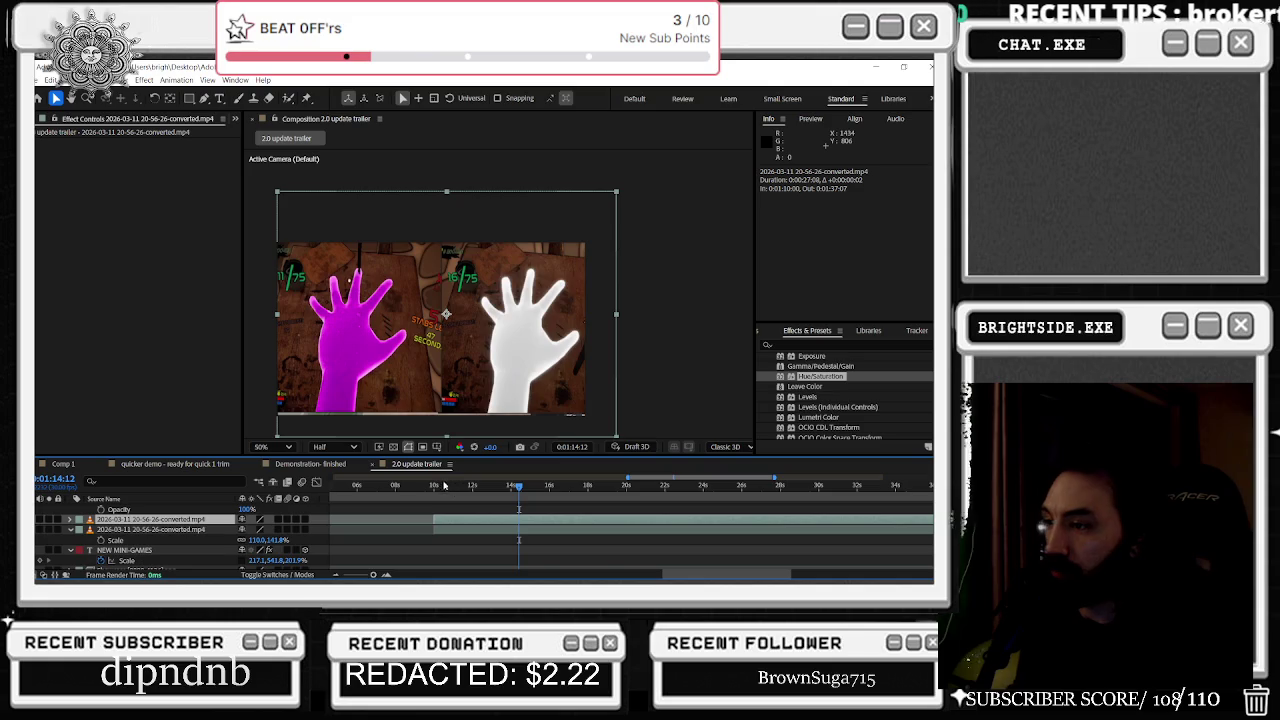
drag(433, 485, 570, 486)
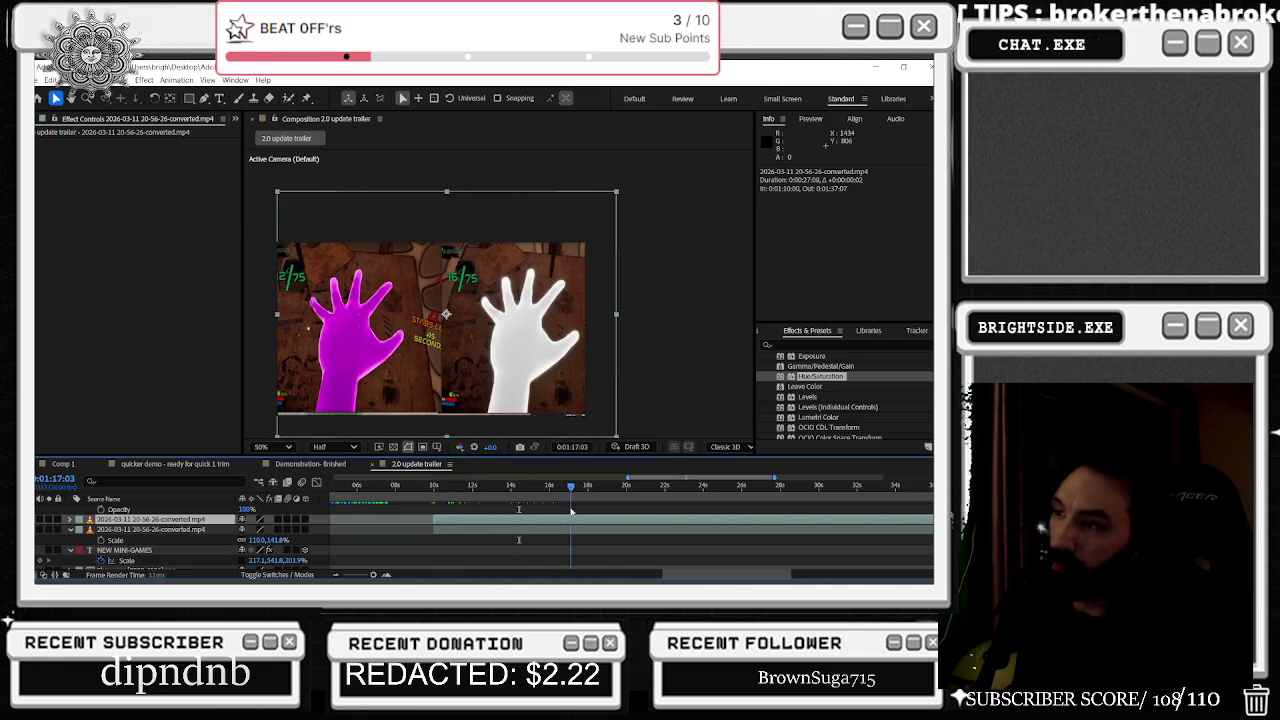
scroll(568, 515, down, 3)
scroll(568, 515, down, 2)
scroll(681, 518, up, 1)
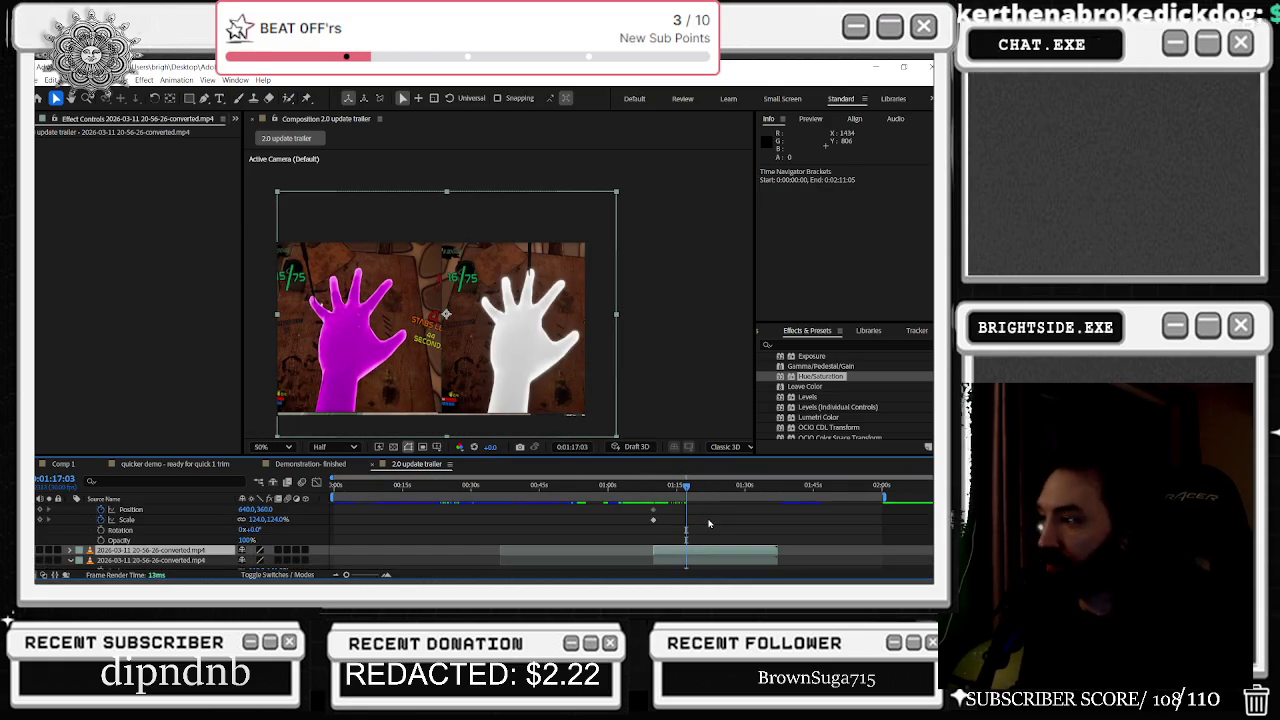
scroll(729, 536, up, 4)
scroll(729, 530, down, 1)
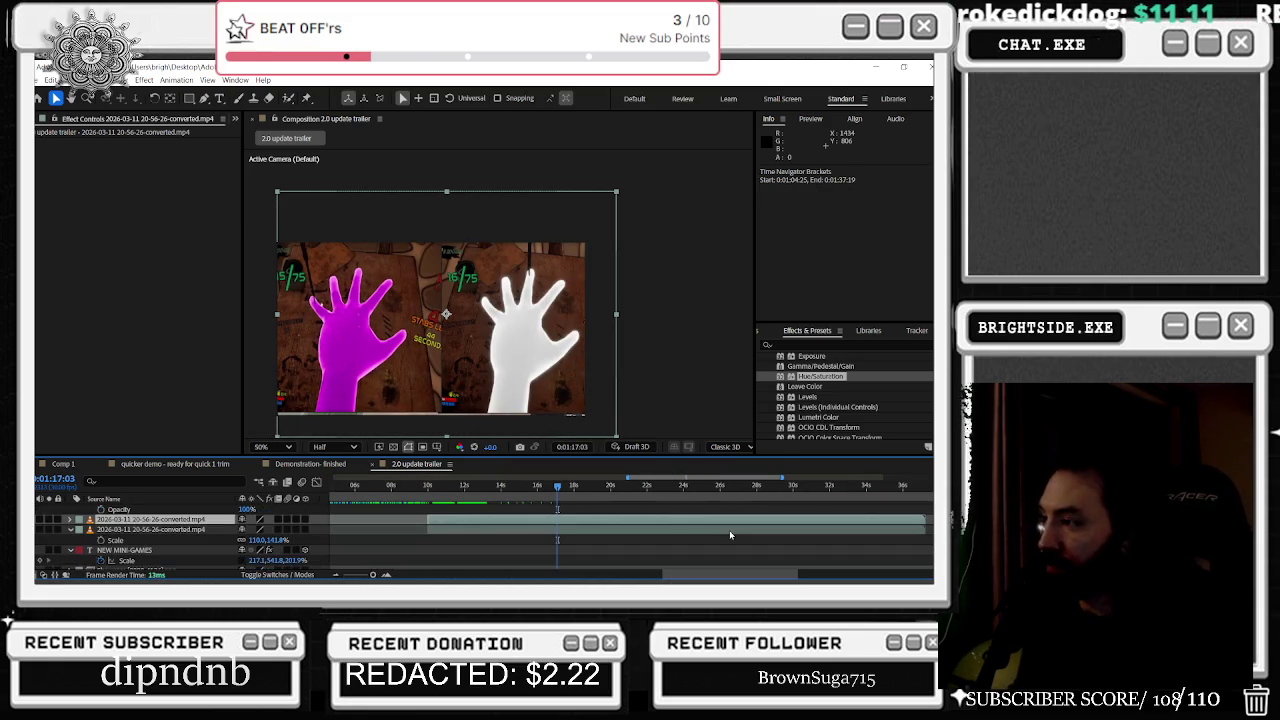
click(574, 486)
mouse_move(581, 492)
mouse_down()
mouse_move(457, 512)
mouse_move(471, 513)
mouse_up()
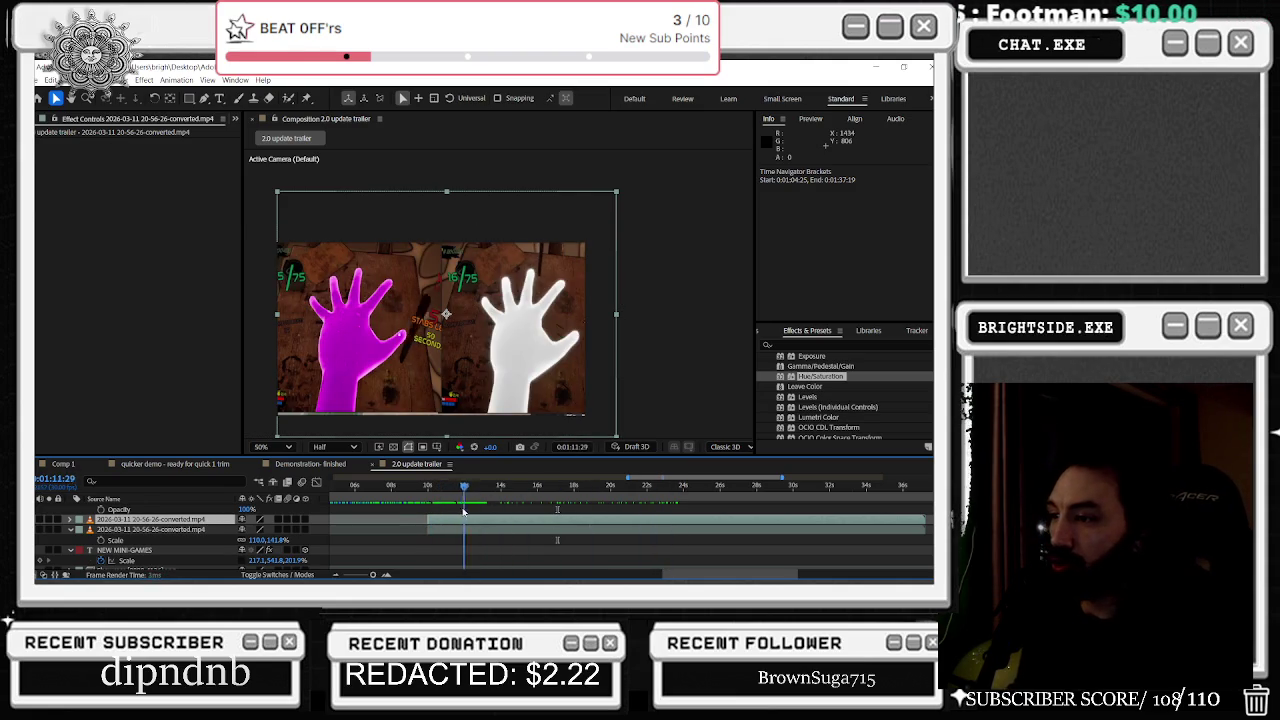
Step: Start a new shape layer by drawing a Pen path over the composition
click(513, 527)
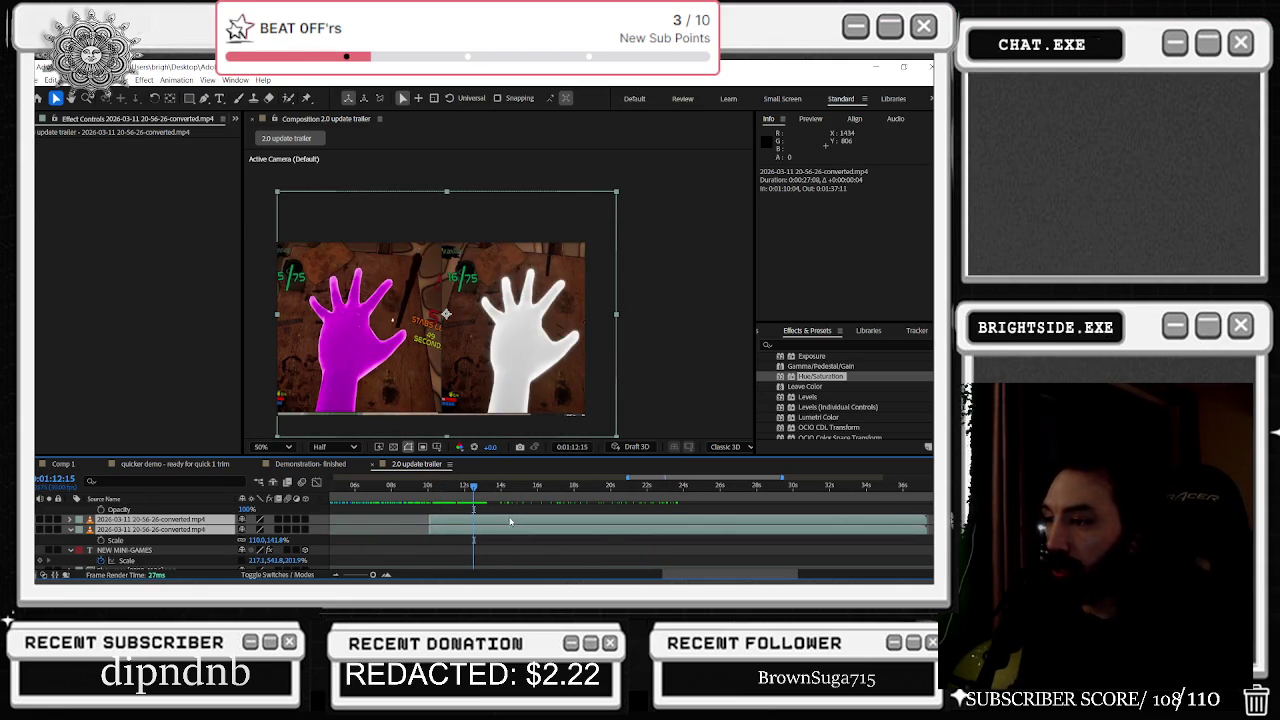
click(203, 98)
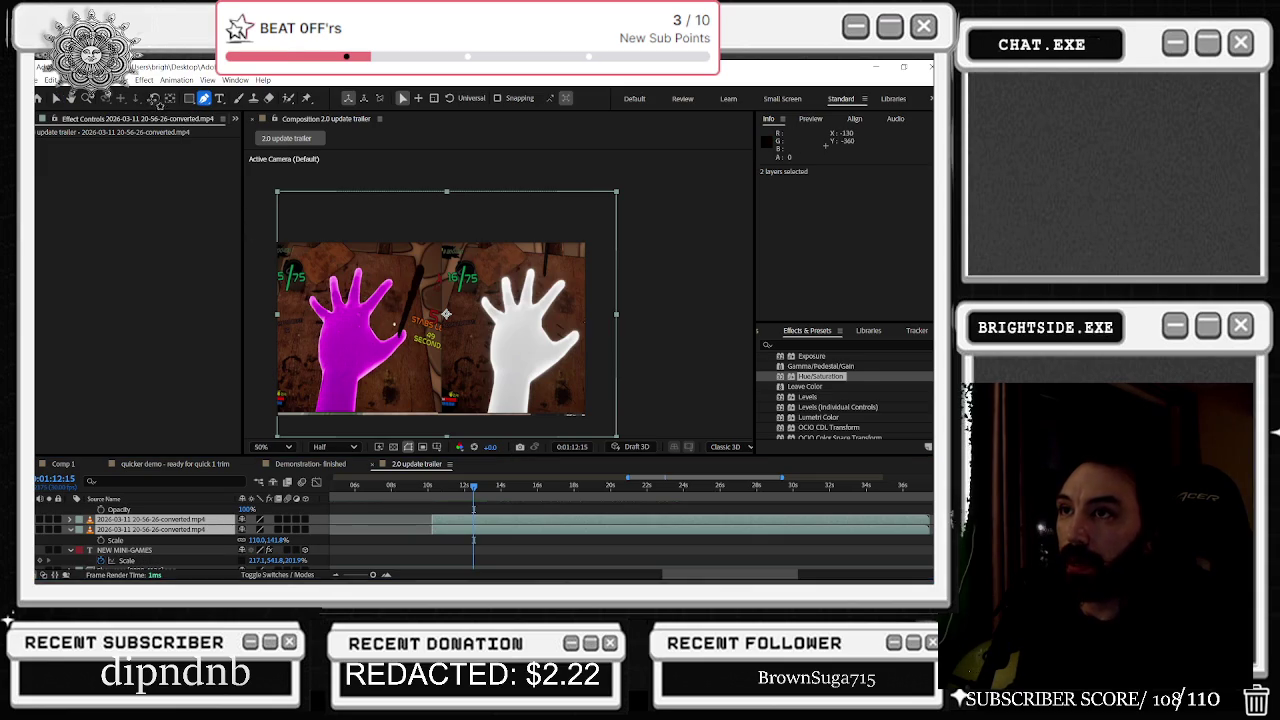
click(287, 258)
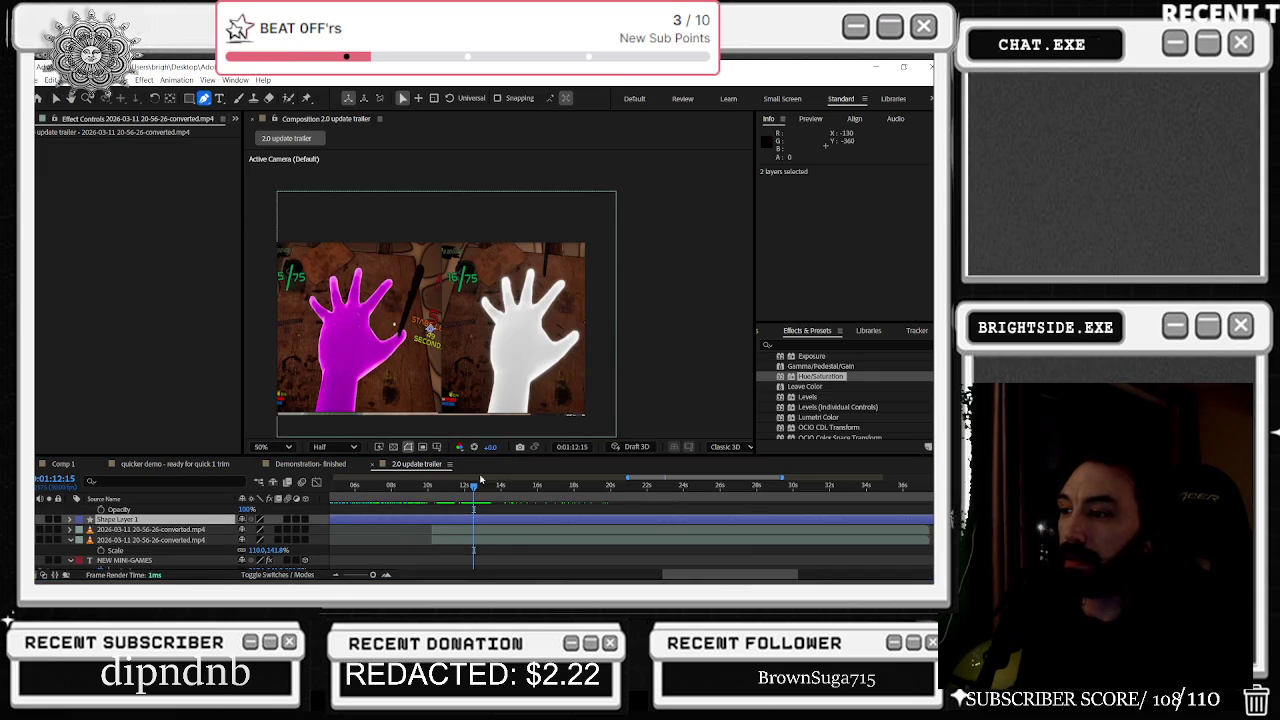
Step: Undo the stray change and draw rectangular masks over the left and right sides of the frame
click(463, 535)
key(ctrl+z)
key(ctrl+z)
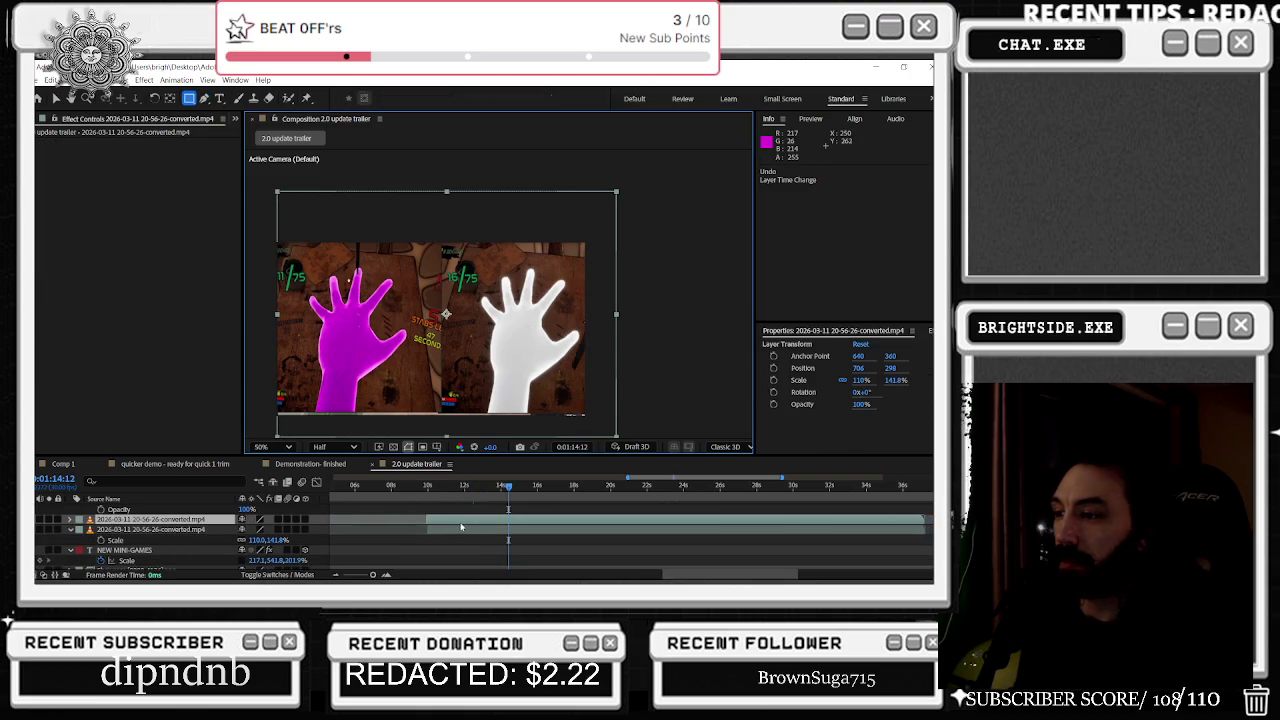
key(q)
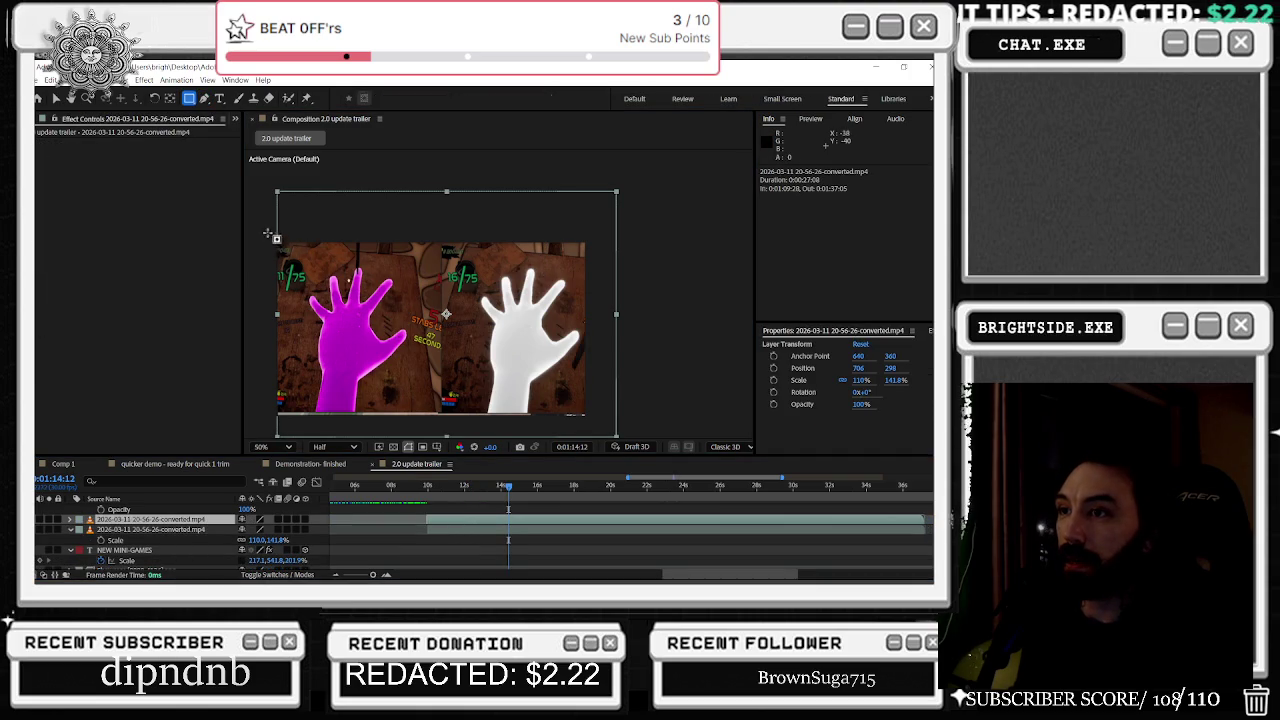
drag(268, 233, 443, 427)
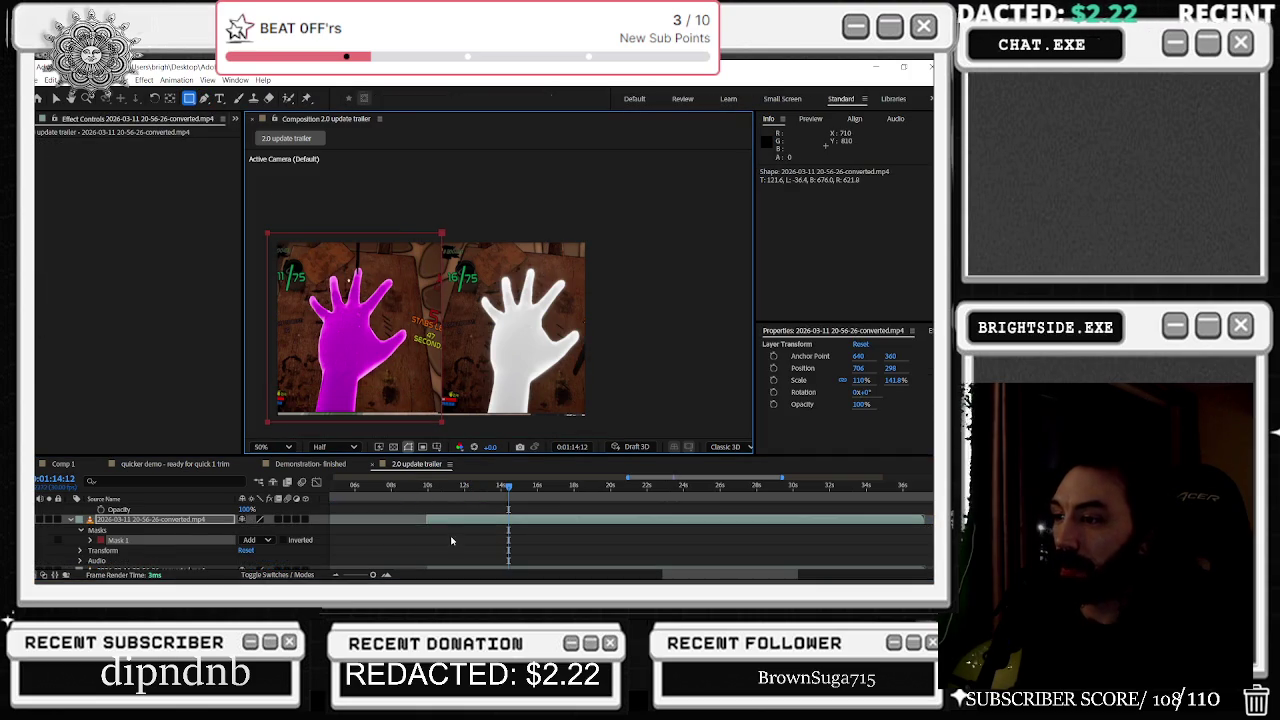
key(s)
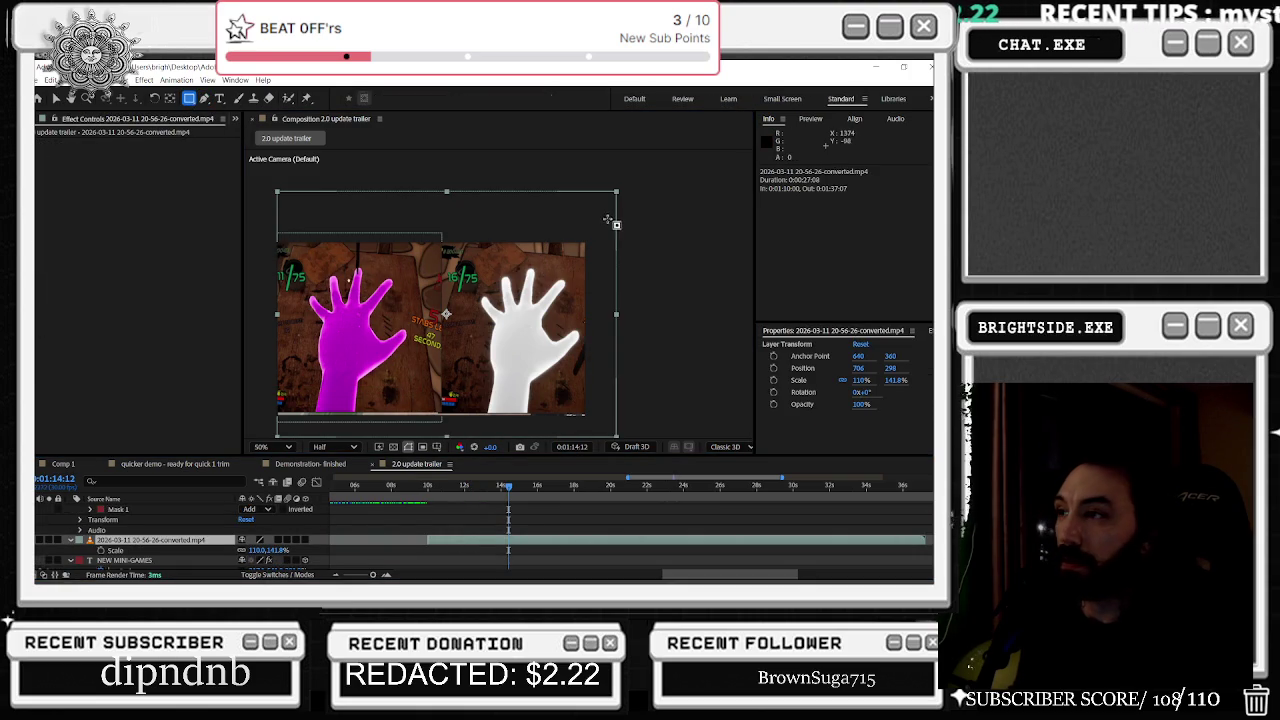
drag(604, 223, 443, 421)
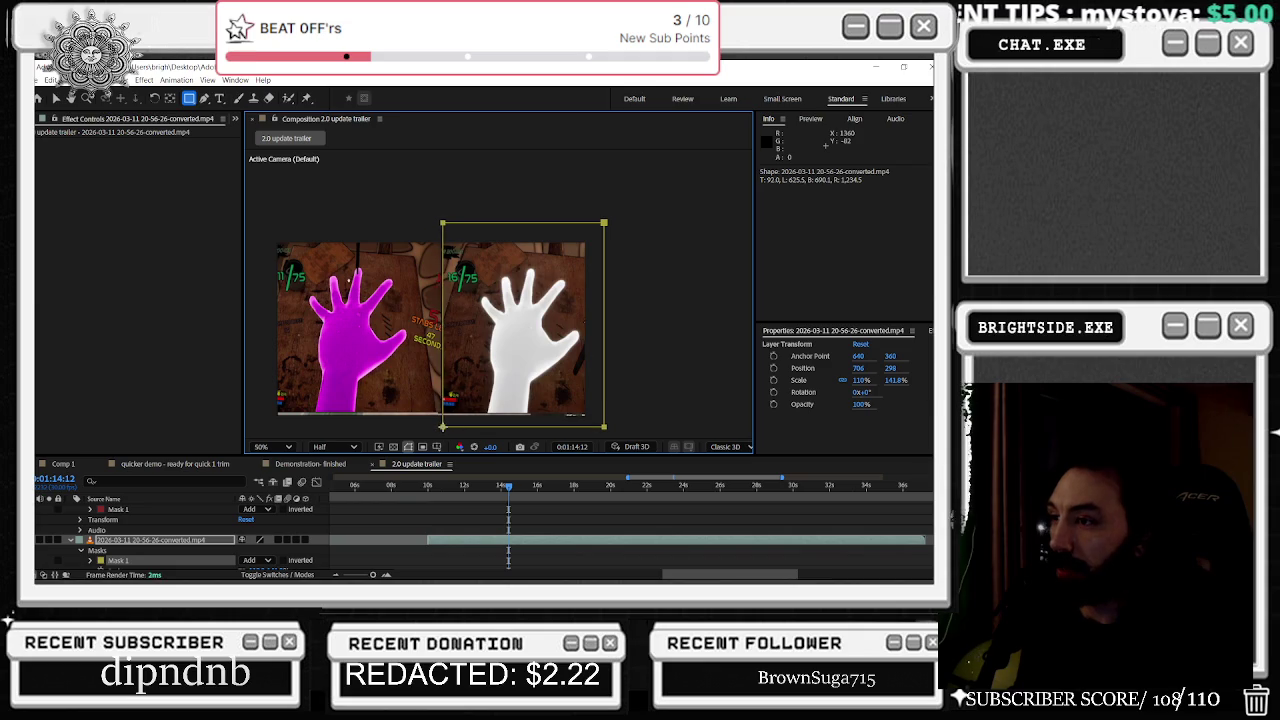
scroll(201, 531, down, 2)
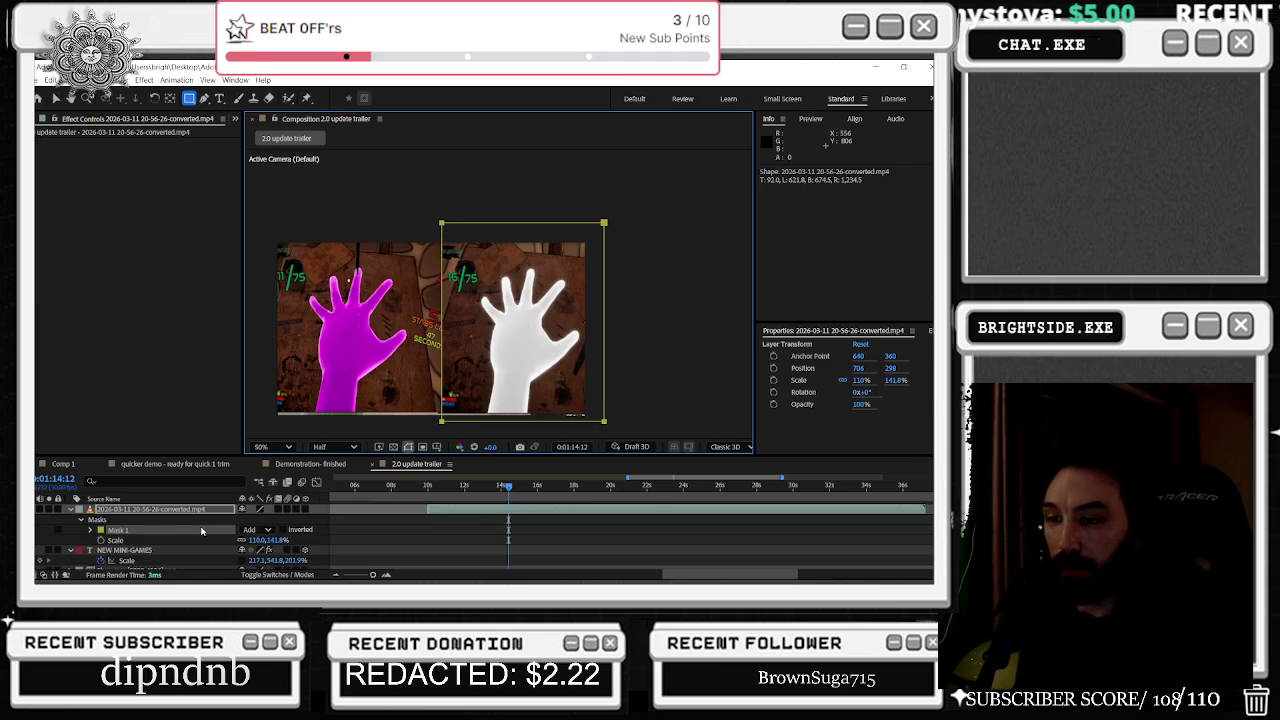
Step: Scale the white-hand gameplay clip up to 135,174%
click(180, 516)
key(u)
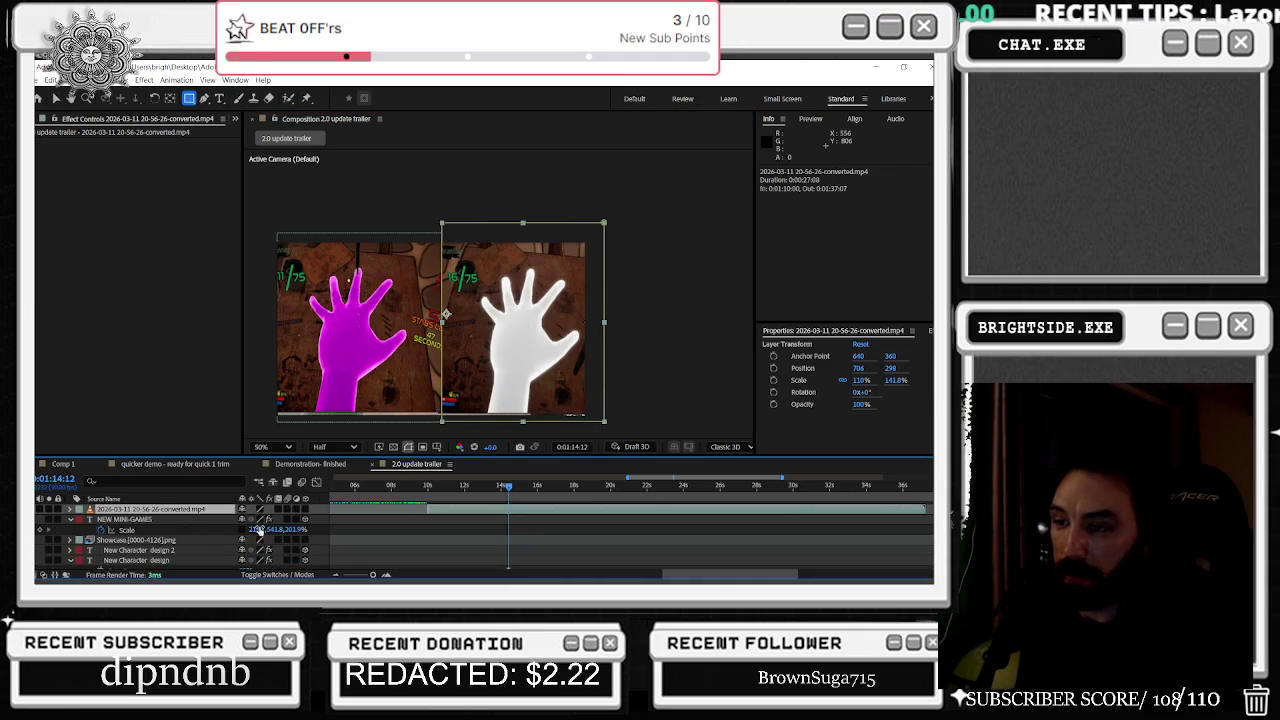
drag(259, 531, 262, 529)
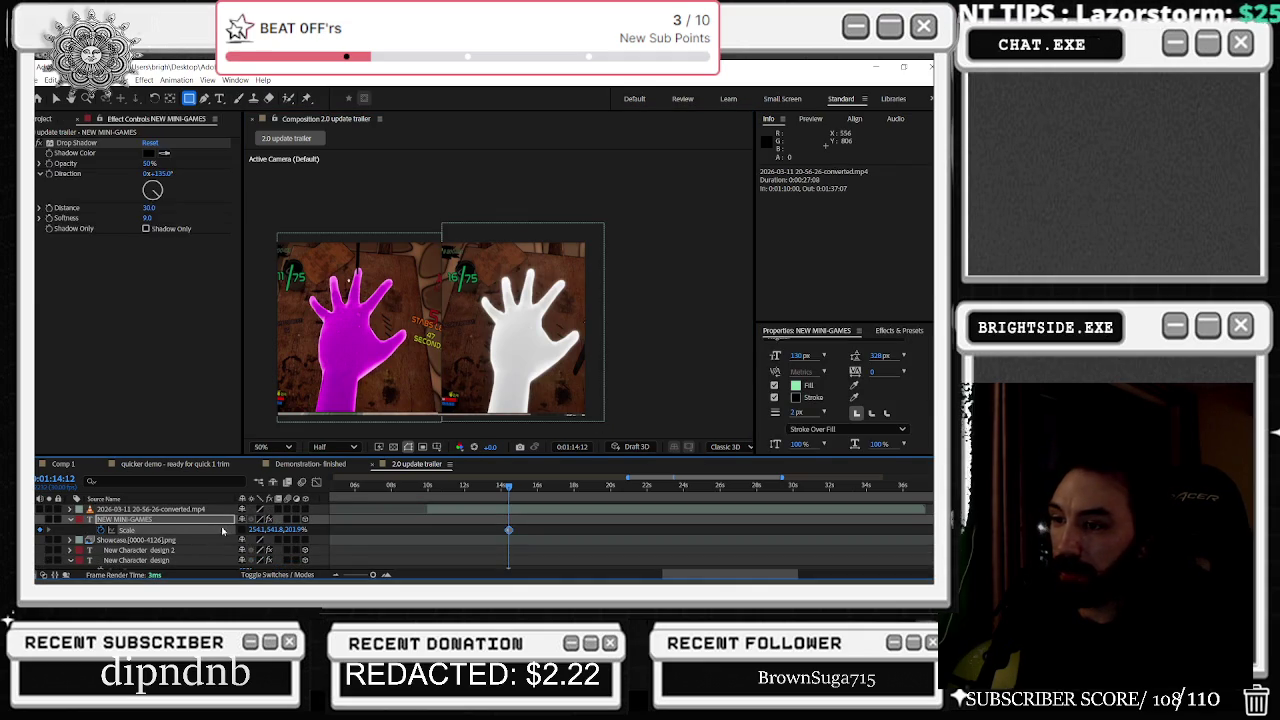
key(ctrl+z)
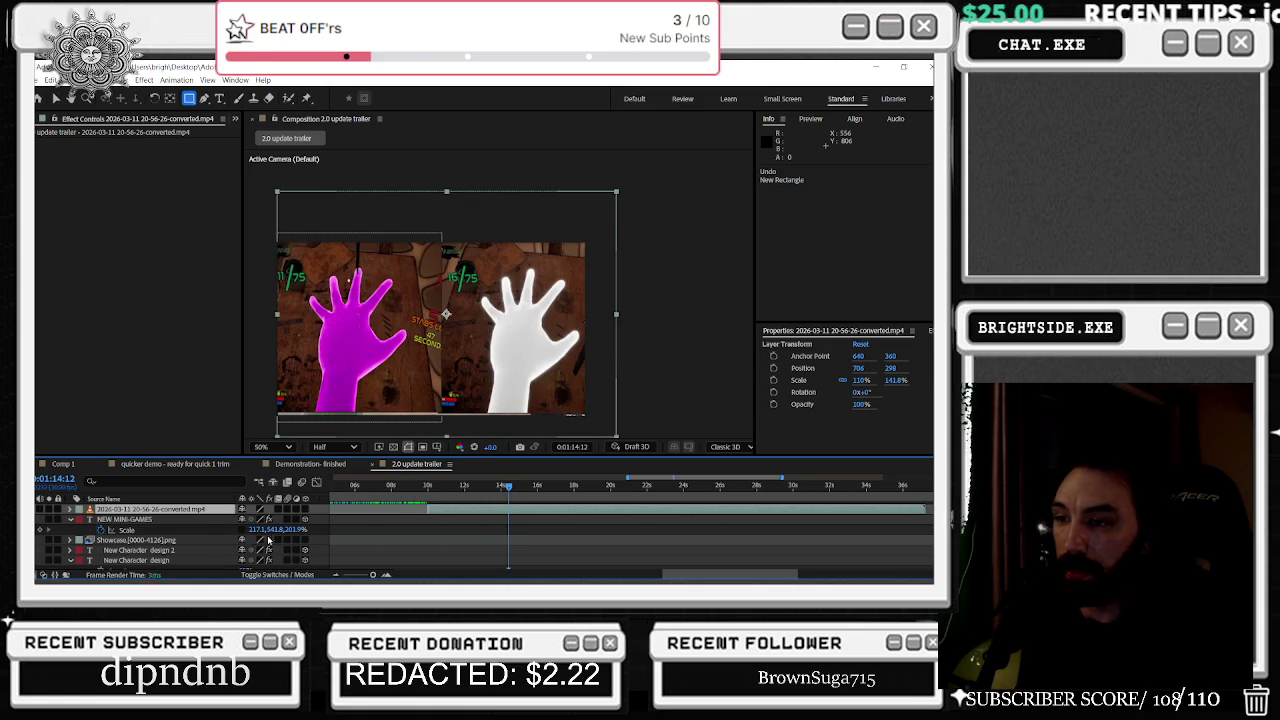
click(118, 514)
key(s)
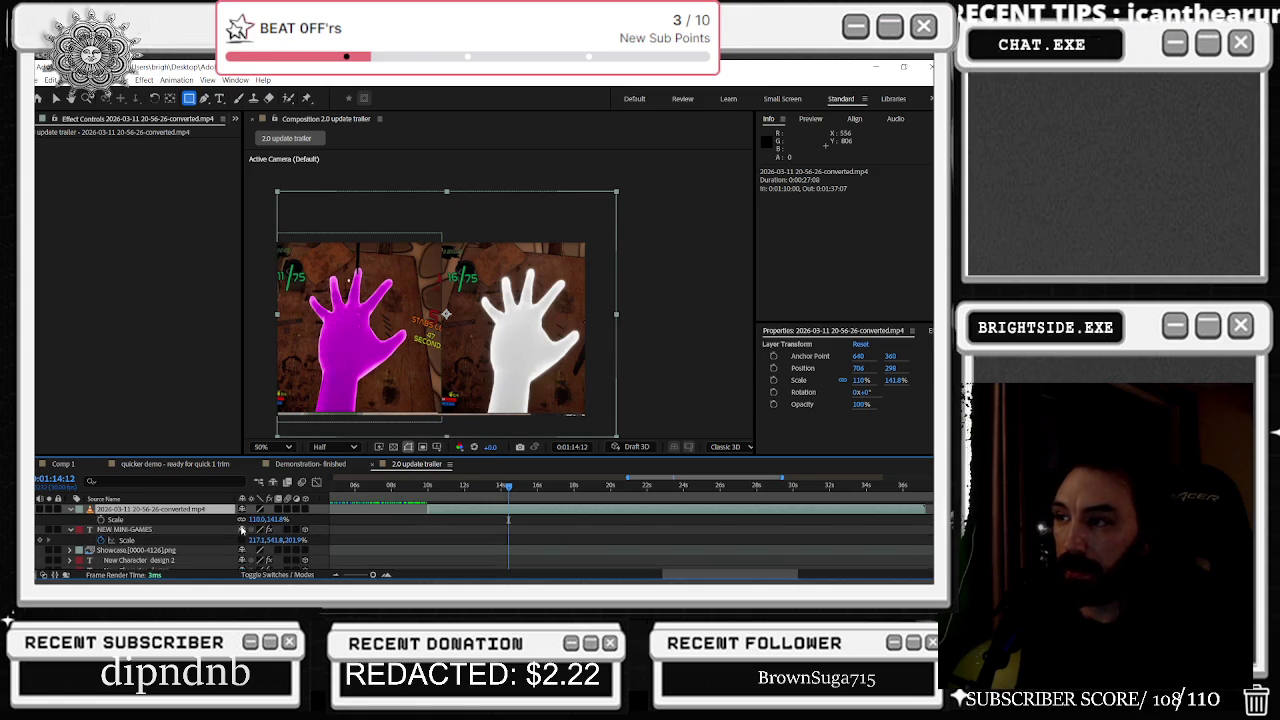
scroll(185, 533, up, 2)
mouse_move(258, 550)
mouse_down()
mouse_move(279, 550)
mouse_move(268, 550)
mouse_up()
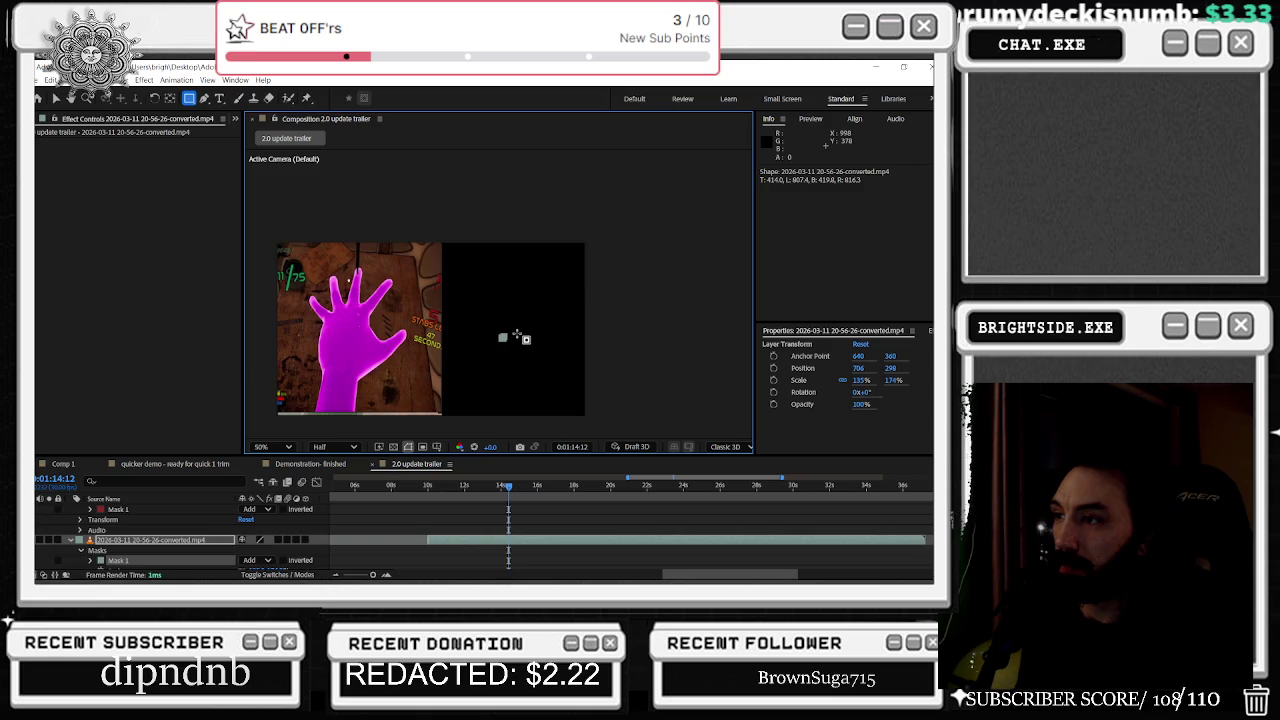
Step: Tilt the white-hand clip about 7° and move its layer in front of Showcase
click(170, 540)
key(r)
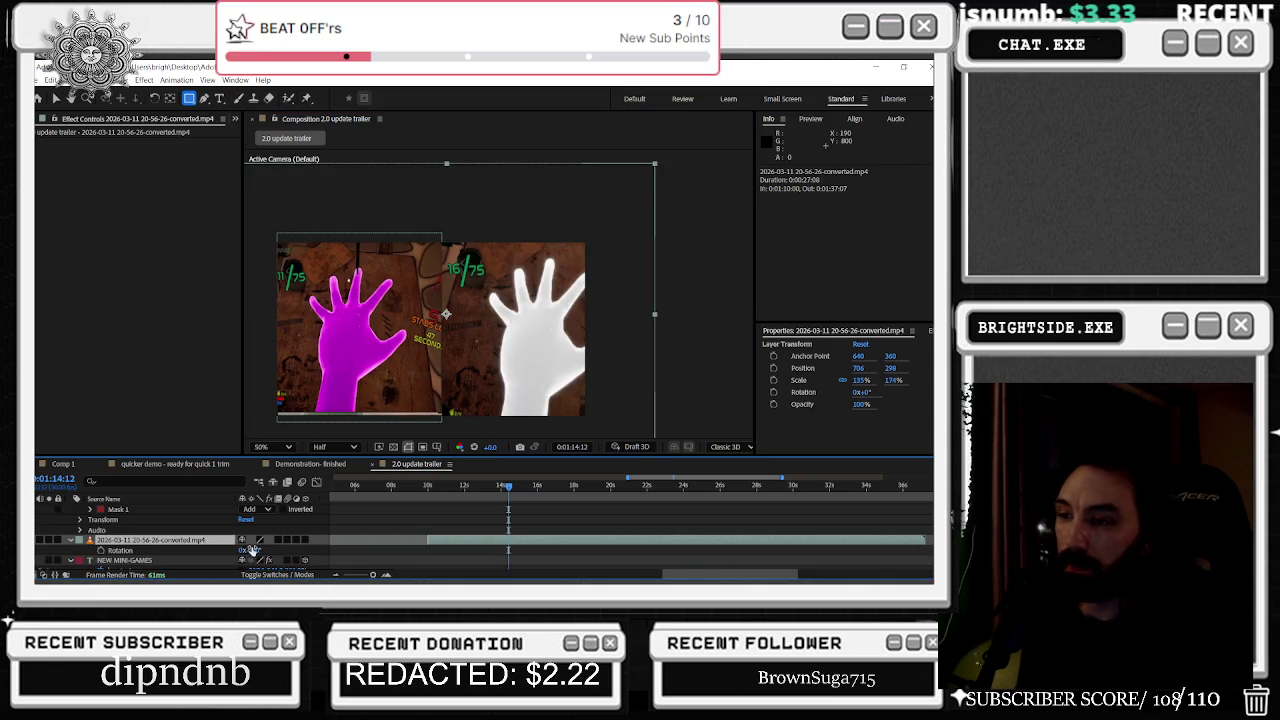
drag(250, 550, 260, 553)
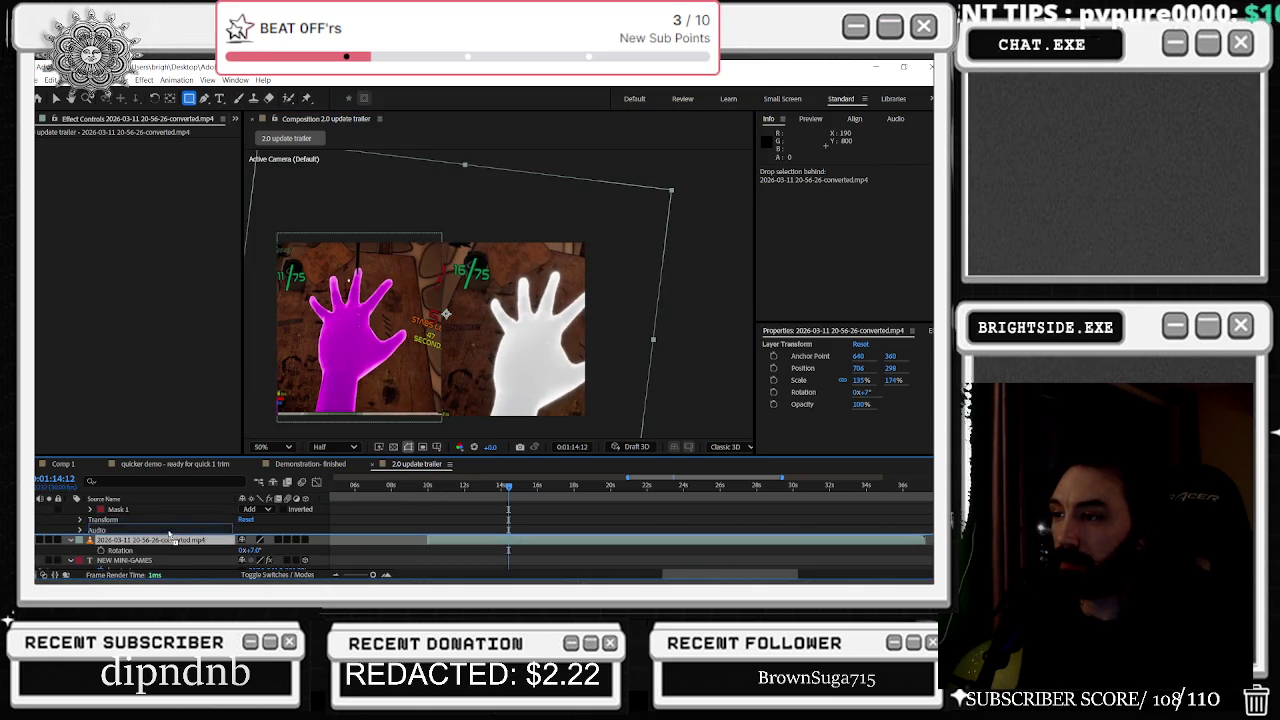
click(173, 495)
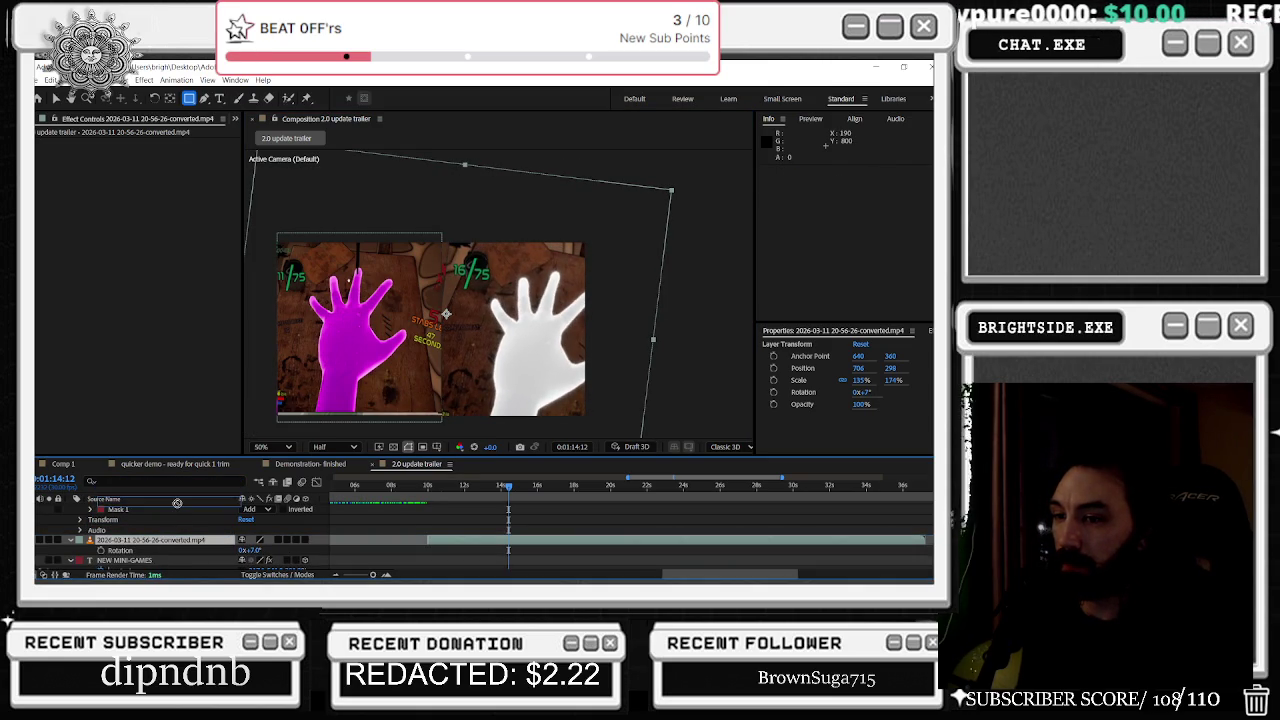
drag(163, 520, 157, 533)
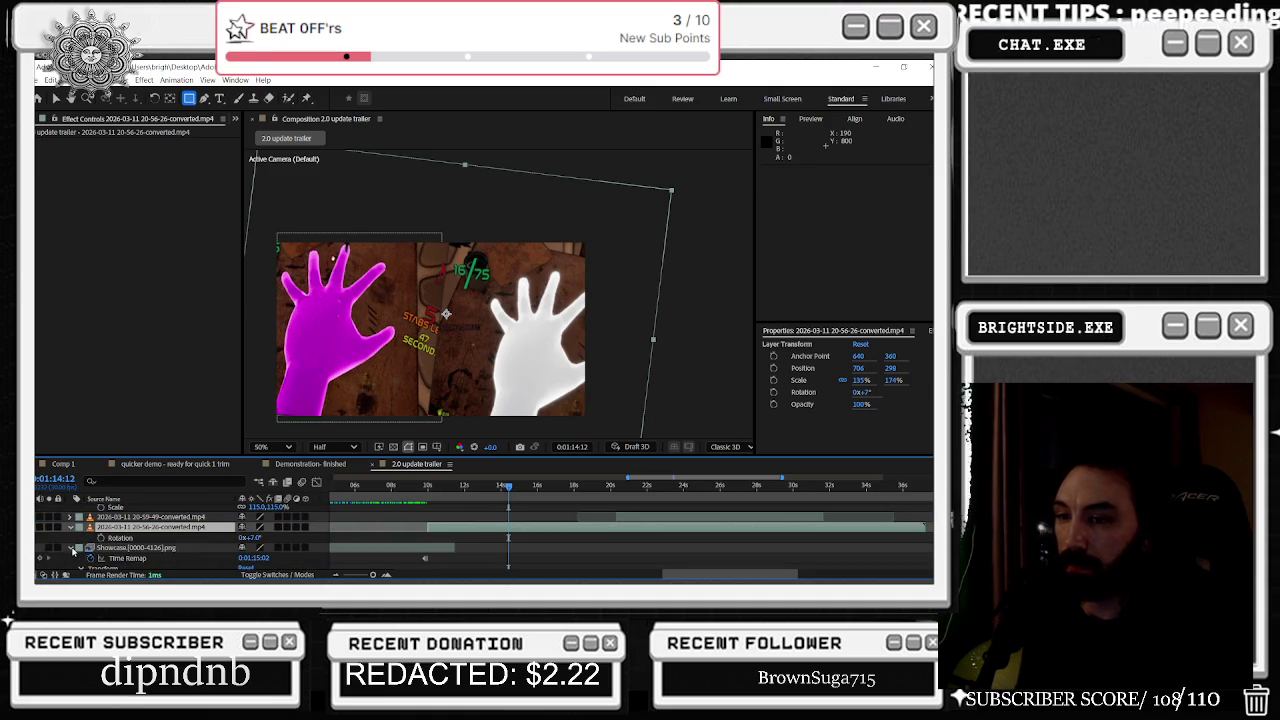
click(71, 549)
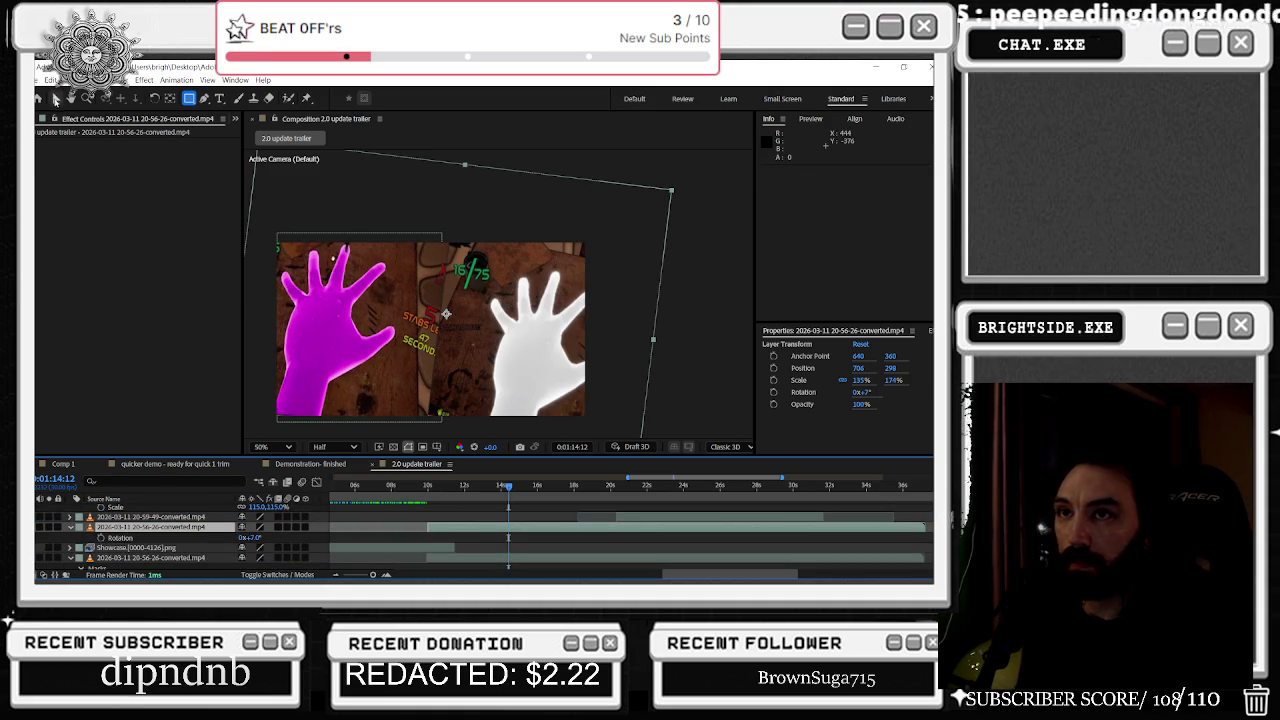
click(57, 99)
key(ctrl+z)
Step: Reset the white-hand 20-56-26 clip's rotation from 7° back to 0°
click(464, 528)
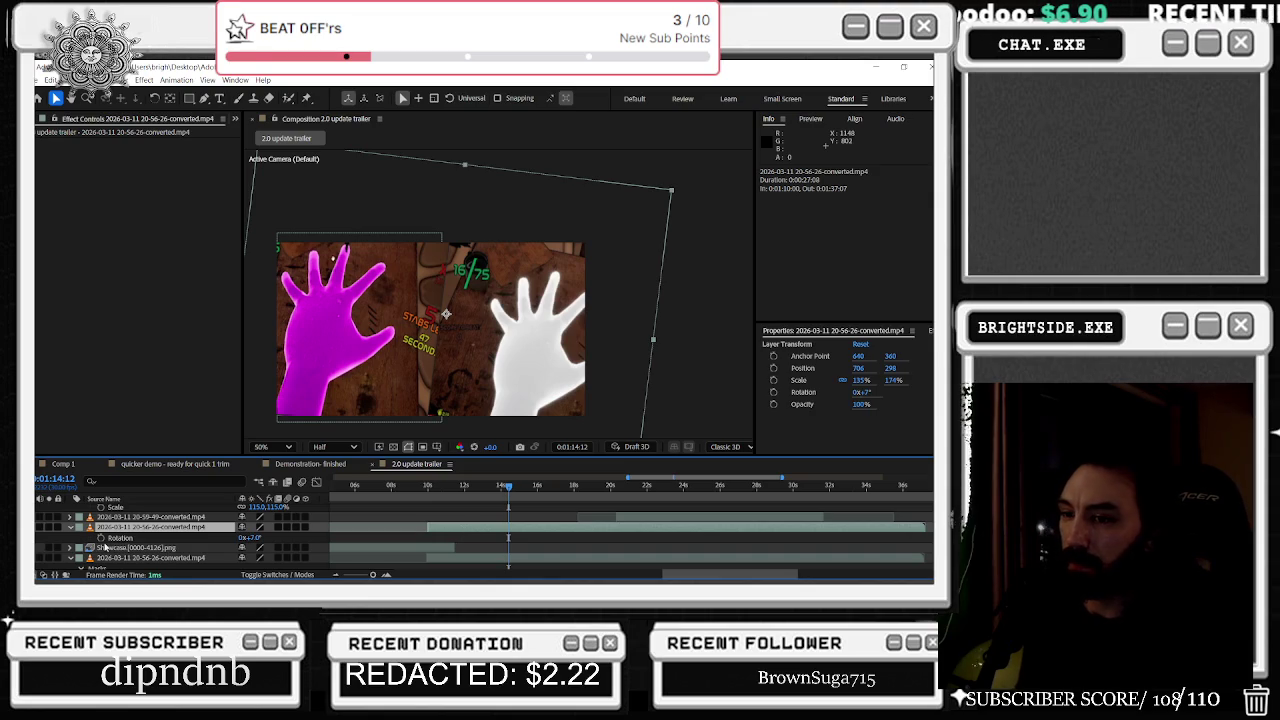
click(70, 527)
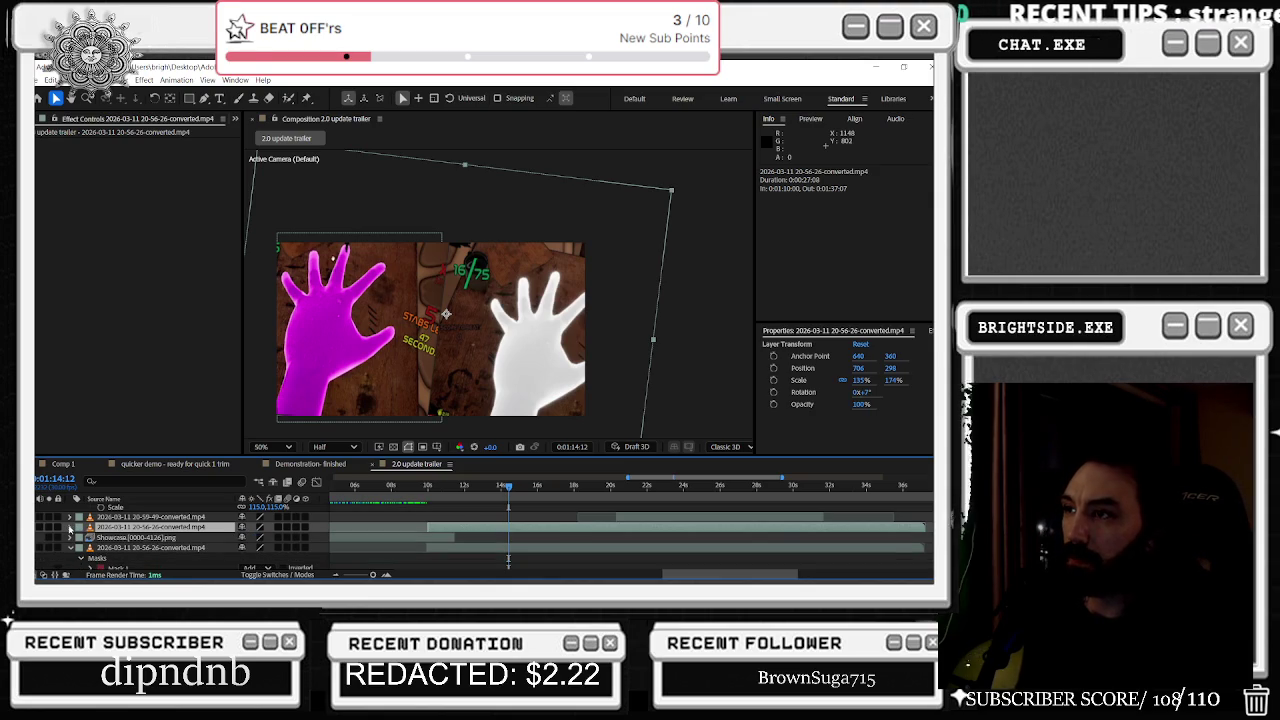
click(120, 548)
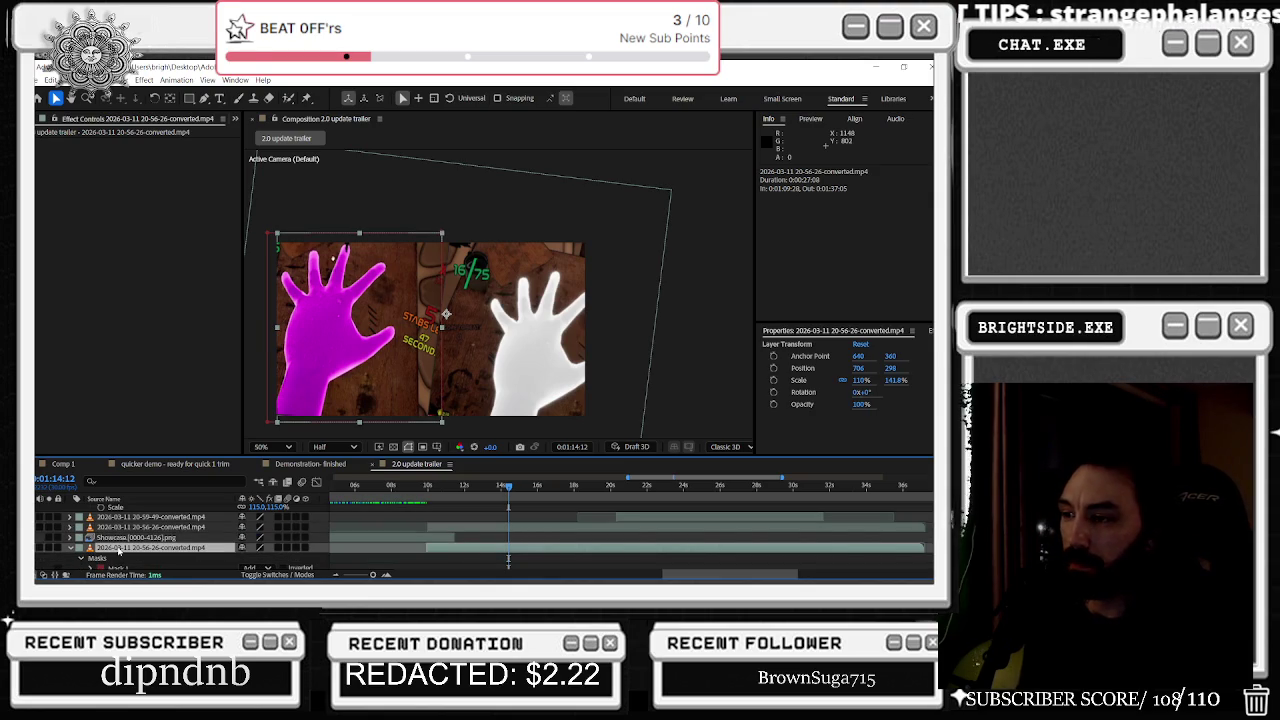
click(125, 527)
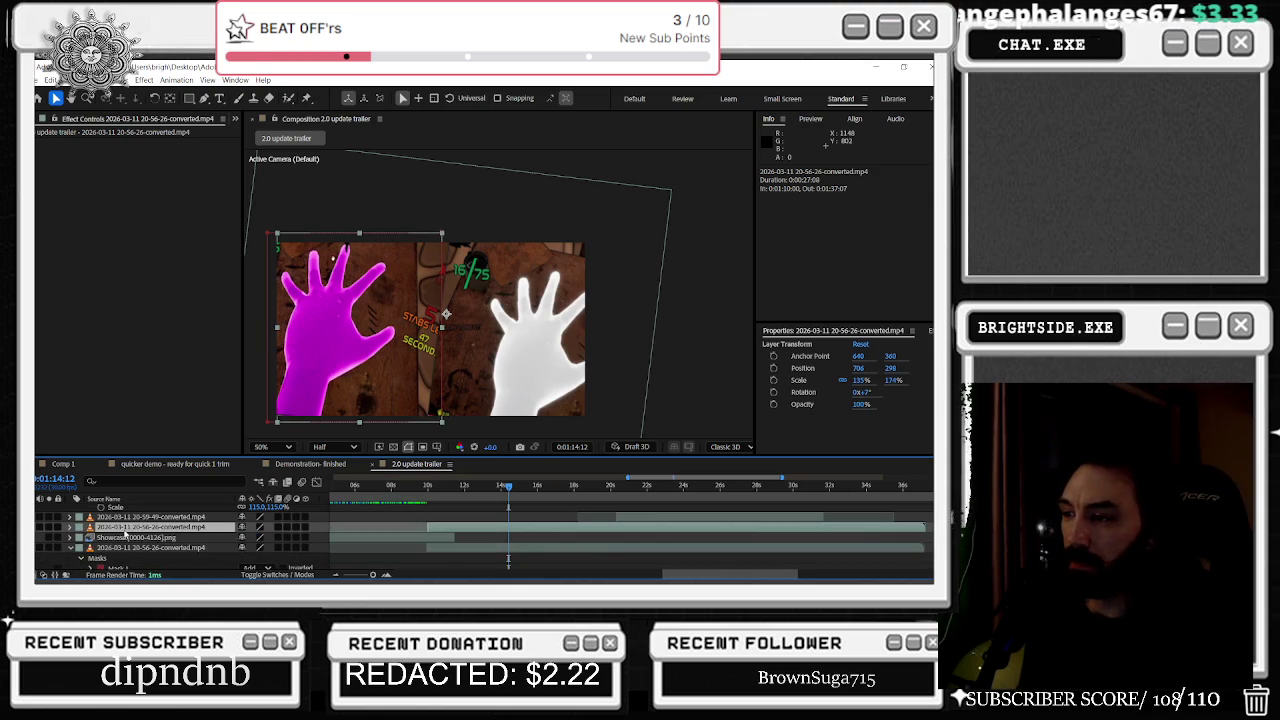
click(40, 527)
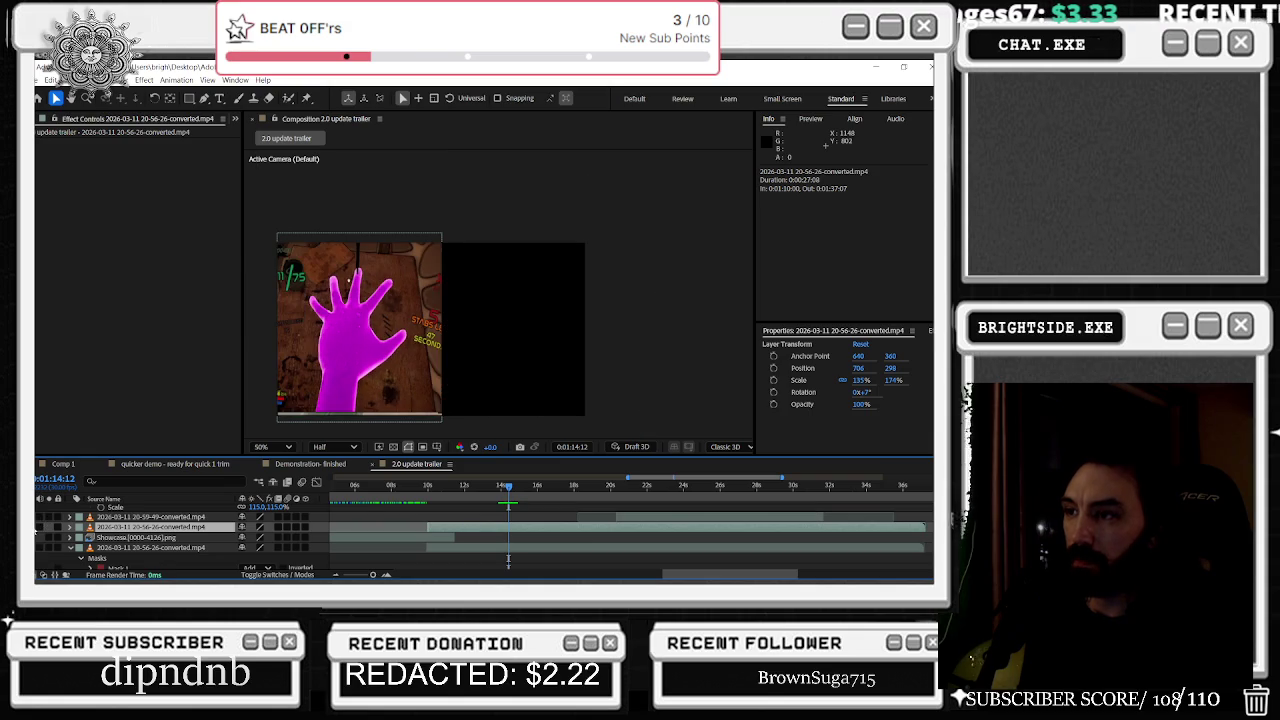
click(40, 527)
click(69, 527)
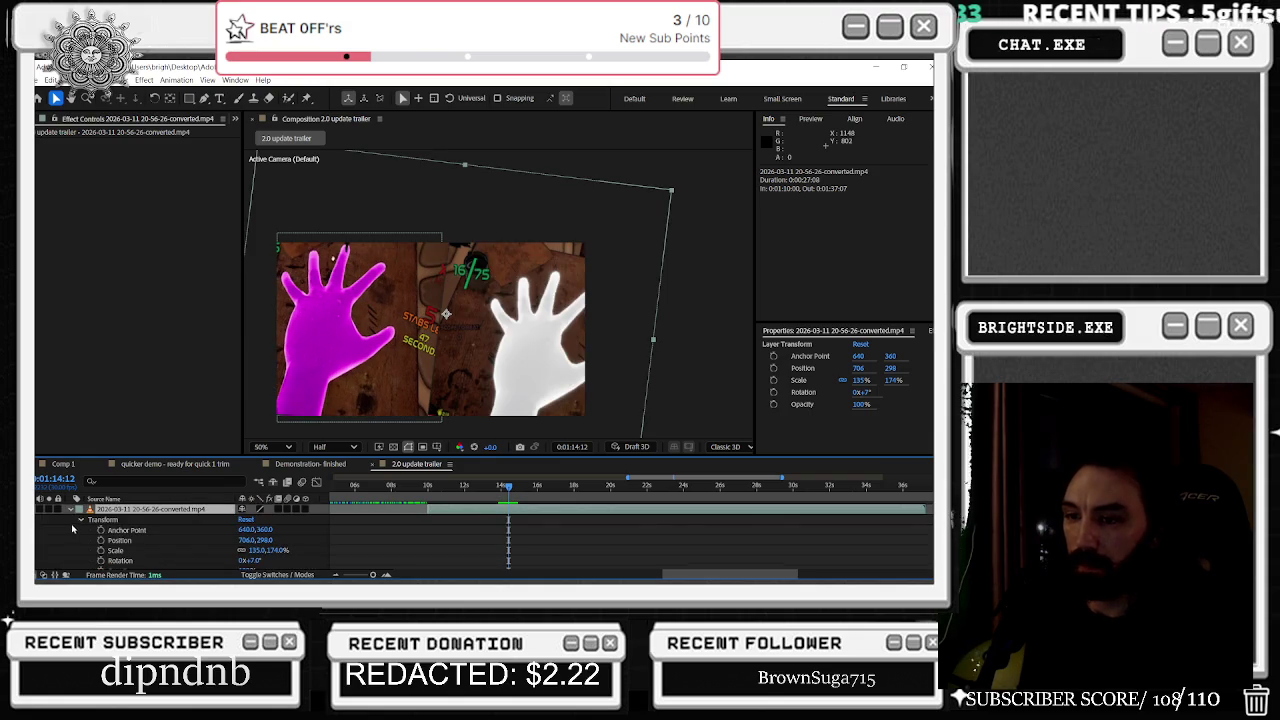
click(189, 98)
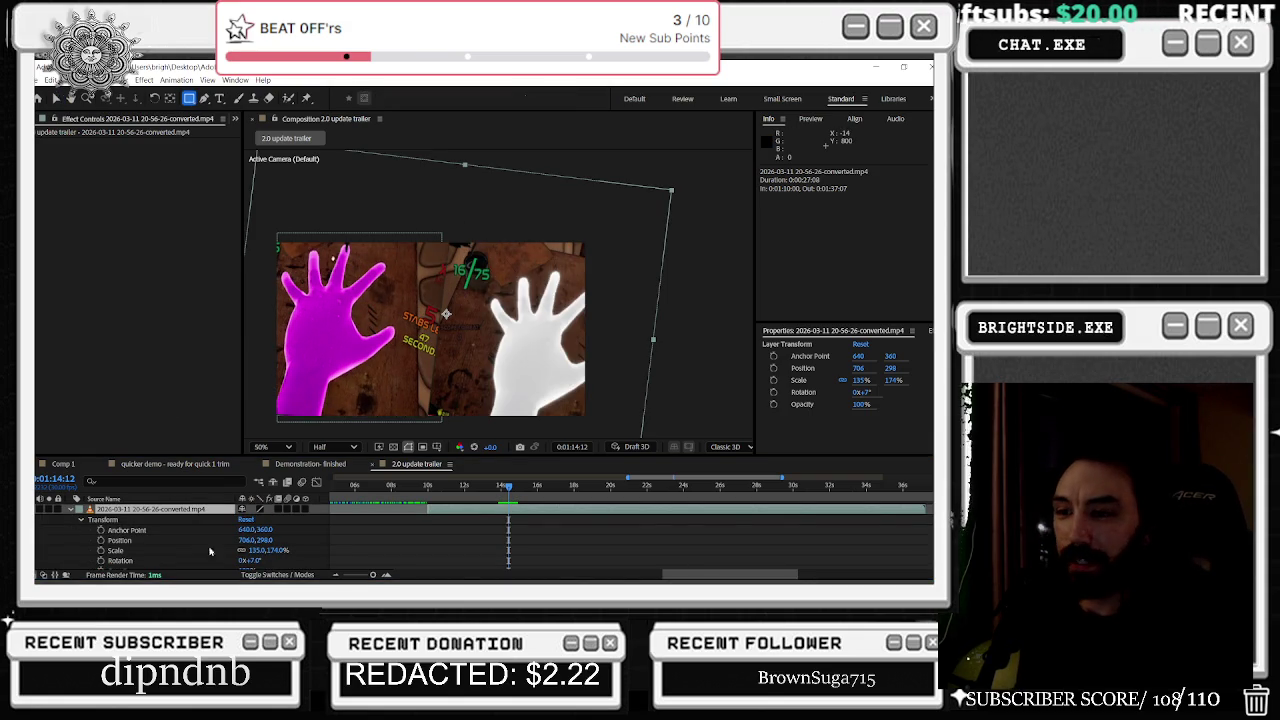
click(250, 561)
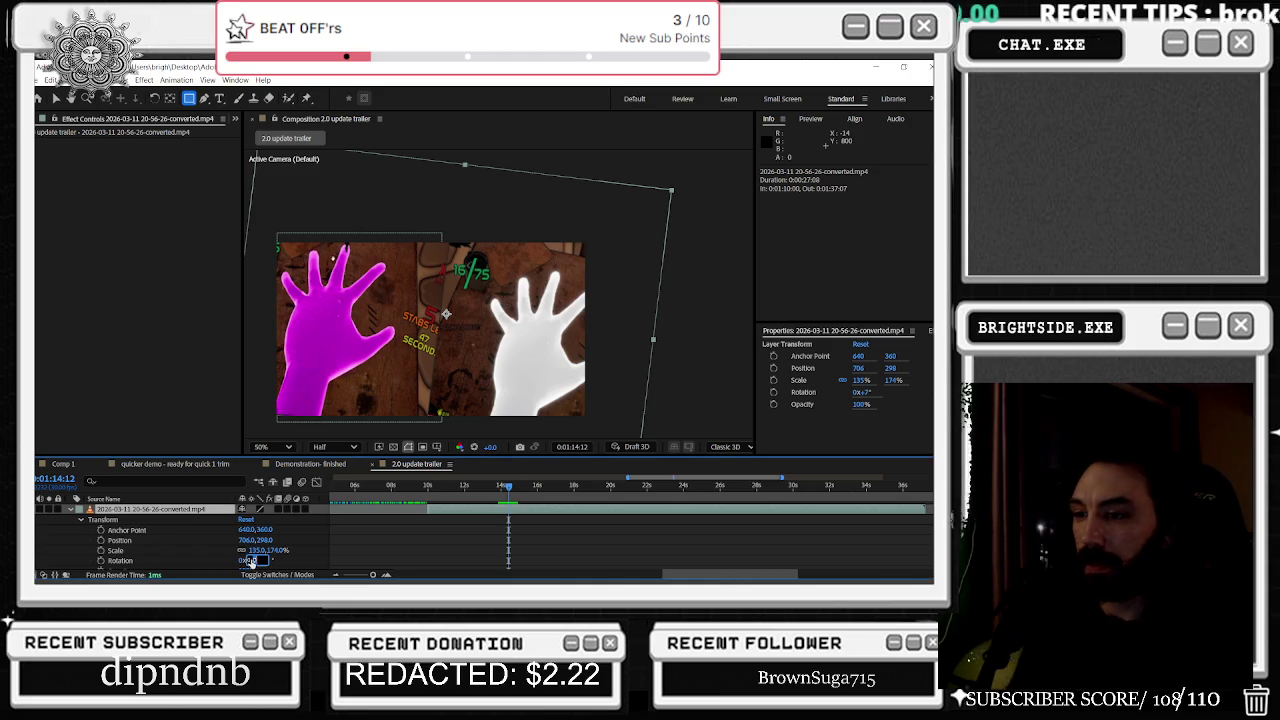
text(0)
key(Return)
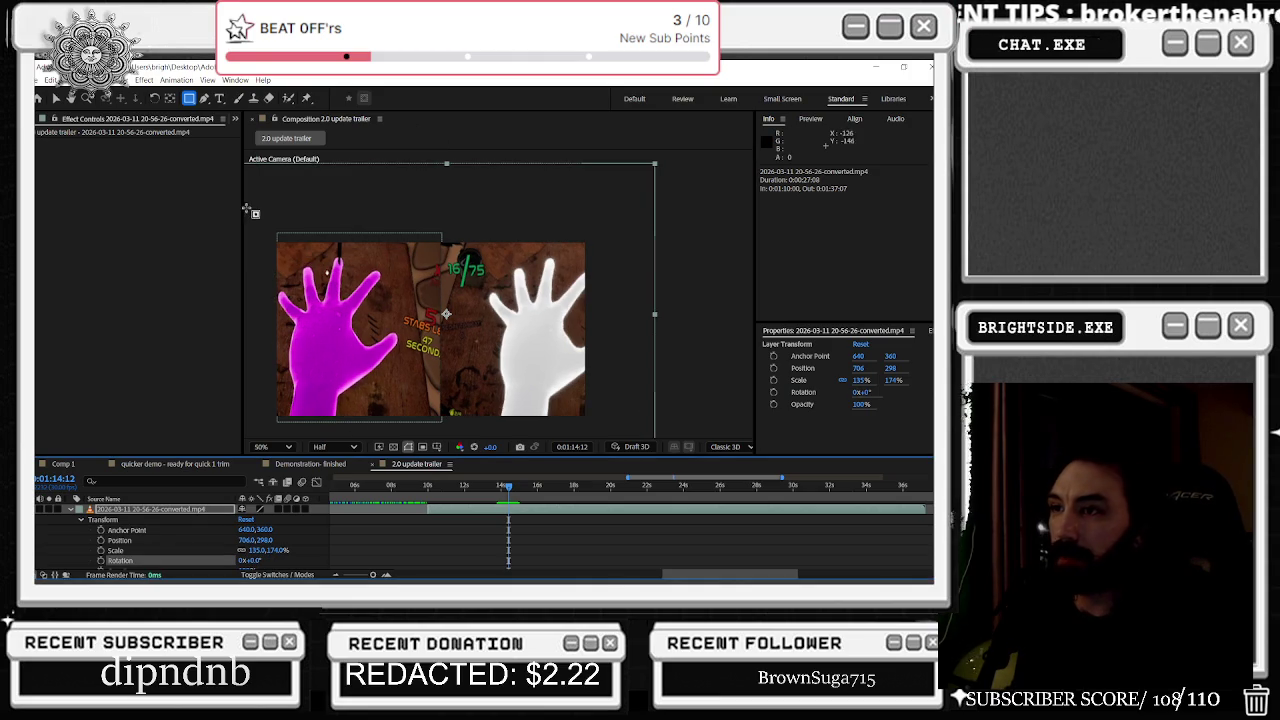
Step: Crop the white-hand clip with a rectangular mask and shrink it to about 113% by 146%
drag(658, 202, 440, 448)
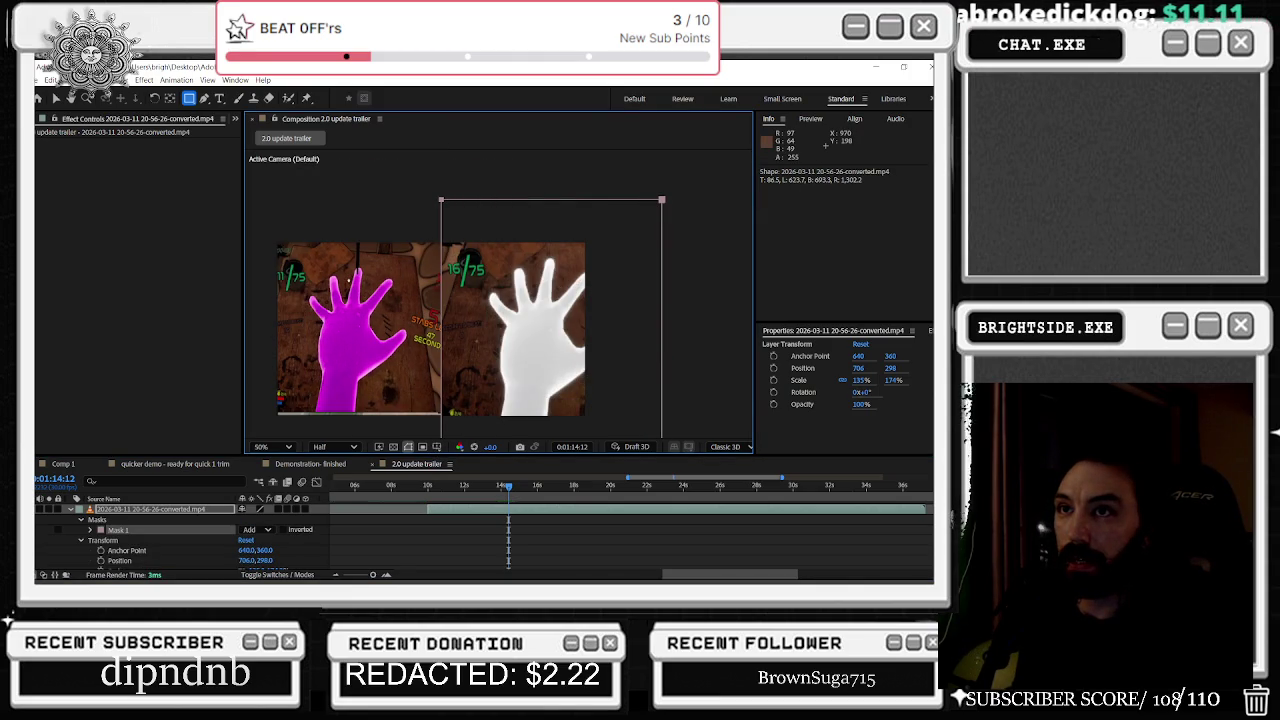
click(56, 98)
click(70, 510)
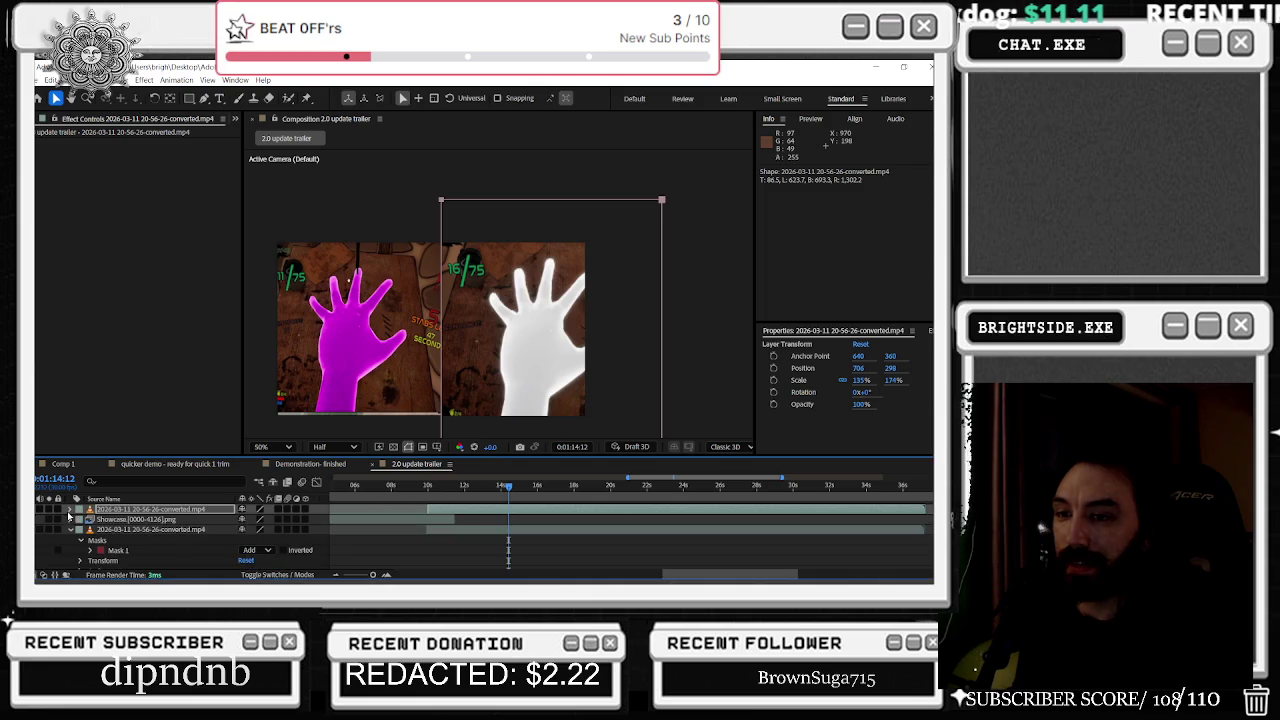
click(120, 511)
drag(522, 318, 471, 310)
key(s)
drag(249, 523, 230, 523)
drag(382, 240, 477, 298)
Step: Tilt the white-hand clip to 13°, reposition it and adjust its mask edges
key(r)
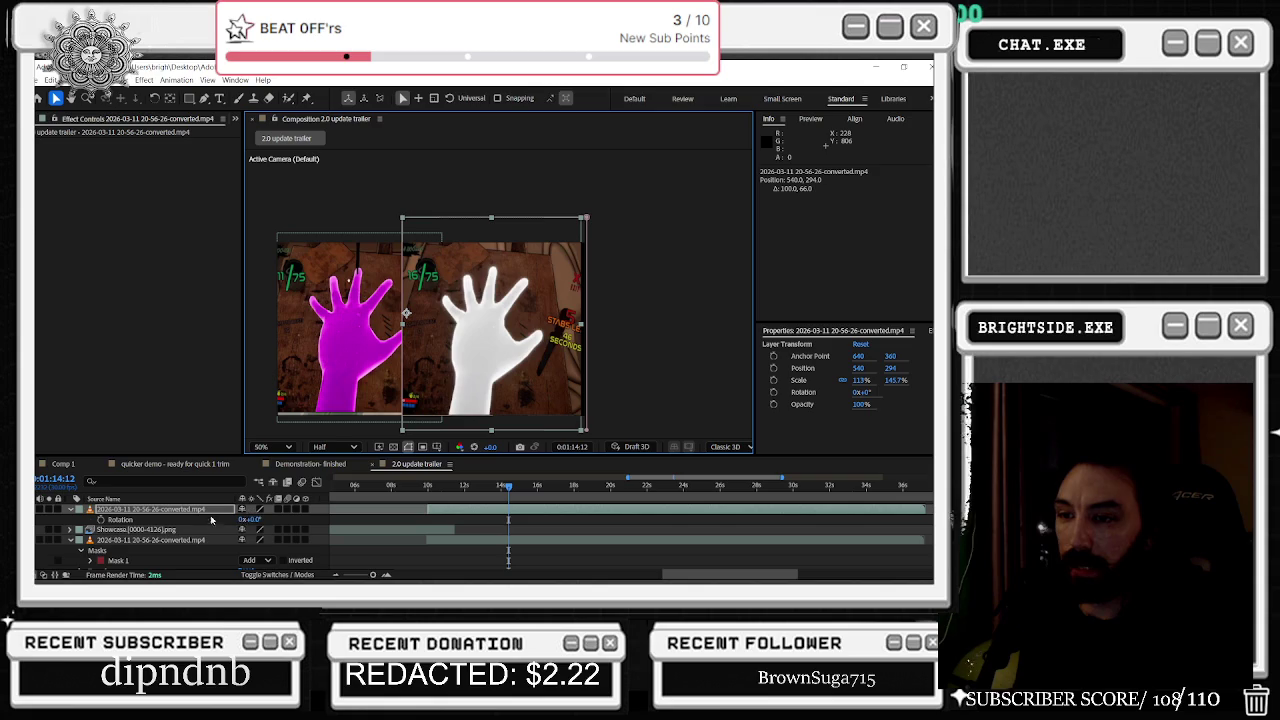
drag(255, 519, 262, 519)
mouse_move(478, 338)
mouse_down()
mouse_move(495, 308)
mouse_move(511, 318)
mouse_up()
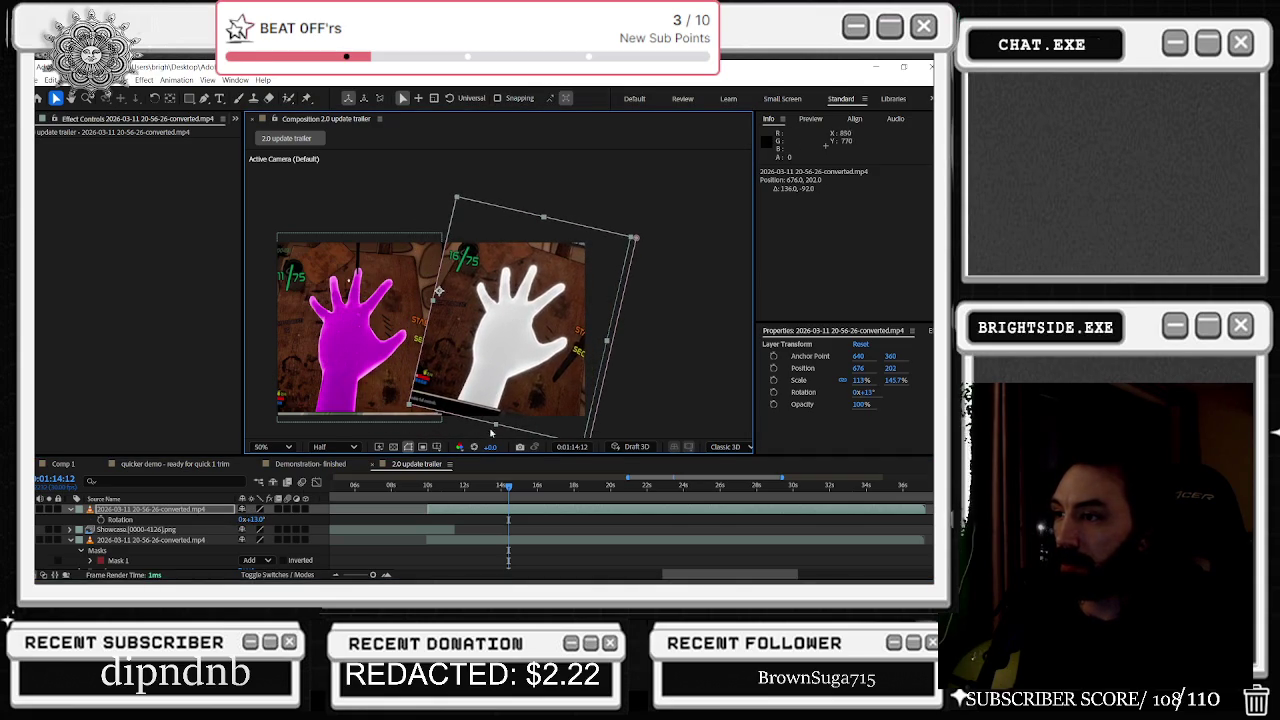
drag(508, 422, 511, 381)
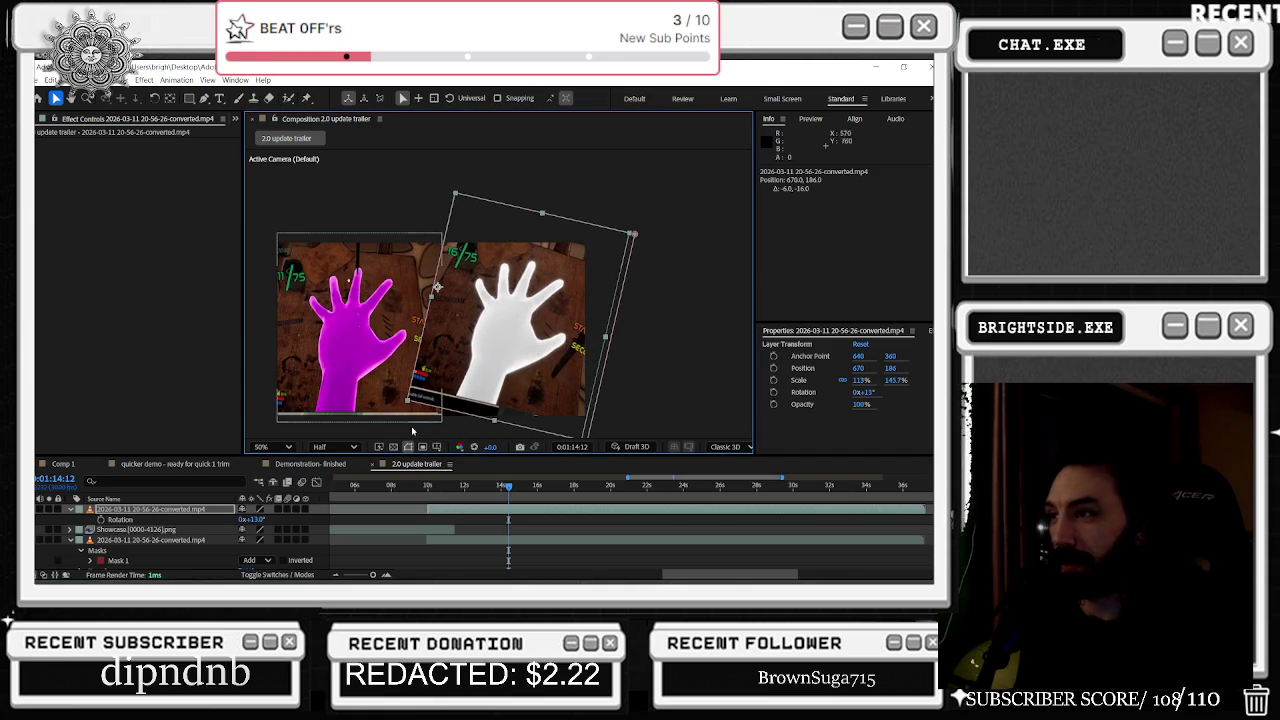
drag(507, 275, 511, 305)
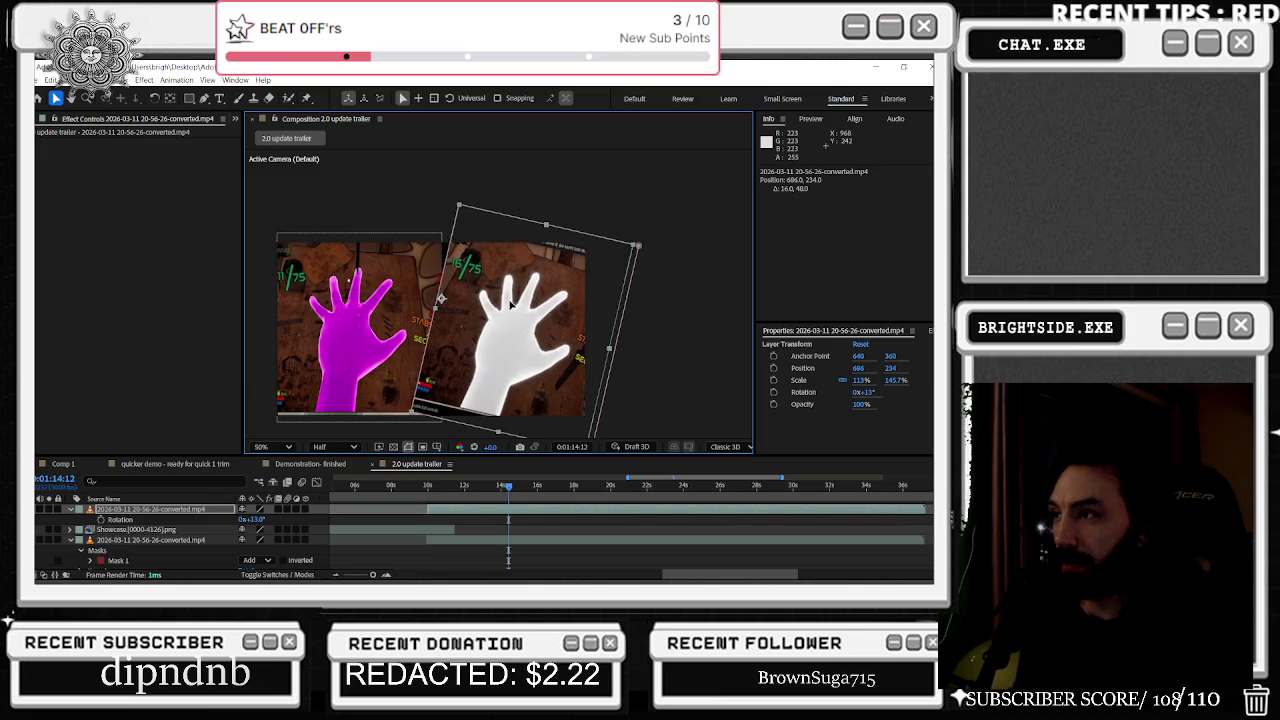
drag(547, 228, 540, 247)
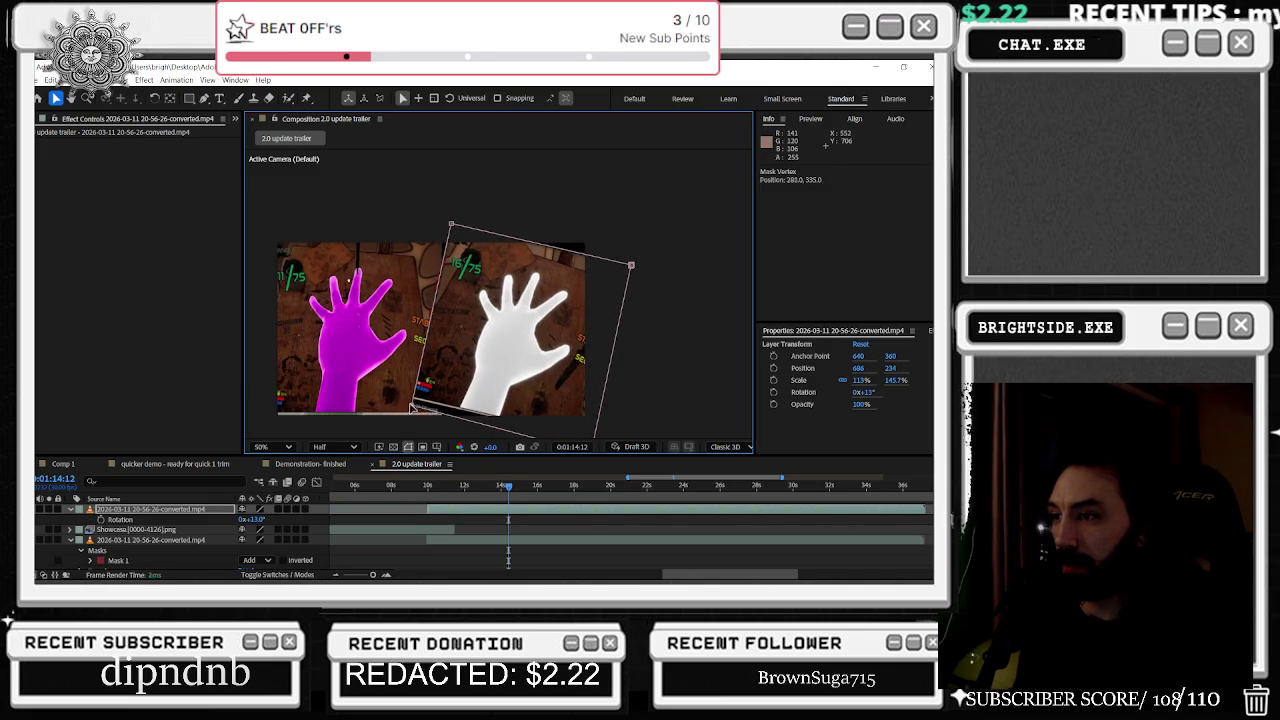
drag(522, 372, 510, 336)
click(580, 408)
drag(580, 408, 580, 406)
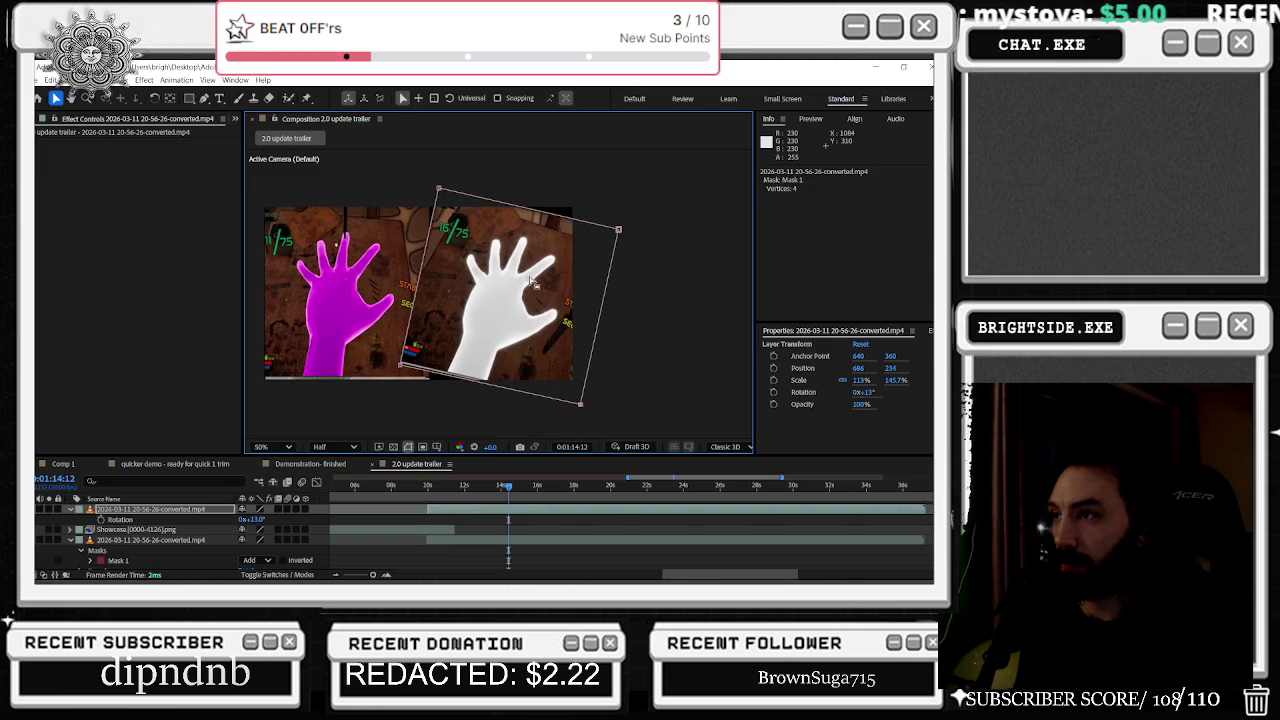
Step: Reduce the white-hand clip's tilt to 9° and fine-tune its position and mask top edge
drag(533, 284, 527, 285)
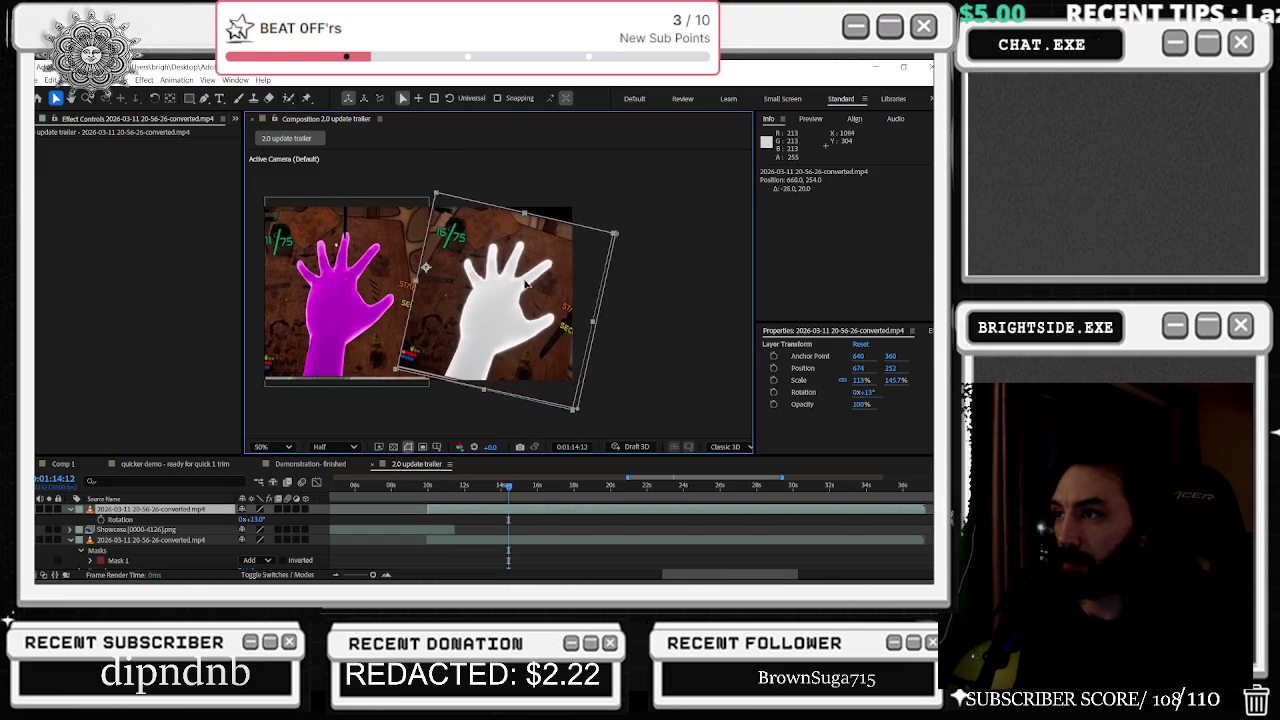
drag(527, 285, 528, 284)
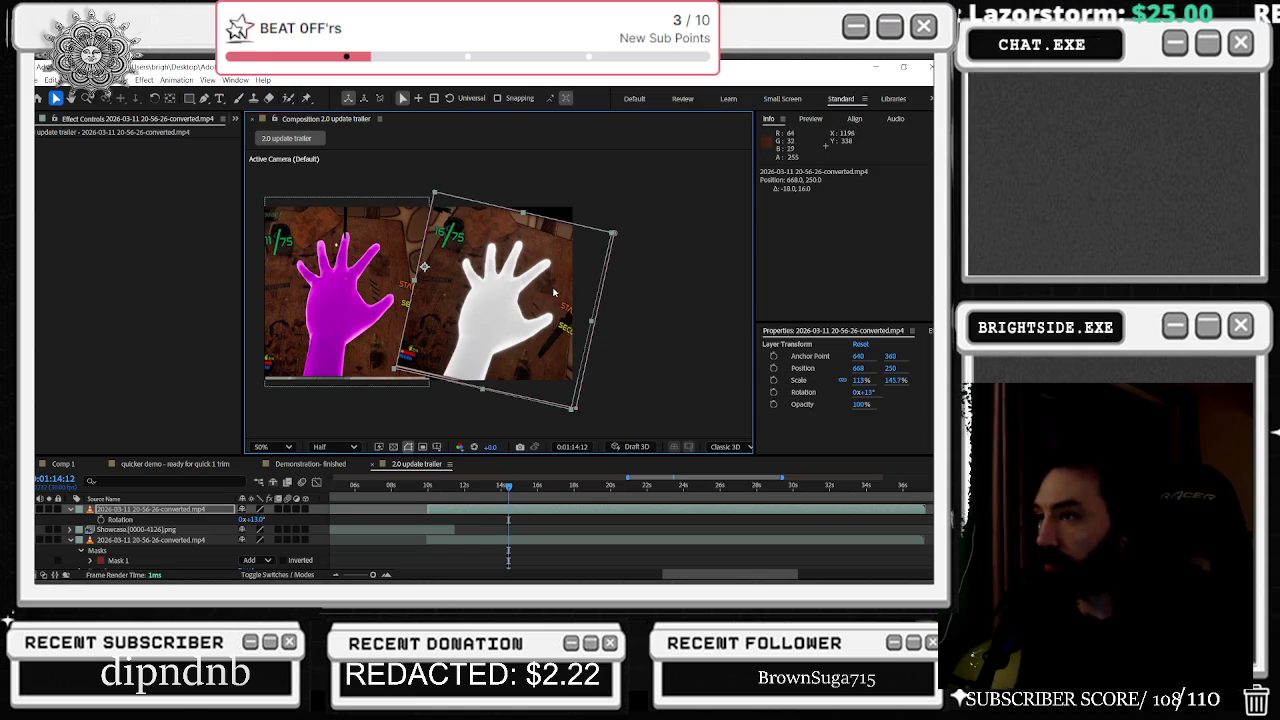
drag(556, 297, 557, 290)
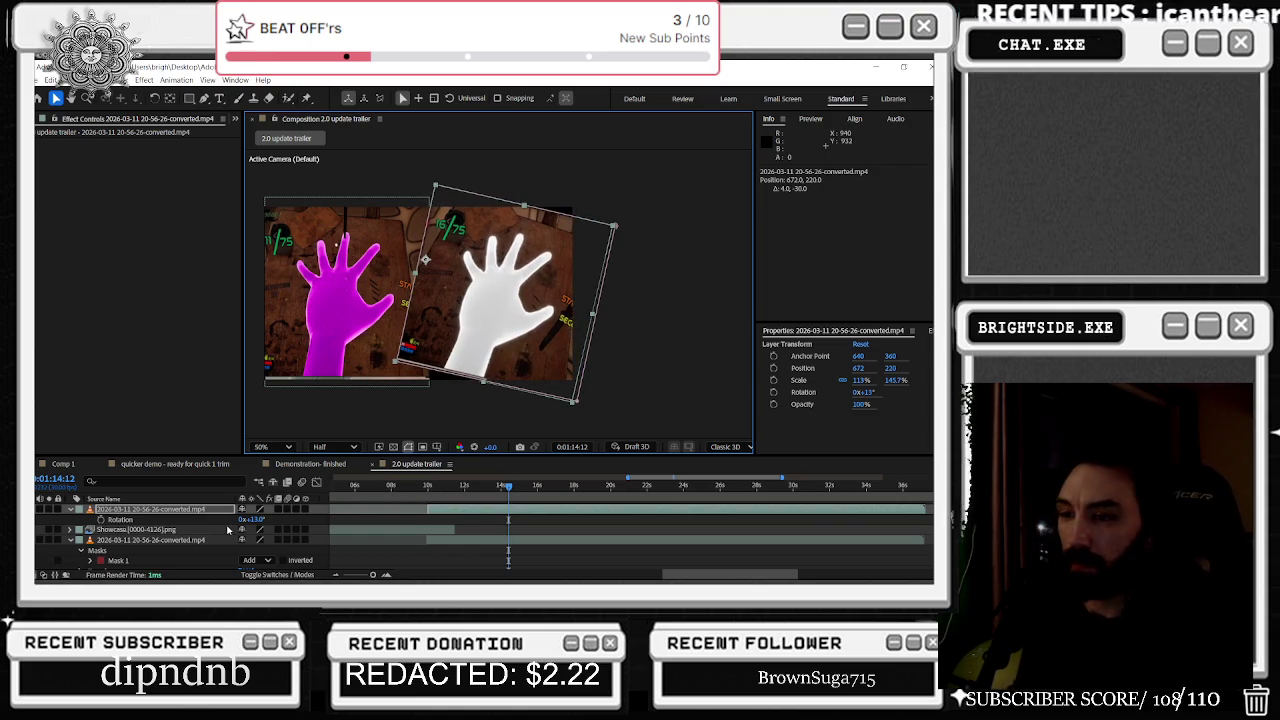
drag(252, 520, 247, 520)
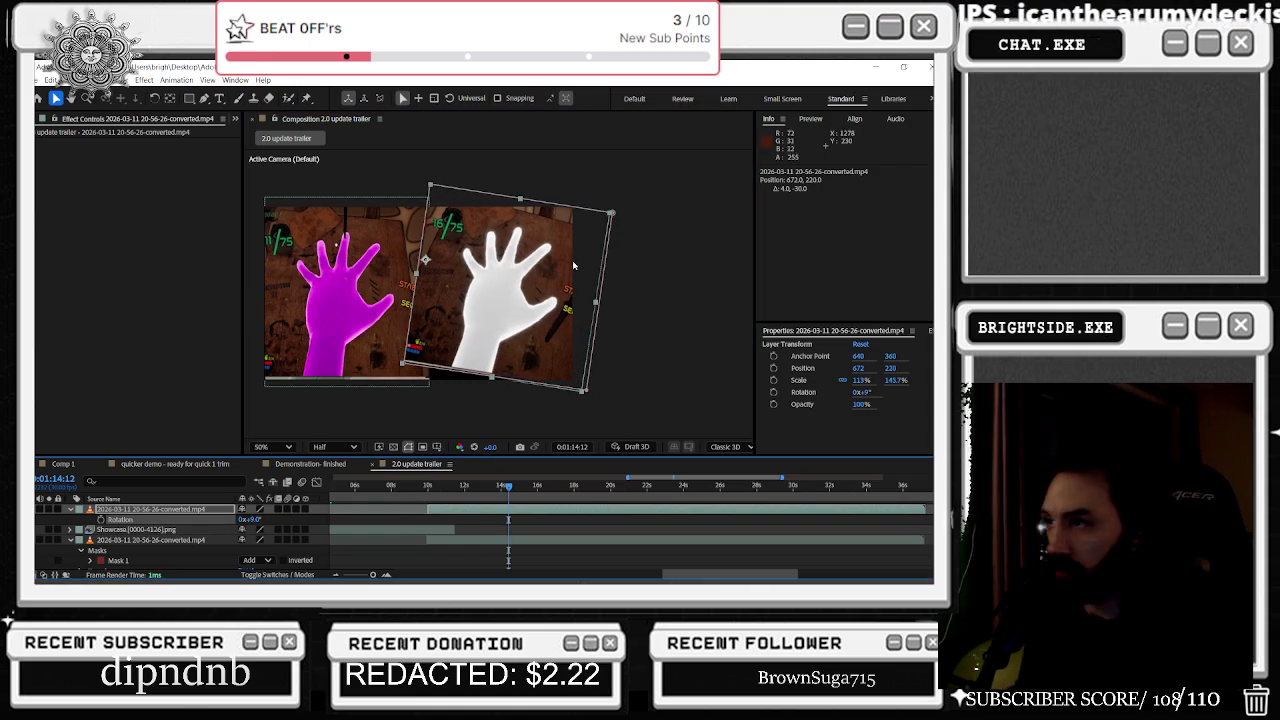
drag(560, 272, 558, 280)
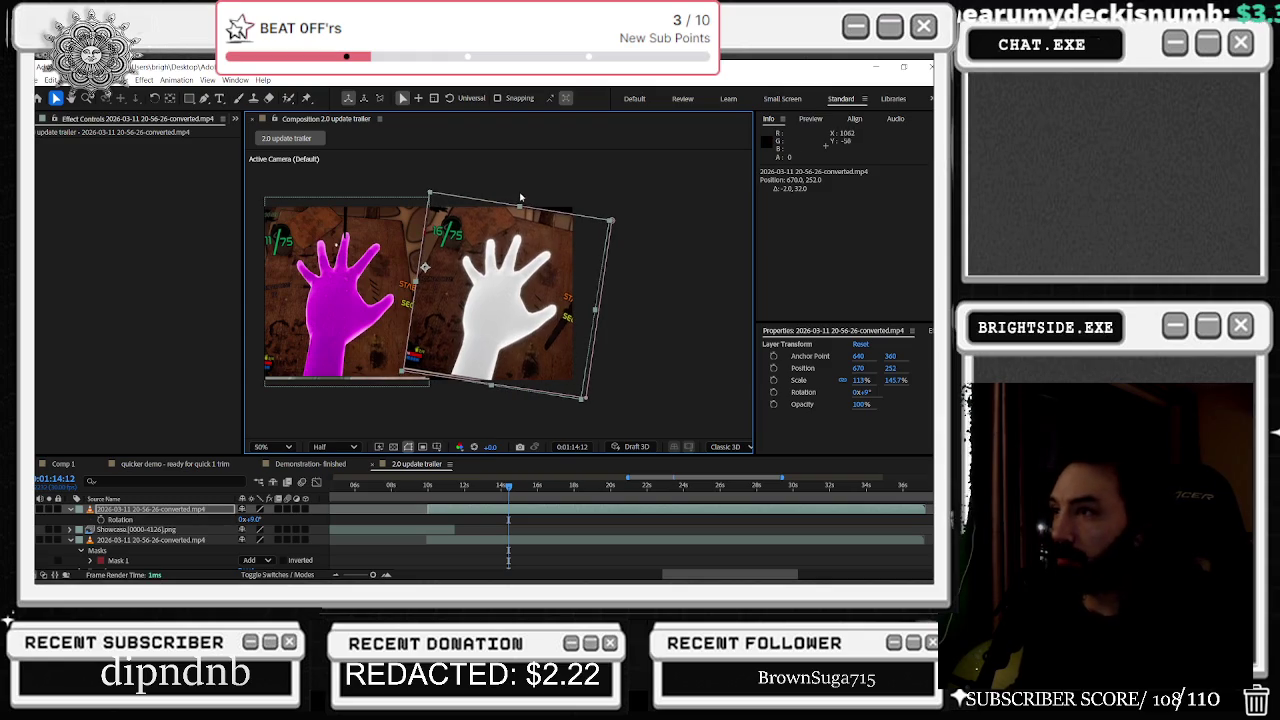
drag(521, 209, 521, 213)
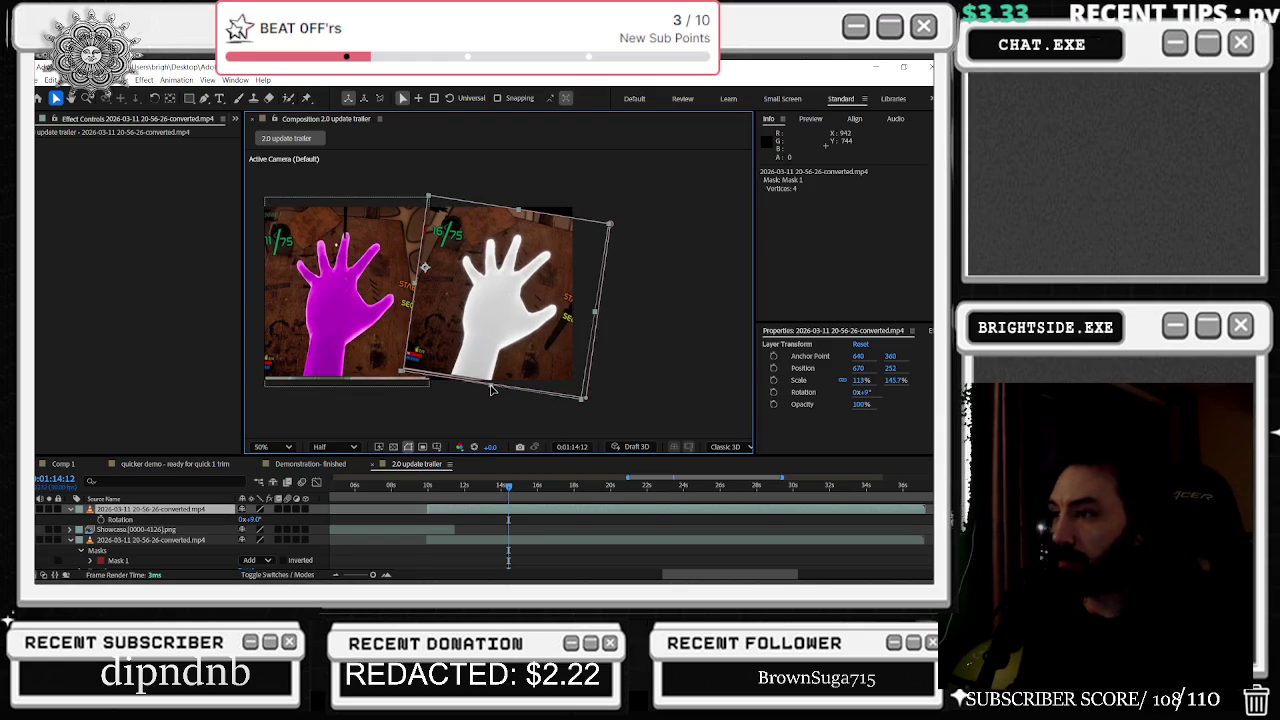
Step: Stretch the white-hand clip to 113%,160.7%, shift it right, and select the magenta-hand clip's mask
click(152, 521)
key(s)
drag(255, 519, 283, 522)
key(ctrl+z)
drag(535, 344, 545, 337)
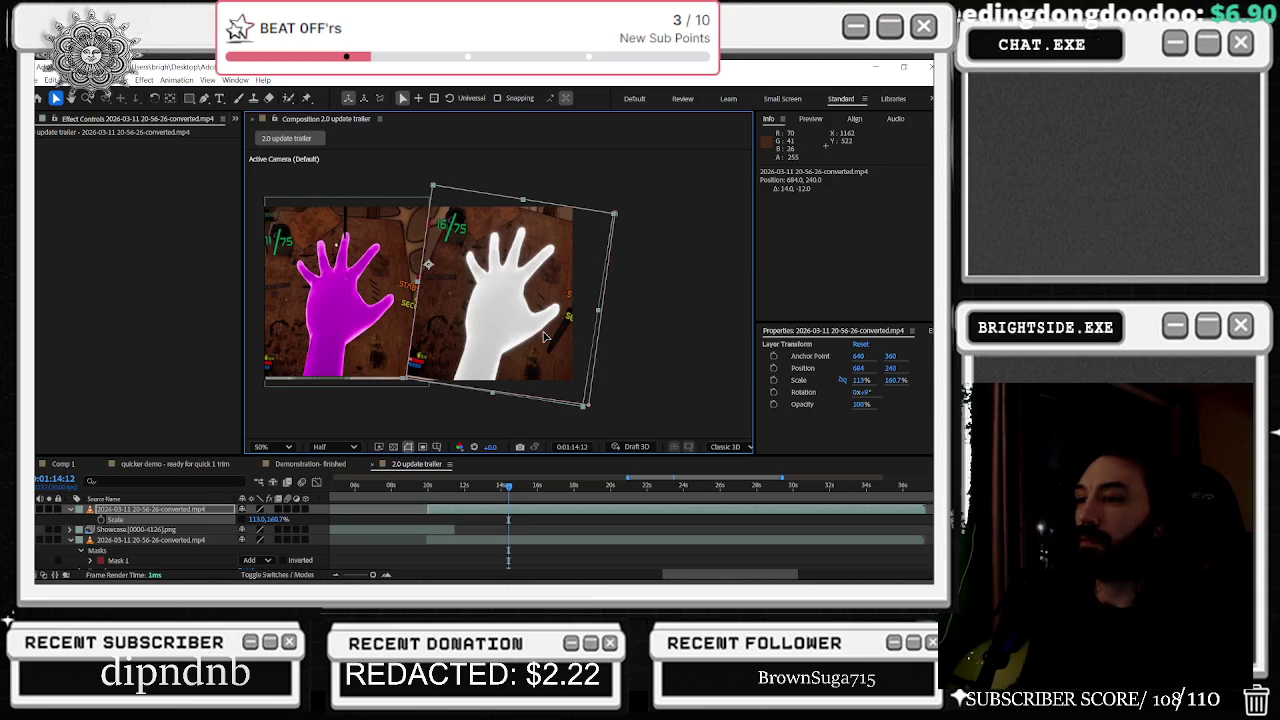
click(398, 376)
click(345, 390)
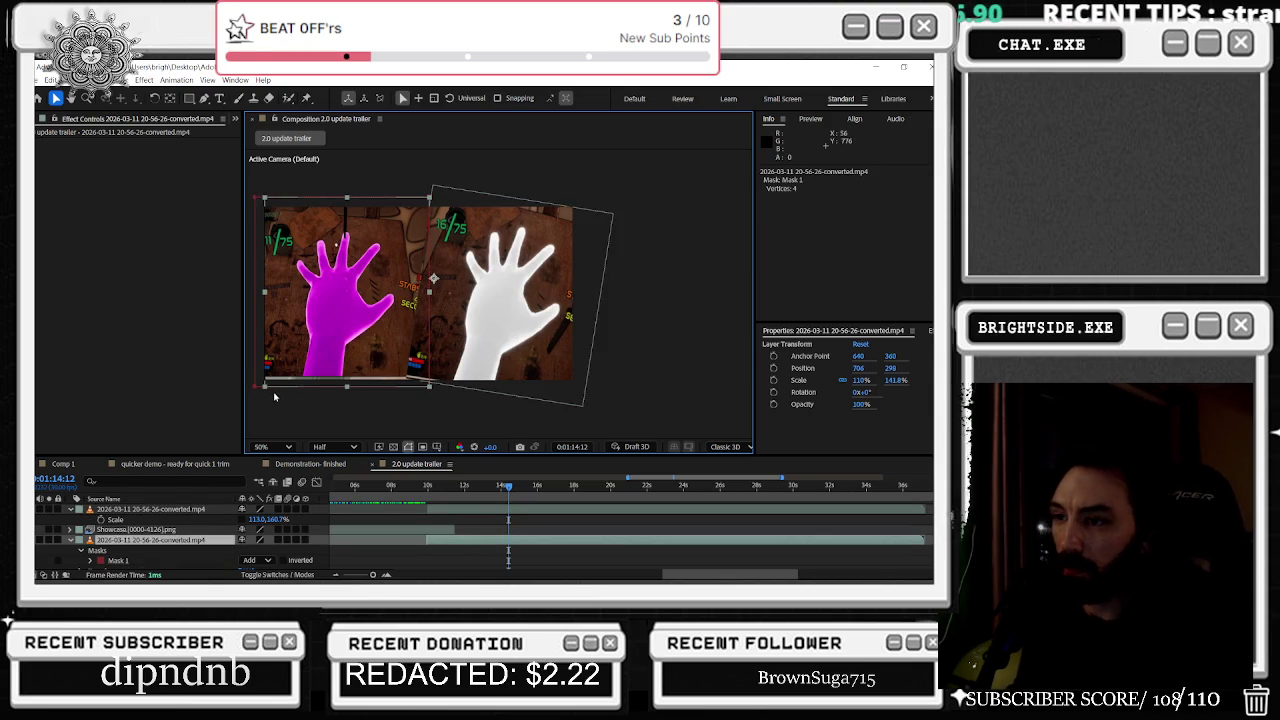
Step: Raise the magenta-hand mask's bottom-left and bottom-right corners, then preview near 1:12
drag(255, 386, 259, 378)
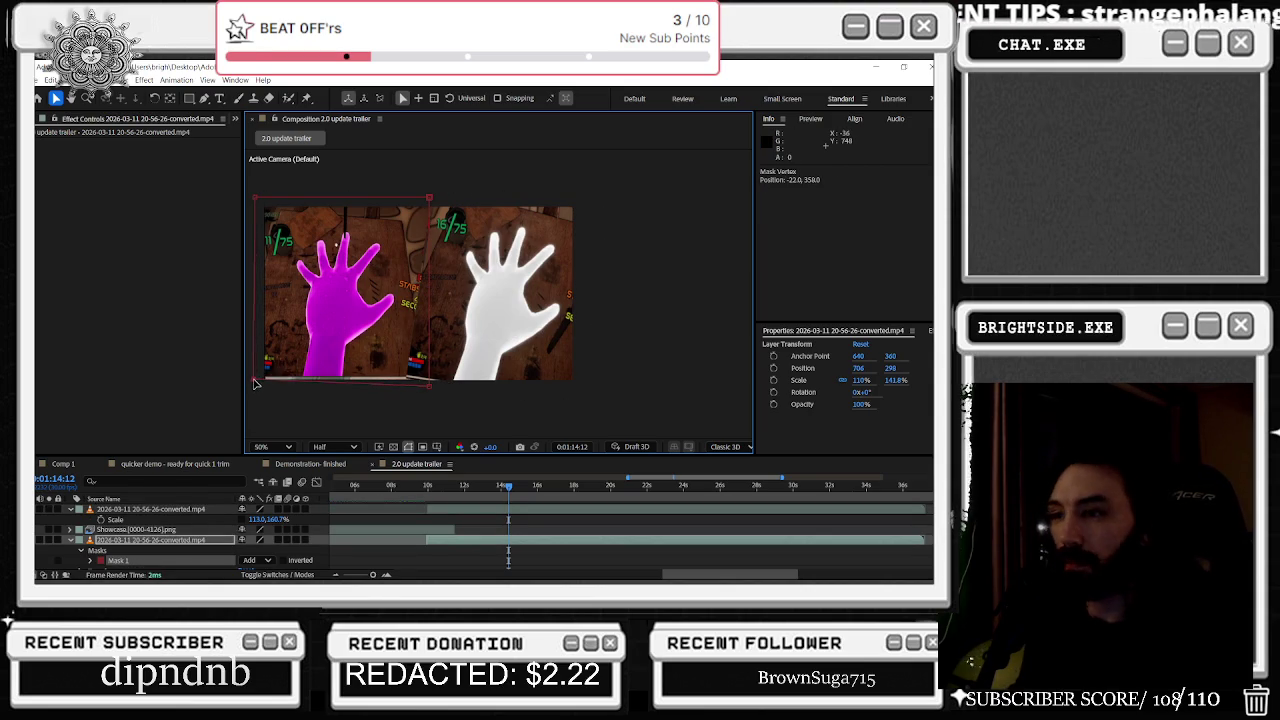
drag(432, 391, 432, 381)
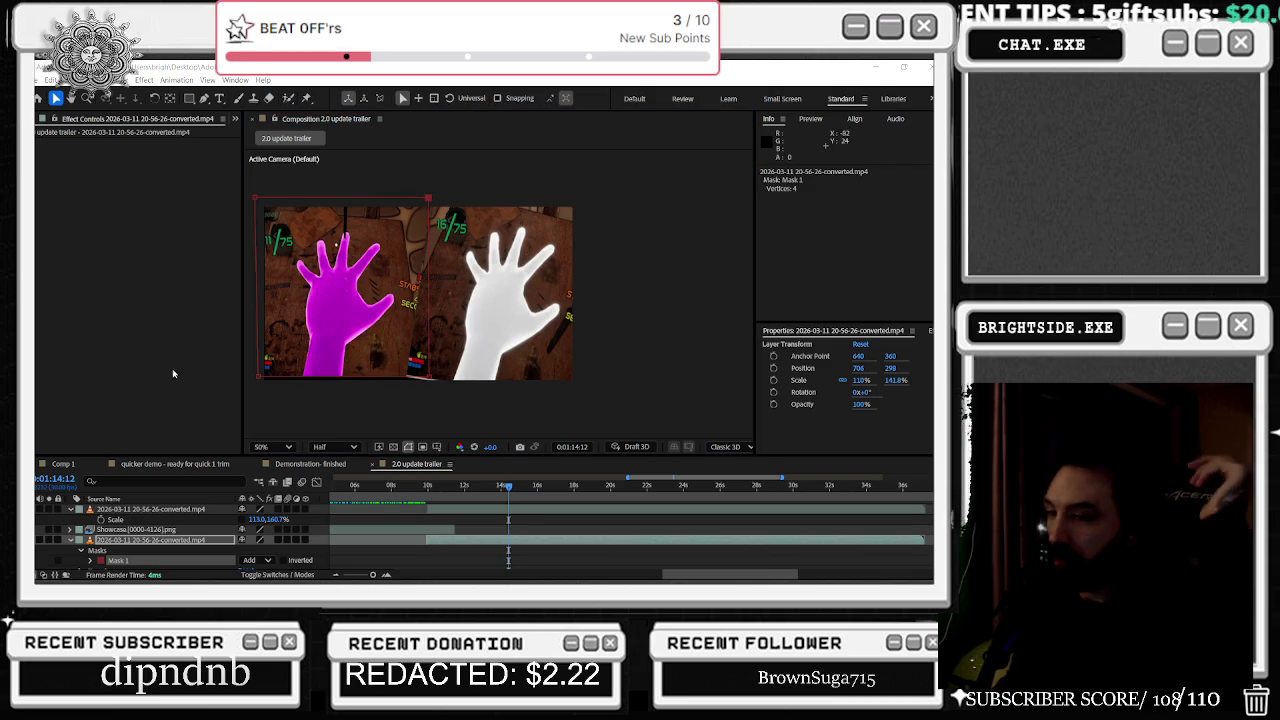
click(72, 541)
click(71, 540)
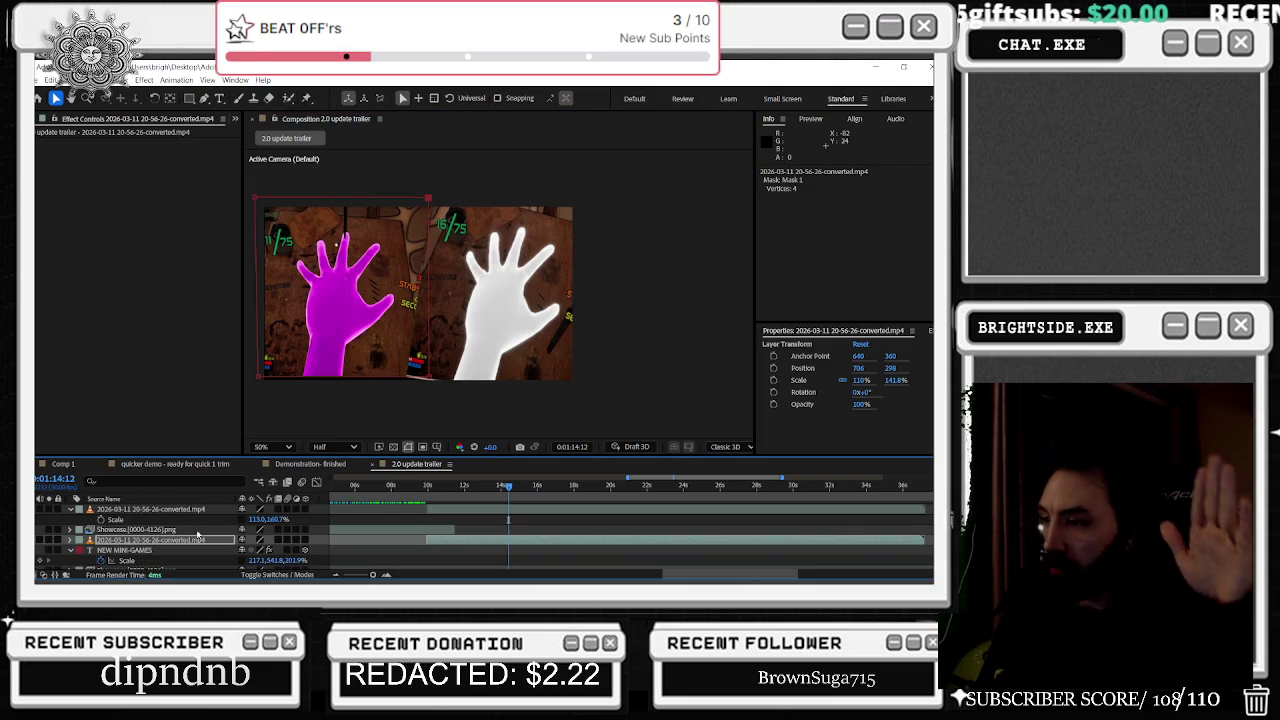
click(448, 511)
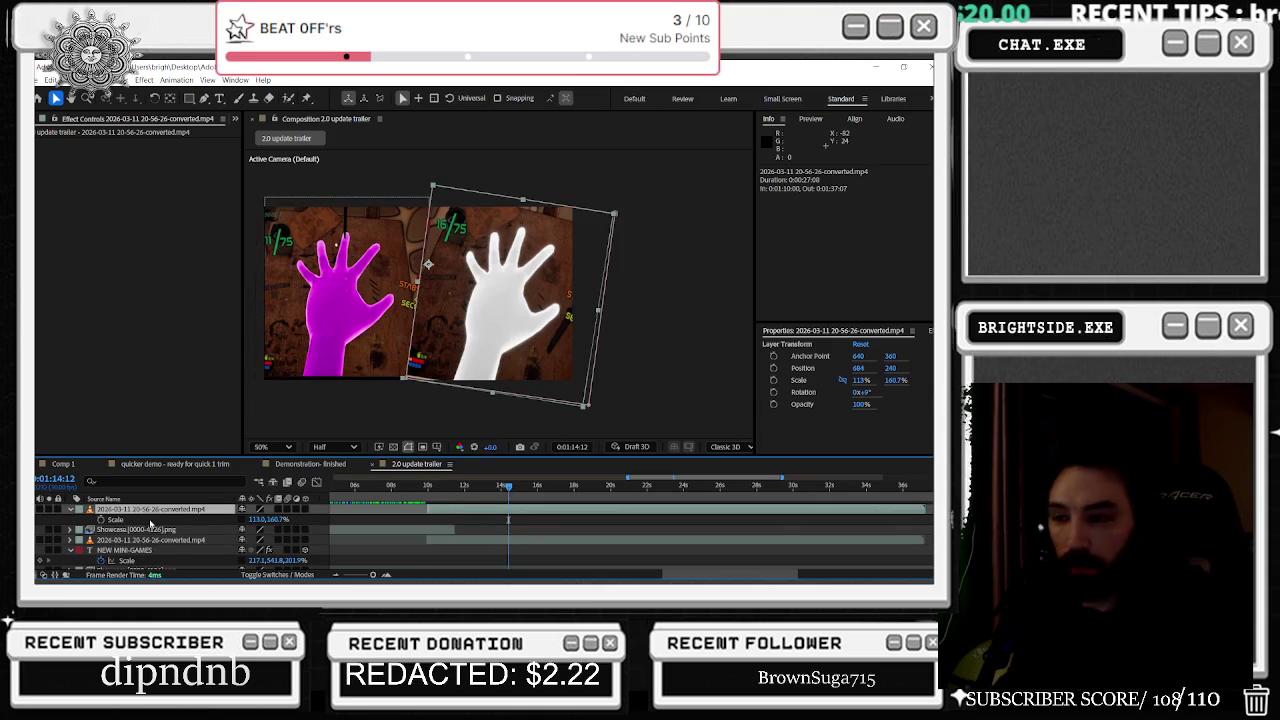
click(71, 510)
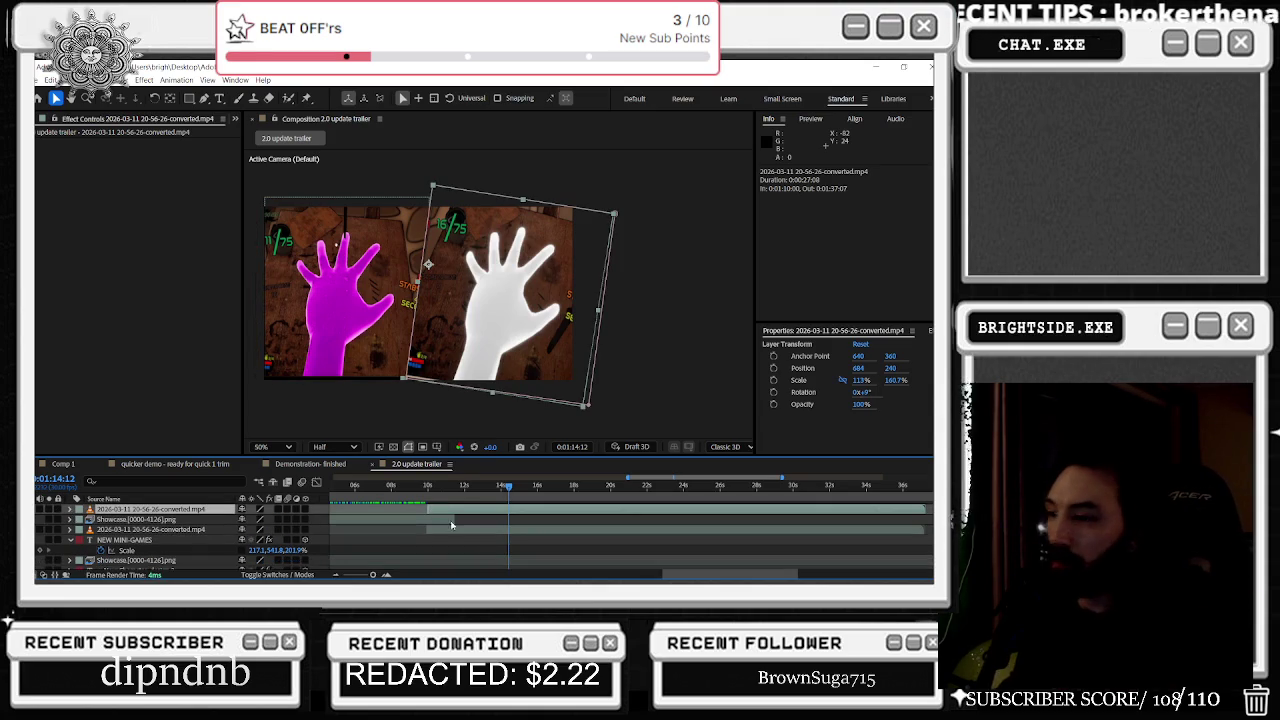
drag(451, 489, 478, 493)
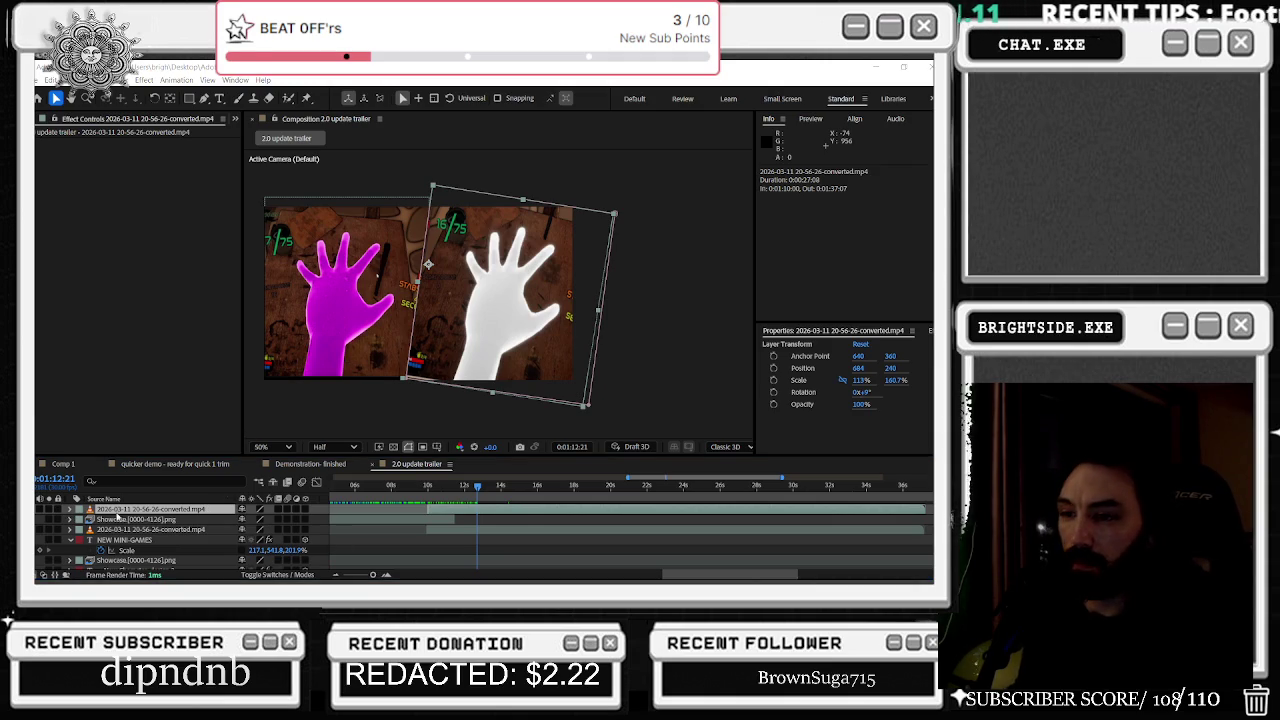
Step: Scrub to about 1:10:18 and select the NEW MINI-GAMES 2 title layer
click(69, 540)
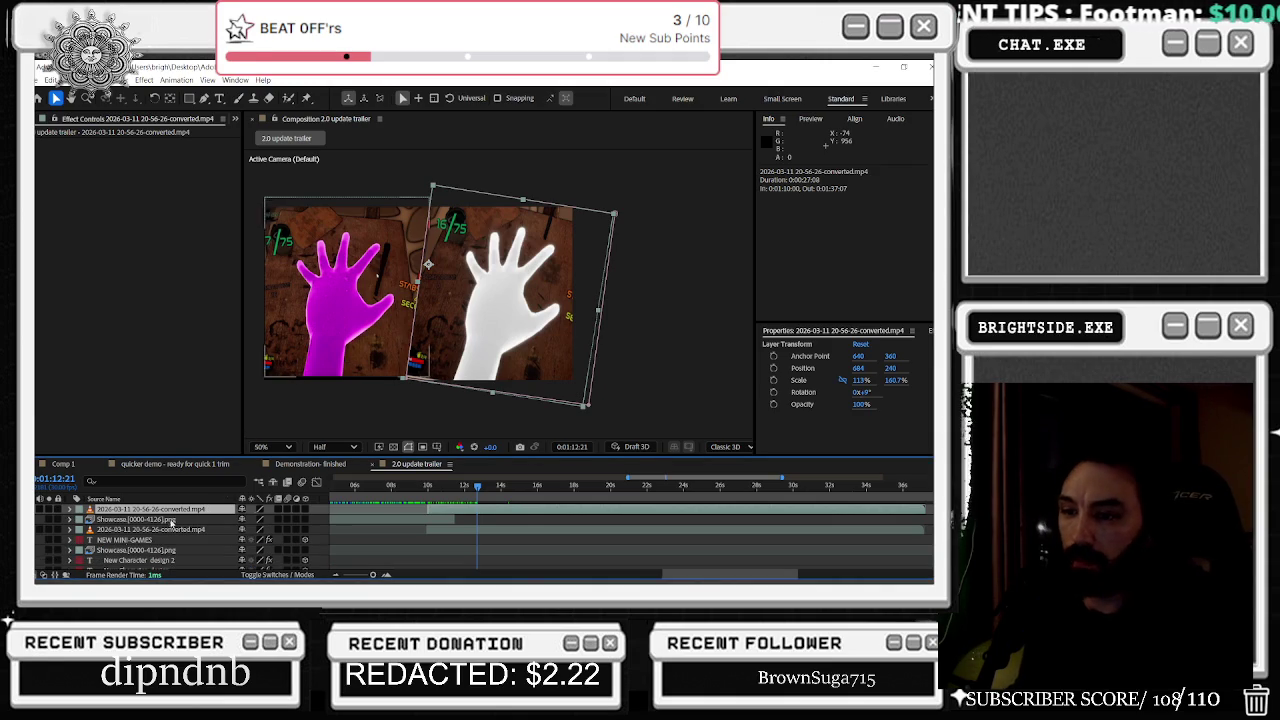
drag(398, 486, 438, 493)
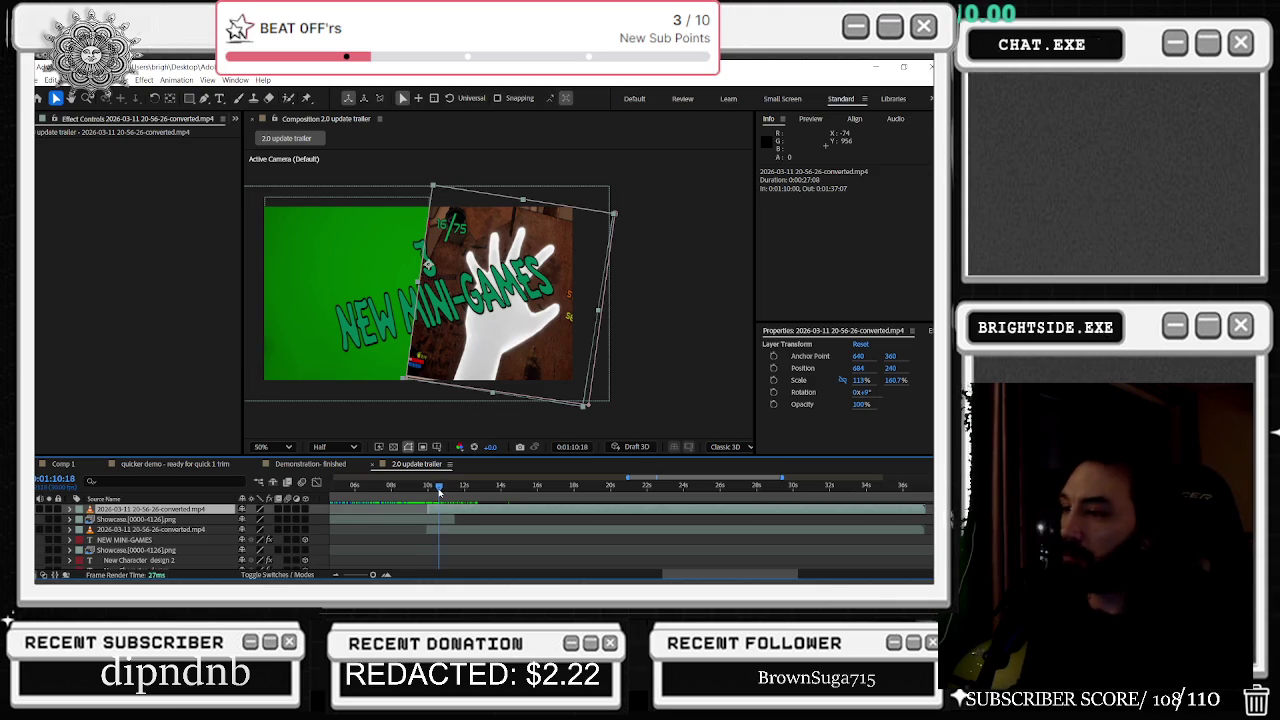
scroll(438, 520, up, 3)
scroll(438, 550, up, 3)
click(445, 540)
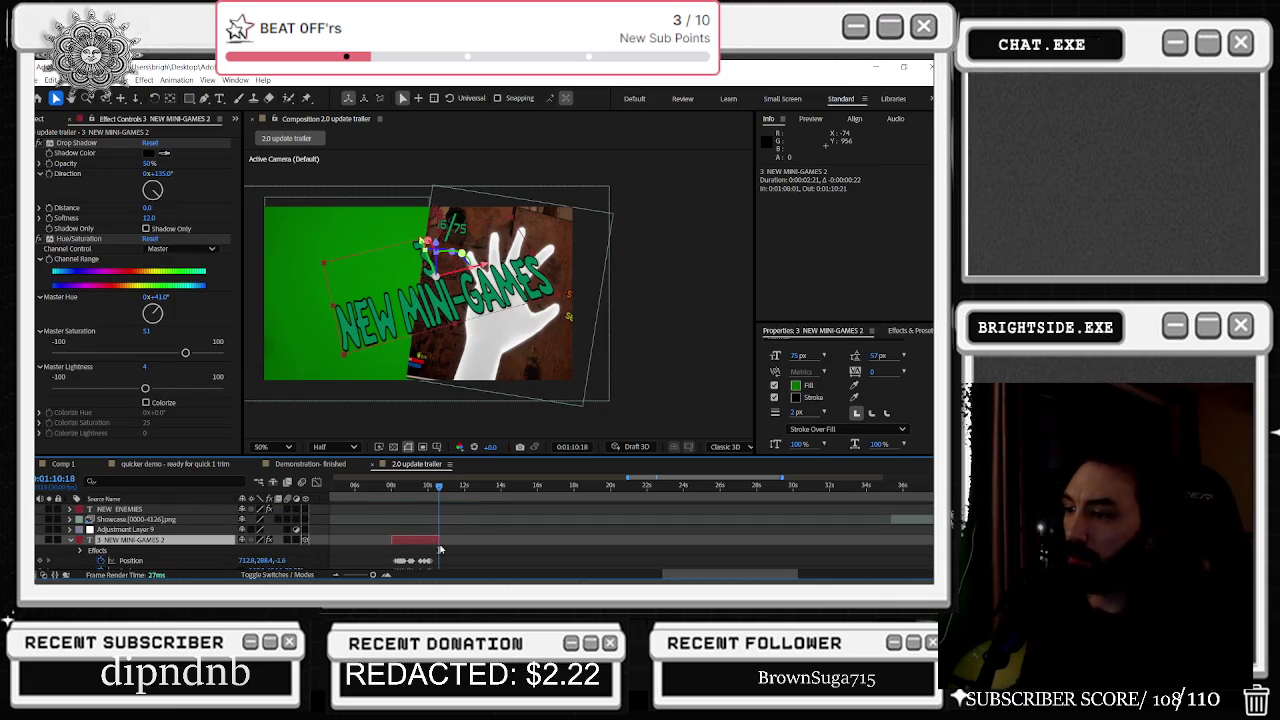
scroll(461, 525, down, 3)
scroll(461, 525, down, 3)
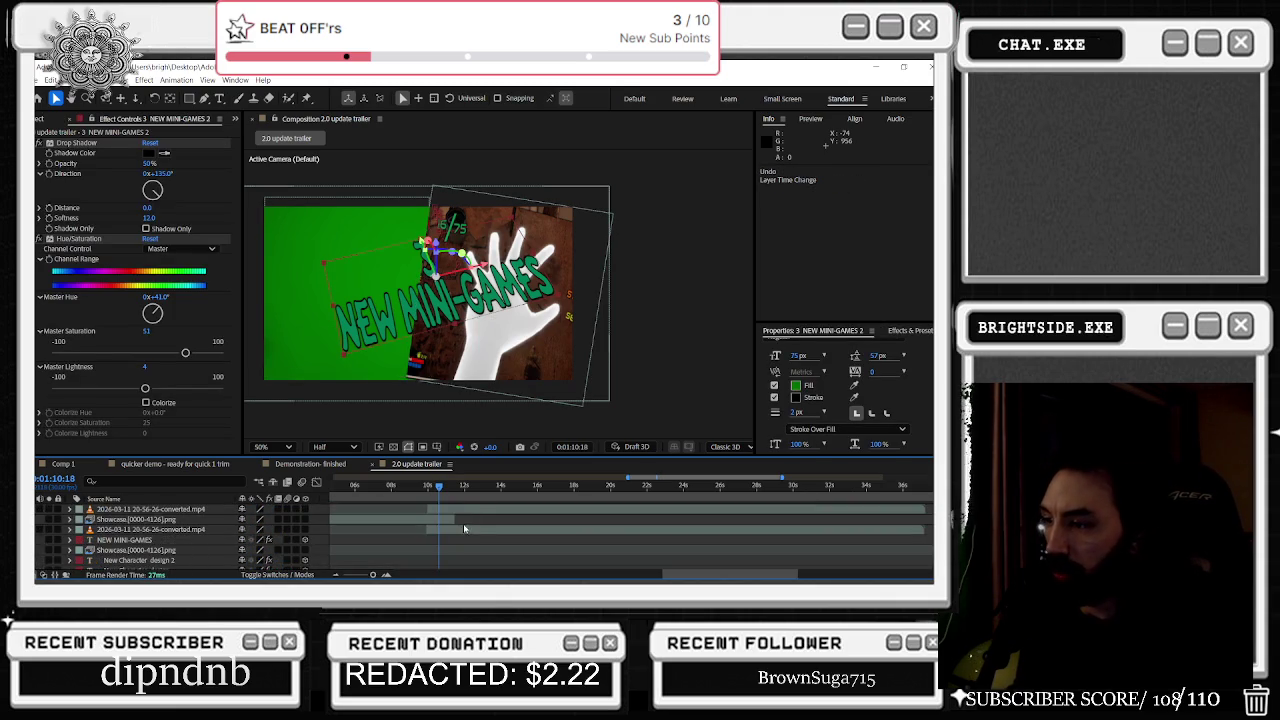
Step: Place the white-hand video layer beneath the Showcase png layer and check the title frame
click(463, 512)
drag(133, 508, 133, 526)
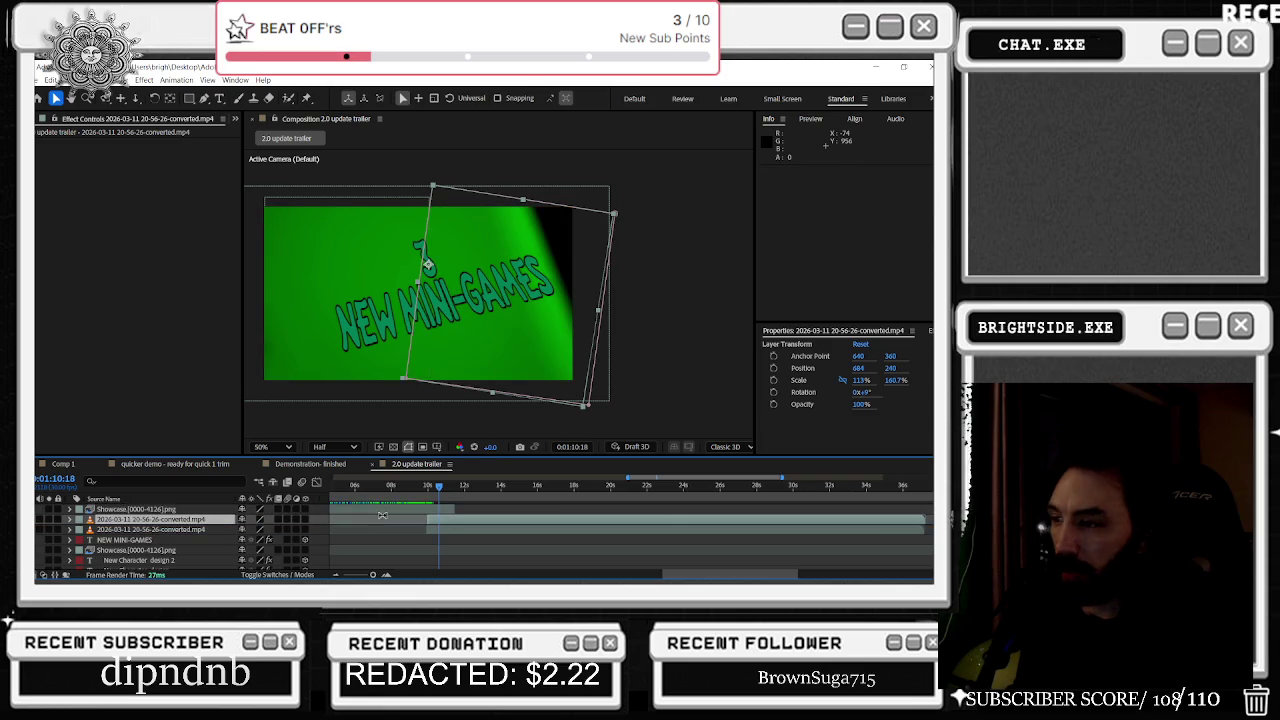
mouse_move(438, 486)
mouse_down()
mouse_move(395, 487)
mouse_move(462, 499)
mouse_up()
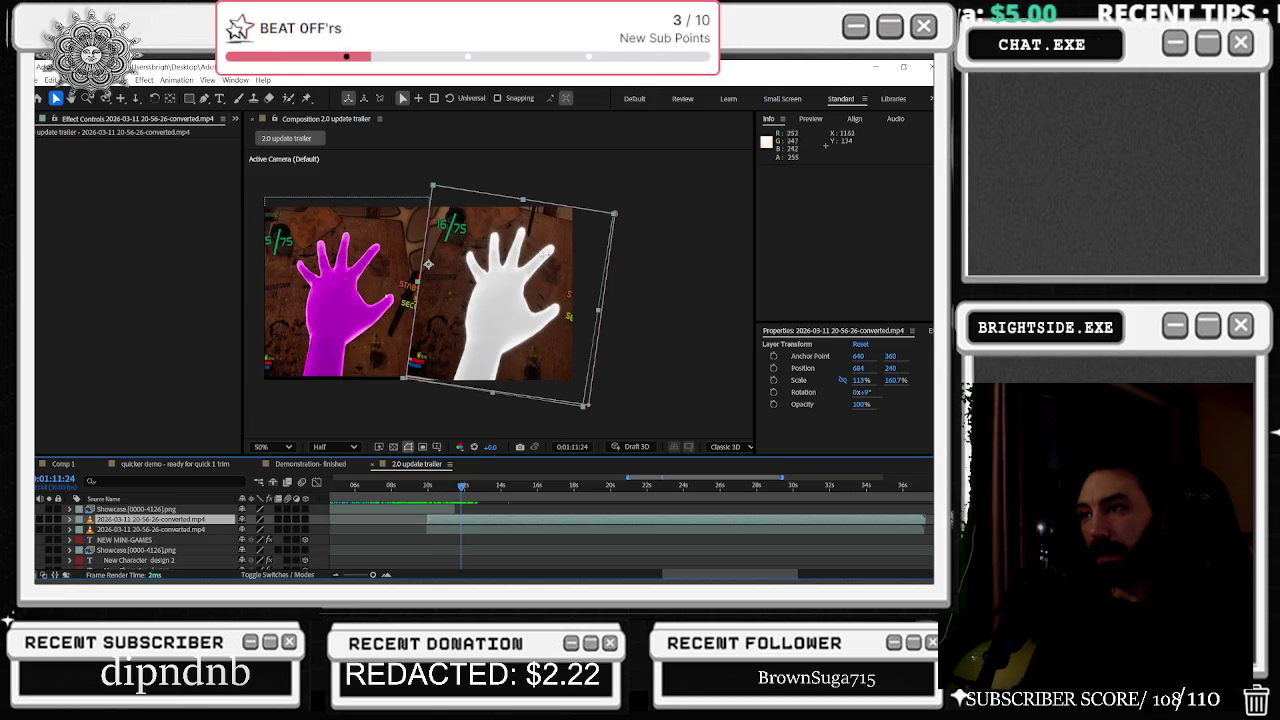
click(421, 528)
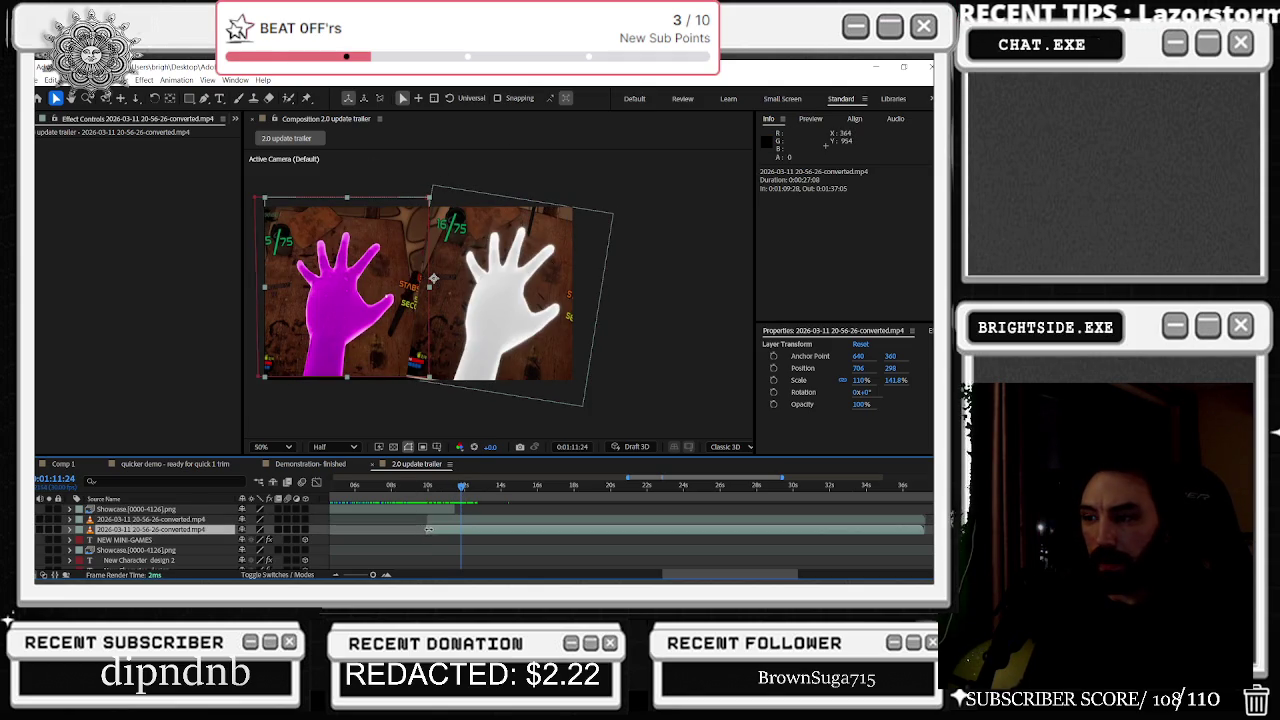
Step: Tilt the magenta-hand clip -10° and reshape its mask's top-left corner
key(r)
drag(252, 540, 240, 540)
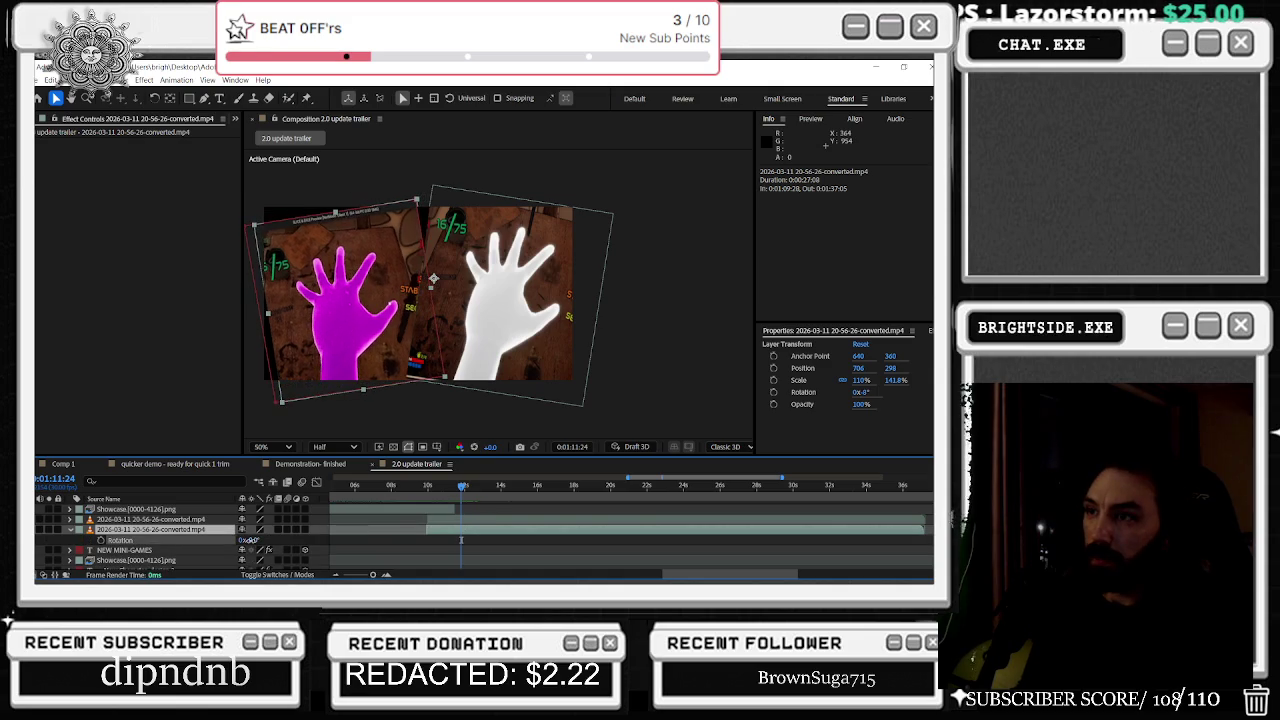
click(340, 222)
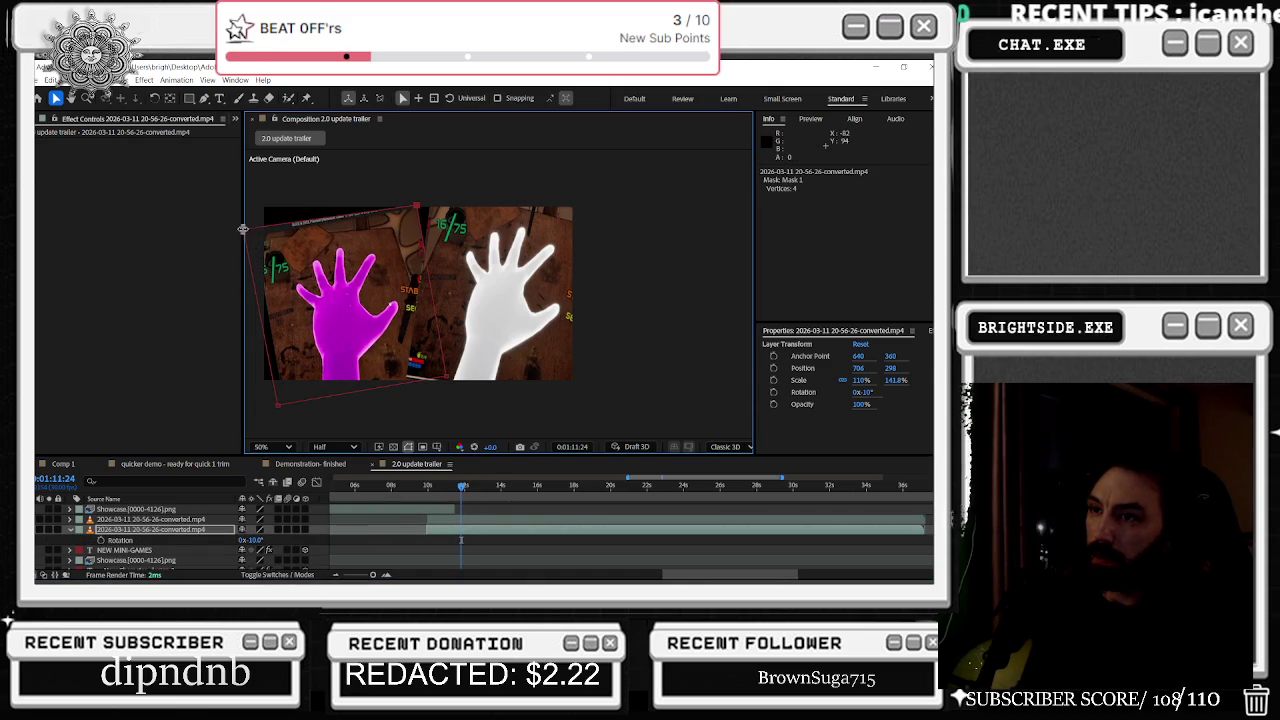
scroll(265, 230, left, 1)
scroll(279, 238, left, 1)
drag(249, 243, 269, 240)
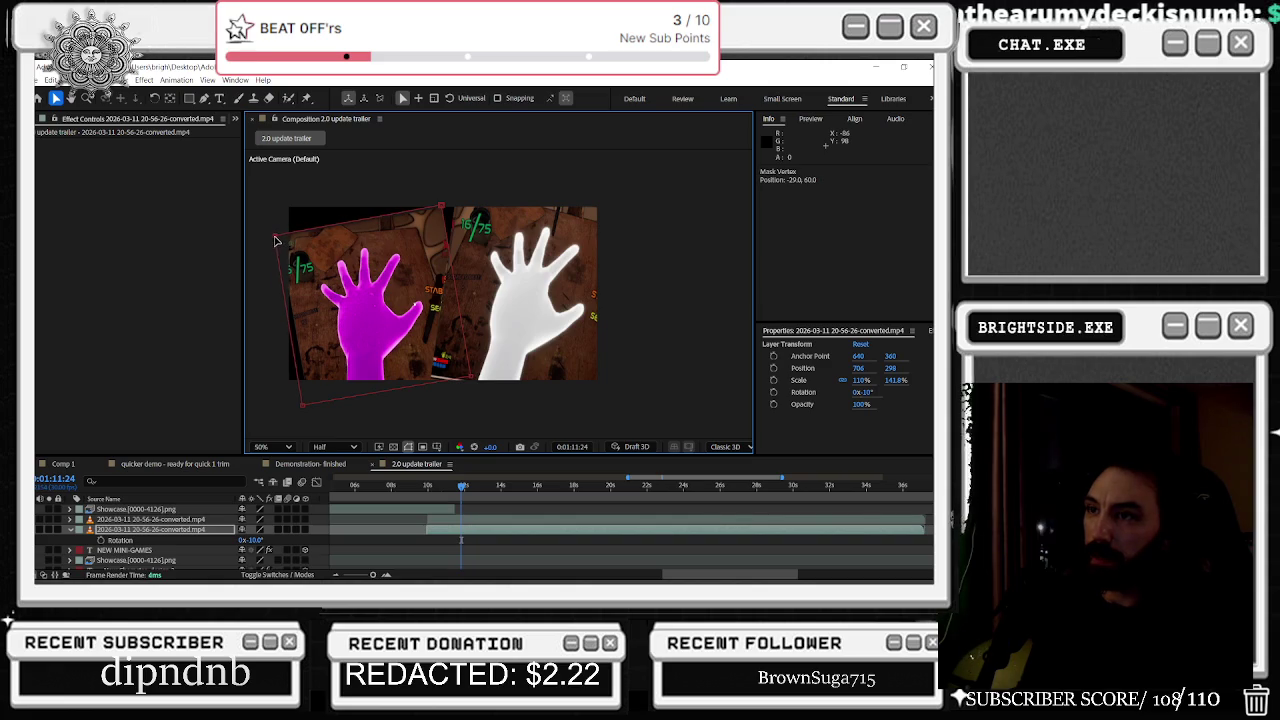
Step: Shrink the magenta-hand clip to 92%,118.6% and move it beside the white-hand clip
key(s)
drag(252, 540, 231, 540)
drag(388, 314, 379, 324)
click(422, 229)
click(448, 373)
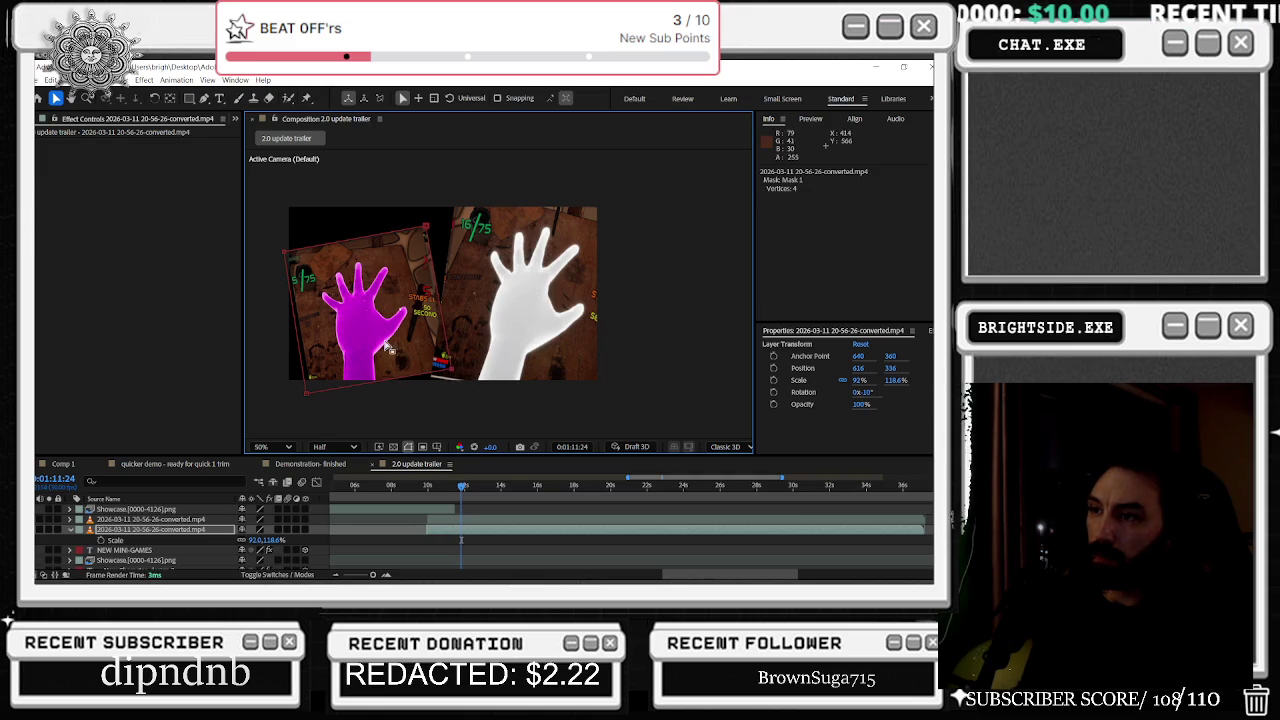
drag(380, 335, 385, 310)
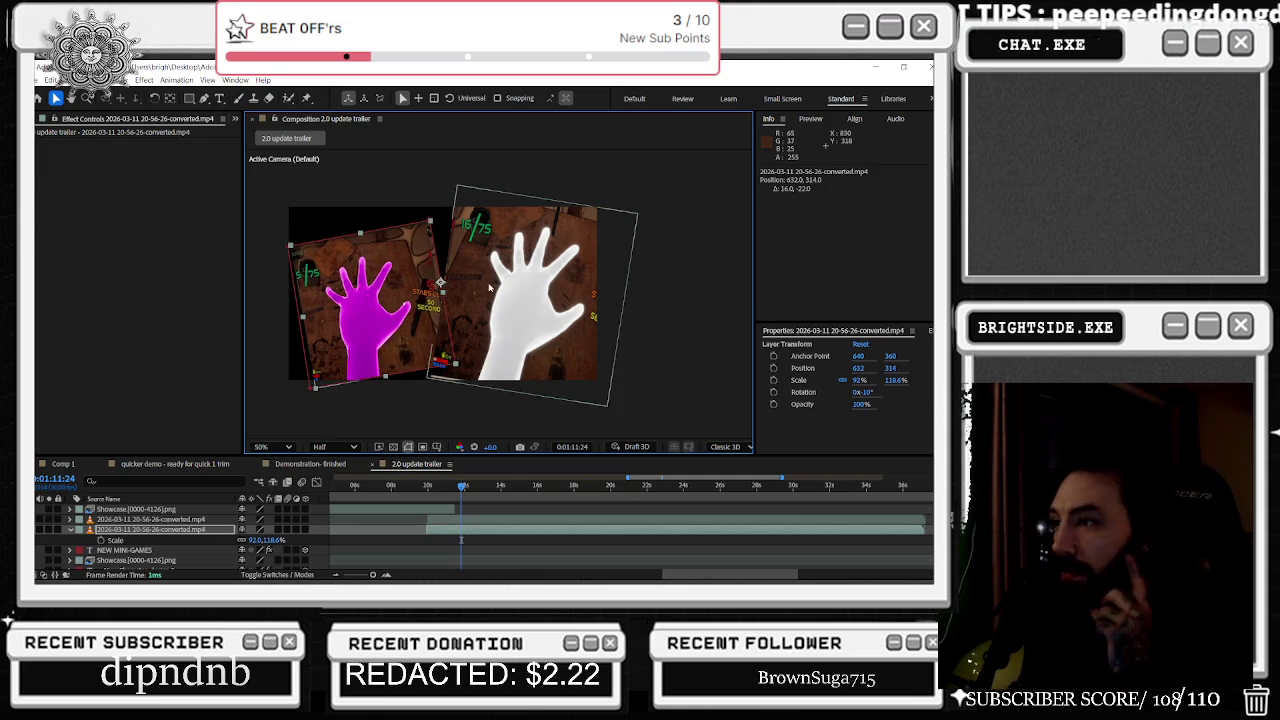
drag(506, 276, 508, 283)
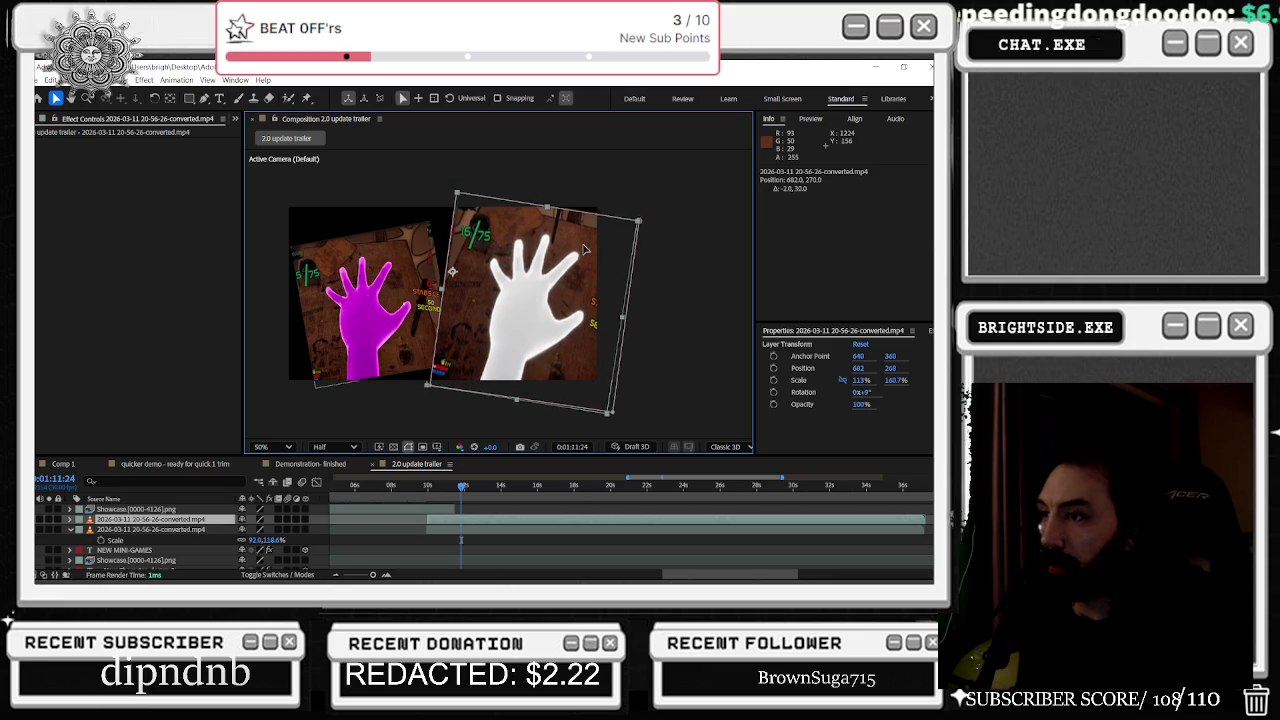
Step: Scale the white-hand clip to 101%,147.9% at 634,268 and raise the magenta-hand clip to 622,268
mouse_move(581, 260)
mouse_down()
mouse_move(562, 270)
mouse_move(561, 254)
mouse_up()
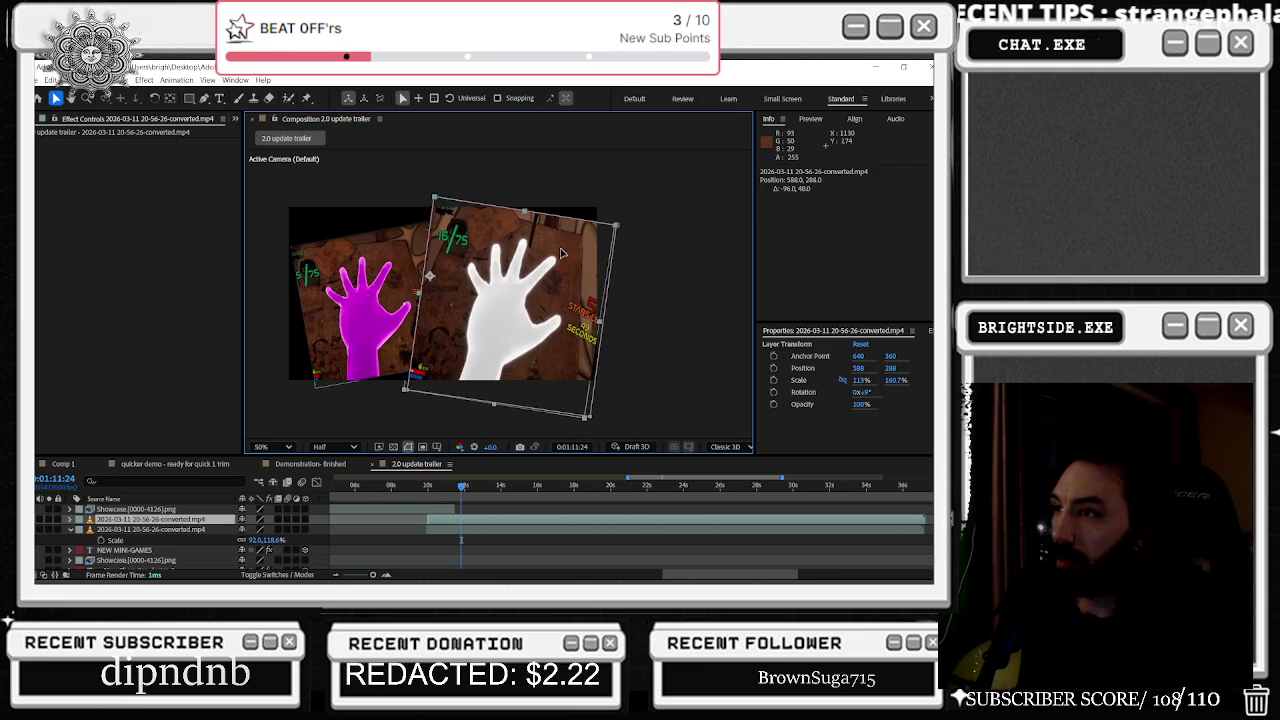
key(s)
mouse_move(256, 529)
mouse_down()
mouse_move(272, 532)
mouse_move(244, 530)
mouse_up()
drag(449, 321, 478, 302)
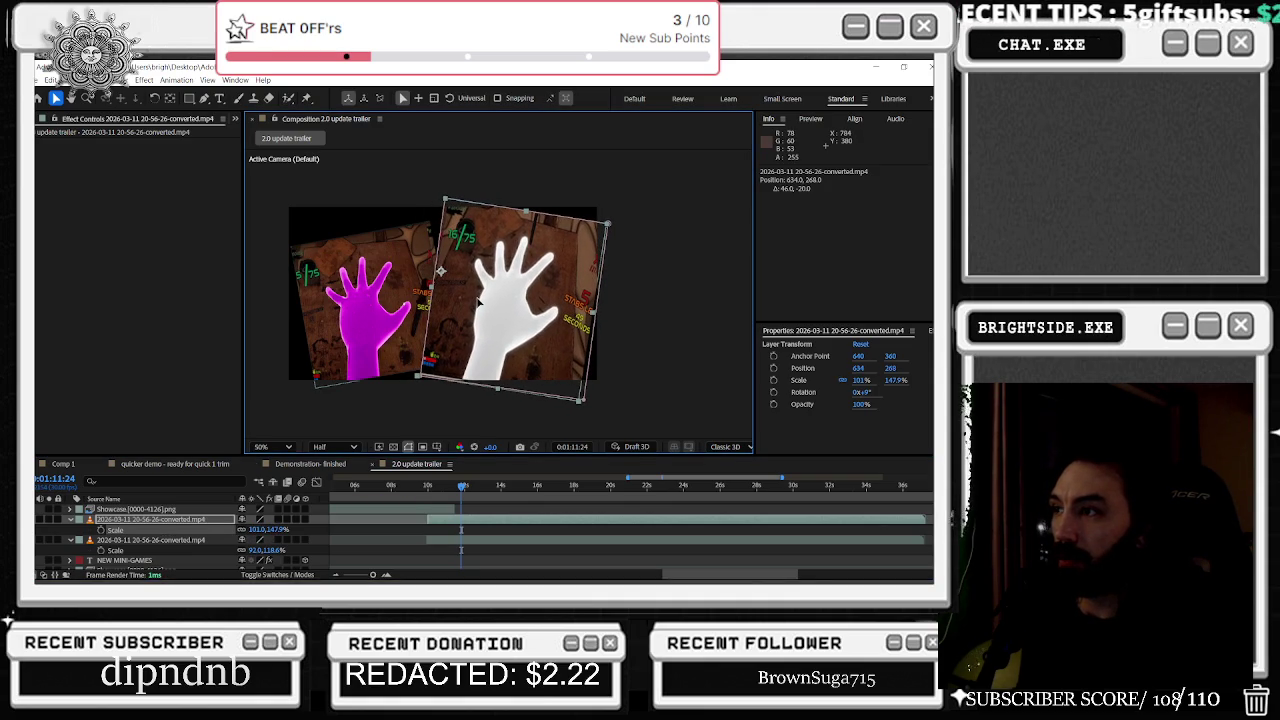
click(418, 307)
drag(418, 307, 416, 293)
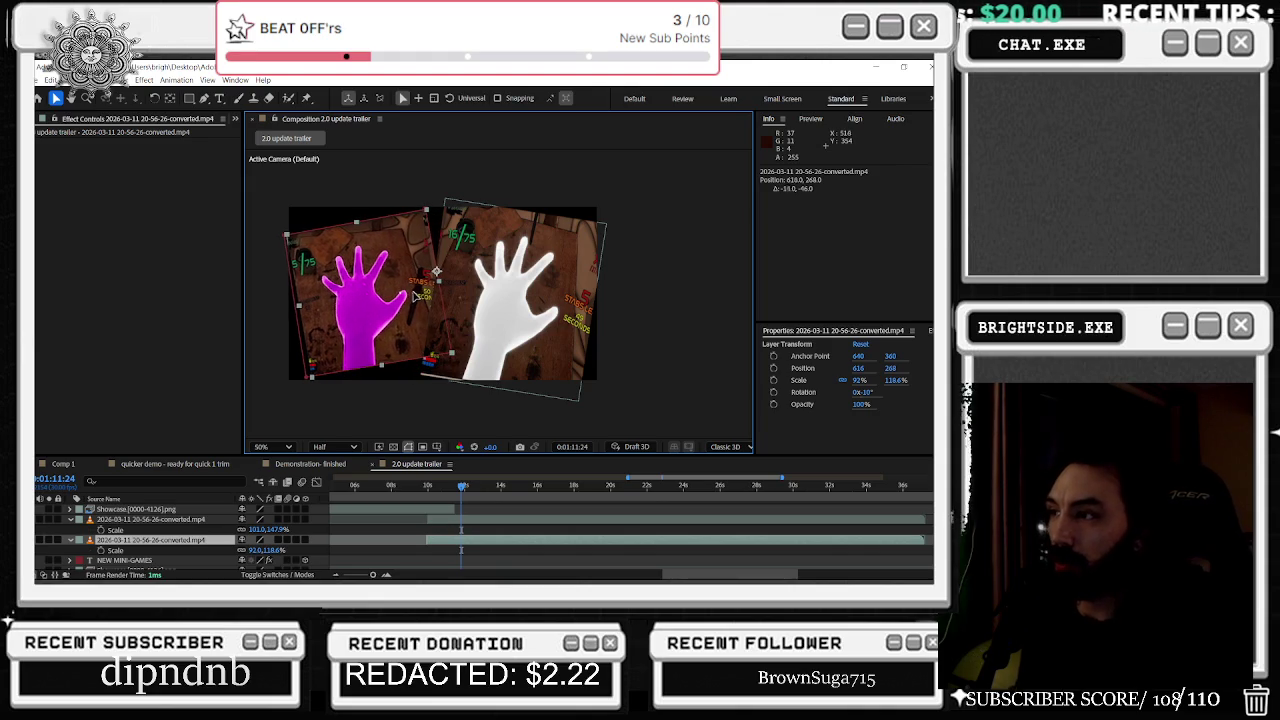
click(590, 320)
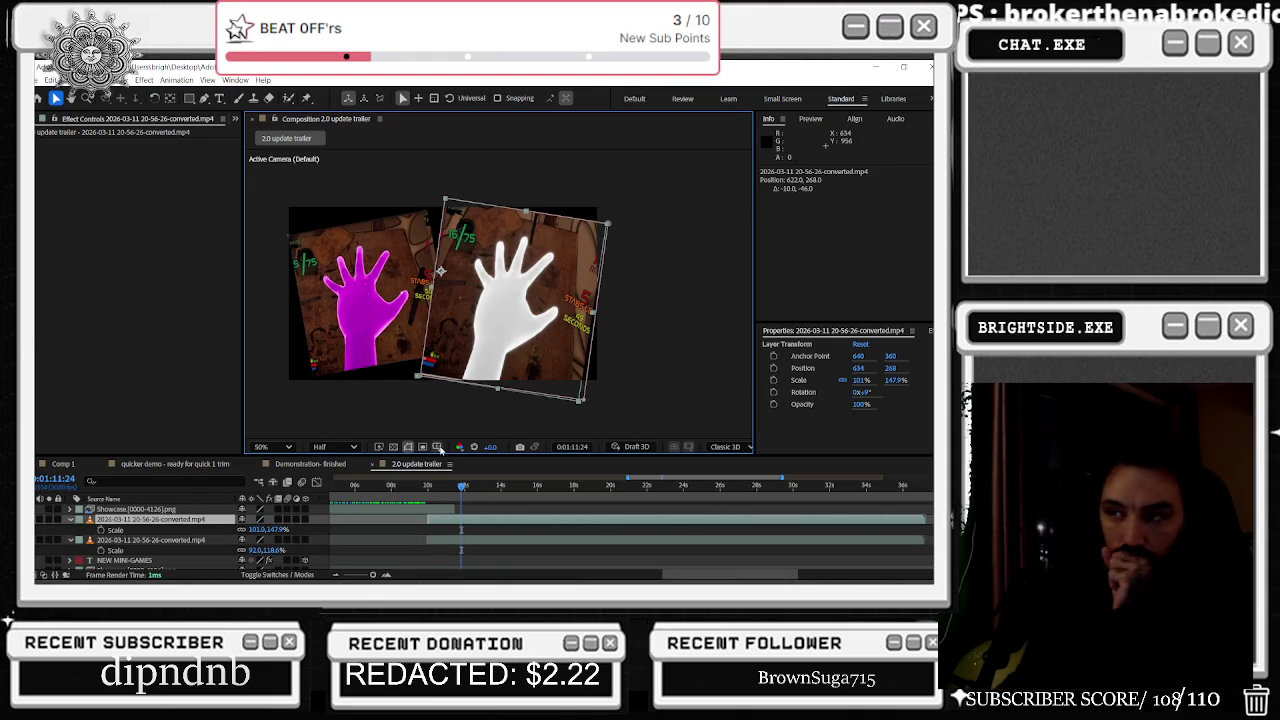
drag(461, 486, 575, 489)
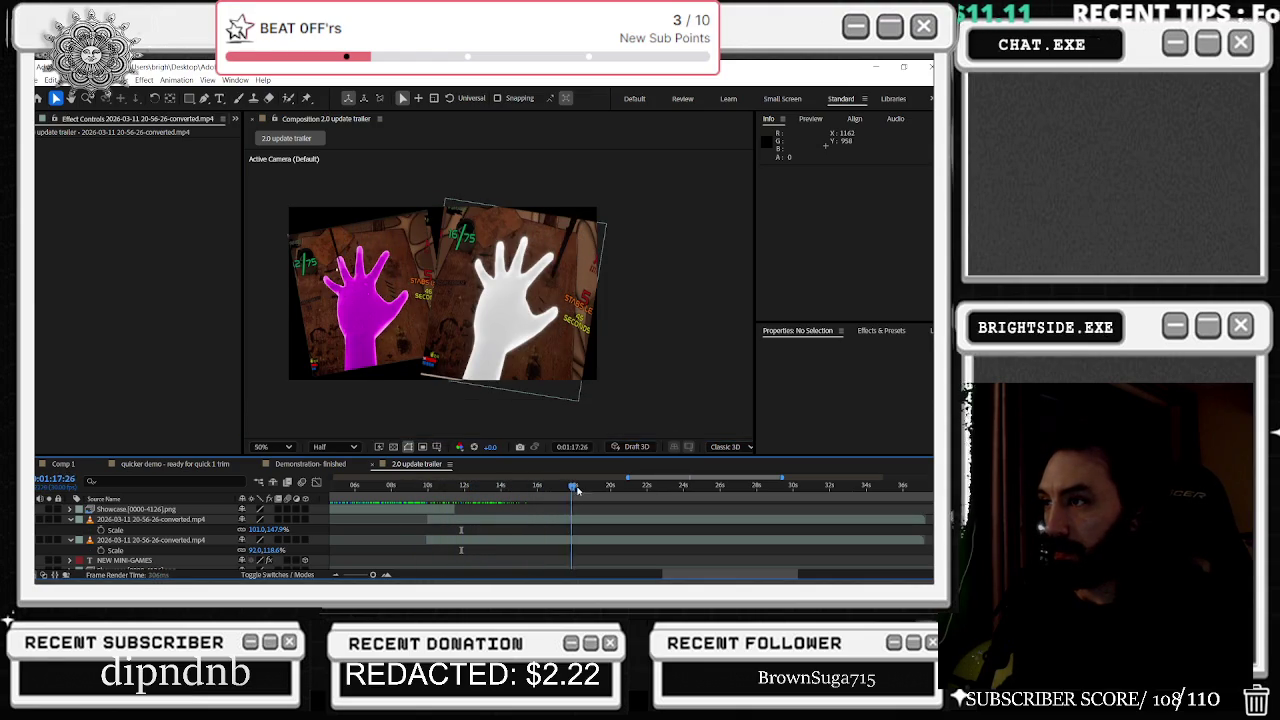
Step: At the wheel shot, select layer 20-59-49 and scale it up to 104%
drag(575, 489, 636, 489)
scroll(636, 538, down, 3)
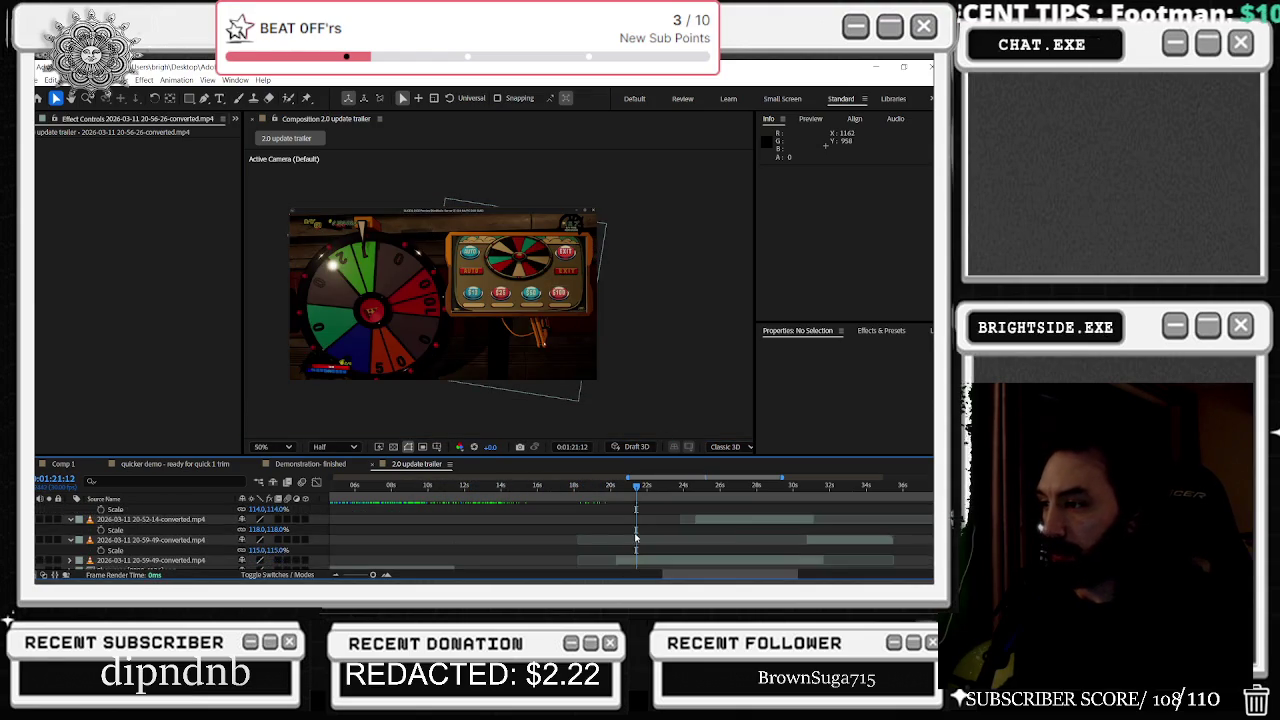
scroll(636, 538, down, 3)
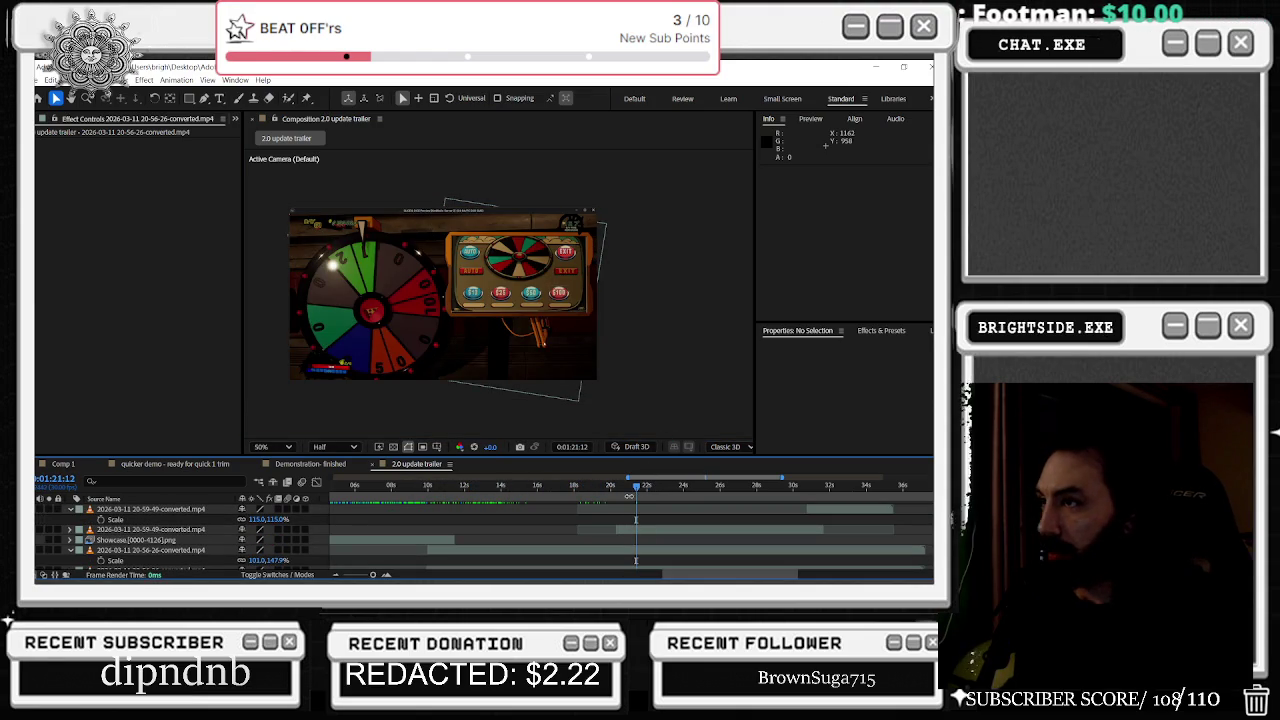
click(636, 529)
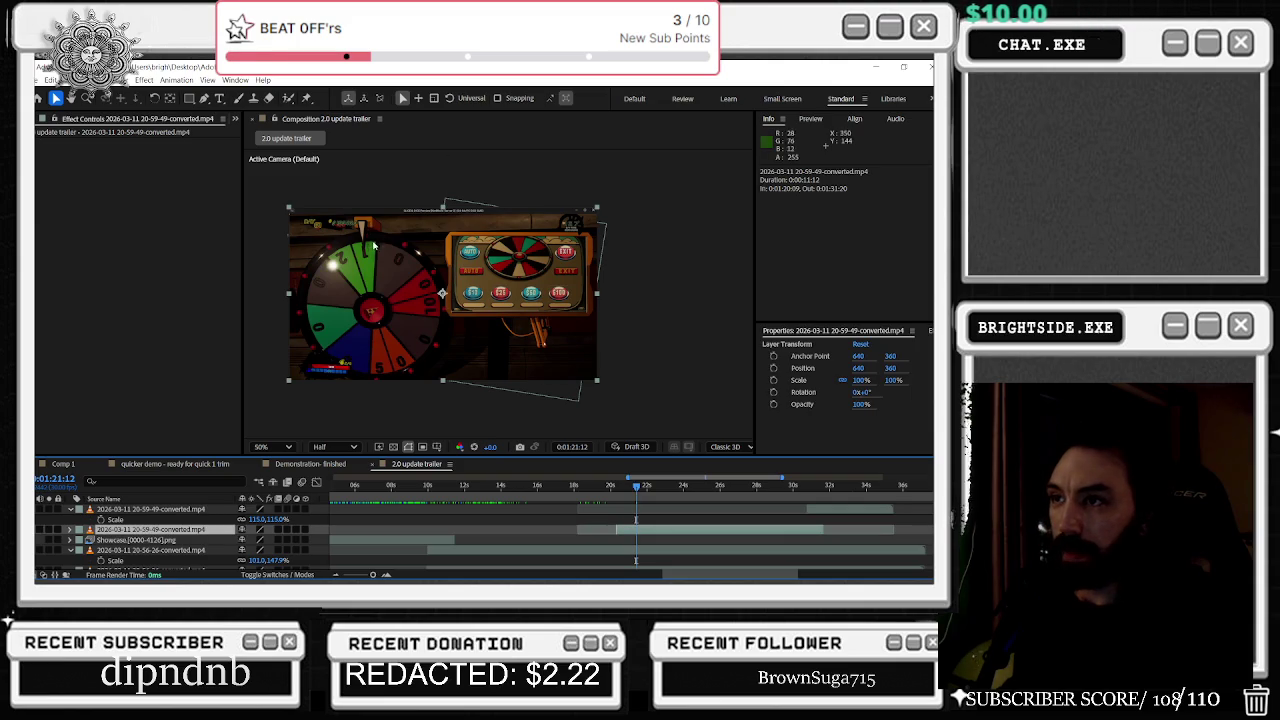
key(s)
drag(257, 540, 262, 540)
Step: Raise the wheel clip's scale to 109% and nudge it to 648,344 to fill the frame
drag(405, 306, 406, 303)
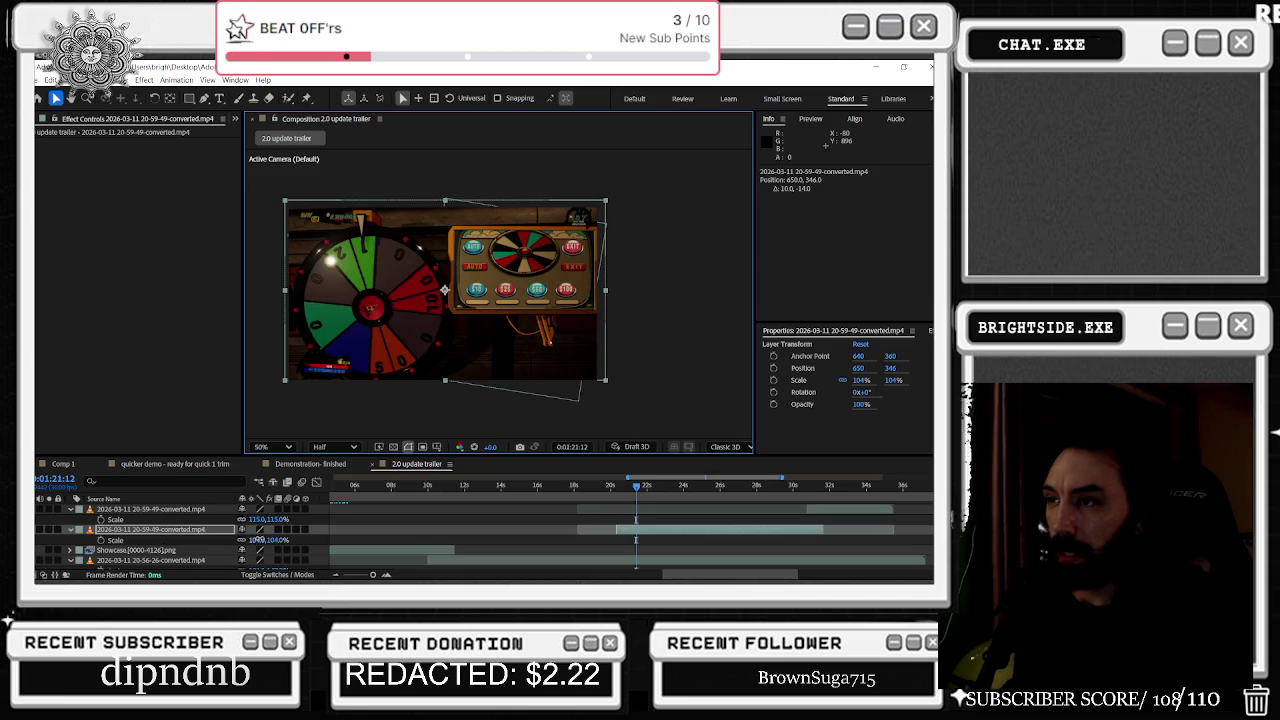
drag(258, 539, 260, 539)
drag(472, 358, 469, 357)
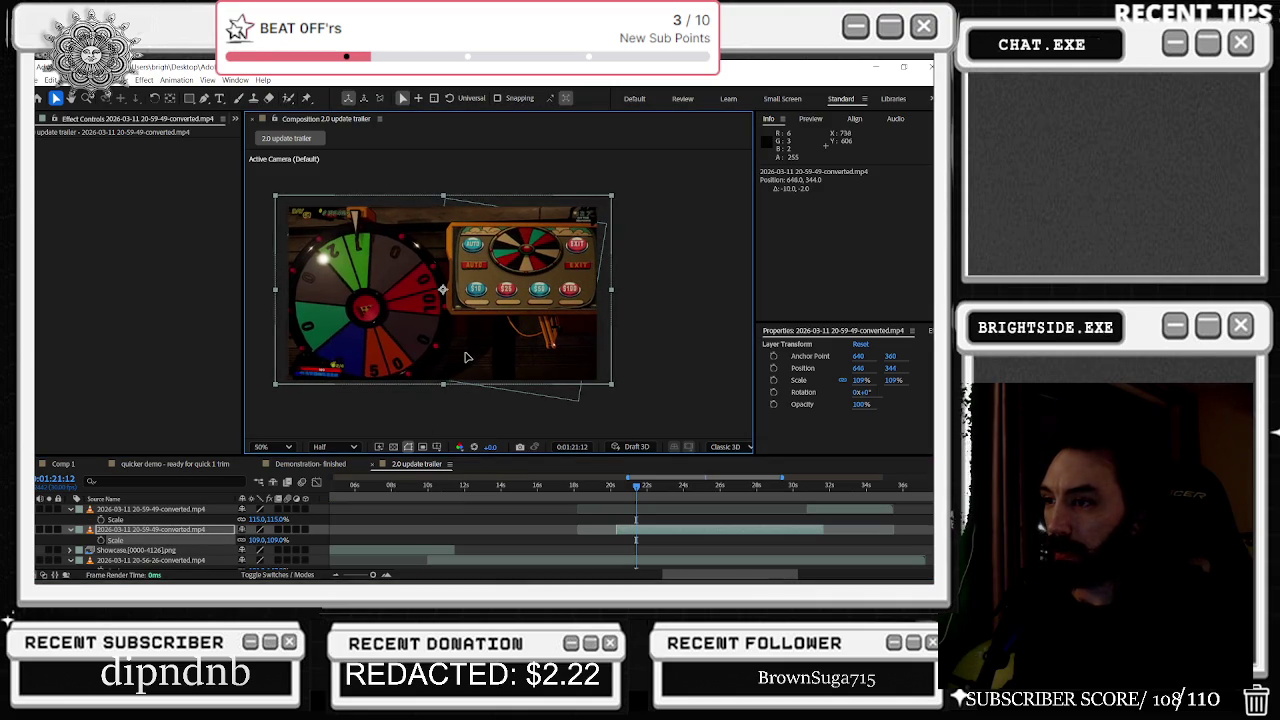
key(Right)
key(Right)
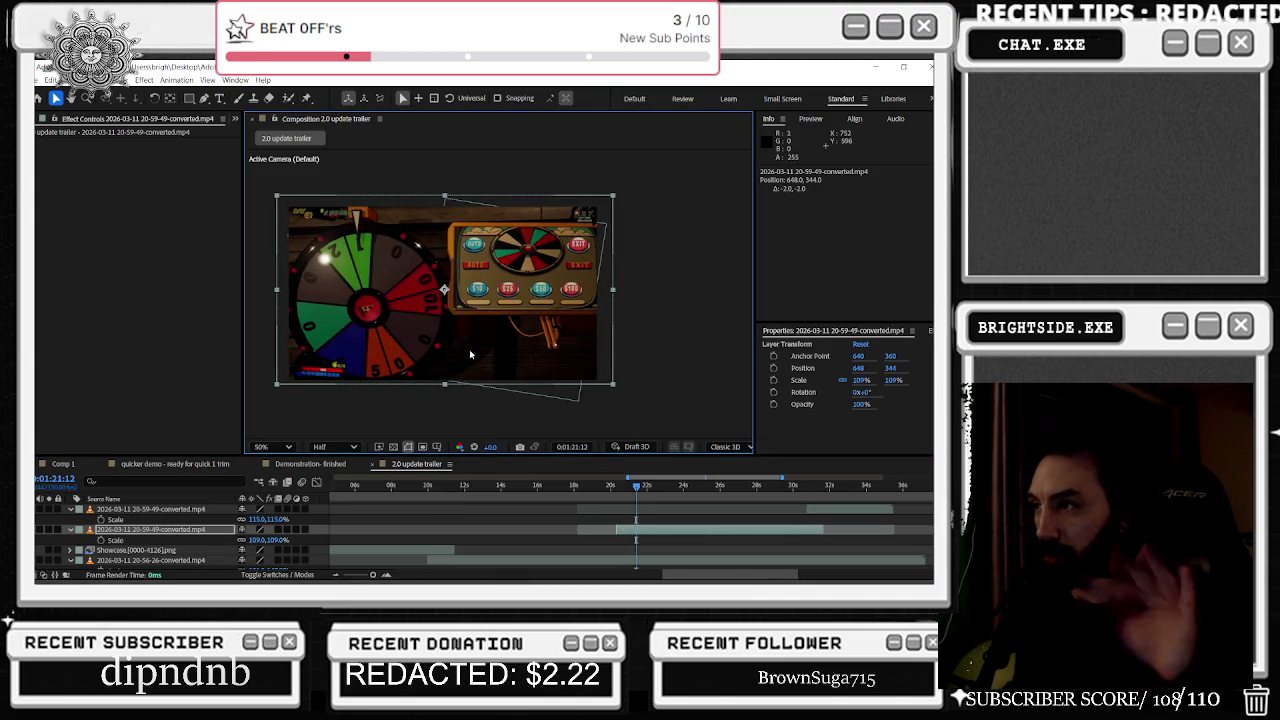
drag(633, 490, 597, 488)
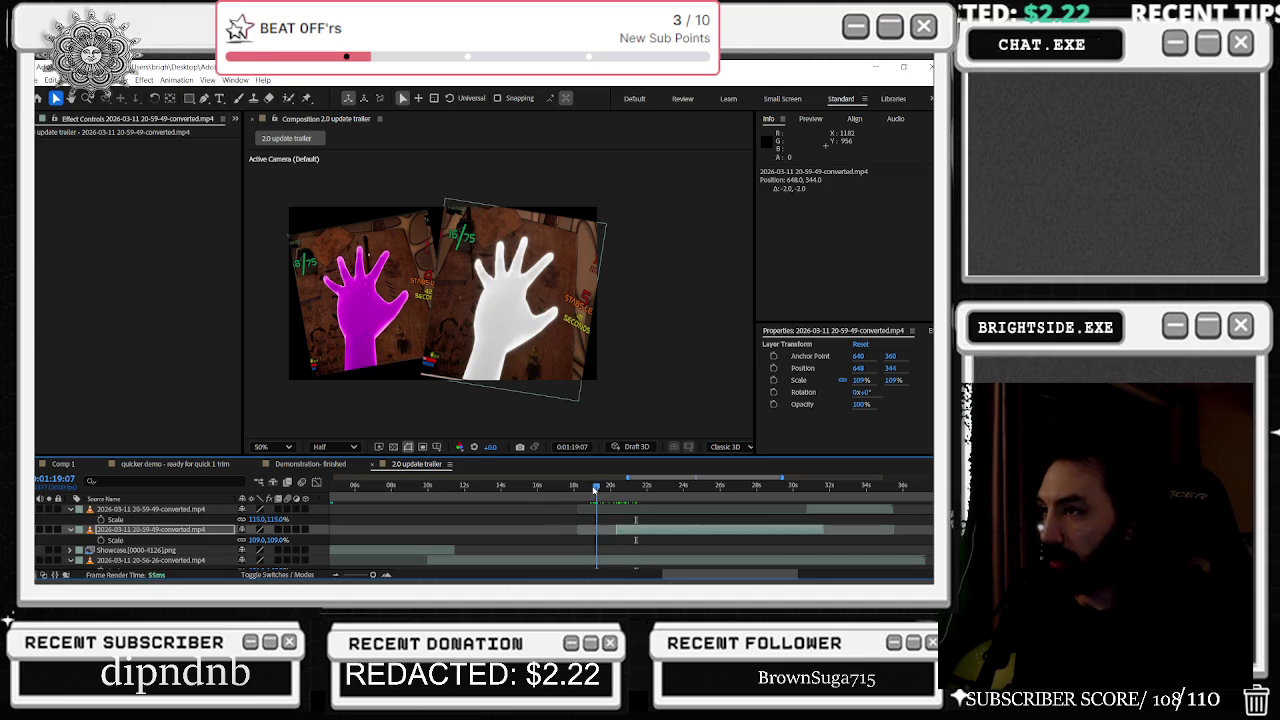
Step: Undo the white-hand clip's last scale change and scrub its scale down to 101%, 139.9%
click(538, 326)
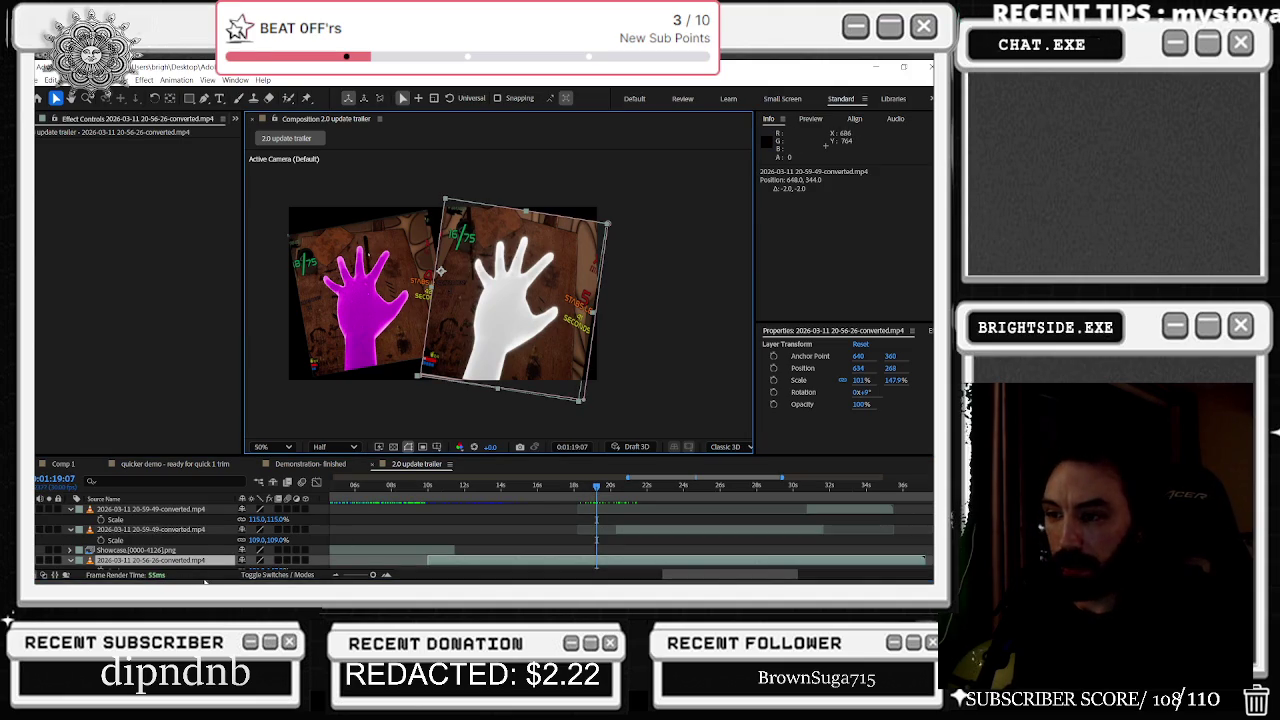
scroll(155, 524, down, 3)
scroll(245, 550, up, 3)
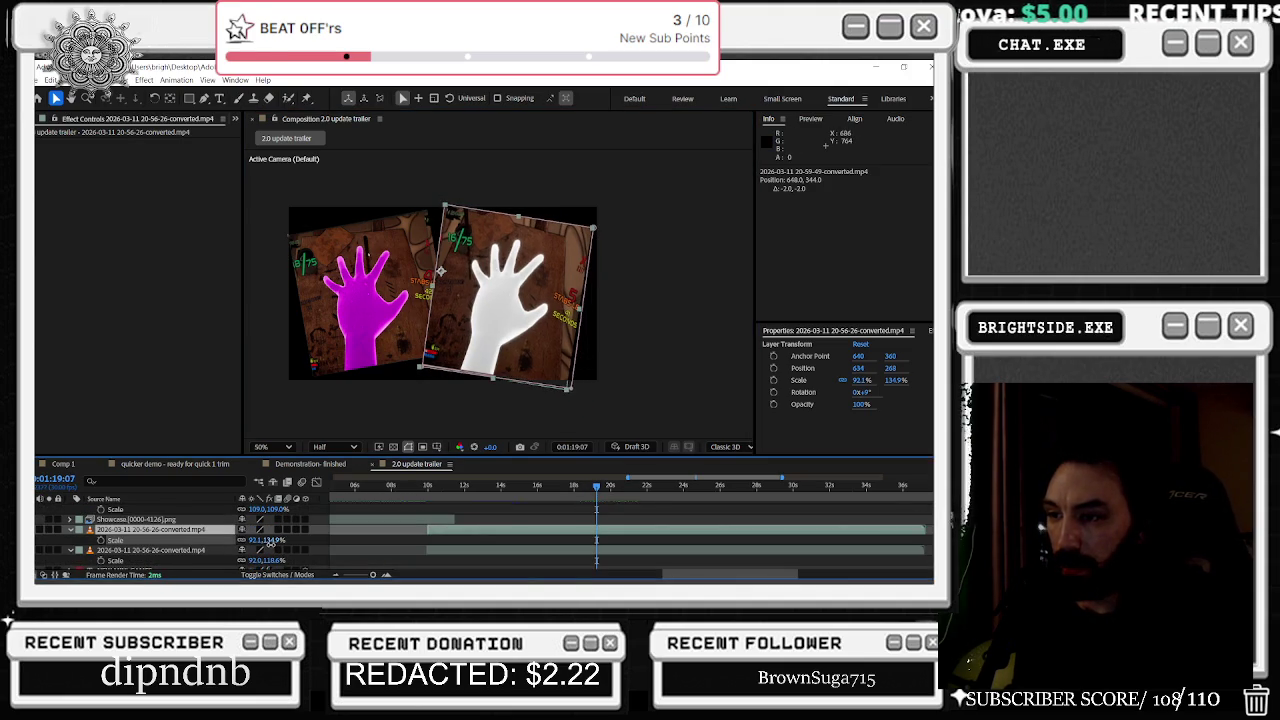
key(ctrl+z)
drag(270, 540, 320, 526)
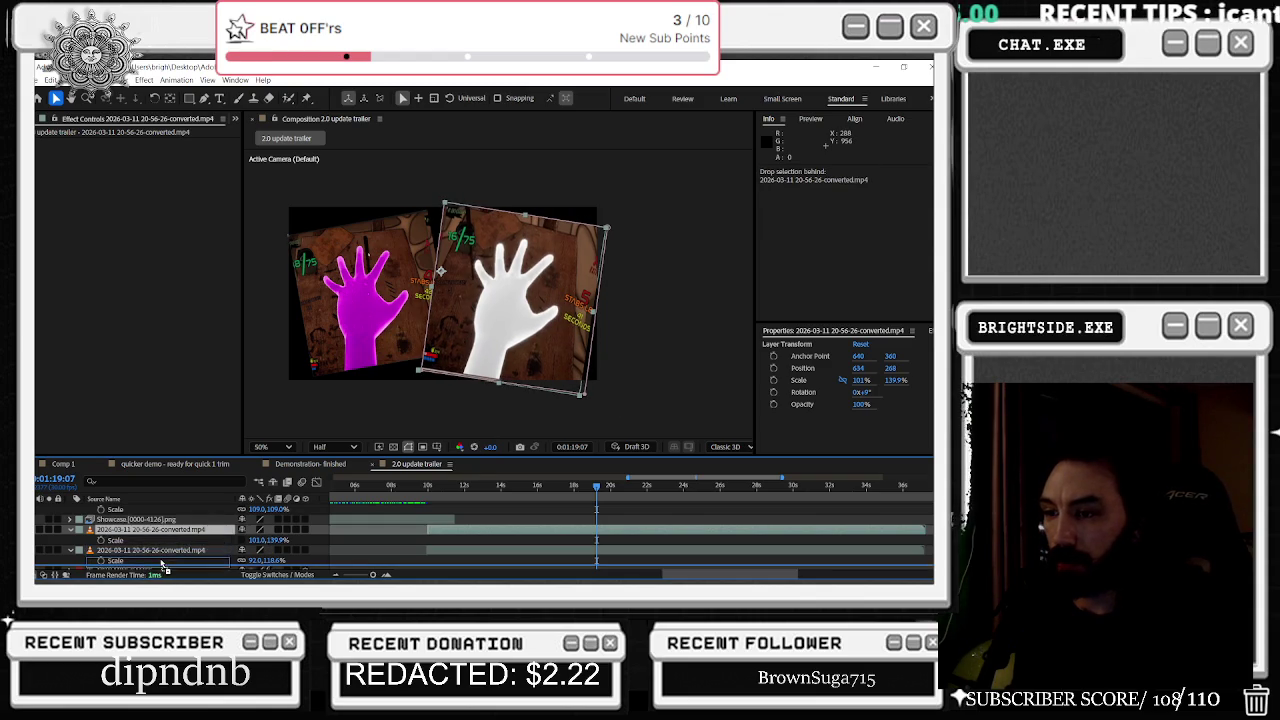
Step: Restore the white-hand layer's stacking order after accidentally moving it below the next layer
drag(160, 530, 163, 557)
click(665, 231)
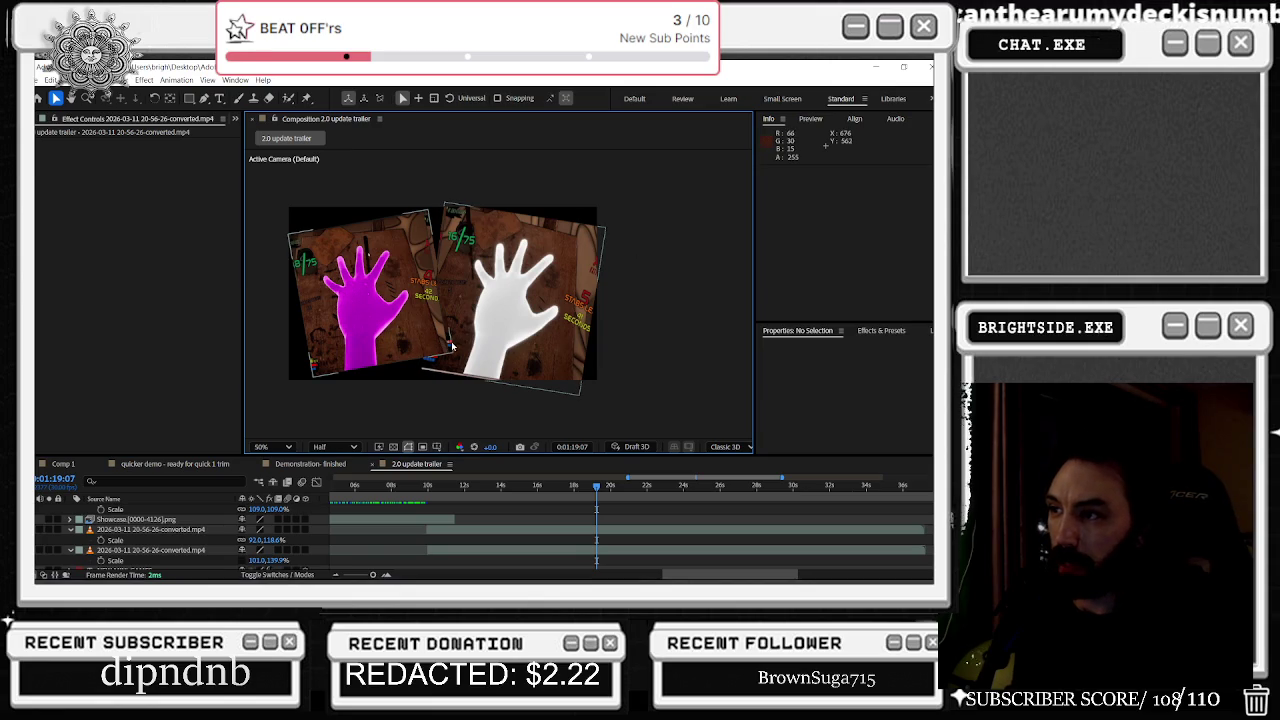
click(583, 312)
key(ctrl+bracketright)
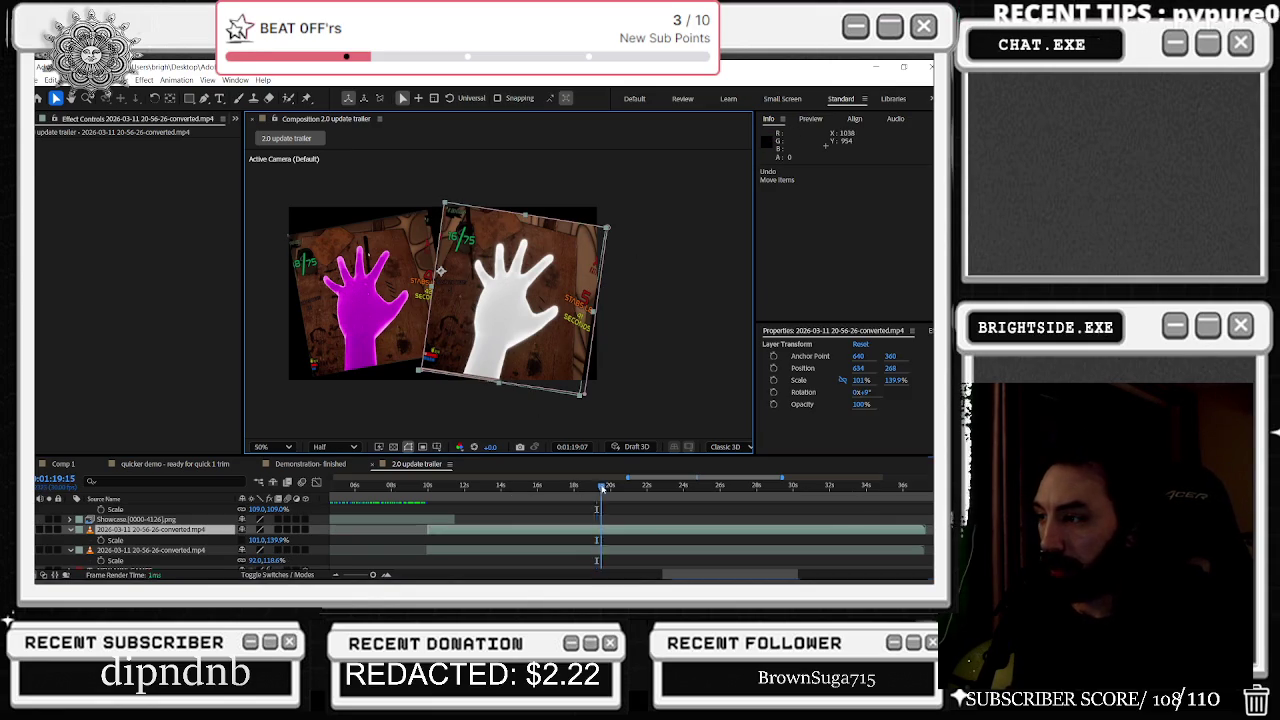
drag(602, 488, 637, 514)
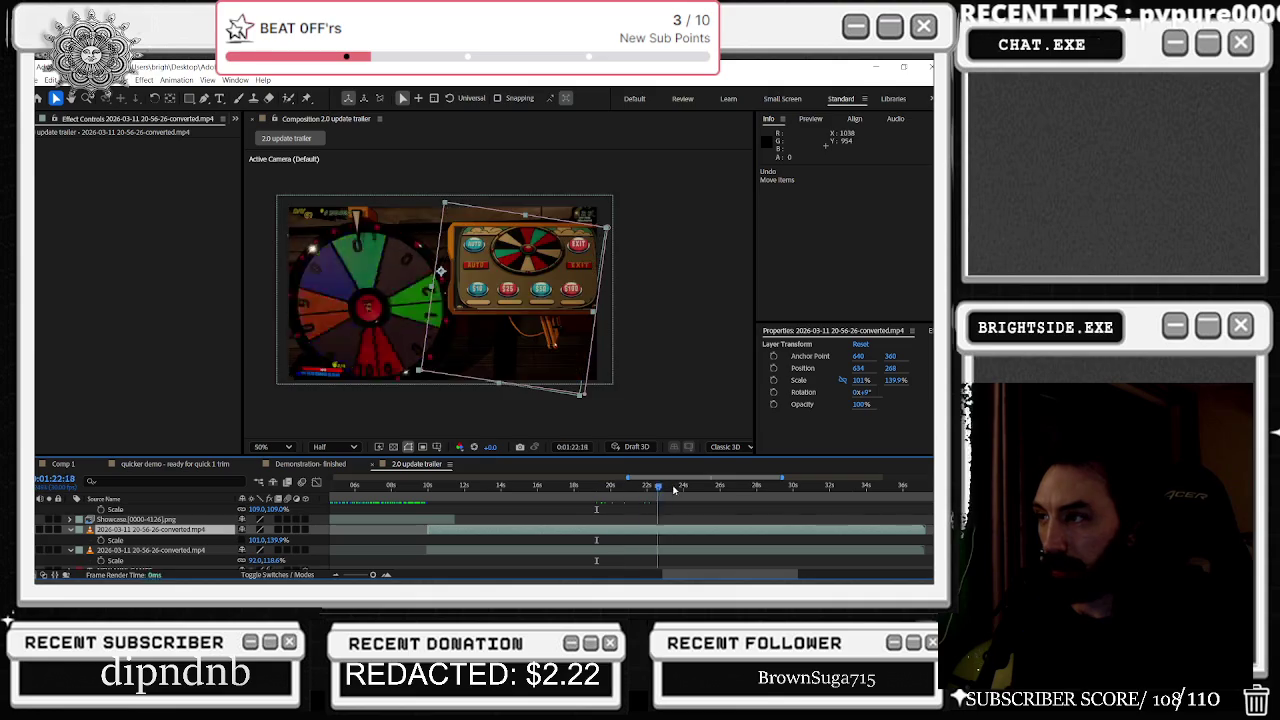
scroll(639, 521, up, 2)
Step: Set starting Scale and Position keyframes on the wheel clip at 1:20:14
click(639, 529)
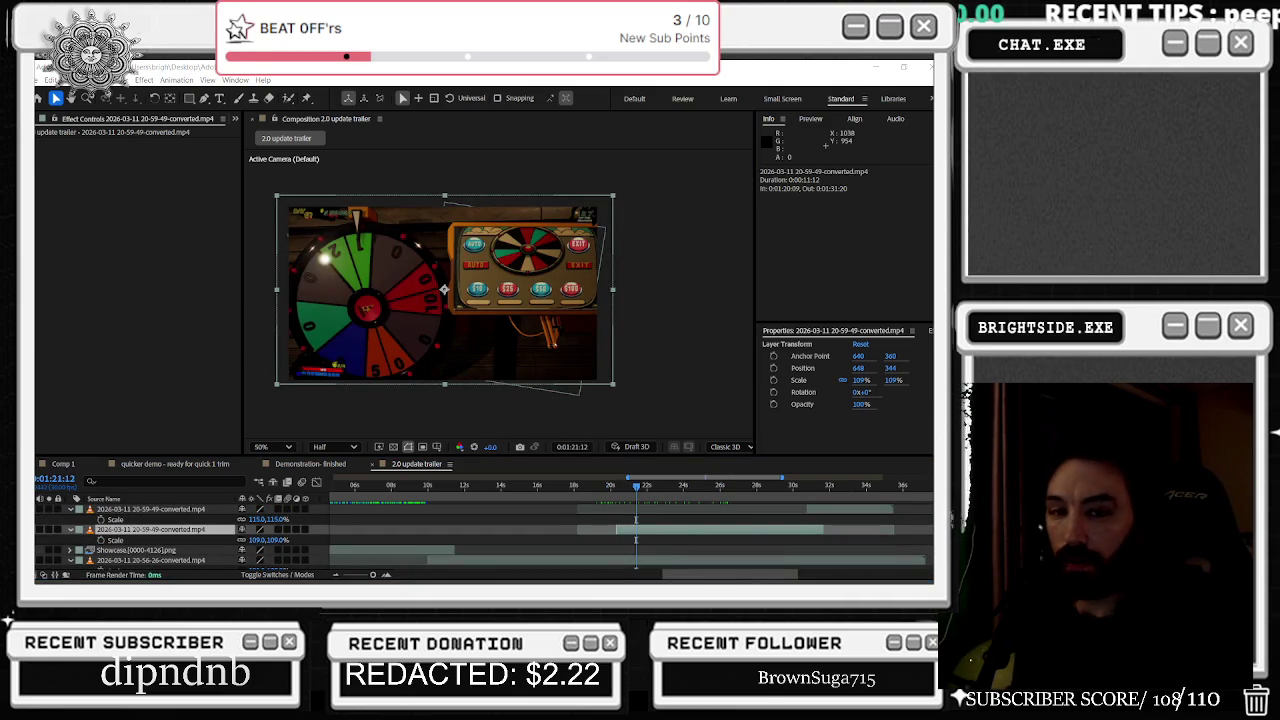
drag(650, 492, 620, 486)
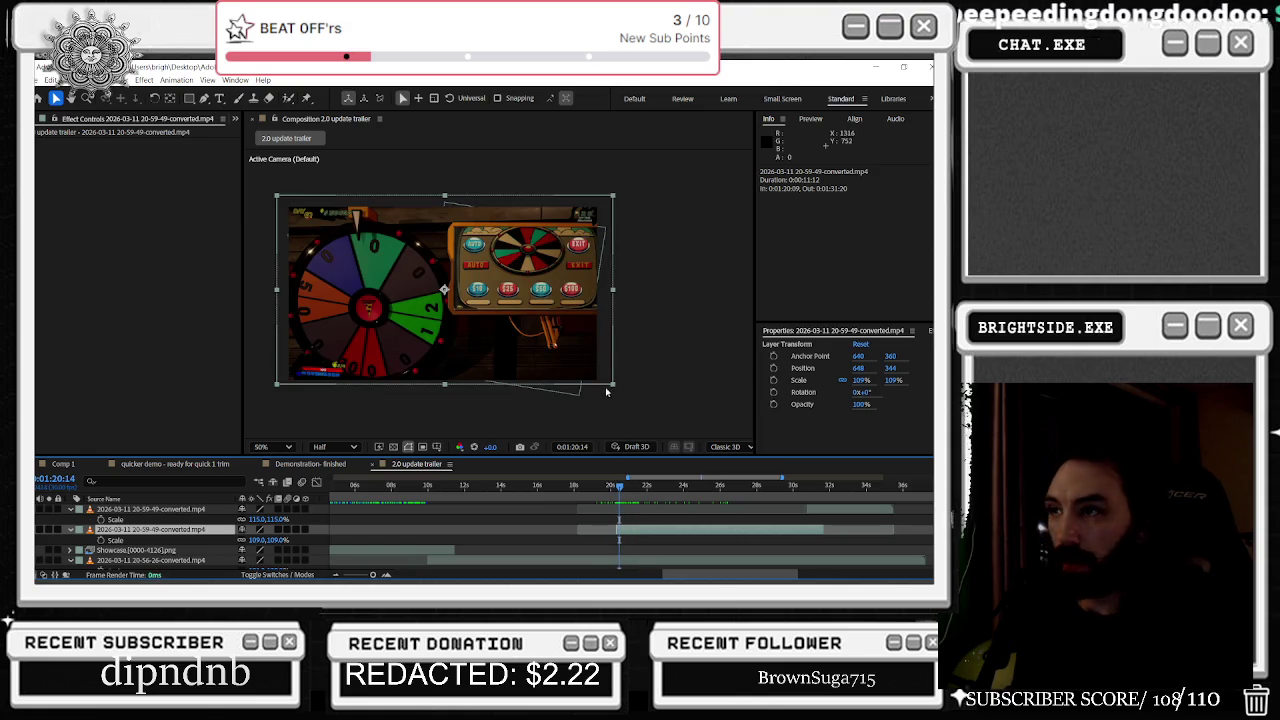
click(100, 540)
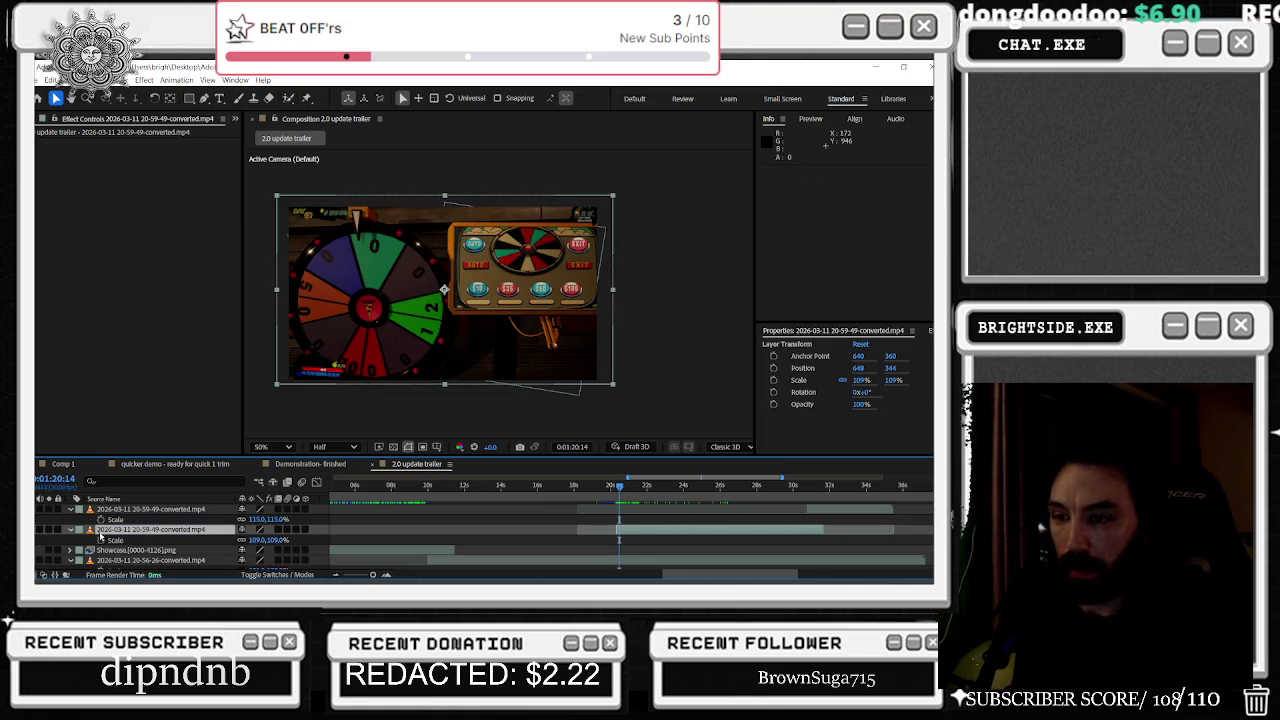
key(p)
click(100, 540)
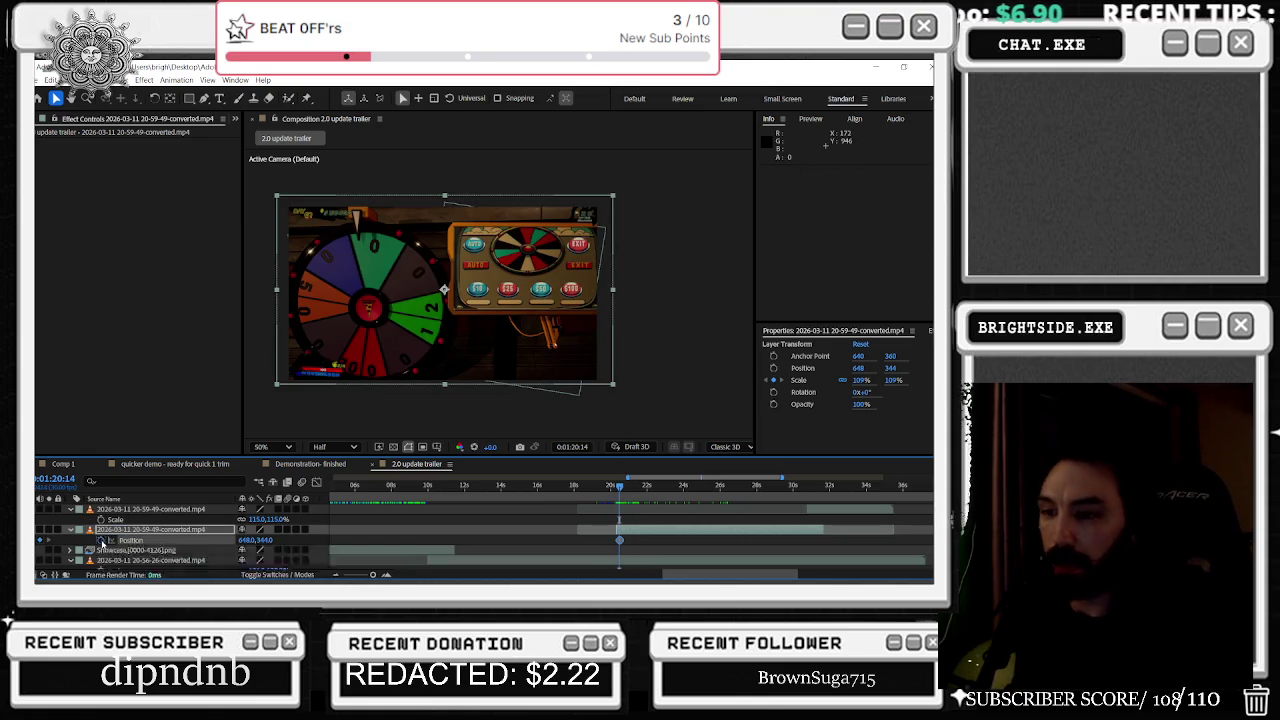
Step: Preview the wheel spinning, then reselect the wheel clip at the cut into its shot
drag(622, 488, 660, 487)
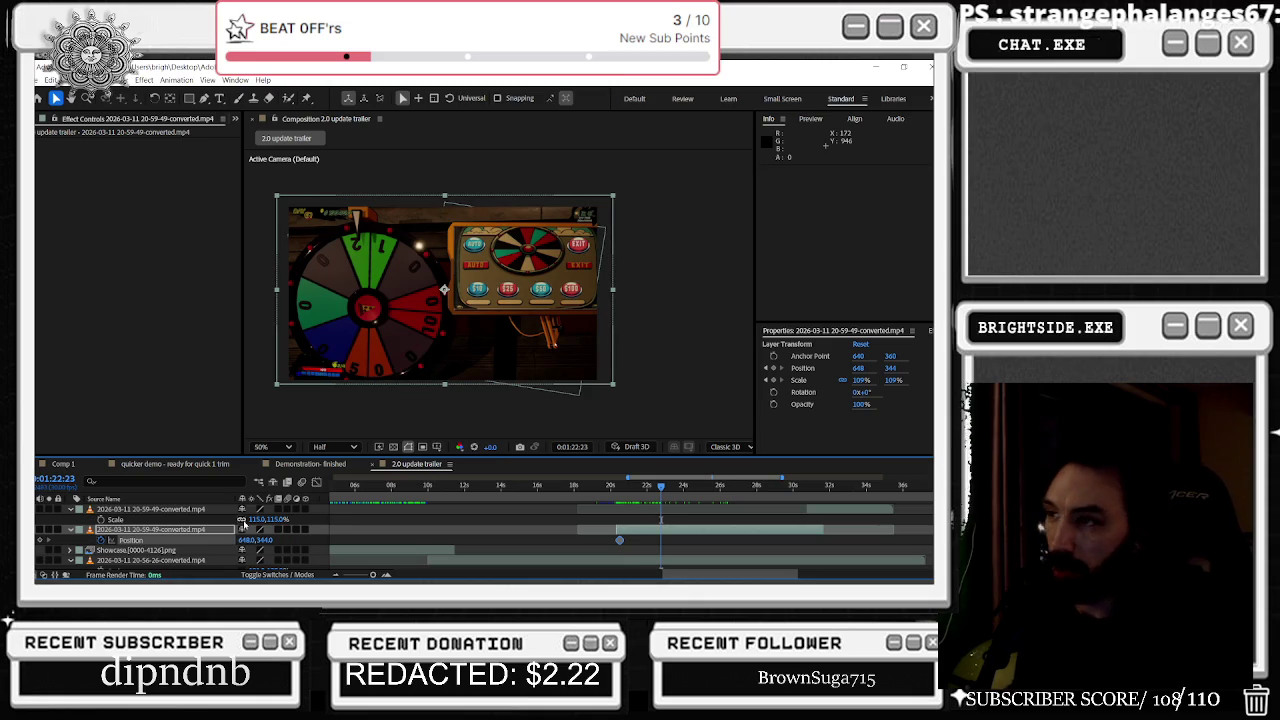
drag(660, 491, 610, 487)
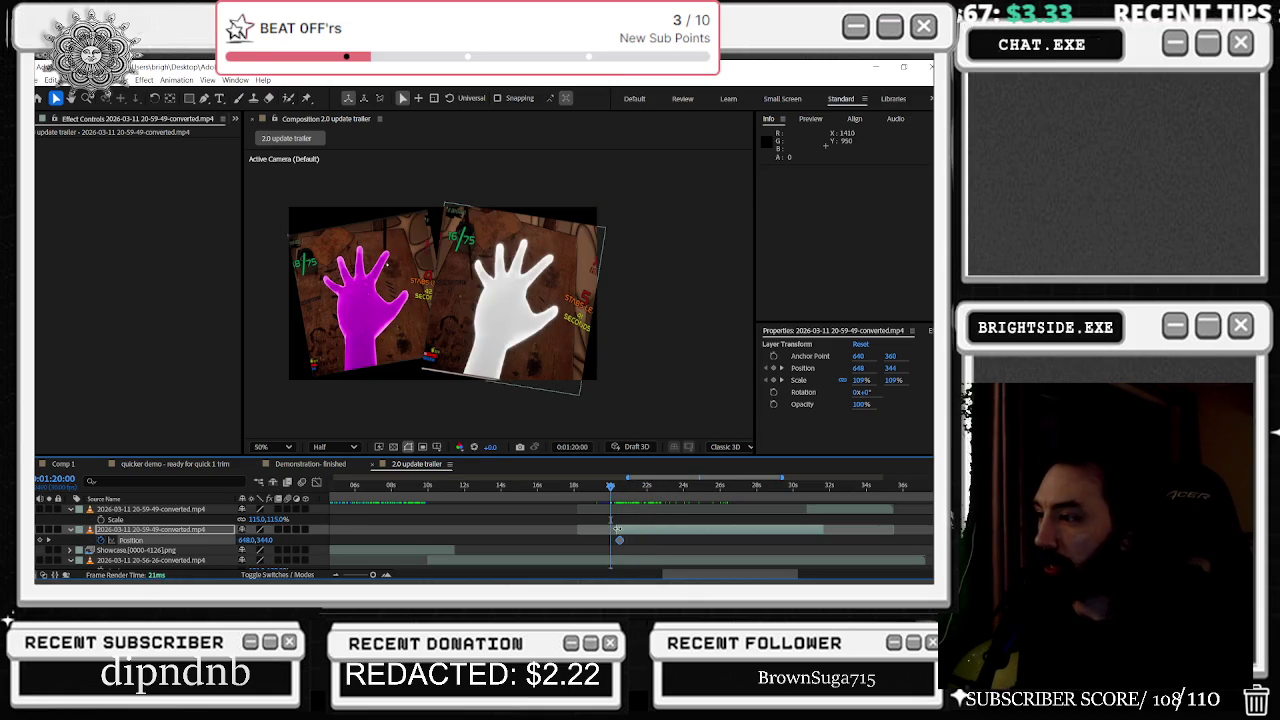
click(612, 529)
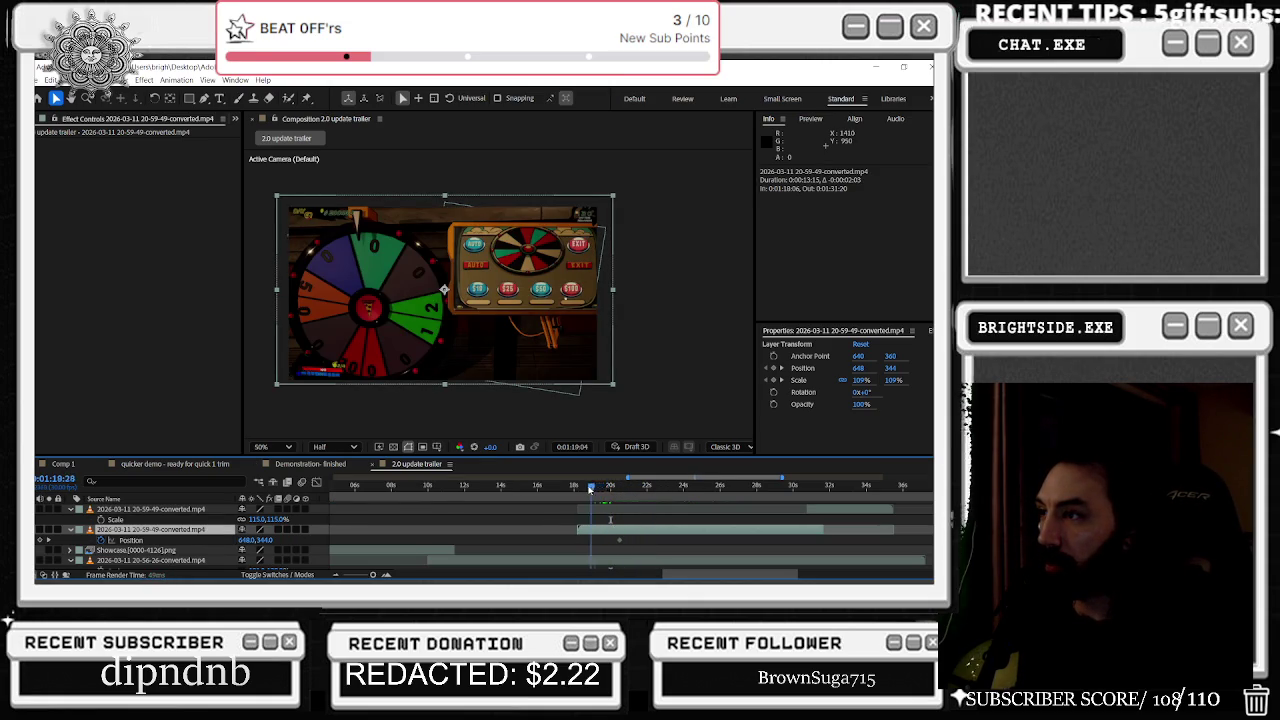
drag(583, 488, 612, 487)
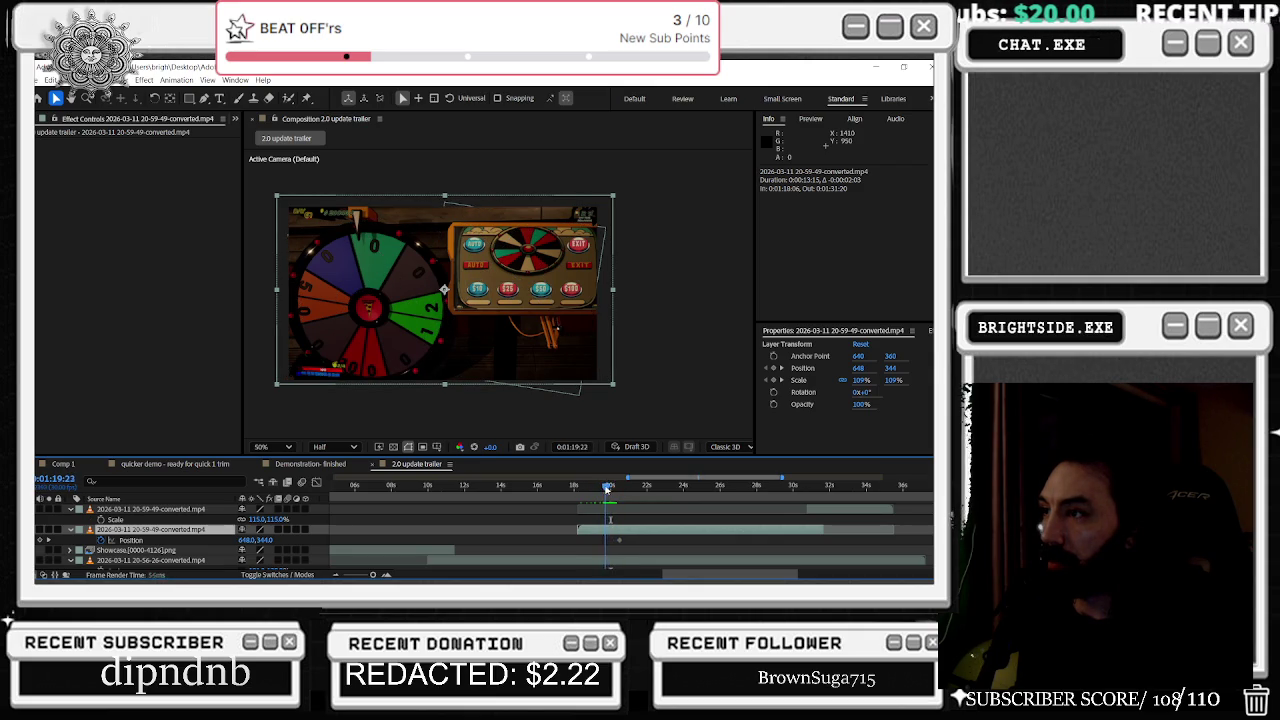